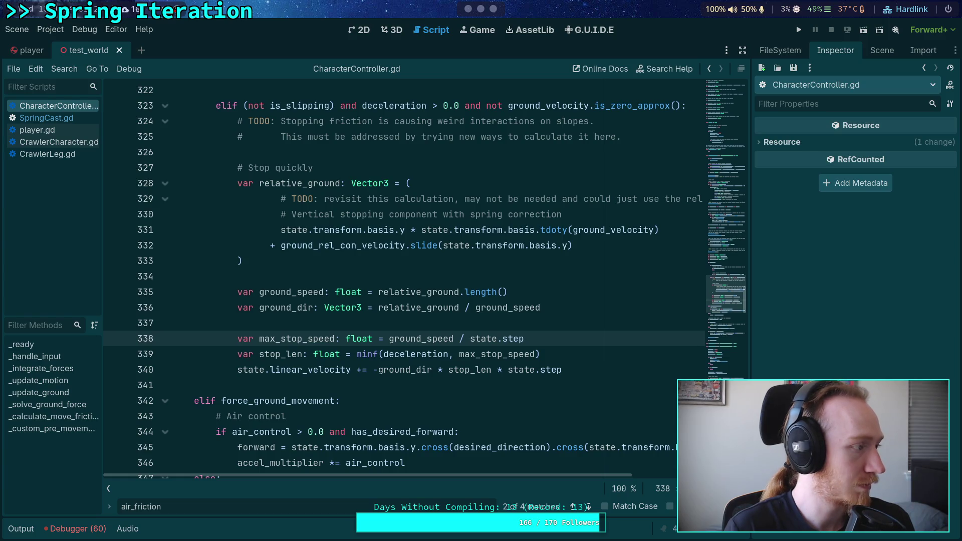
- Check the descriptions of ground_dir, ground_rel_con_velocity and ground_velocity around lines 331-332
mouse_move(378, 363)
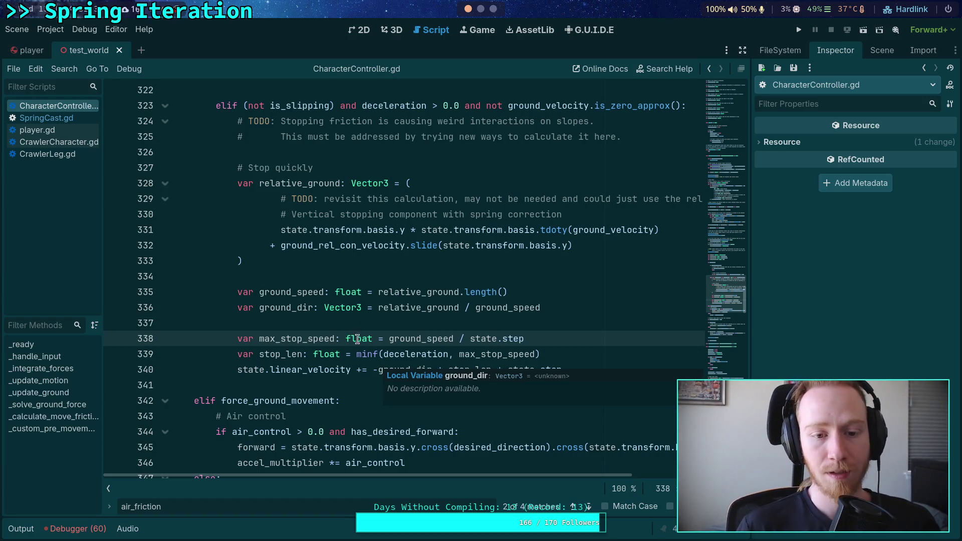
click(334, 277)
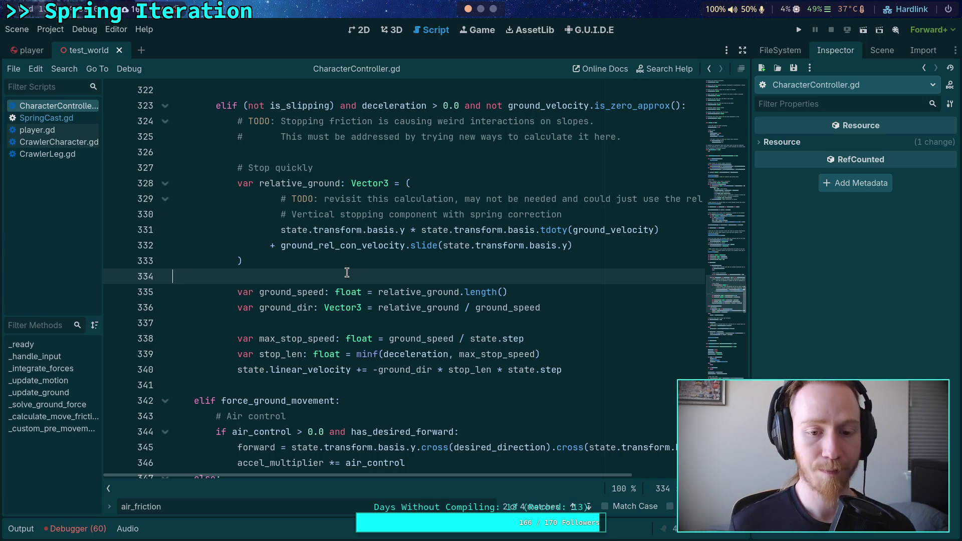
double_click(363, 245)
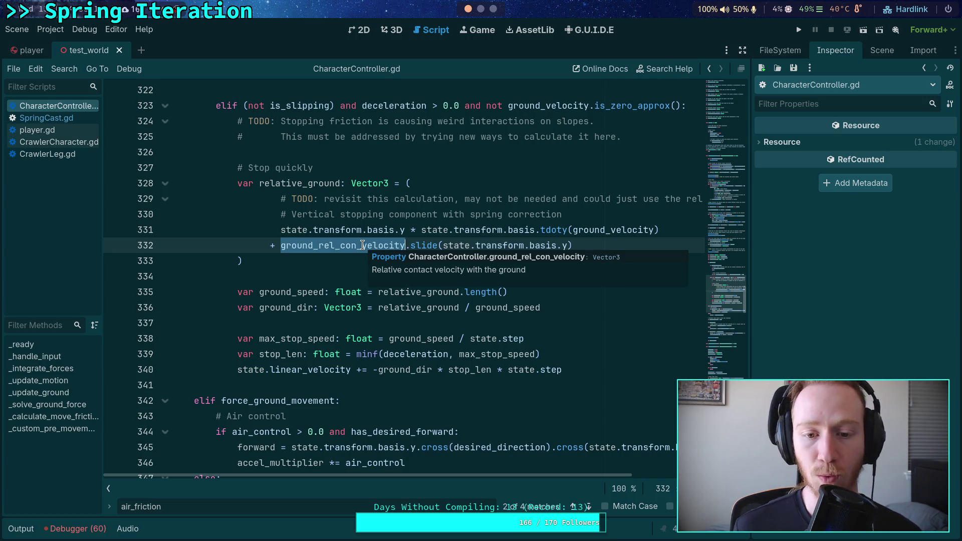
click(339, 261)
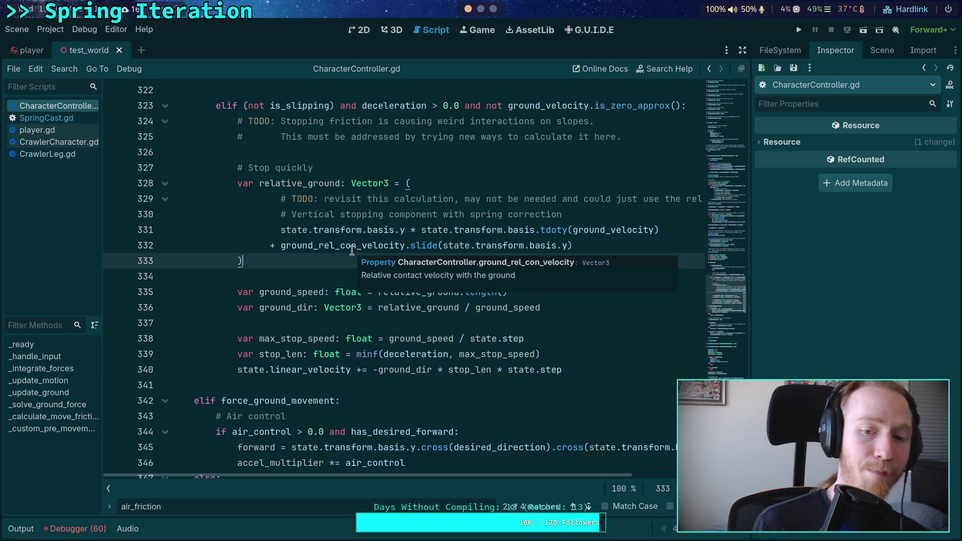
double_click(346, 246)
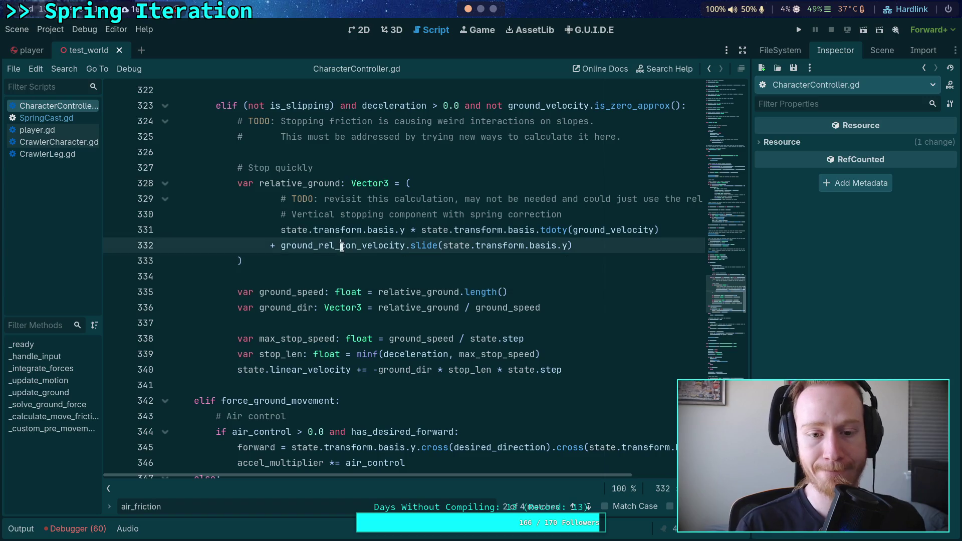
click(583, 229)
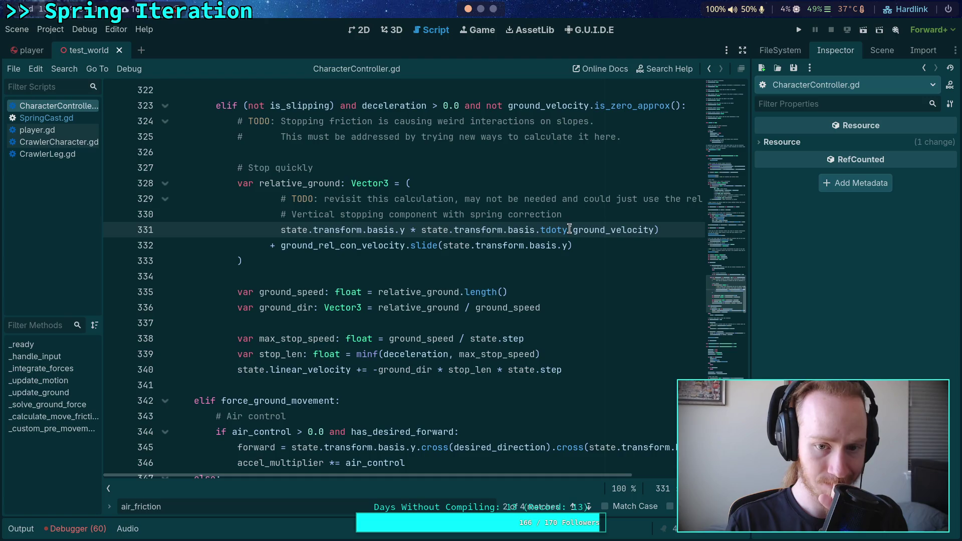
text(y)
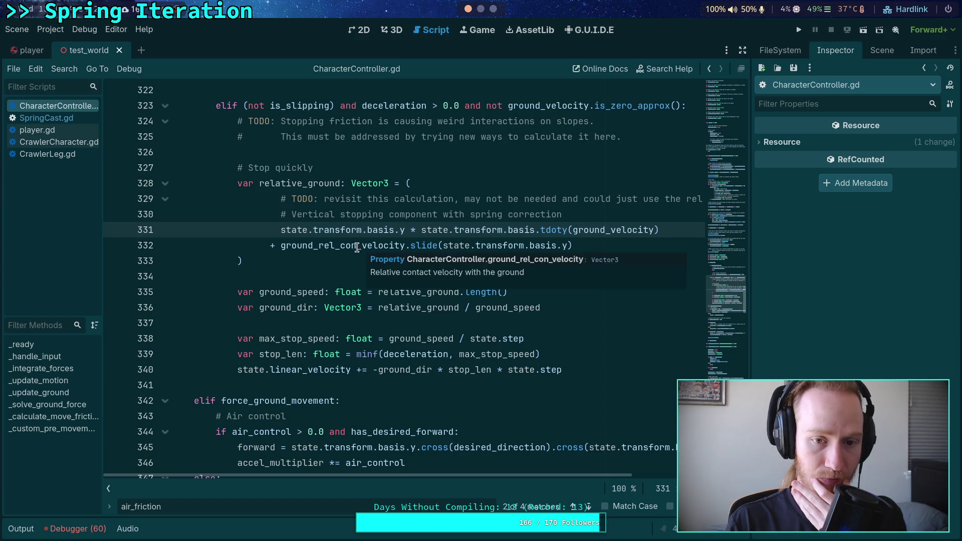
click(299, 245)
scroll(324, 266, up, 1)
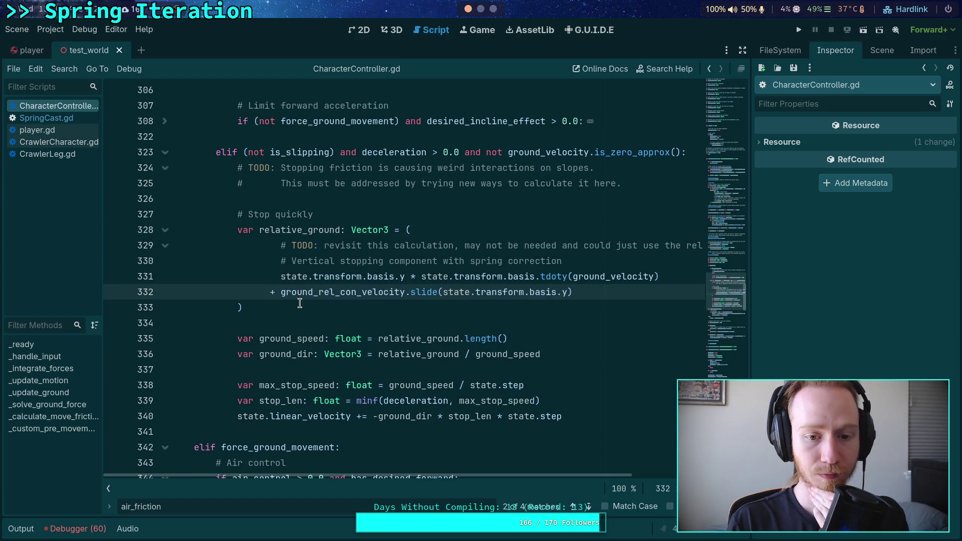
- Search for ground_rel_con_velocity and step through its matches to line 543 and back to 332
double_click(314, 293)
key(ctrl+f)
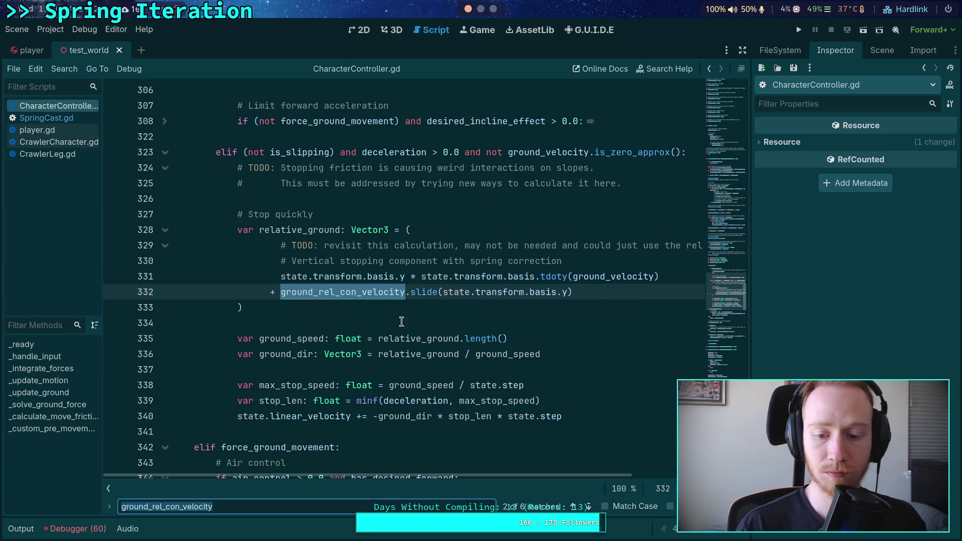
click(588, 506)
click(588, 506)
click(588, 506)
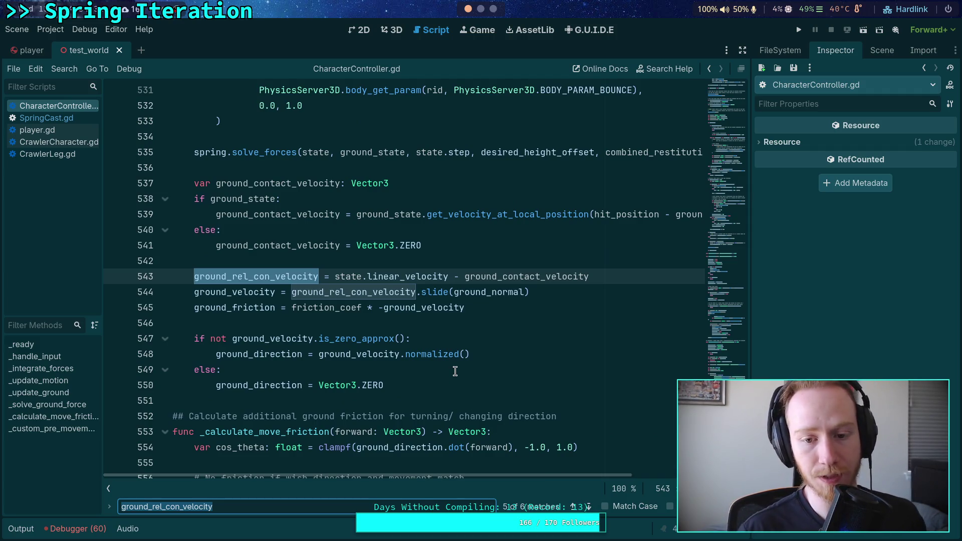
click(574, 507)
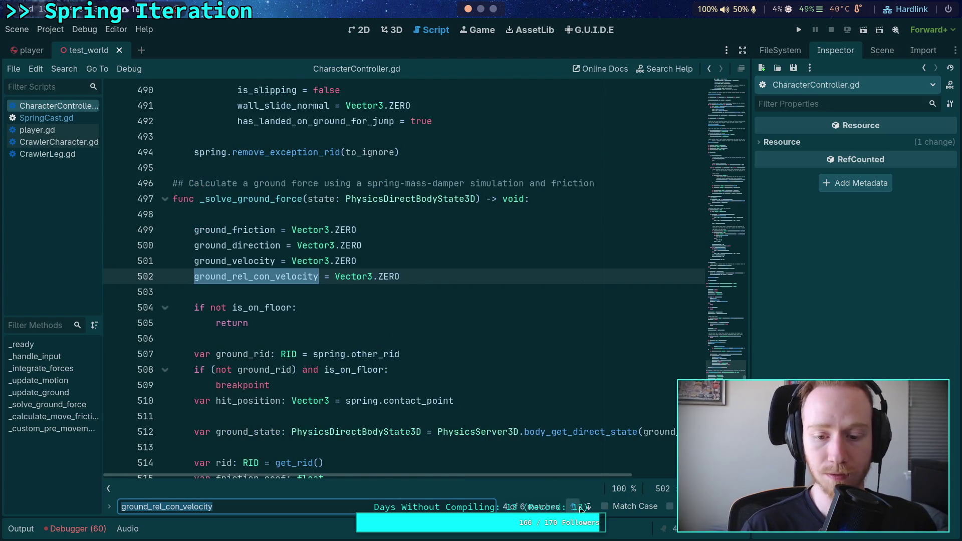
click(574, 507)
click(573, 507)
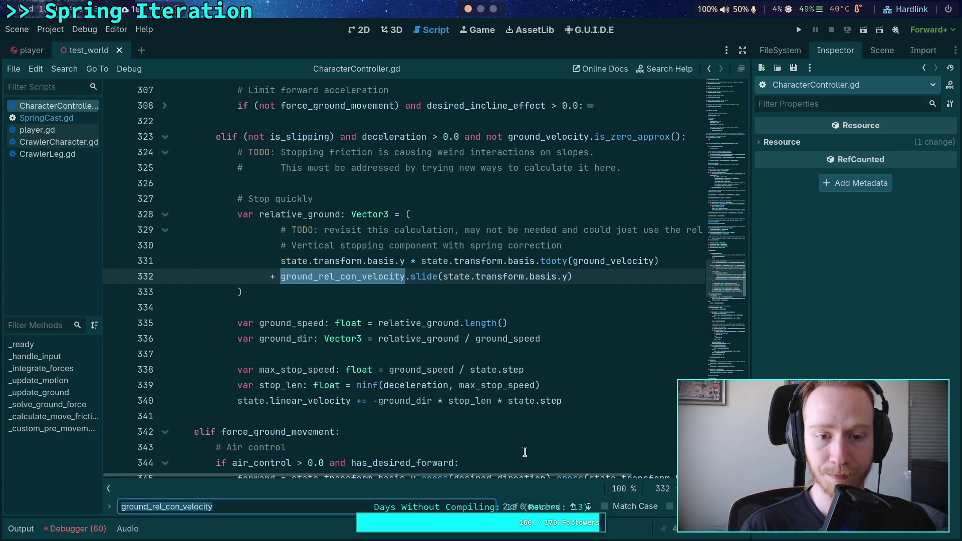
- Compare relative_ground on lines 328 and 335, then revisit matches at 502, 543, 365 and 332
double_click(289, 215)
double_click(413, 324)
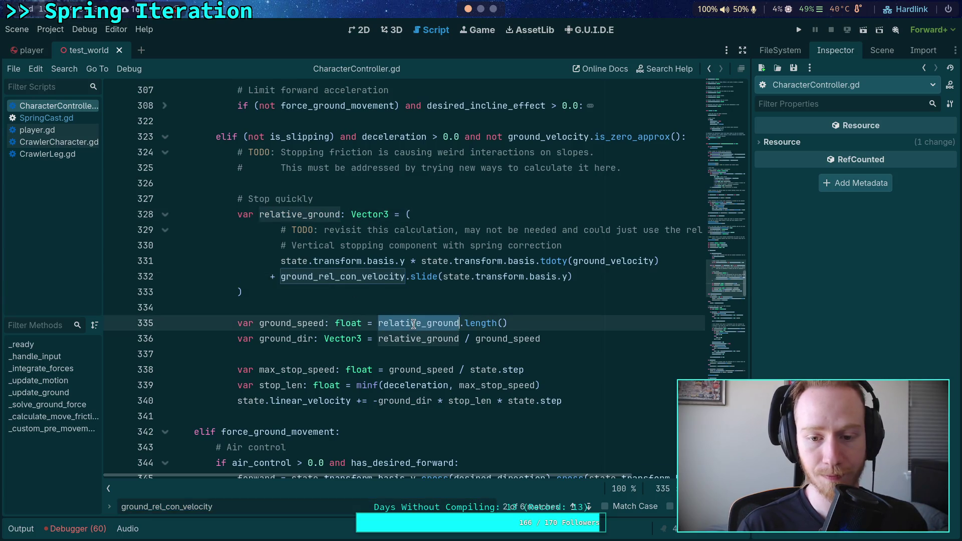
click(588, 506)
click(589, 506)
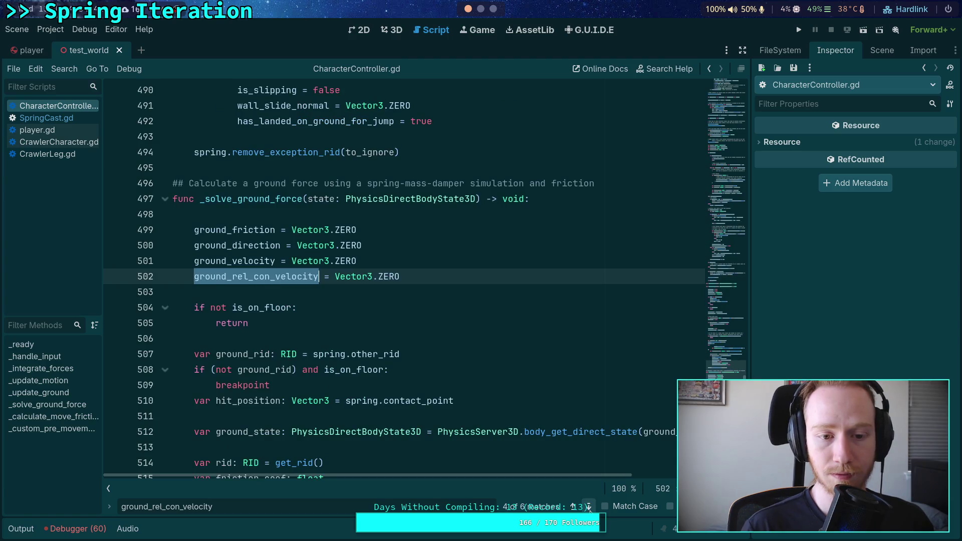
click(589, 506)
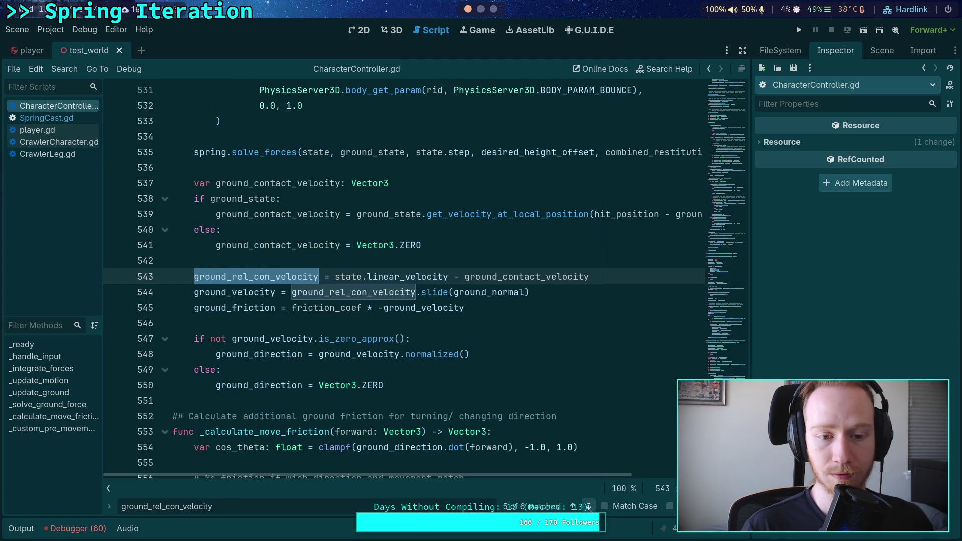
double_click(248, 293)
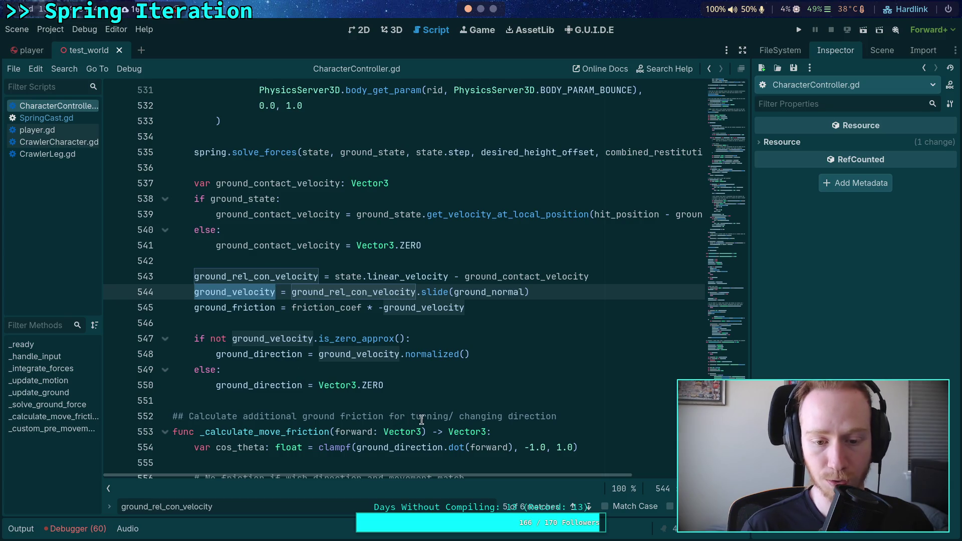
click(573, 507)
click(574, 507)
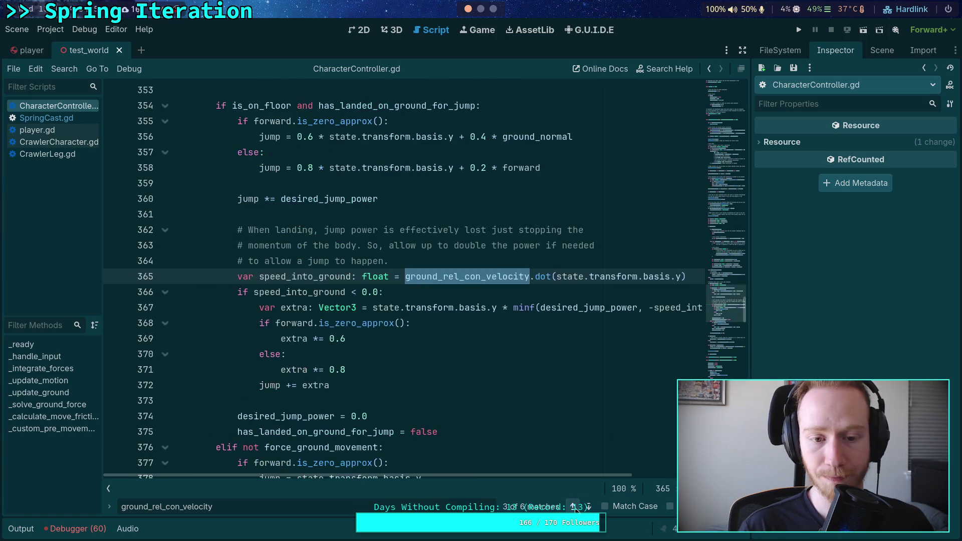
click(573, 506)
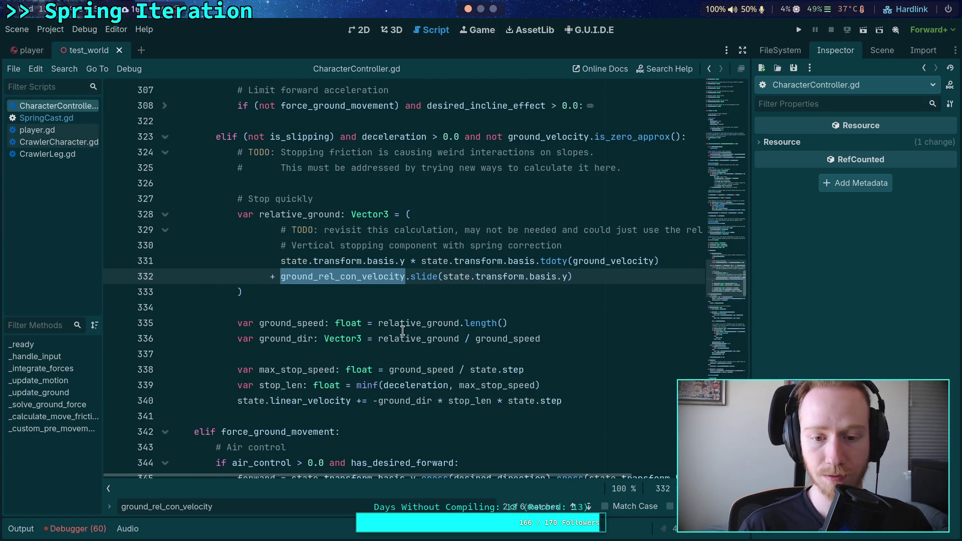
- Replace relative_ground.length() on line 335 with ground_direction.dot(ground_velocity)
drag(380, 323, 523, 325)
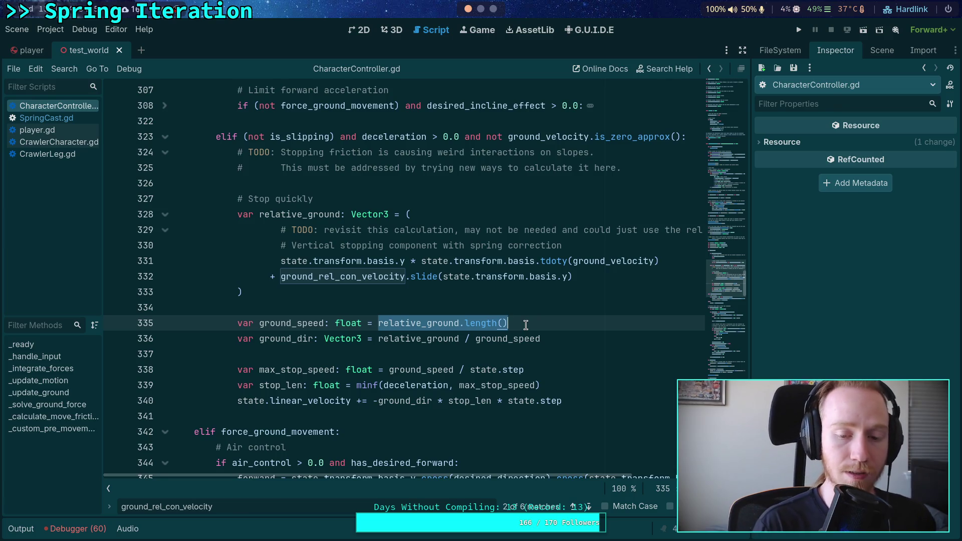
text(ground_d)
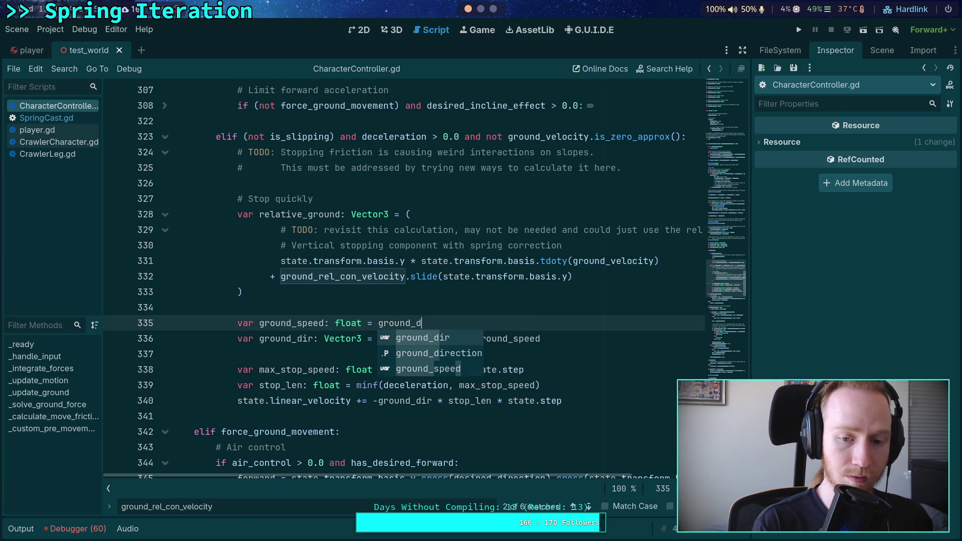
key(Down)
key(Return)
text(.dot)
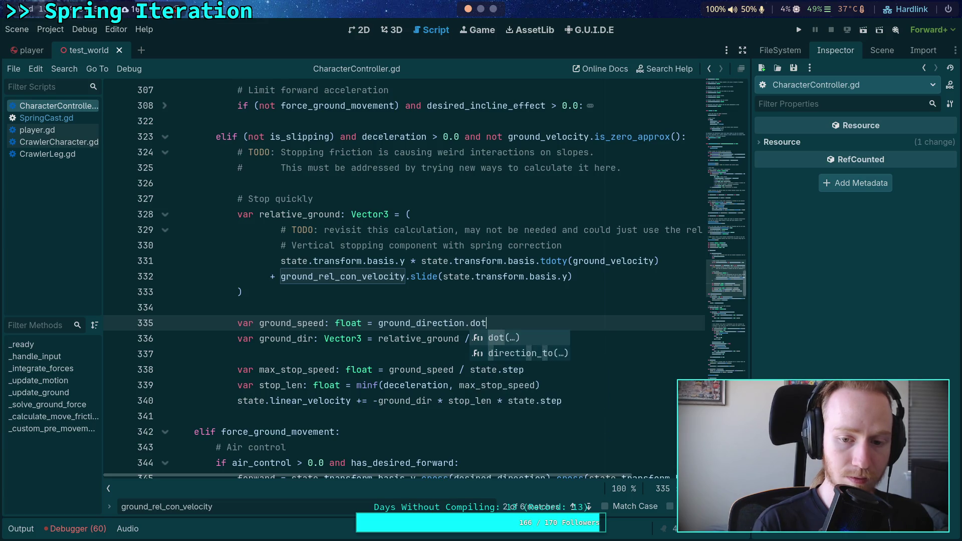
text((ground_vel)
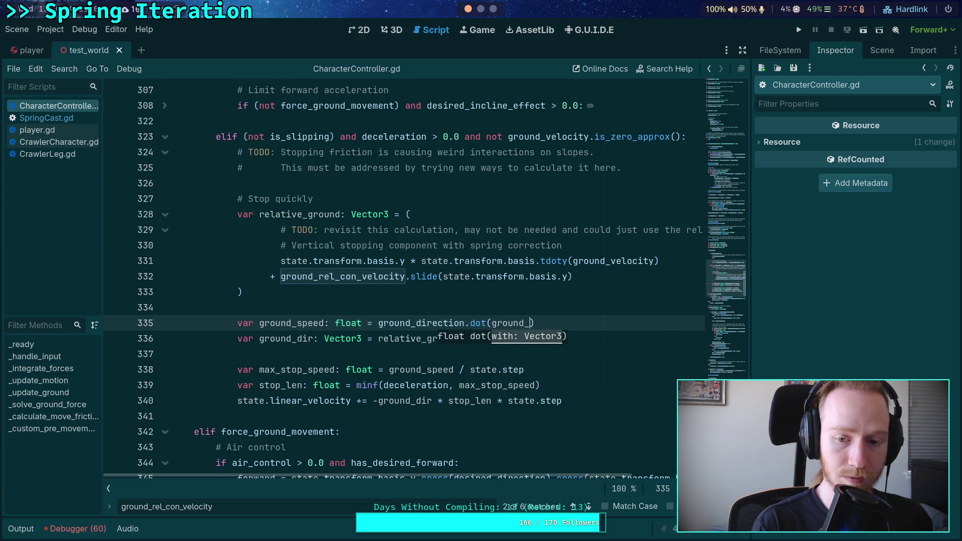
key(Return)
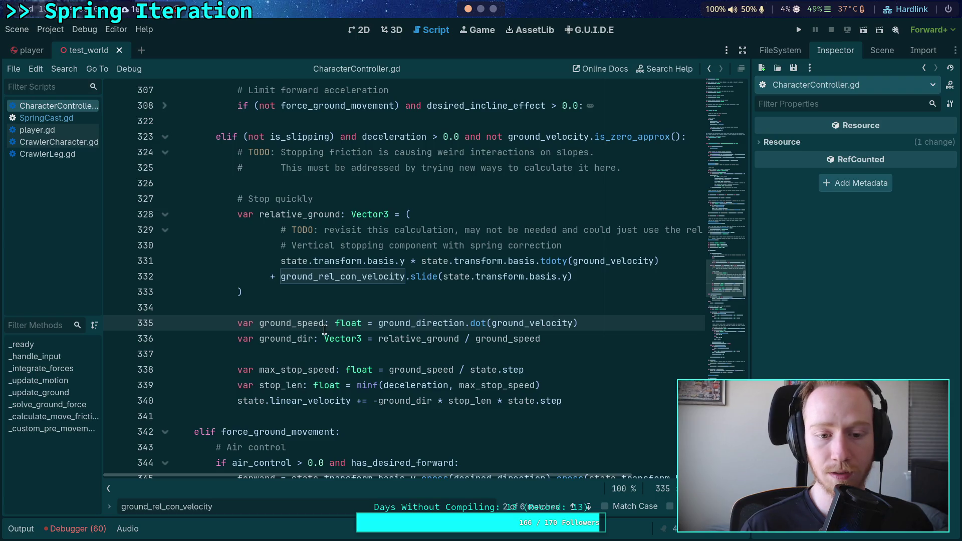
- Delete the ground_dir line and rename -ground_dir to -ground_direction on line 339
double_click(307, 324)
double_click(300, 341)
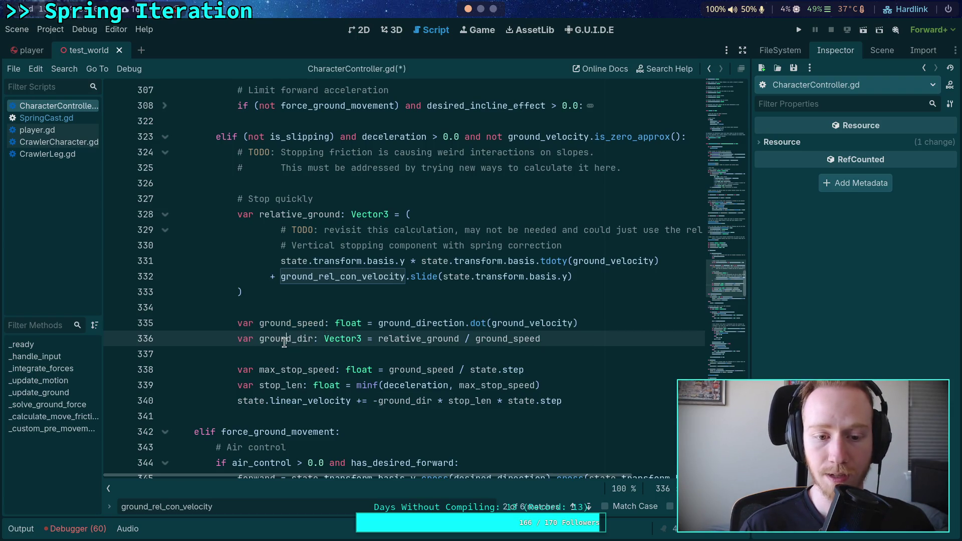
drag(568, 348, 622, 324)
key(BackSpace)
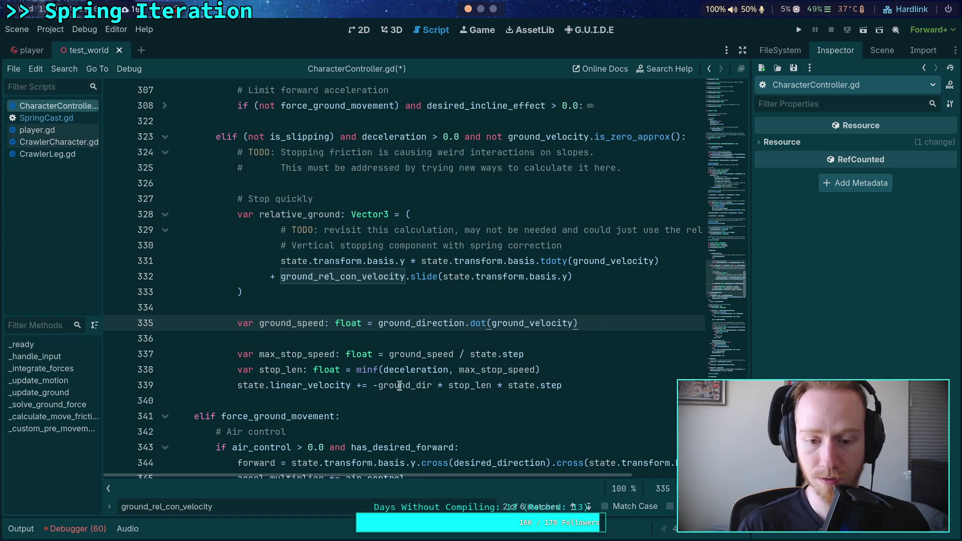
click(435, 385)
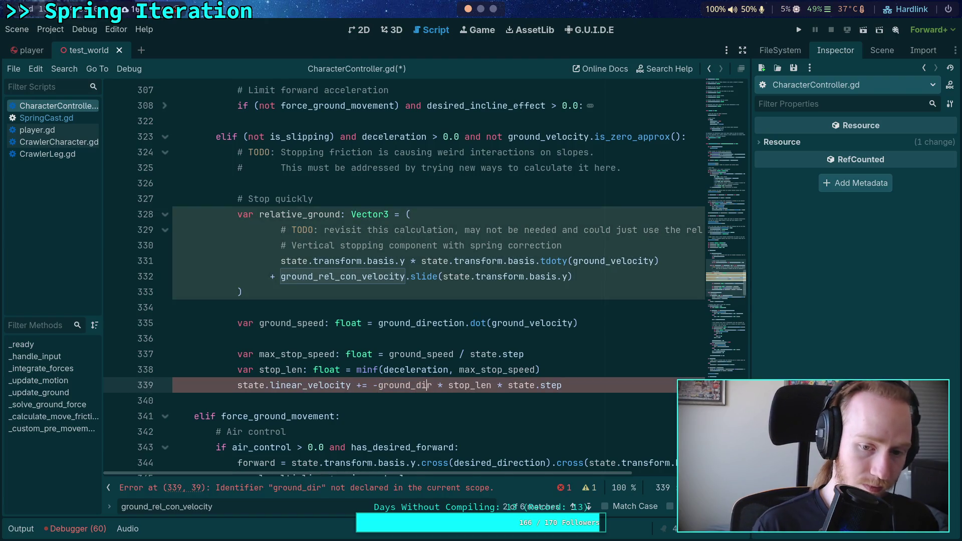
text(ection)
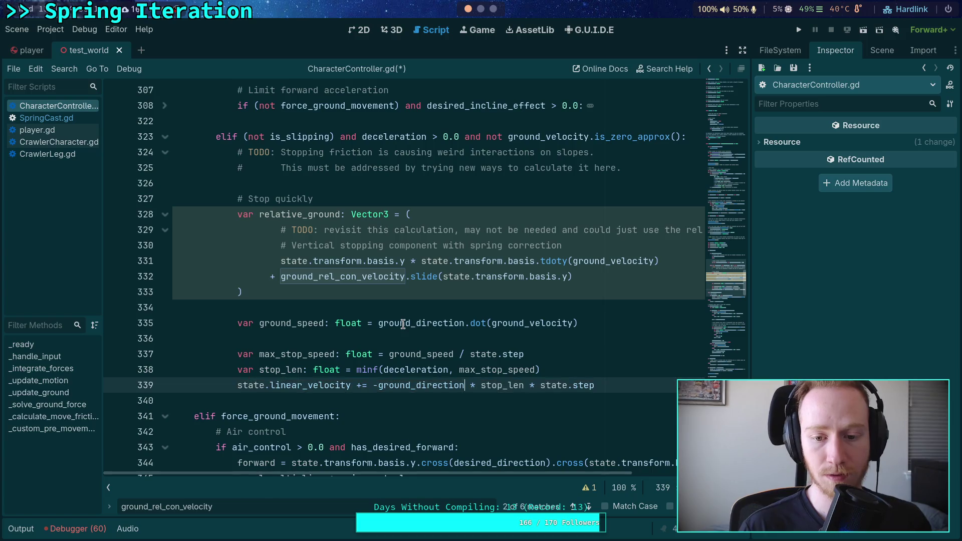
- Delete the relative_ground block starting on line 328
click(288, 288)
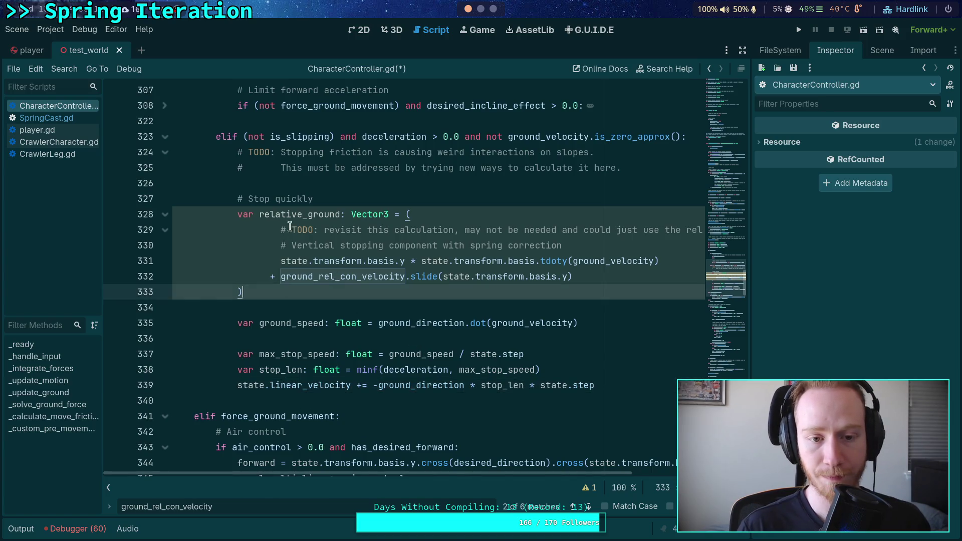
double_click(297, 219)
mouse_move(301, 295)
mouse_down()
mouse_move(345, 231)
mouse_move(354, 197)
mouse_up()
key(BackSpace)
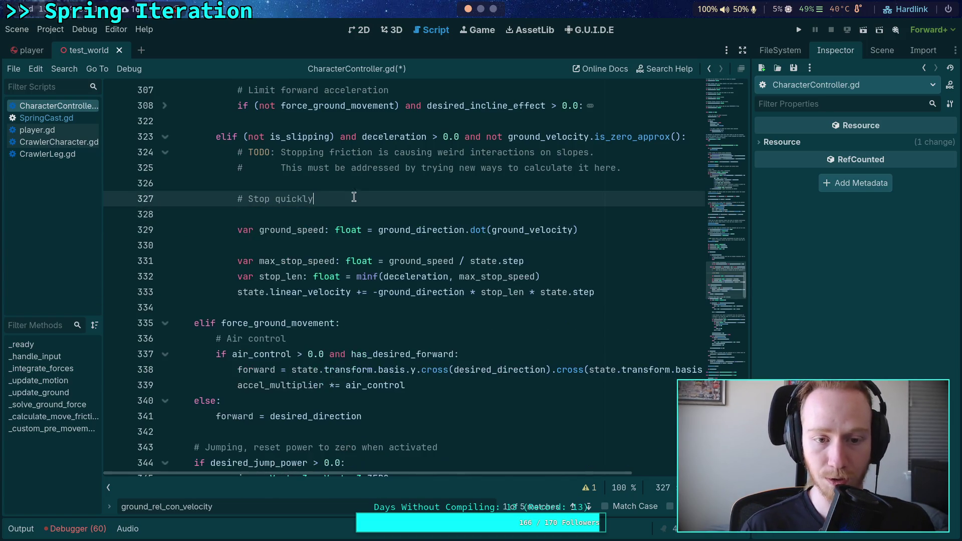
- Review the stopping branch by highlighting ground_speed, max_stop_speed and ground_velocity
click(290, 223)
scroll(304, 240, up, 2)
click(315, 306)
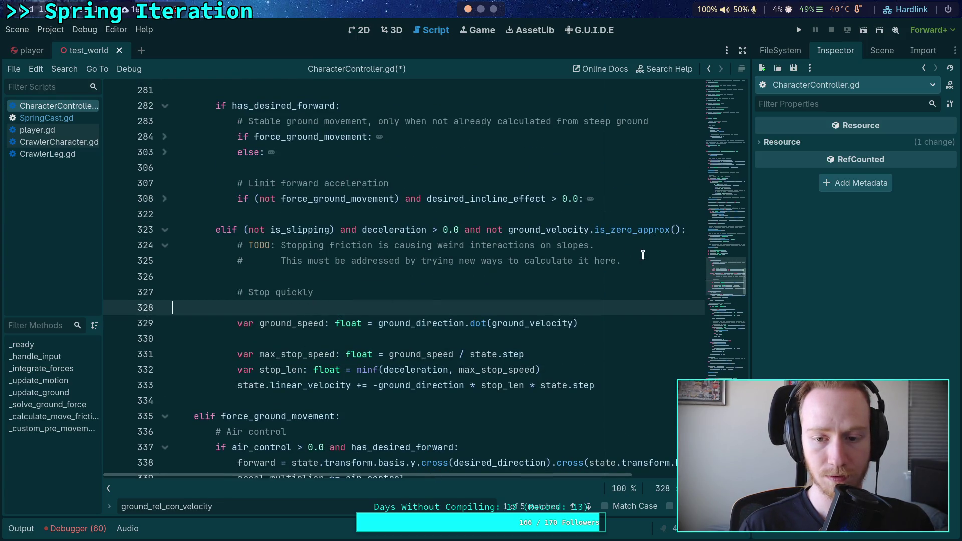
click(357, 342)
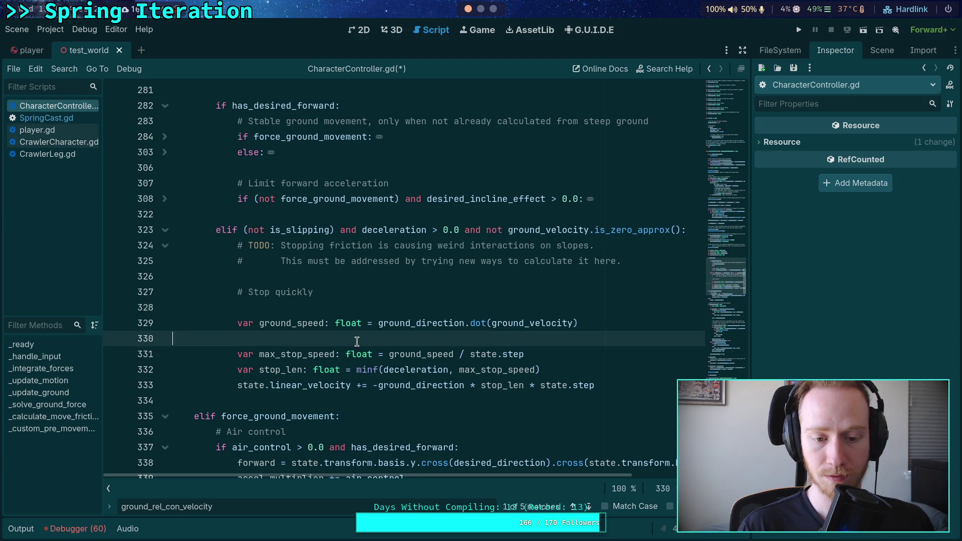
double_click(295, 325)
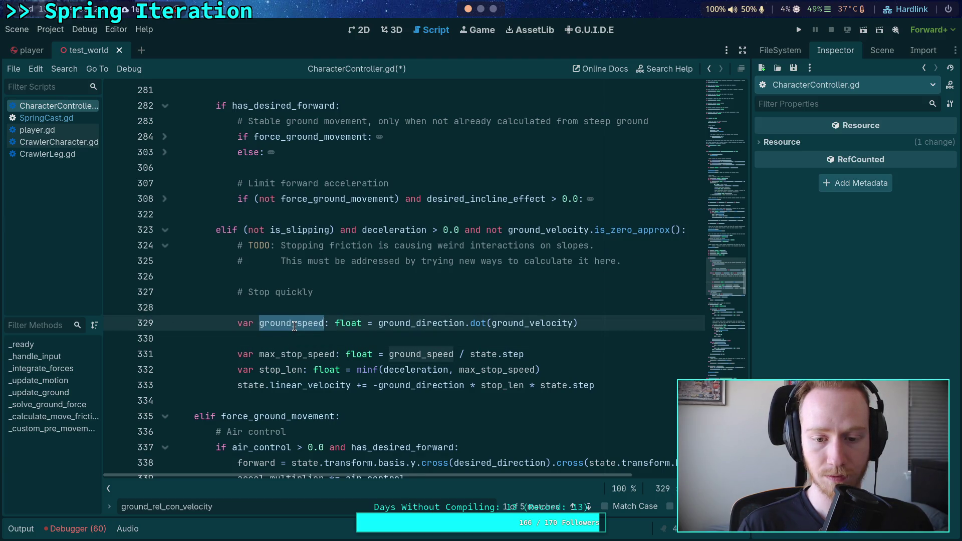
double_click(297, 351)
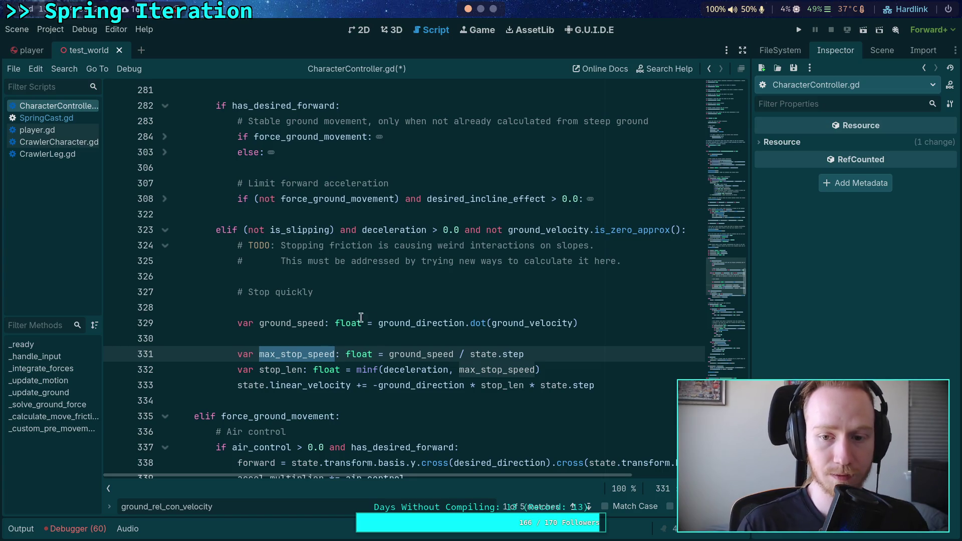
double_click(533, 228)
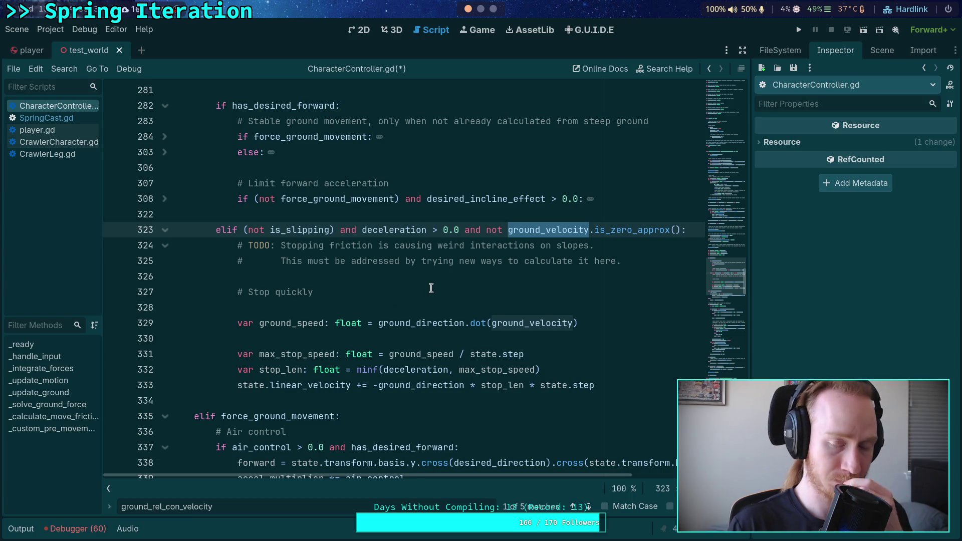
- Move '# Stop quickly' above the TODO comments, blank line after it, none before ground_speed
click(398, 309)
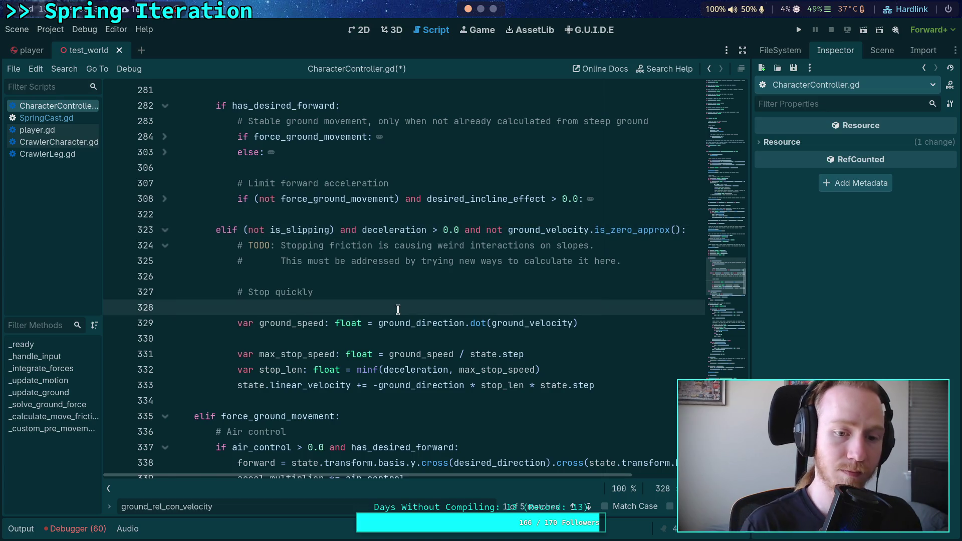
key(BackSpace)
drag(344, 295, 341, 278)
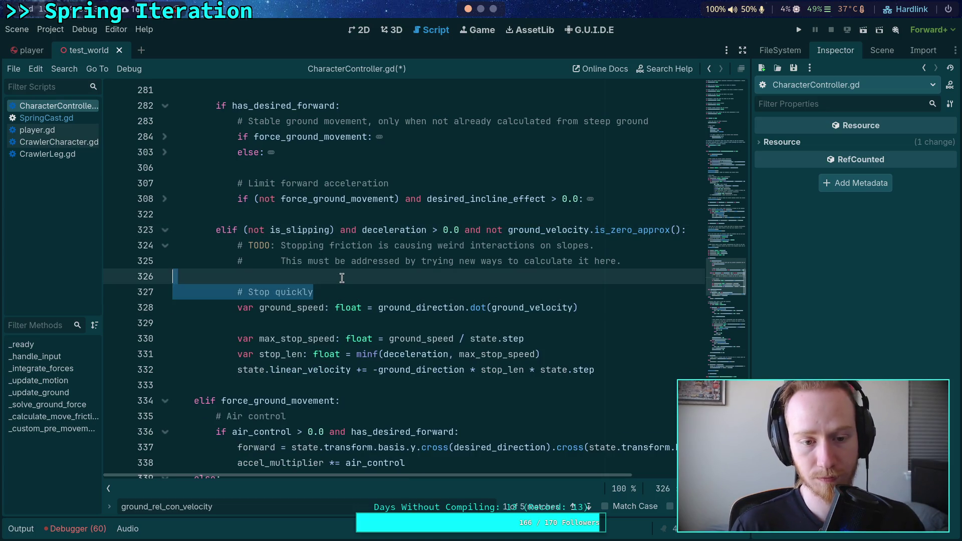
click(335, 286)
scroll(335, 287, up, 1)
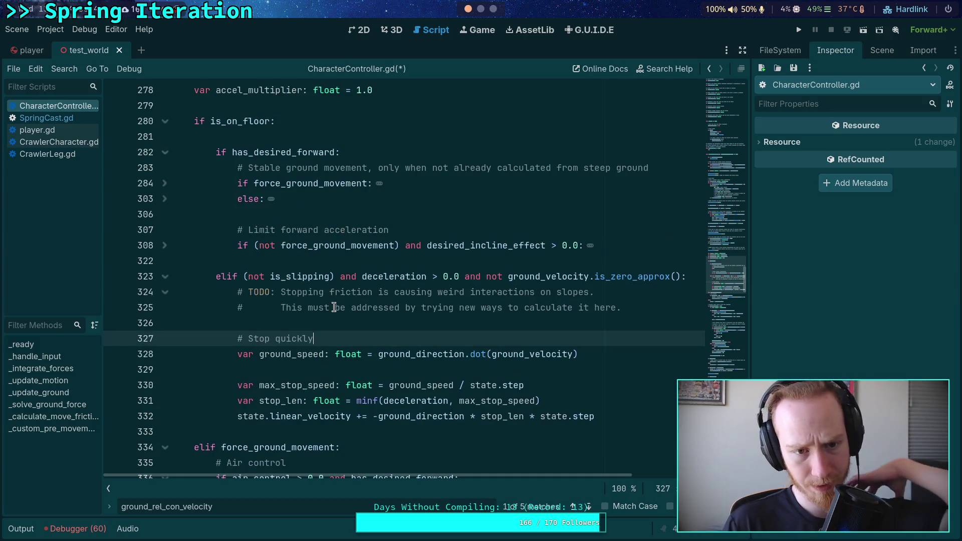
key(alt+Up)
key(alt+Up)
key(alt+Up)
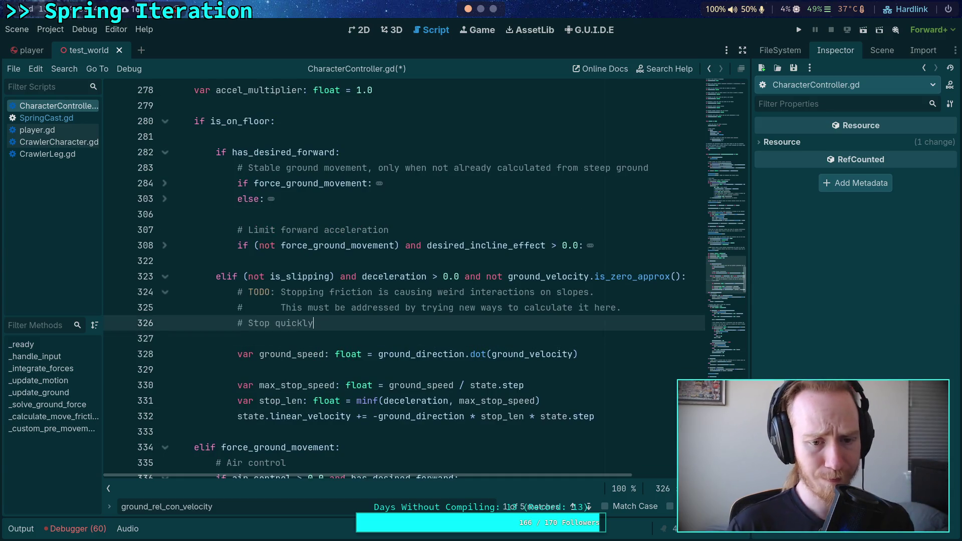
key(Return)
key(Down)
key(Down)
key(Down)
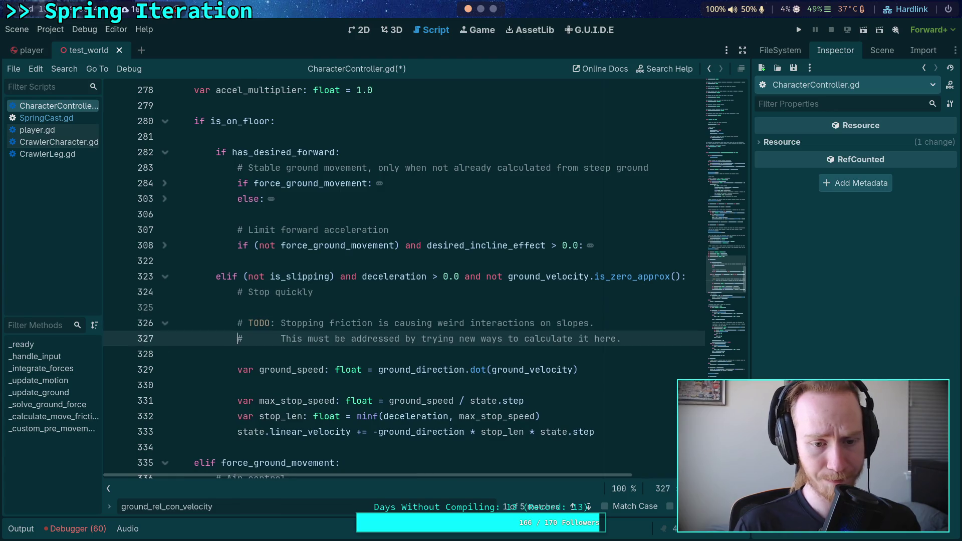
key(BackSpace)
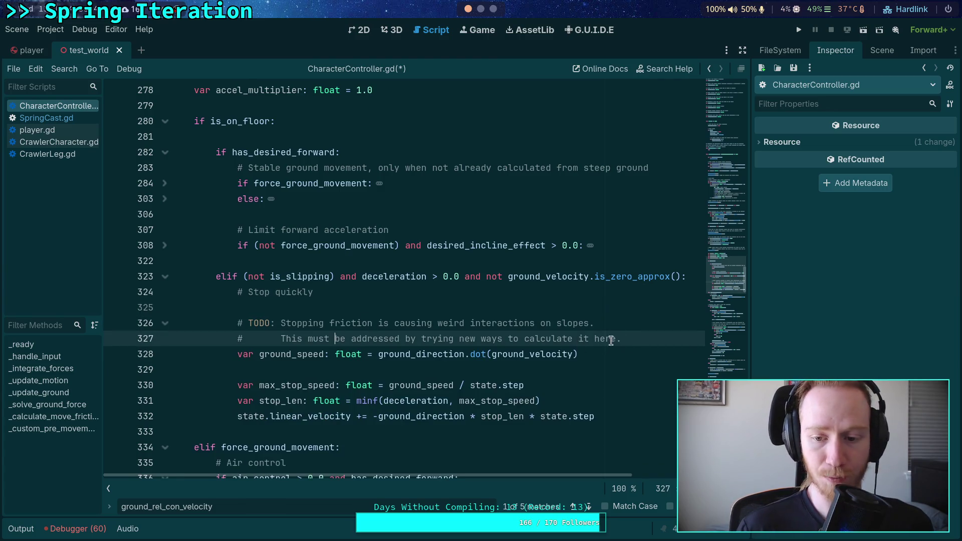
drag(618, 339, 232, 323)
click(330, 311)
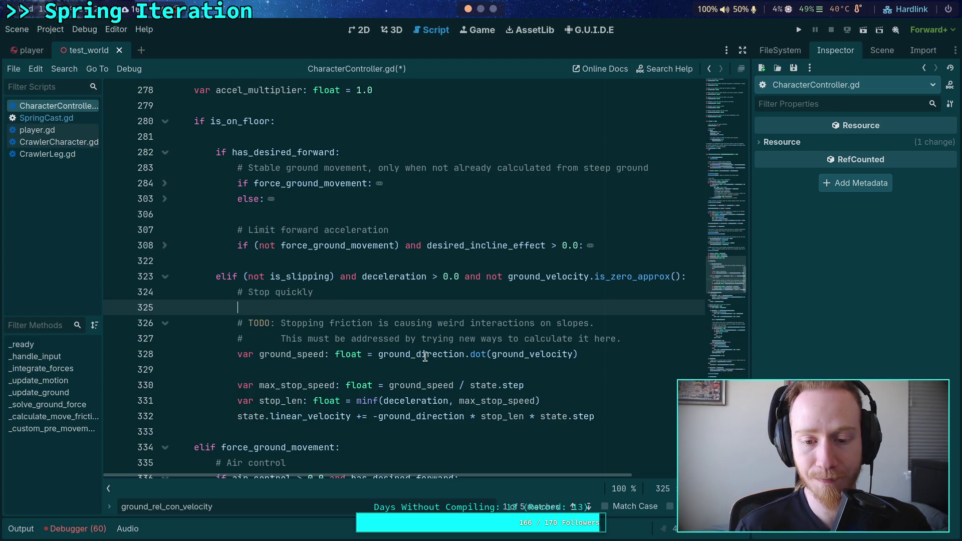
mouse_move(425, 356)
mouse_move(212, 508)
mouse_down()
mouse_move(139, 507)
mouse_move(150, 507)
mouse_up()
text(normal)
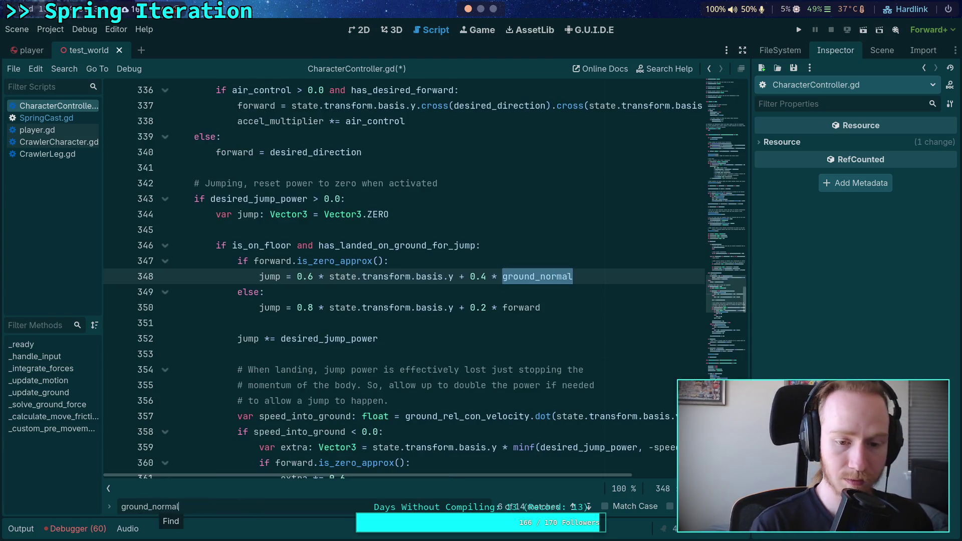
click(588, 508)
click(588, 508)
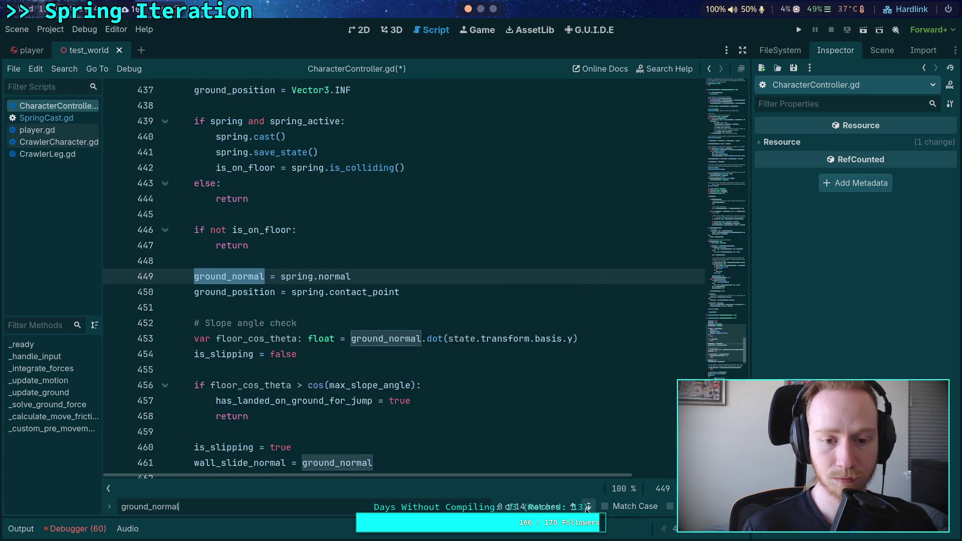
click(587, 508)
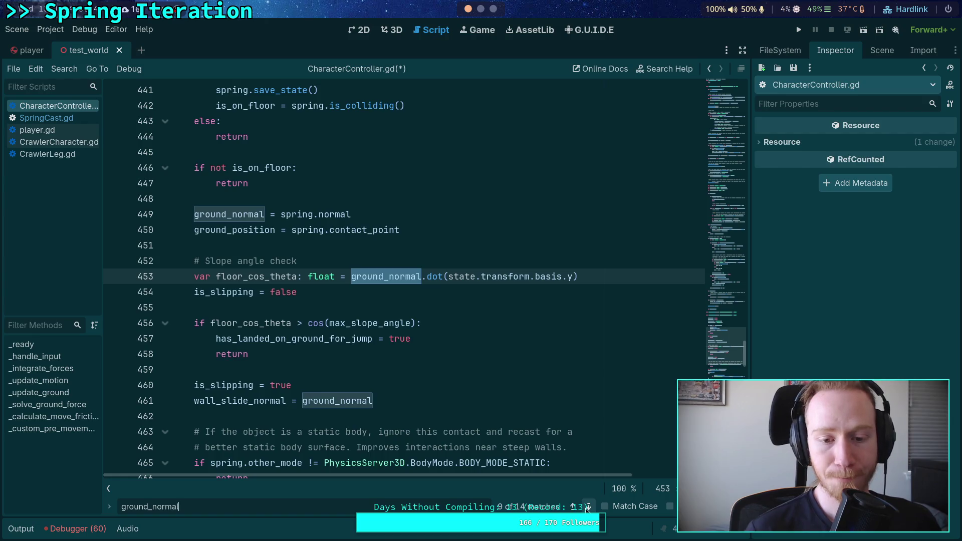
click(588, 508)
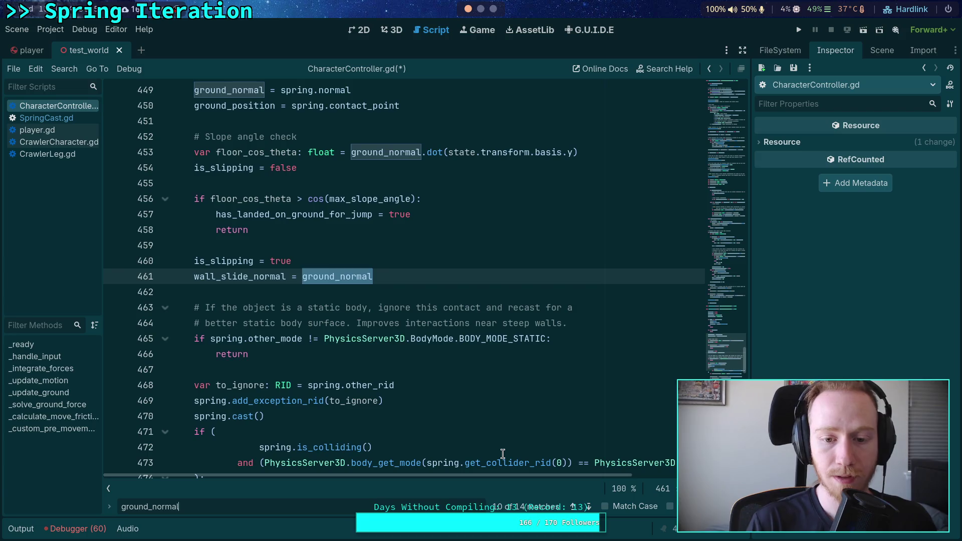
scroll(454, 420, down, 2)
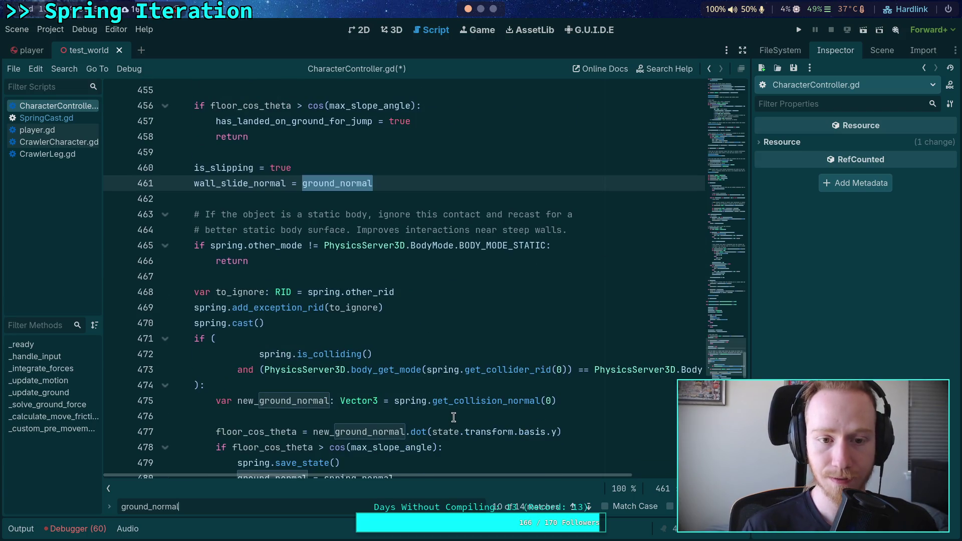
scroll(454, 418, up, 3)
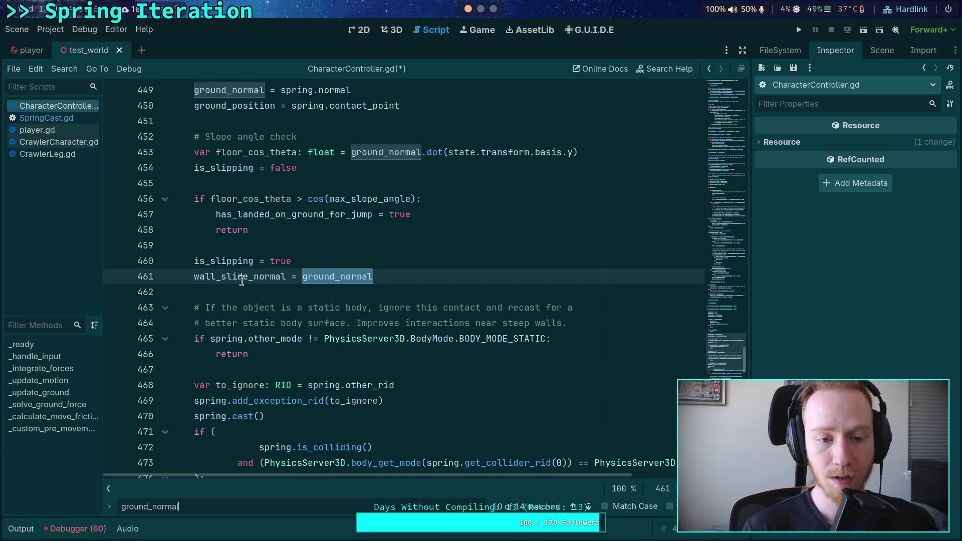
mouse_move(242, 281)
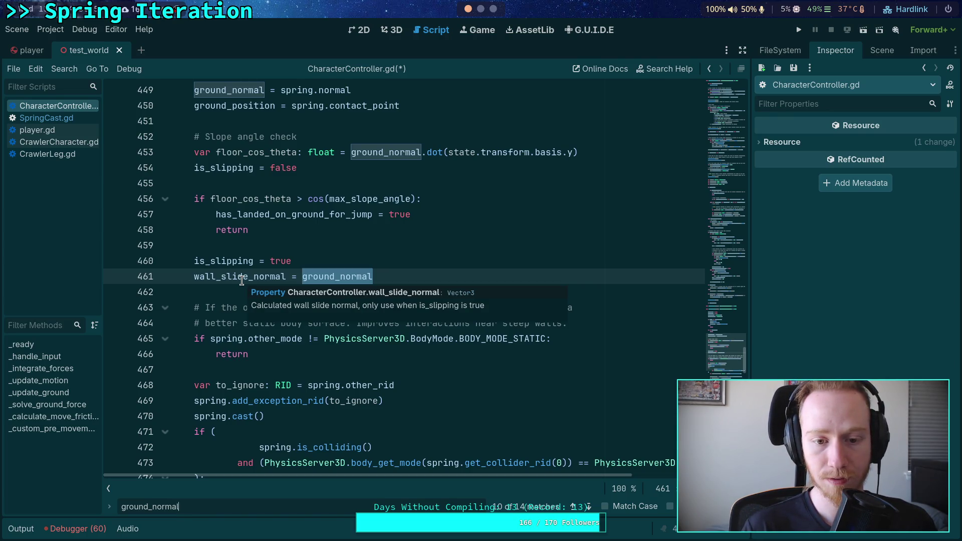
scroll(203, 301, up, 4)
scroll(241, 321, down, 3)
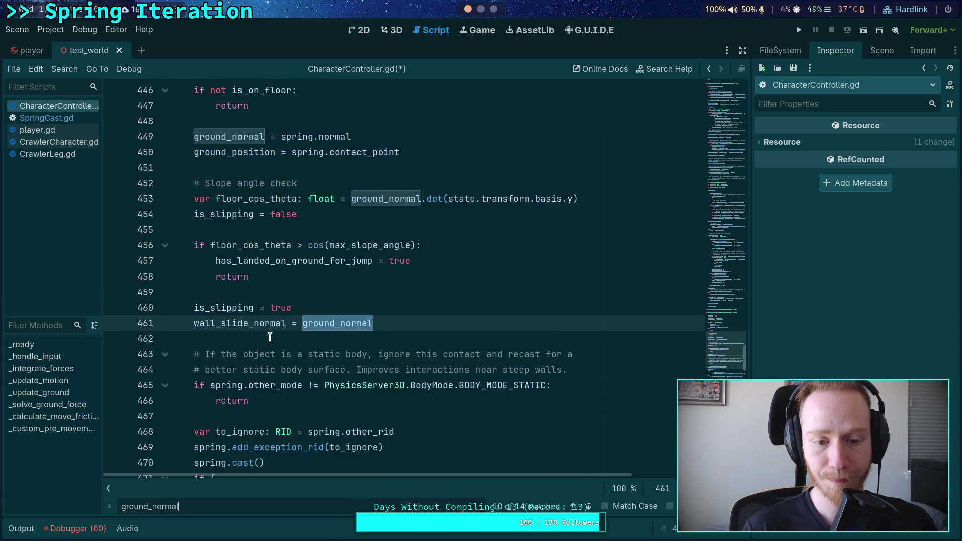
scroll(270, 337, down, 7)
mouse_move(343, 359)
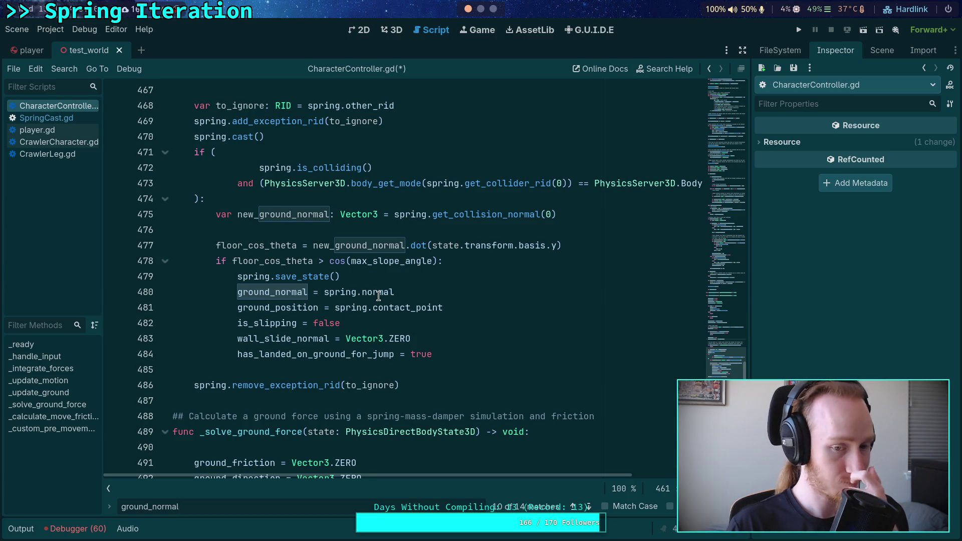
mouse_move(379, 296)
scroll(379, 296, up, 3)
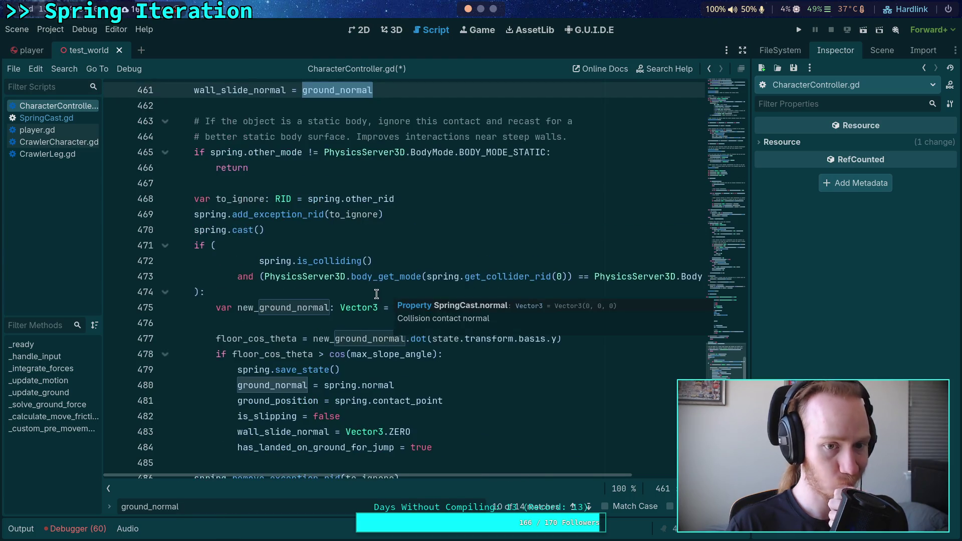
double_click(275, 387)
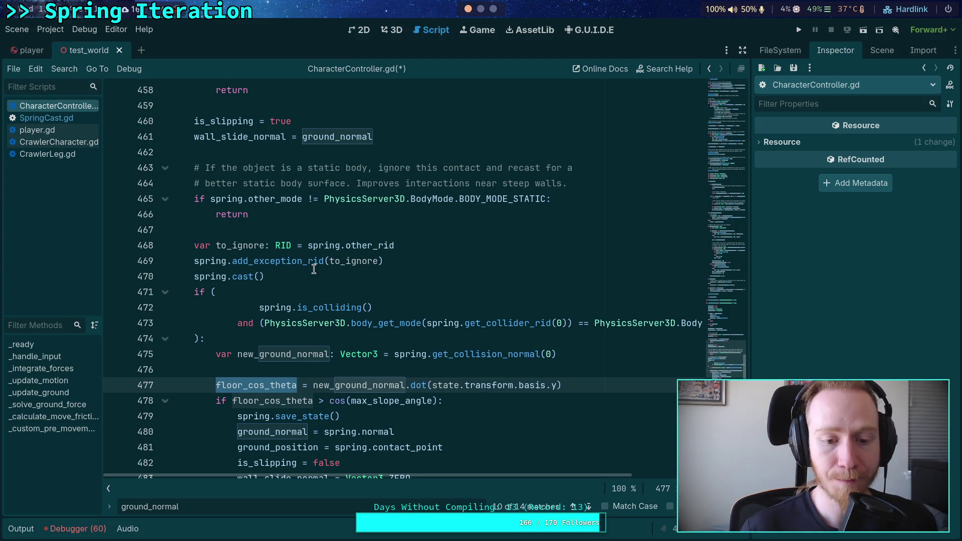
mouse_move(297, 401)
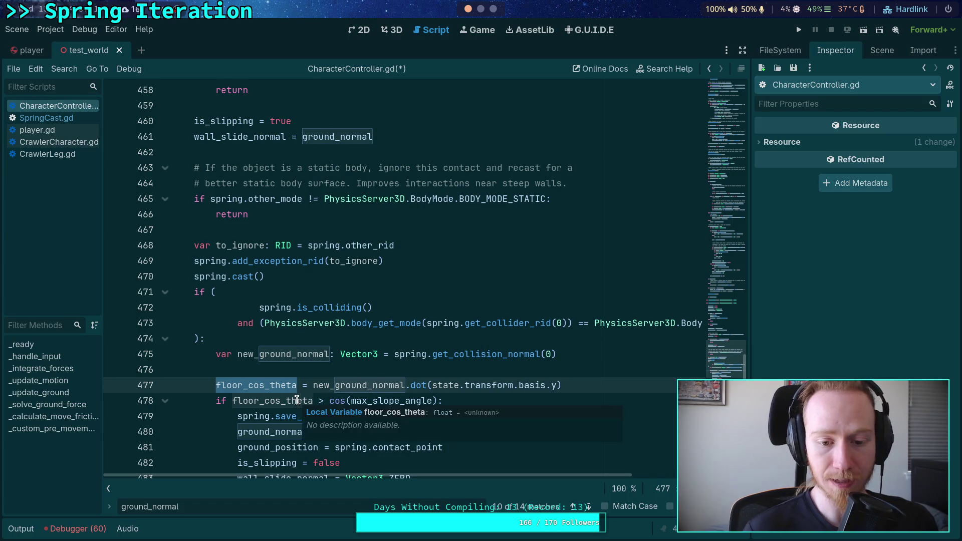
scroll(300, 397, down, 2)
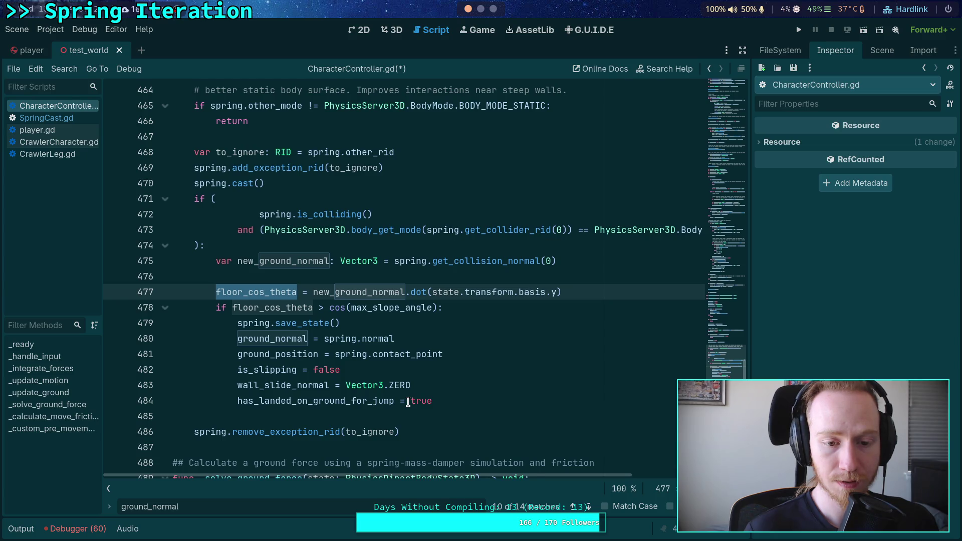
scroll(408, 402, up, 5)
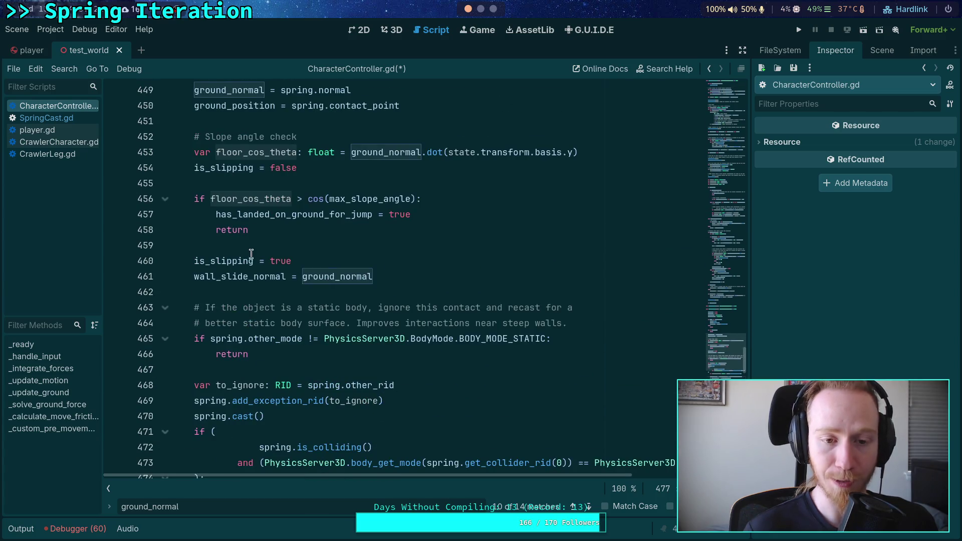
click(277, 201)
scroll(405, 307, down, 3)
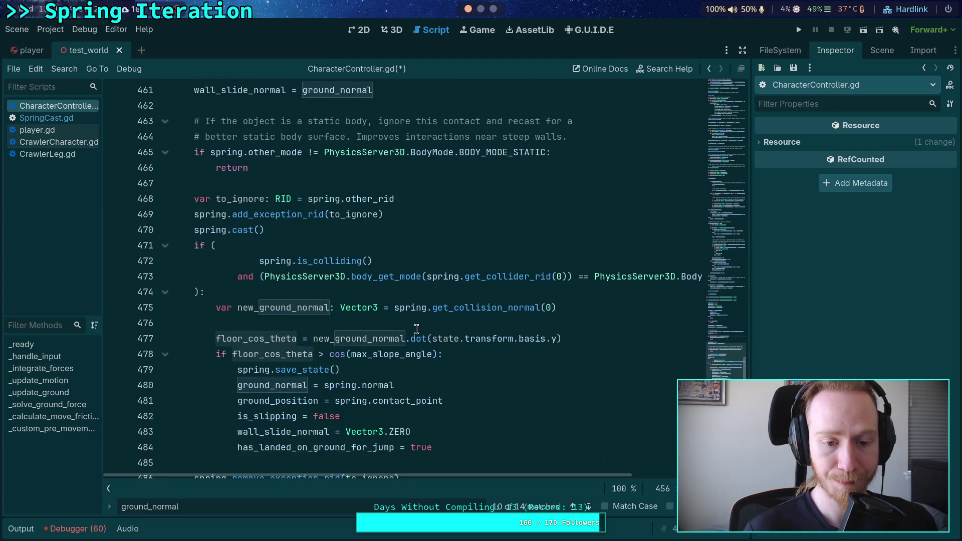
scroll(416, 329, up, 1)
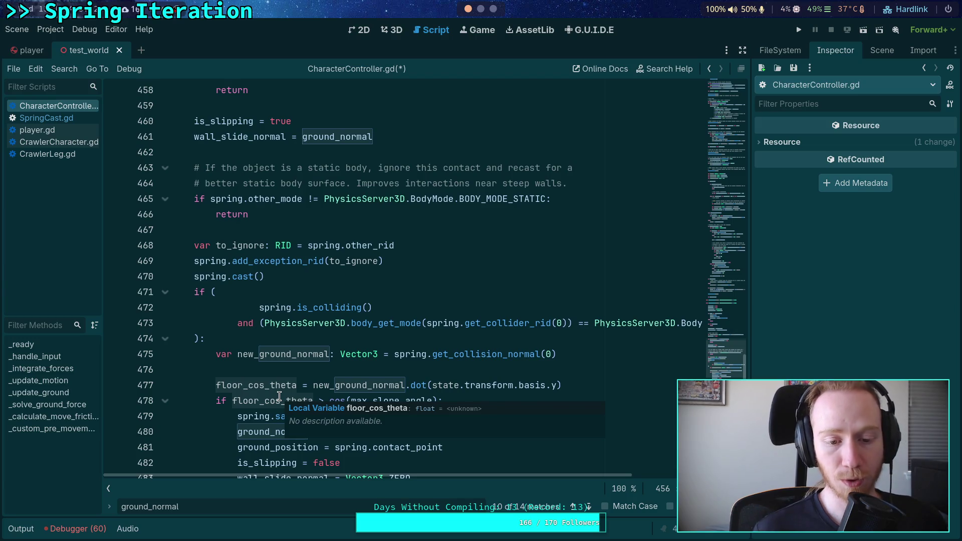
scroll(303, 321, up, 2)
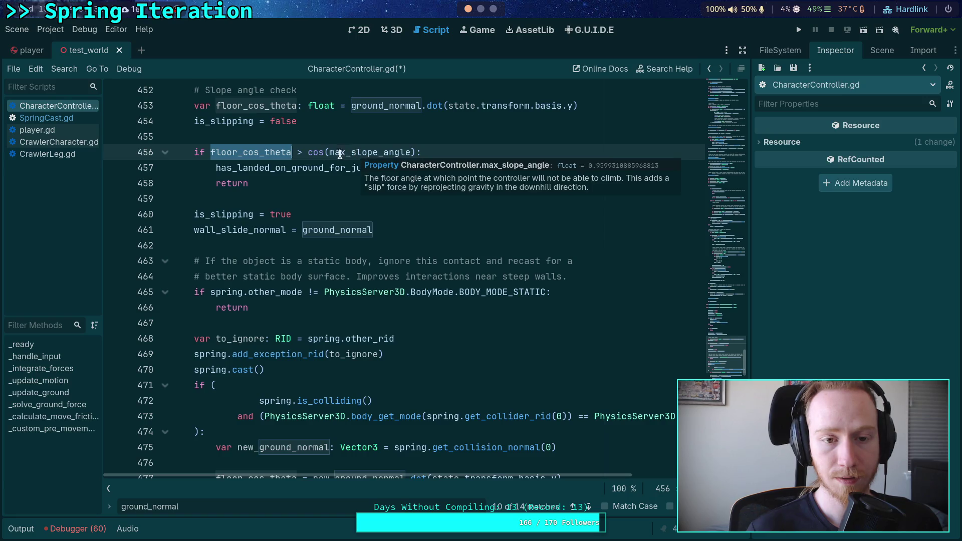
mouse_move(243, 155)
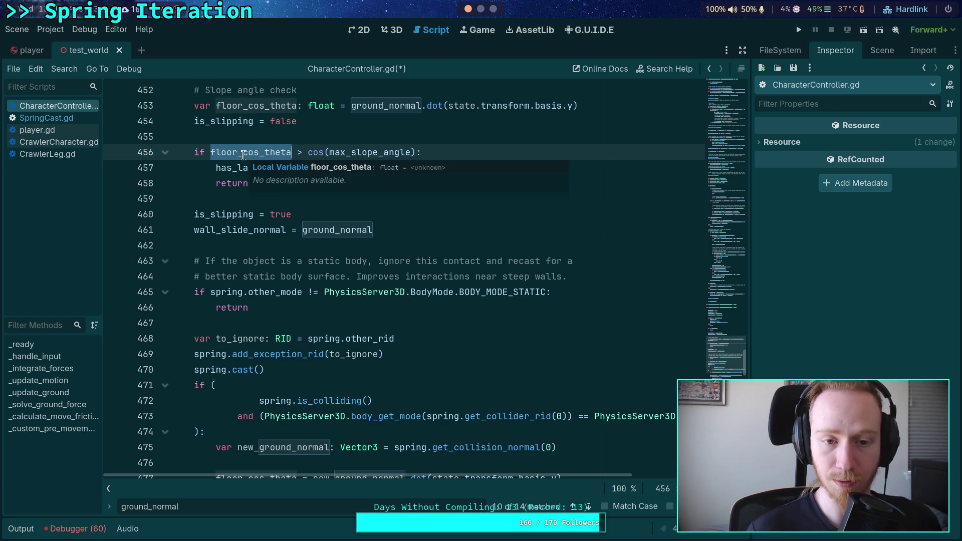
scroll(248, 159, down, 3)
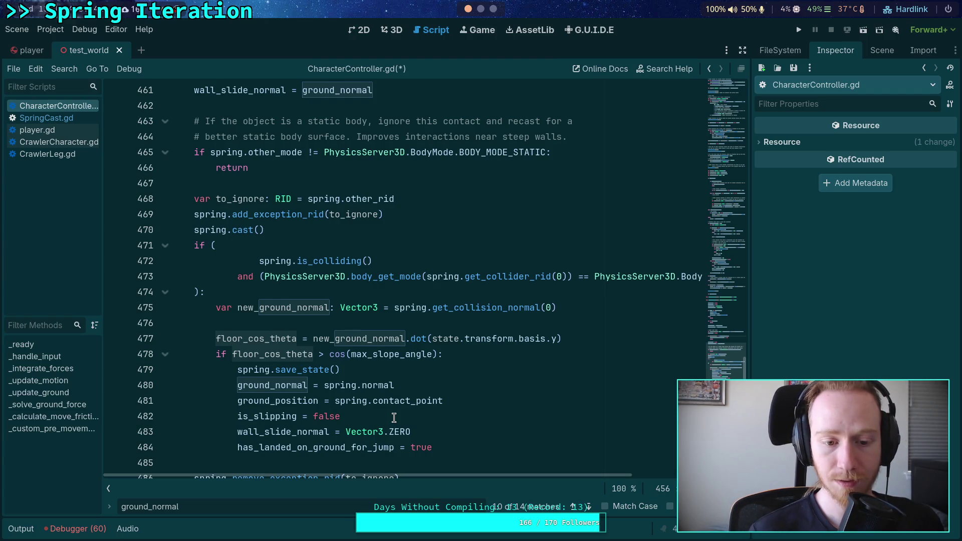
scroll(380, 400, up, 4)
scroll(380, 400, down, 2)
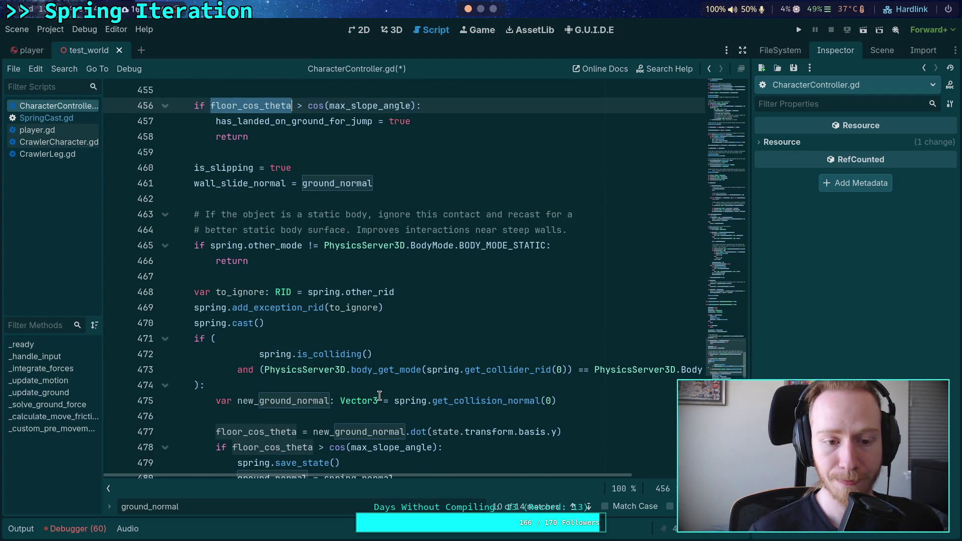
scroll(384, 389, up, 1)
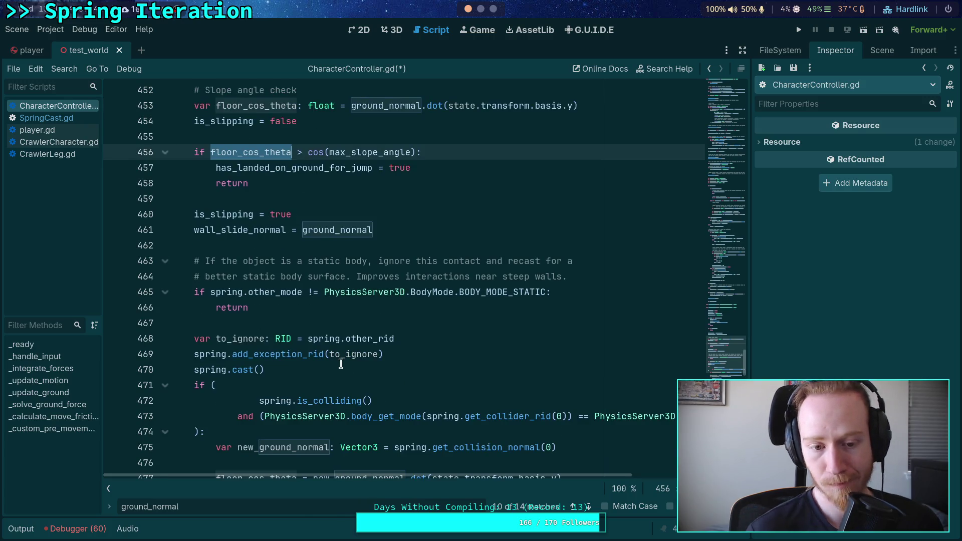
click(397, 323)
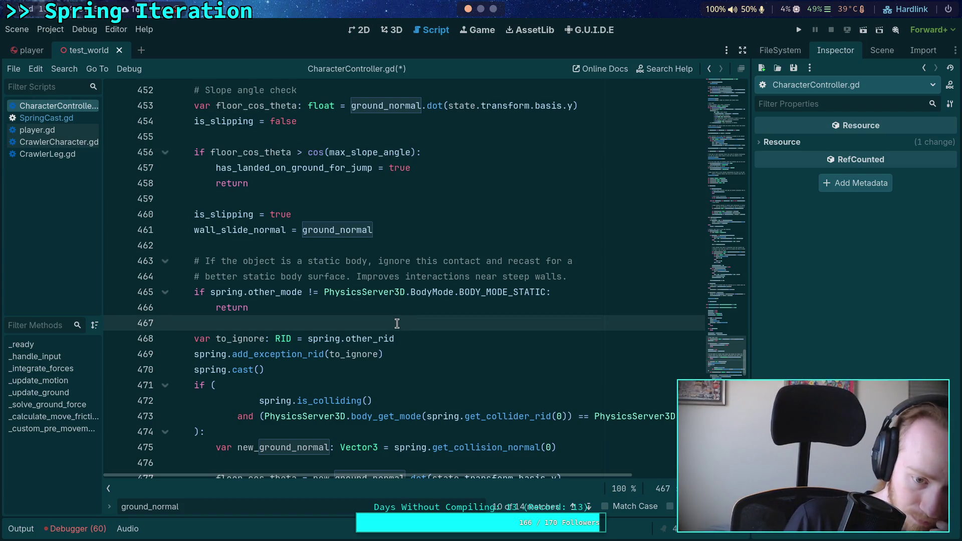
scroll(337, 340, up, 2)
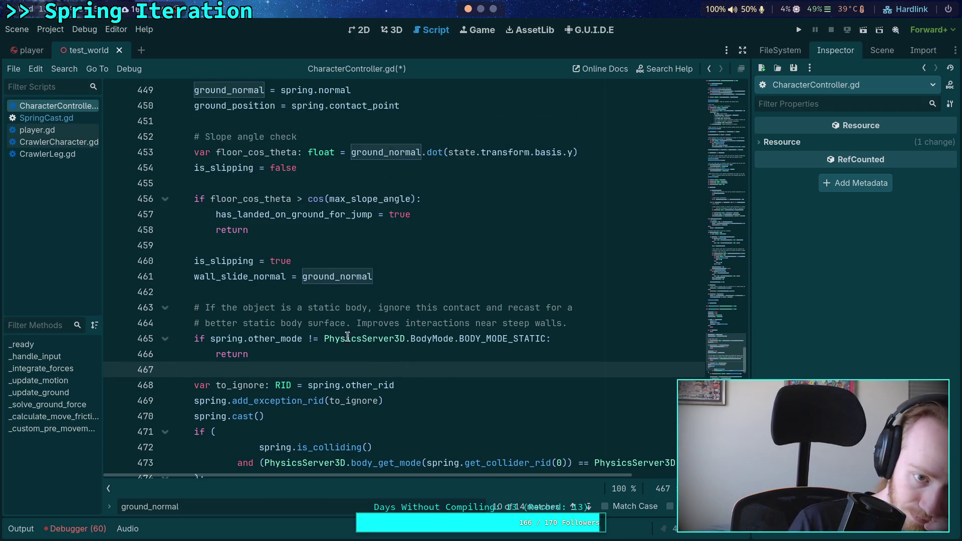
scroll(333, 358, up, 7)
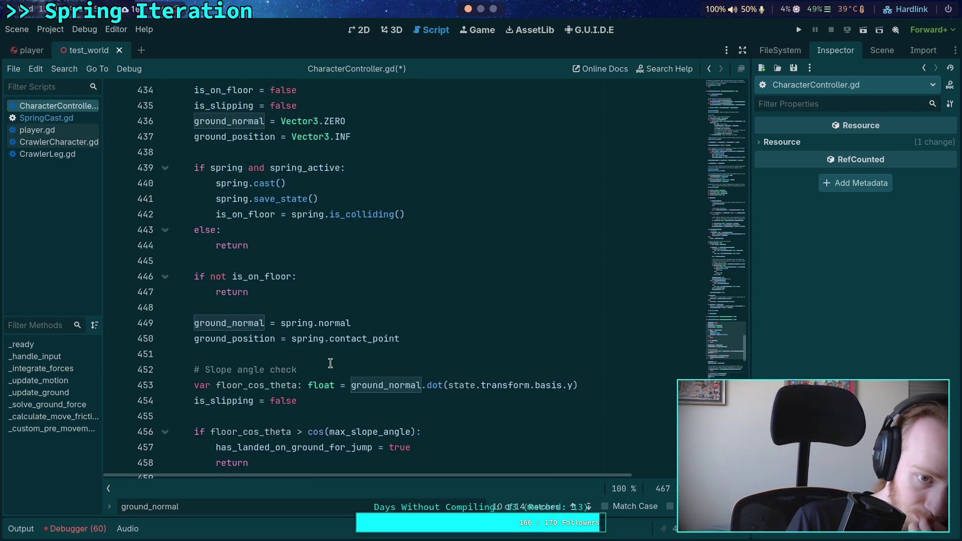
scroll(355, 333, down, 5)
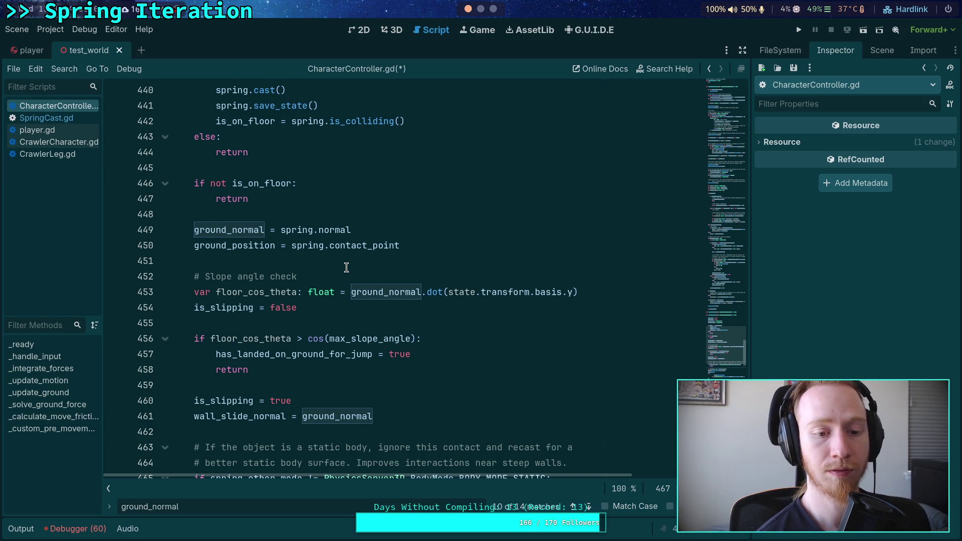
click(346, 267)
scroll(349, 273, down, 5)
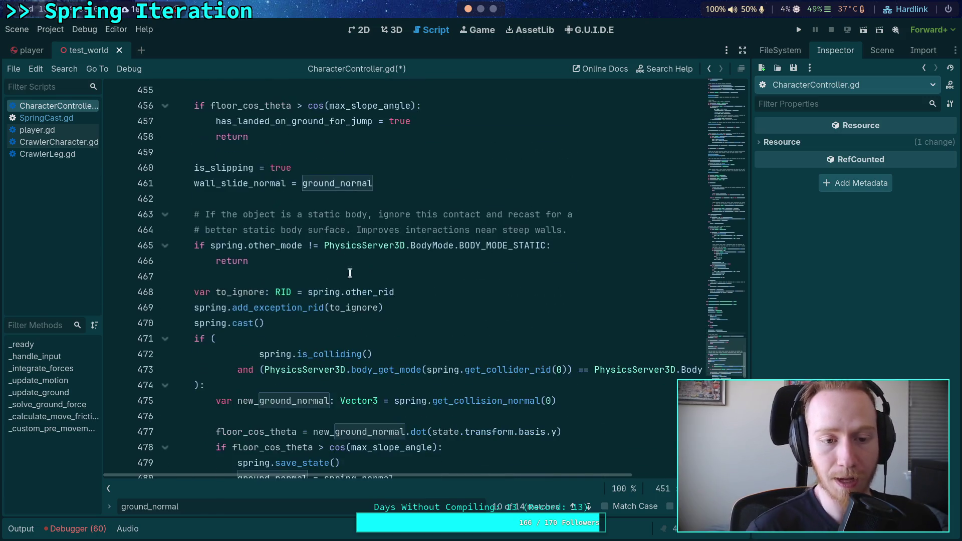
scroll(346, 273, up, 5)
click(366, 216)
scroll(431, 250, up, 2)
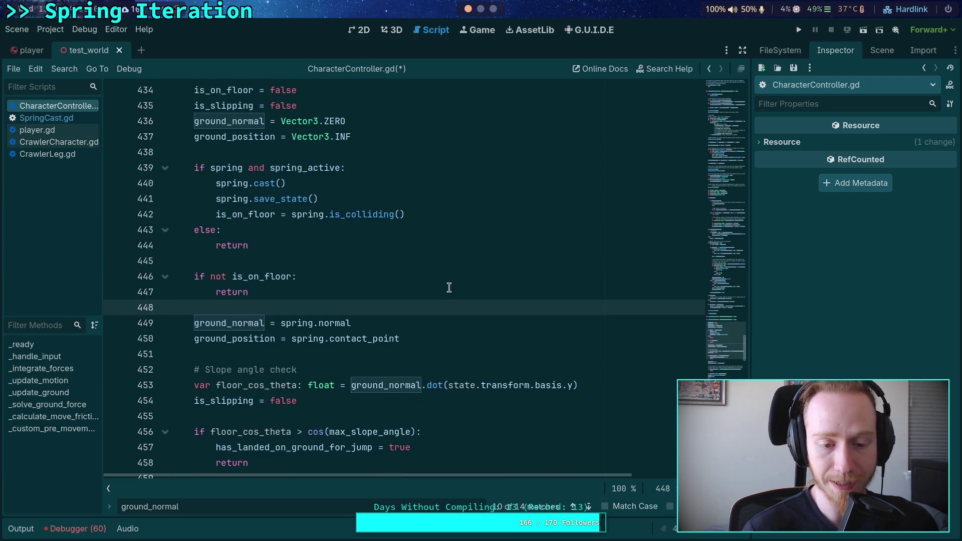
scroll(451, 286, down, 4)
double_click(234, 136)
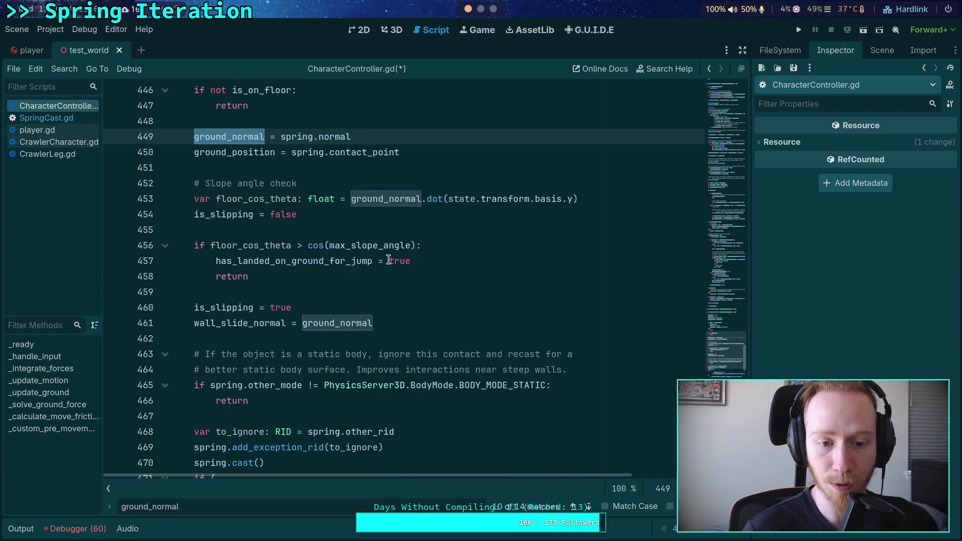
scroll(411, 268, down, 8)
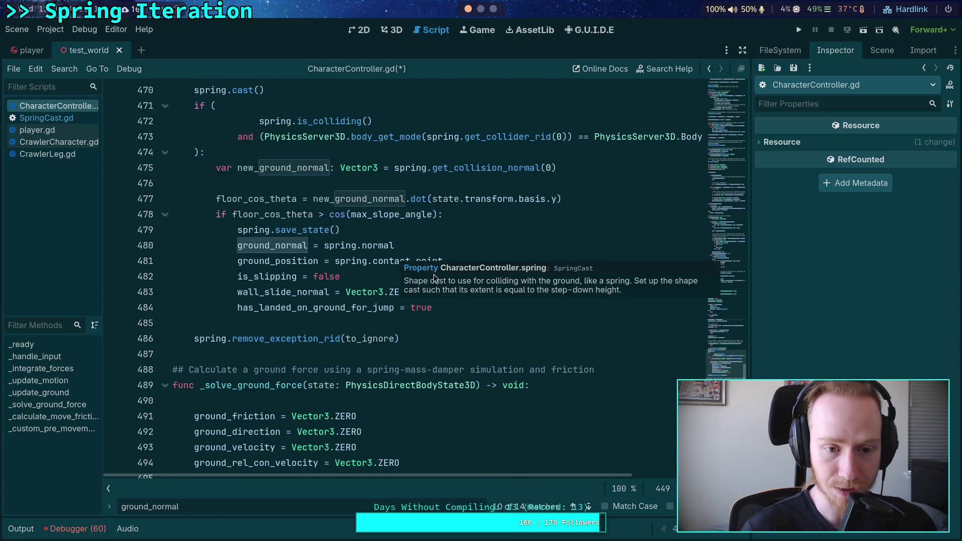
scroll(446, 282, up, 4)
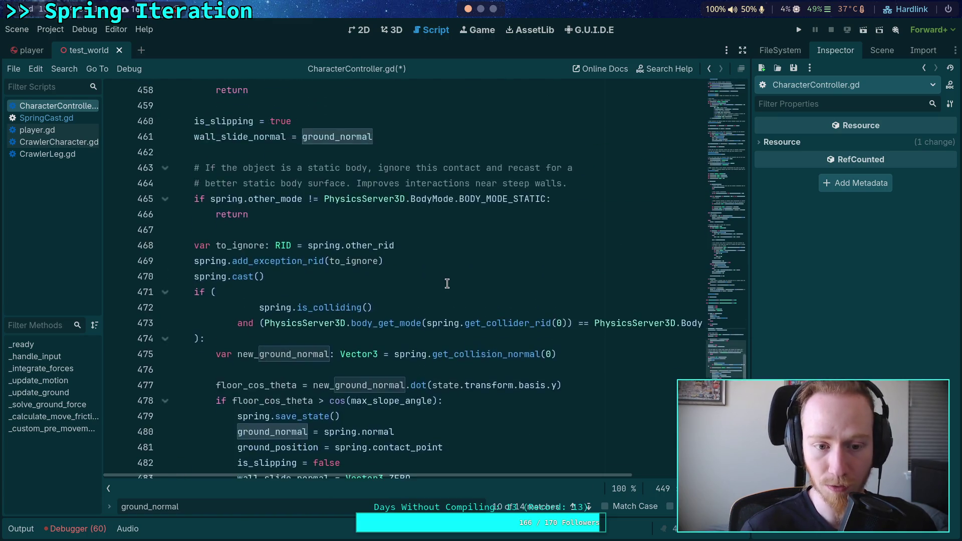
scroll(447, 283, up, 10)
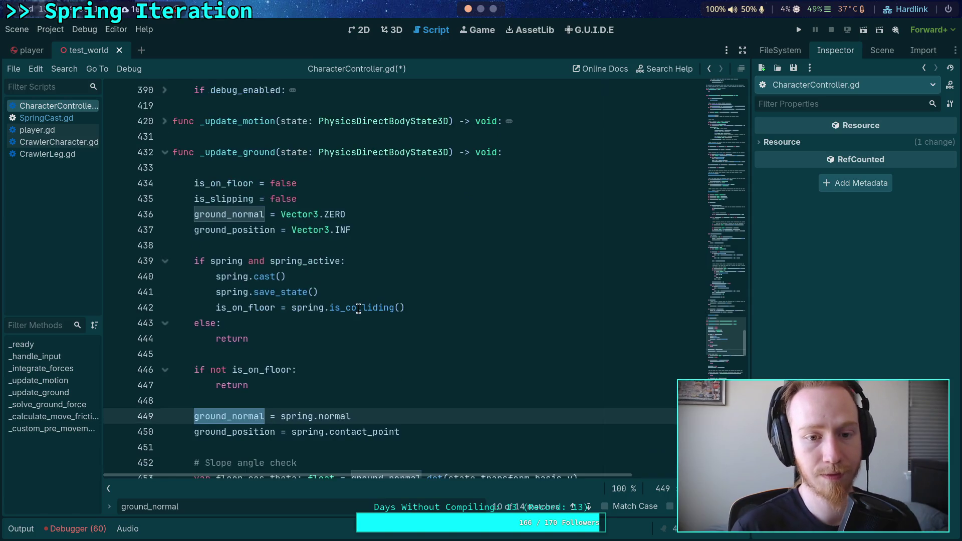
click(333, 402)
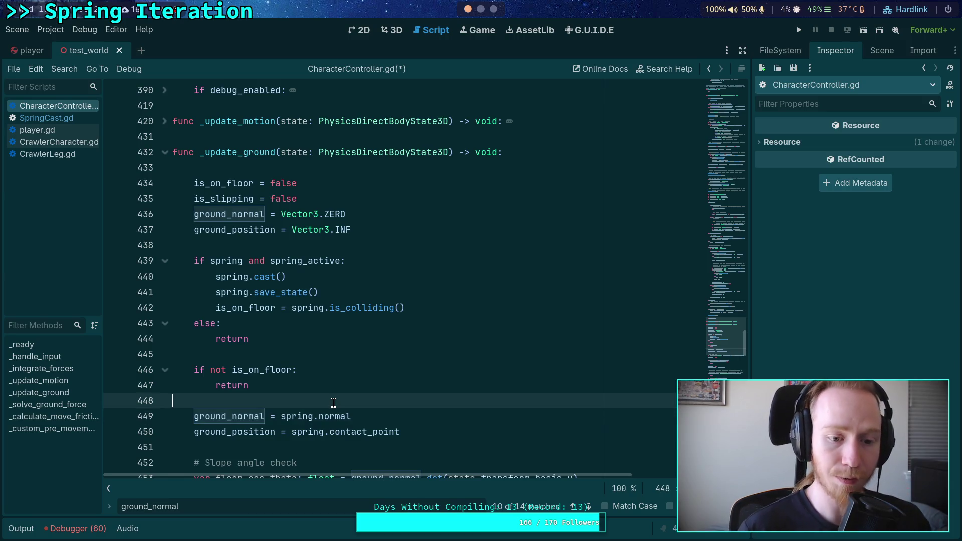
- Start a new header _get_ground_normal(state: PhysicsDirectBodyState3D) above the ground-normal code
key(Return)
text(func _)
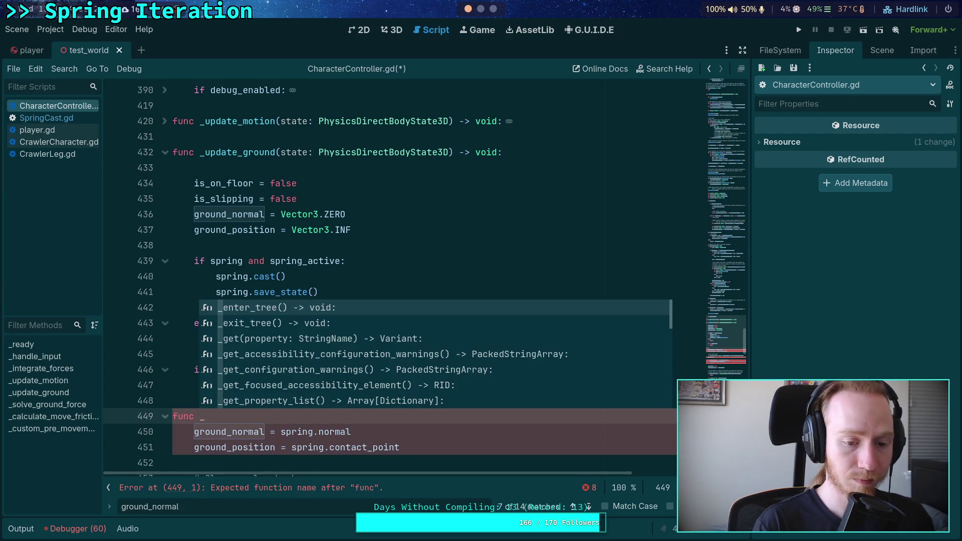
text(get_)
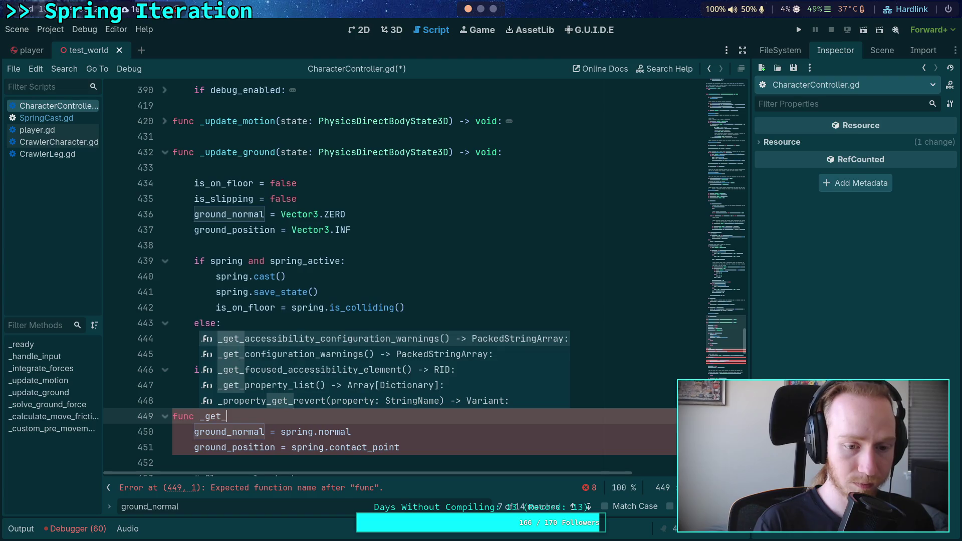
text(ground_normal(state: P)
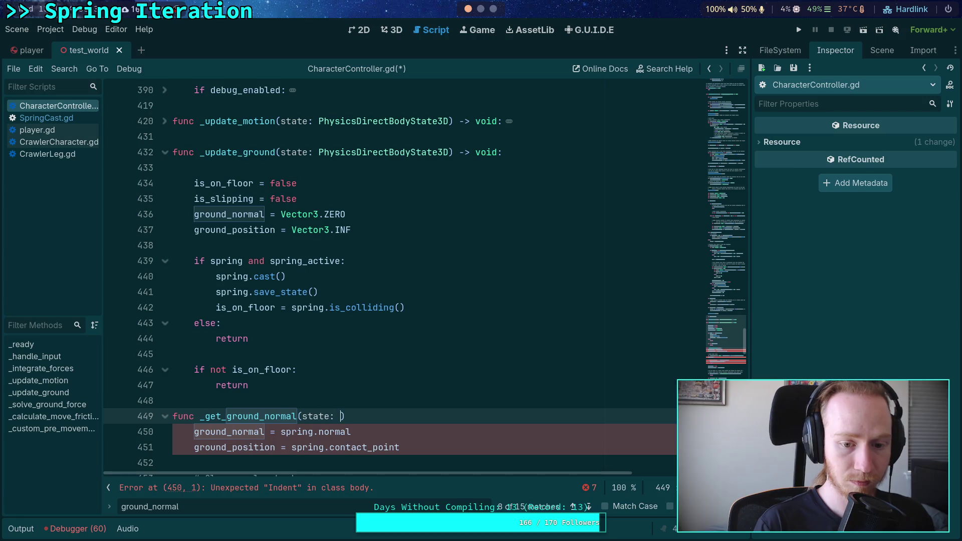
text(hysics)
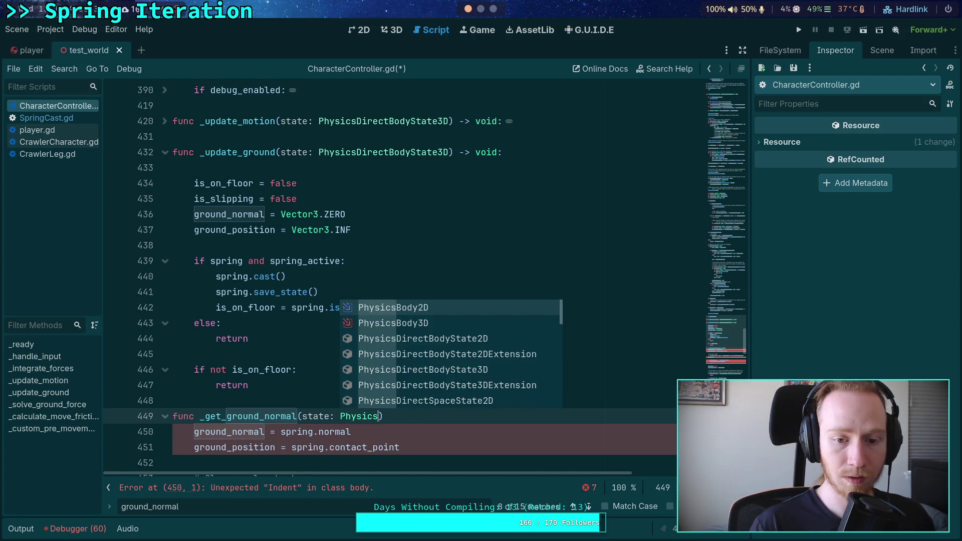
key(Down)
key(Down)
key(Down)
key(Return)
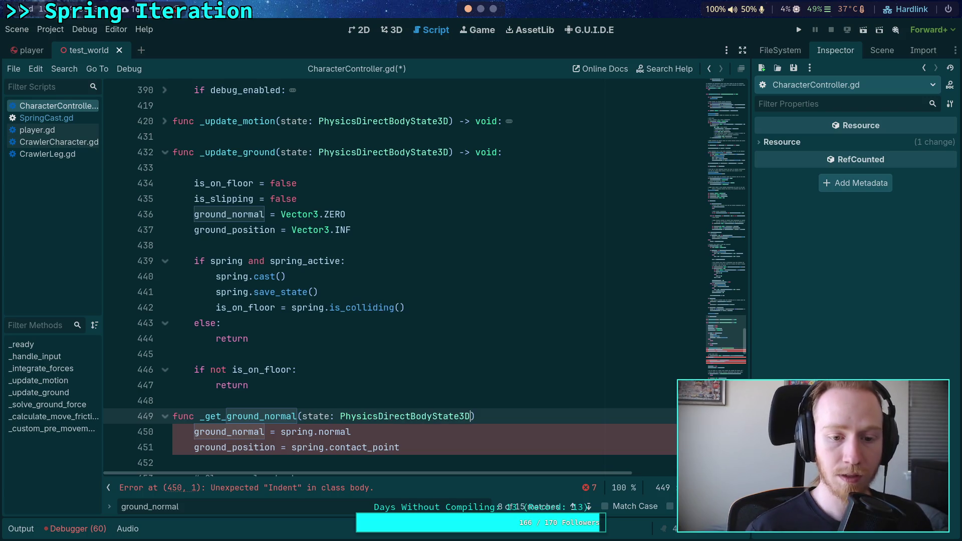
- Check the state.transform.basis.y usage and finish the header with '-> void:'
scroll(242, 365, down, 2)
double_click(318, 324)
scroll(351, 363, down, 4)
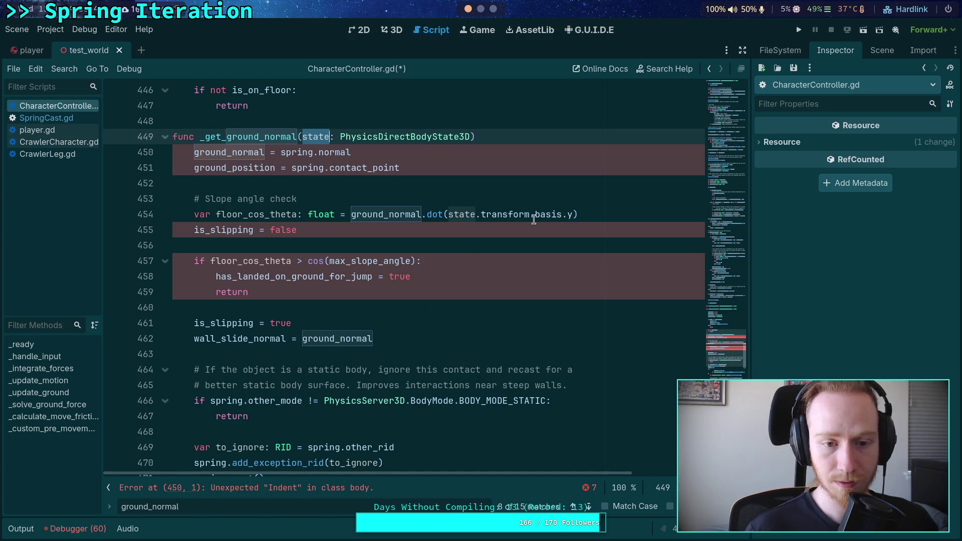
drag(573, 215, 448, 208)
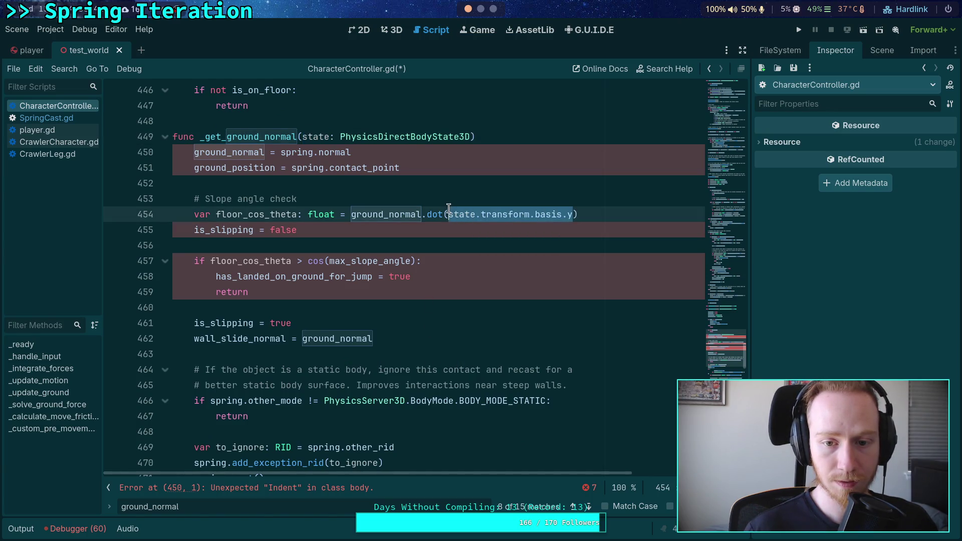
scroll(470, 288, down, 6)
scroll(463, 251, up, 6)
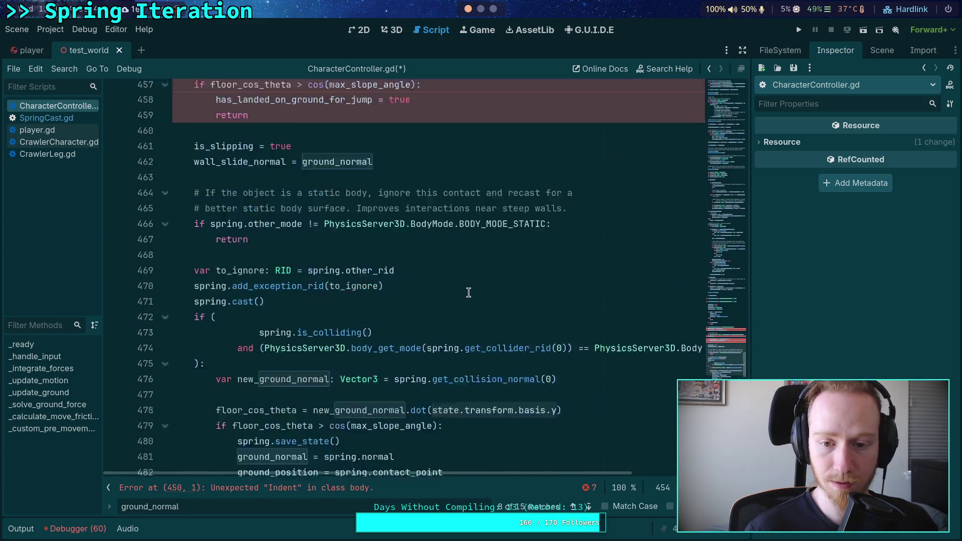
scroll(456, 280, up, 4)
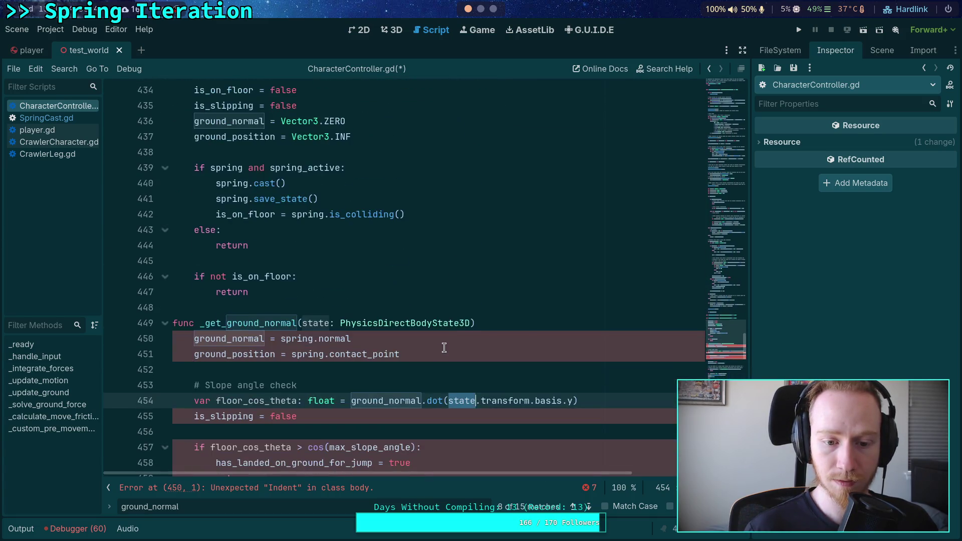
click(533, 317)
text(-> v)
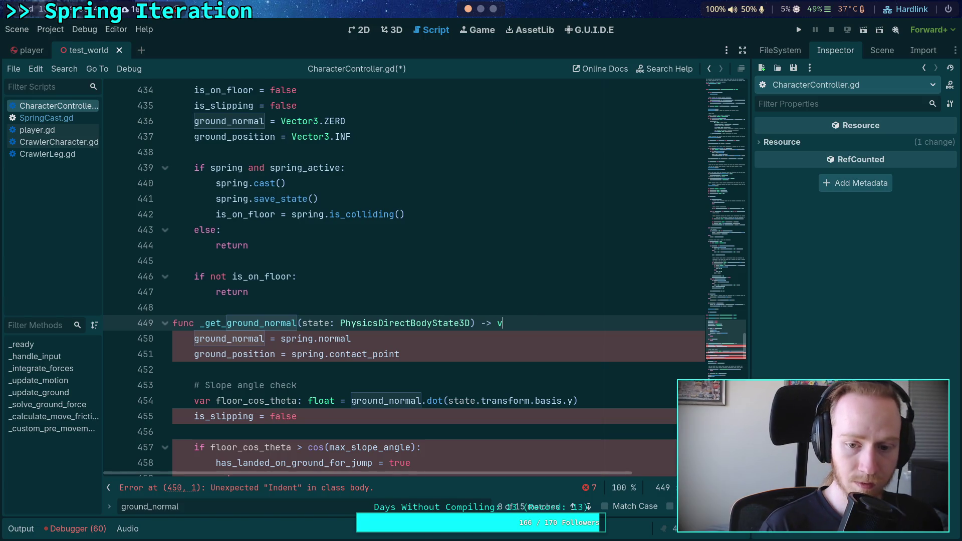
text(oid:)
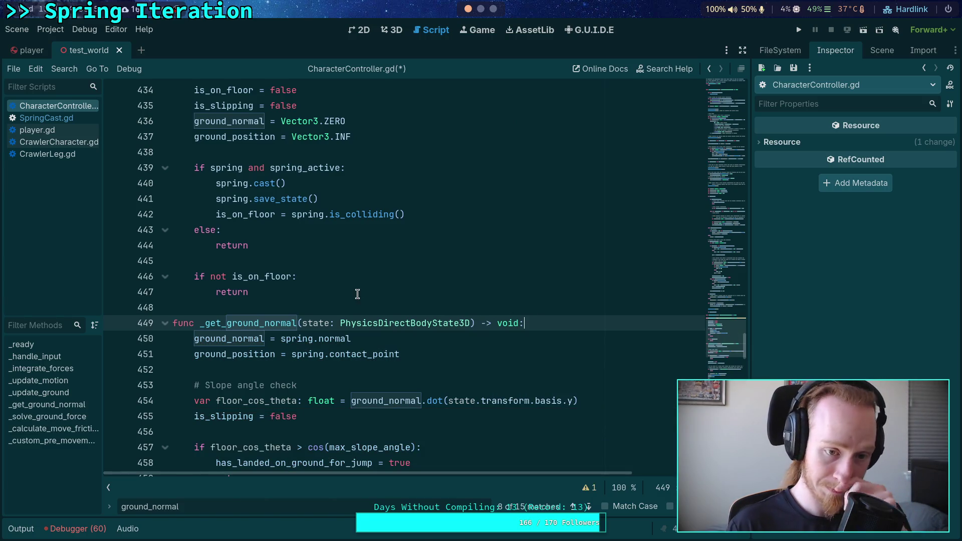
- Insert blank lines between the floor-check return and the new function
click(370, 279)
click(381, 294)
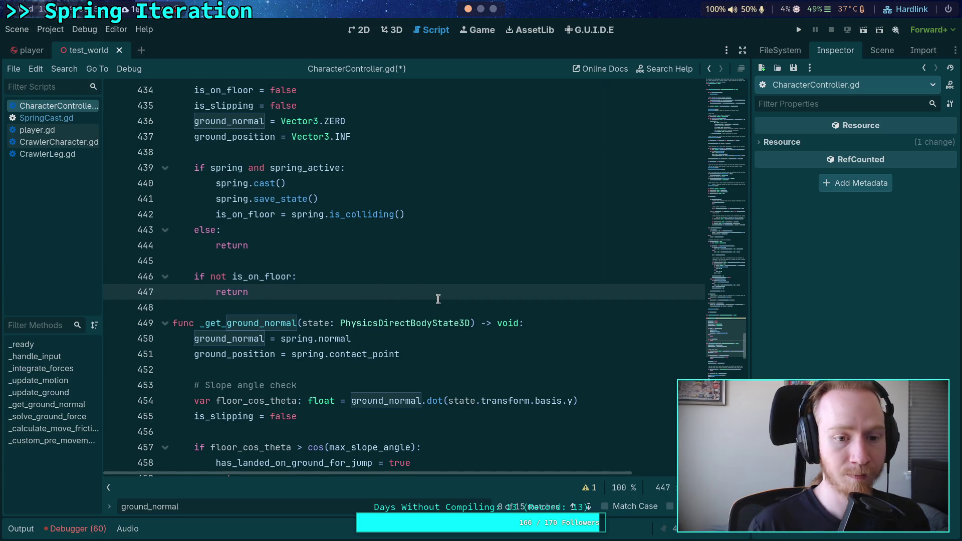
key(Return)
key(Return)
text(_)
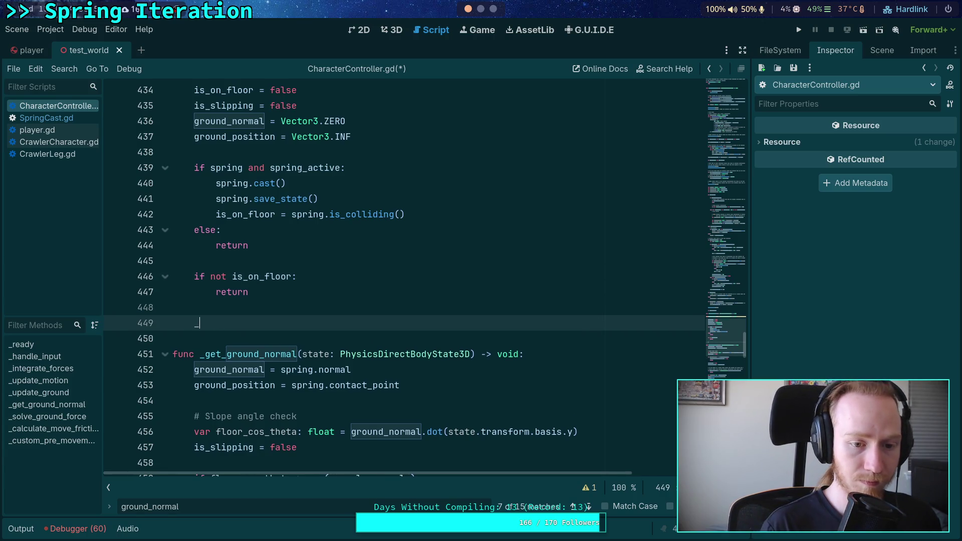
- Call _get_ground_normal(state) after the floor-check return and append ', to_ignore' to its parameters
text(get_)
key(Return)
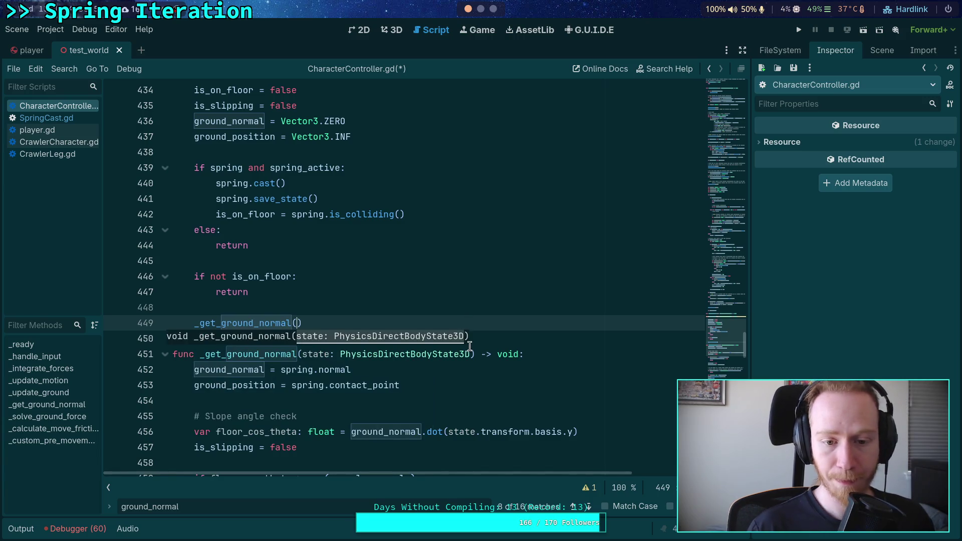
text(state)
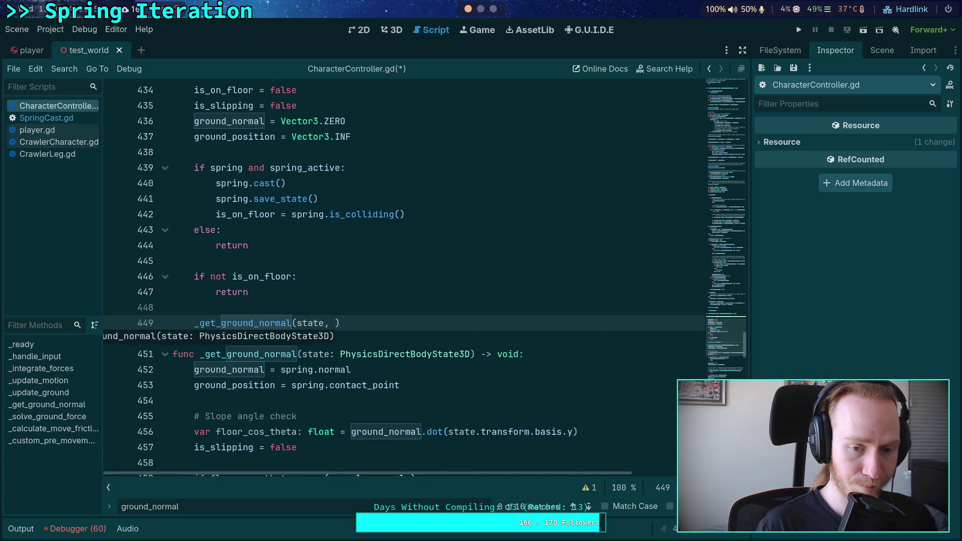
click(474, 355)
text(, )
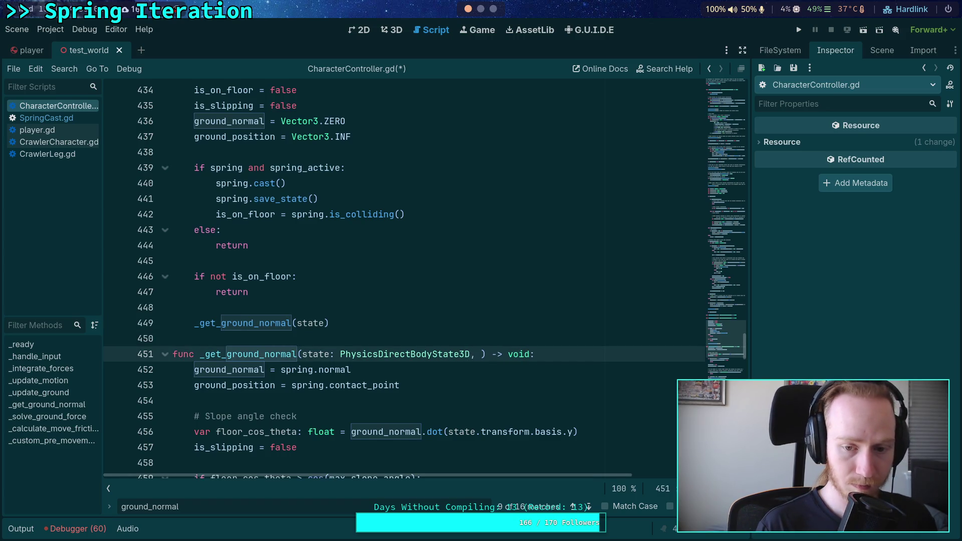
text(to_ignore)
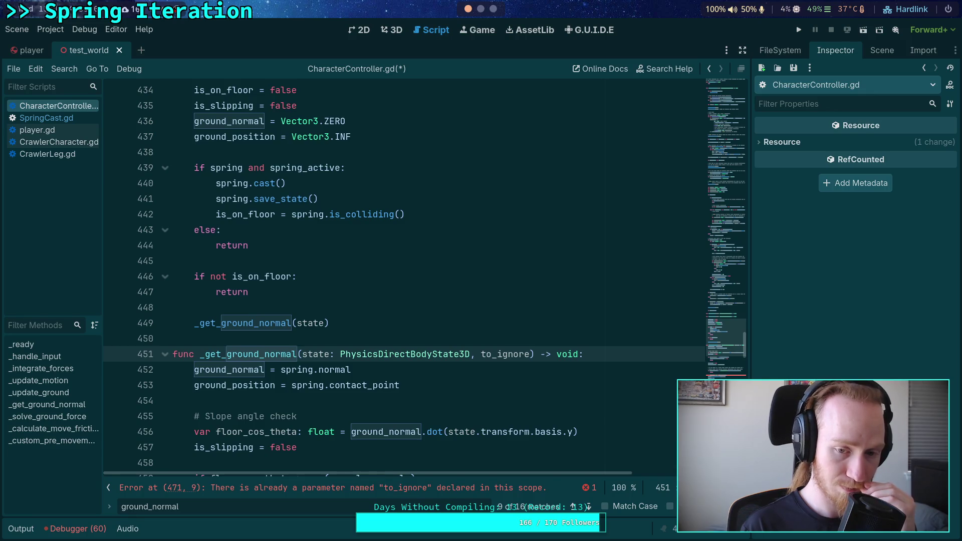
- Add a colon after to_ignore and insert spring.add_exception_rid() below the to_ignore variable
text(:)
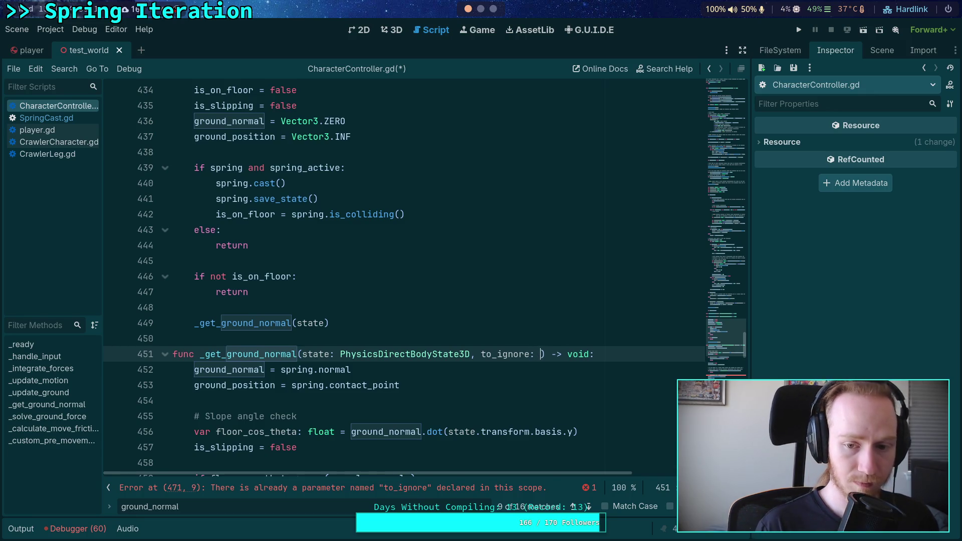
scroll(387, 324, down, 5)
scroll(388, 325, down, 2)
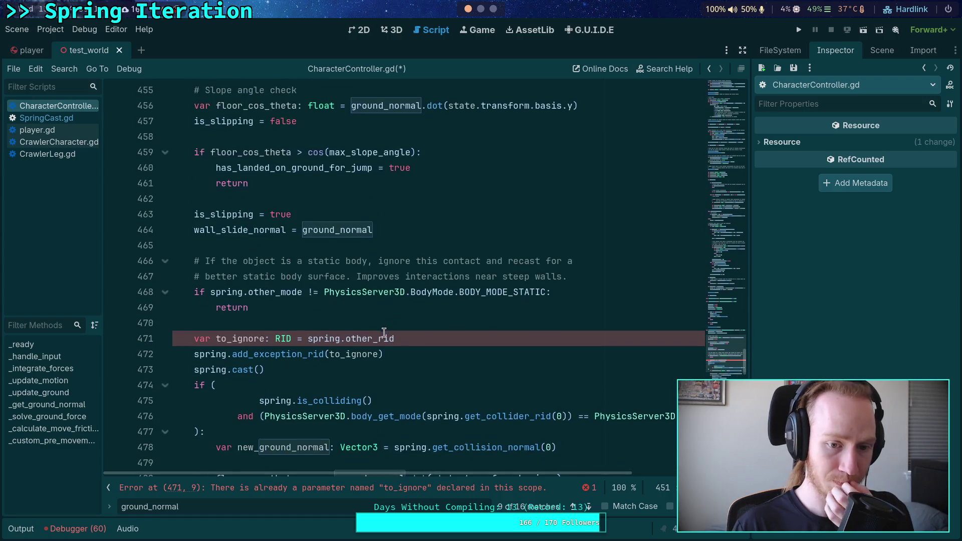
mouse_move(267, 352)
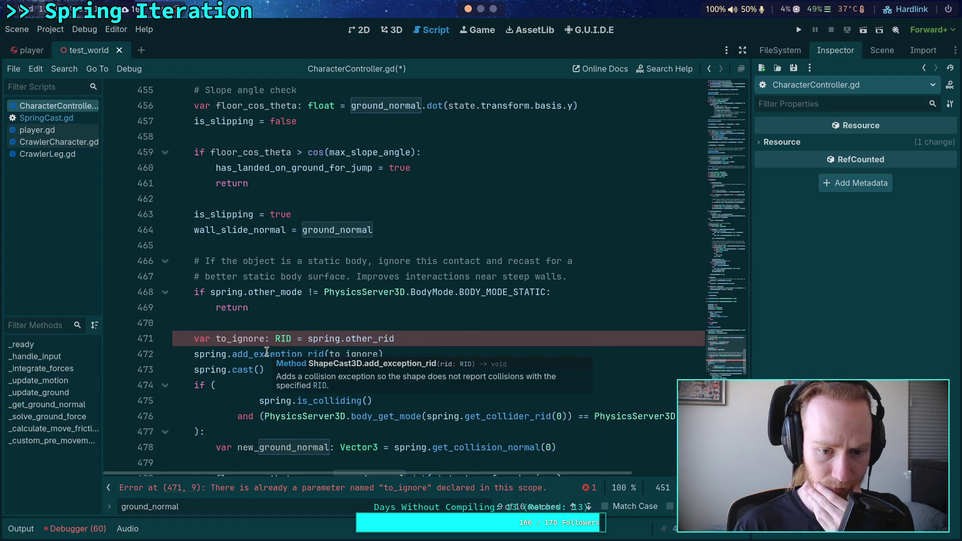
click(480, 334)
key(Return)
text(spring)
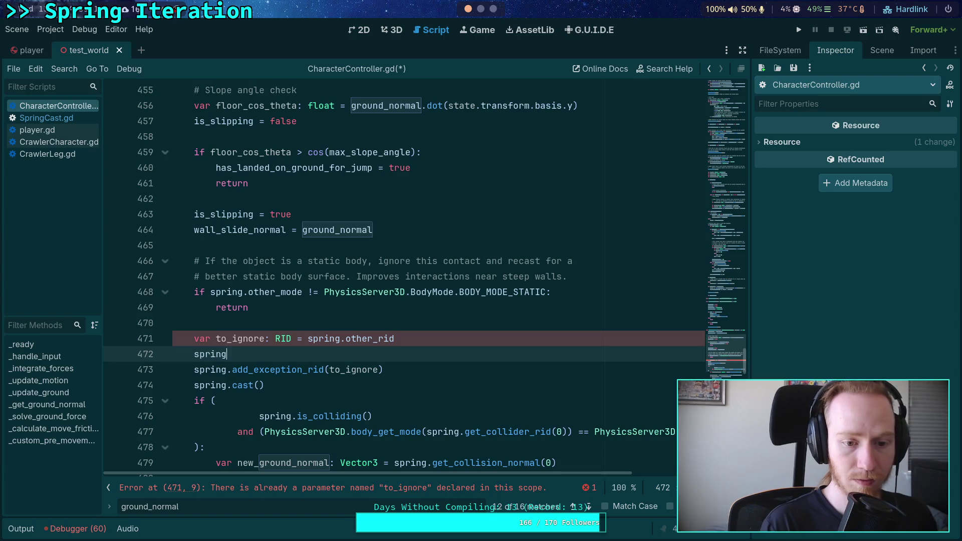
text(.add_ex)
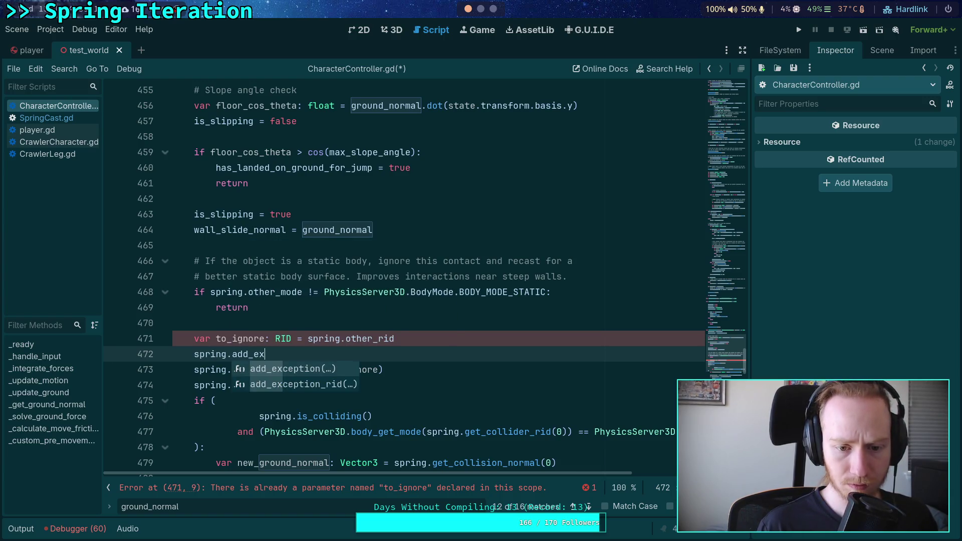
key(Return)
key(BackSpace)
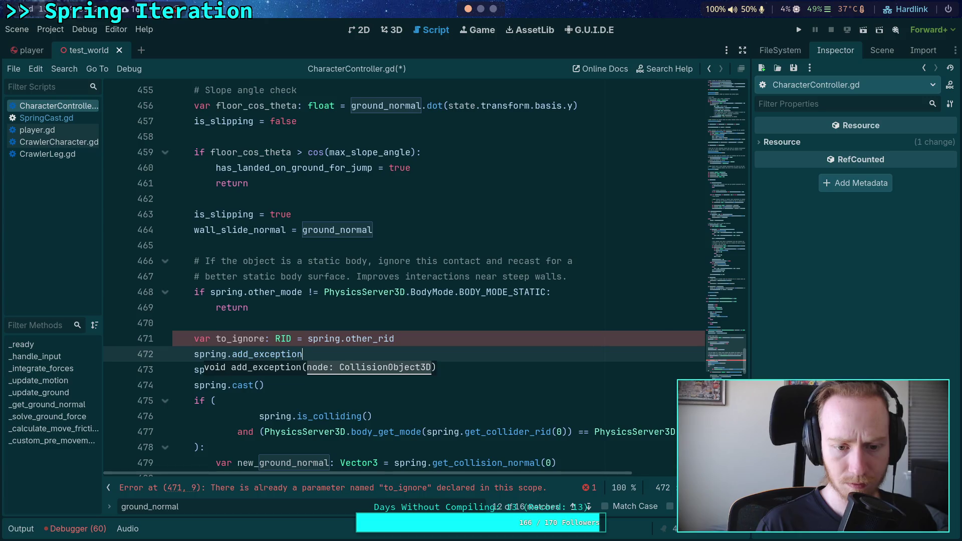
key(Return)
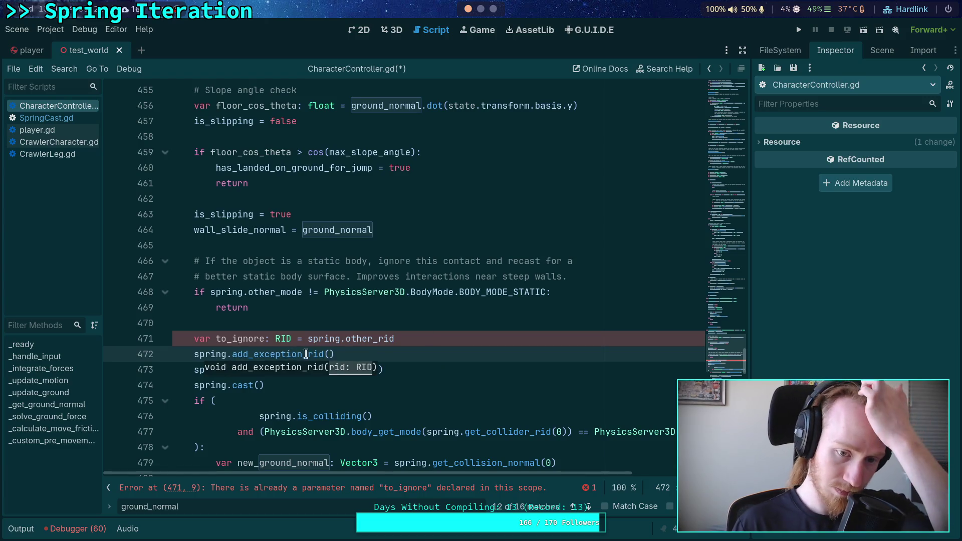
- Type the to_ignore parameter as Array[RID] in the _get_ground_normal header
scroll(368, 349, up, 5)
scroll(367, 349, up, 2)
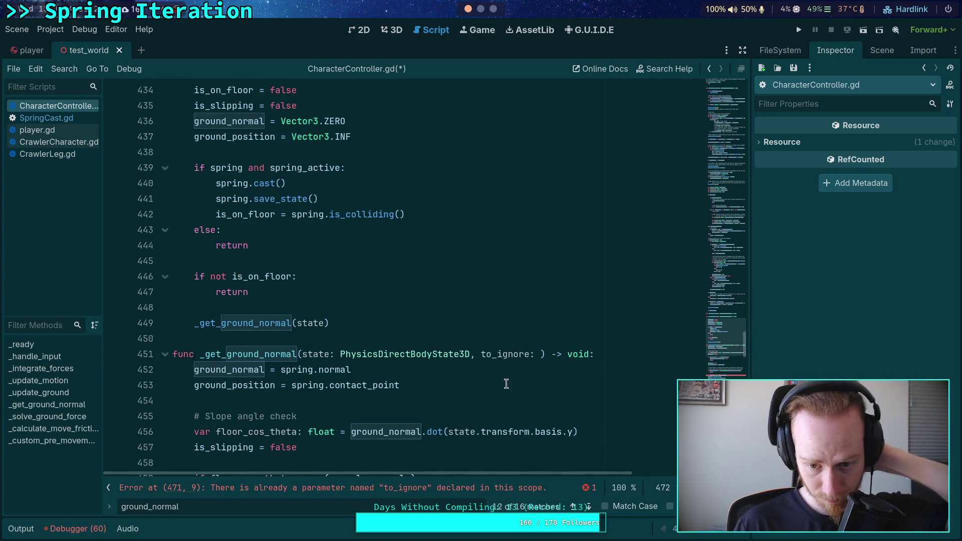
click(539, 359)
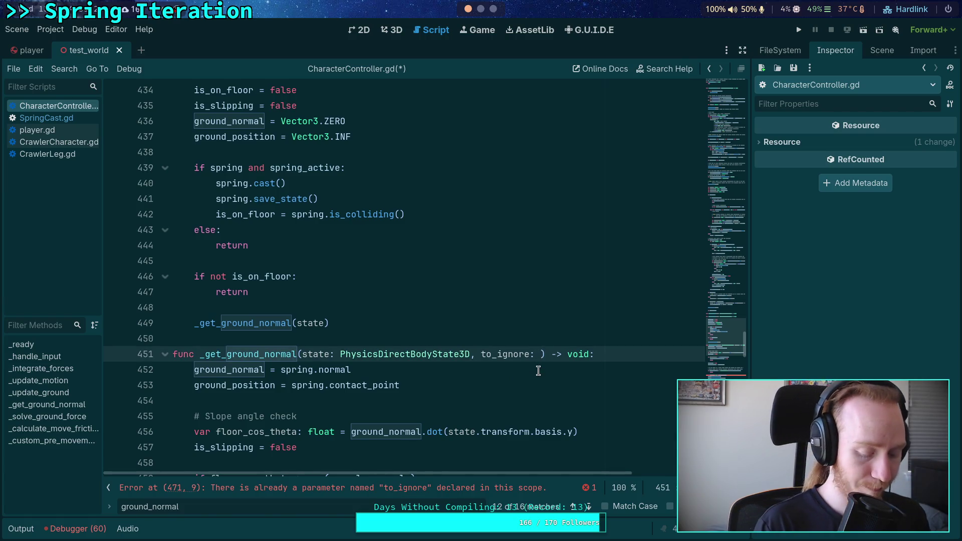
text(A)
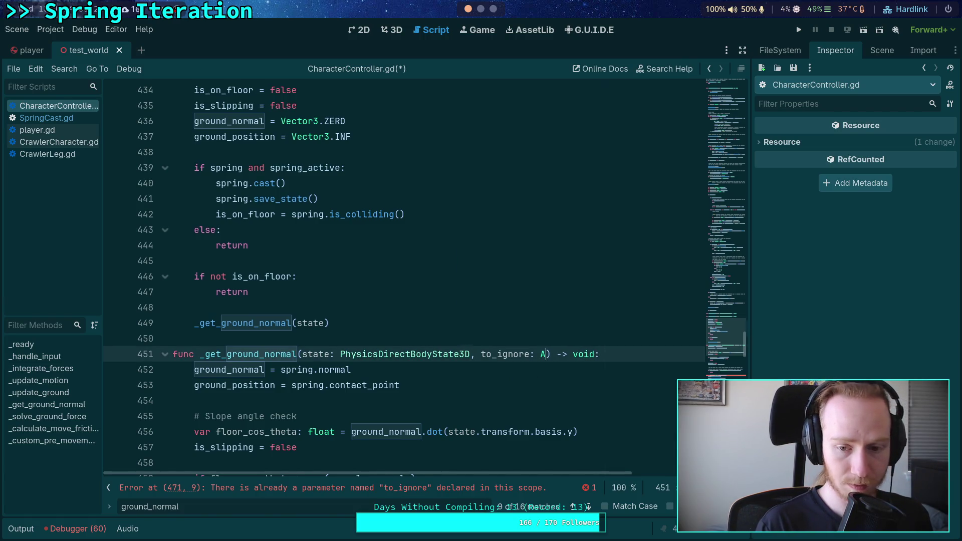
text(rray[RID)
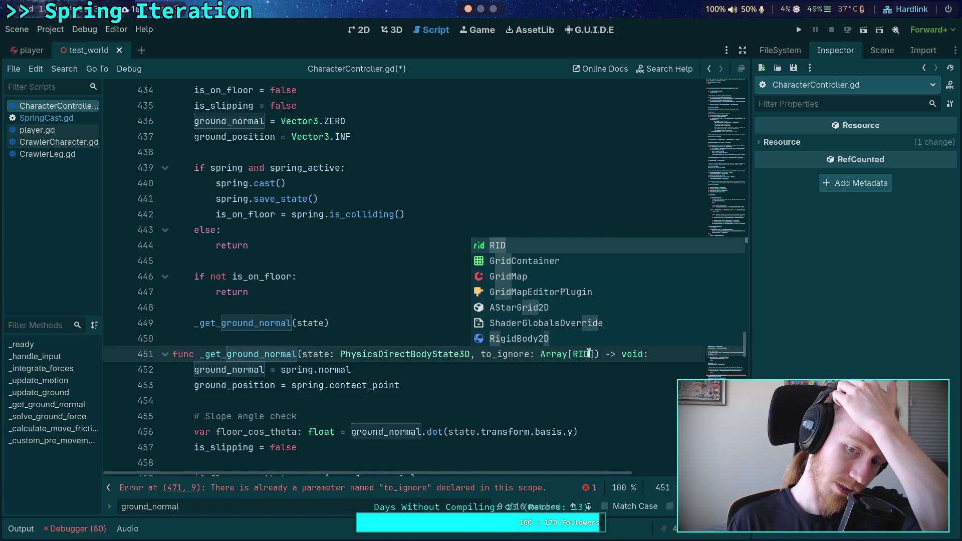
drag(595, 353, 546, 354)
scroll(536, 354, down, 6)
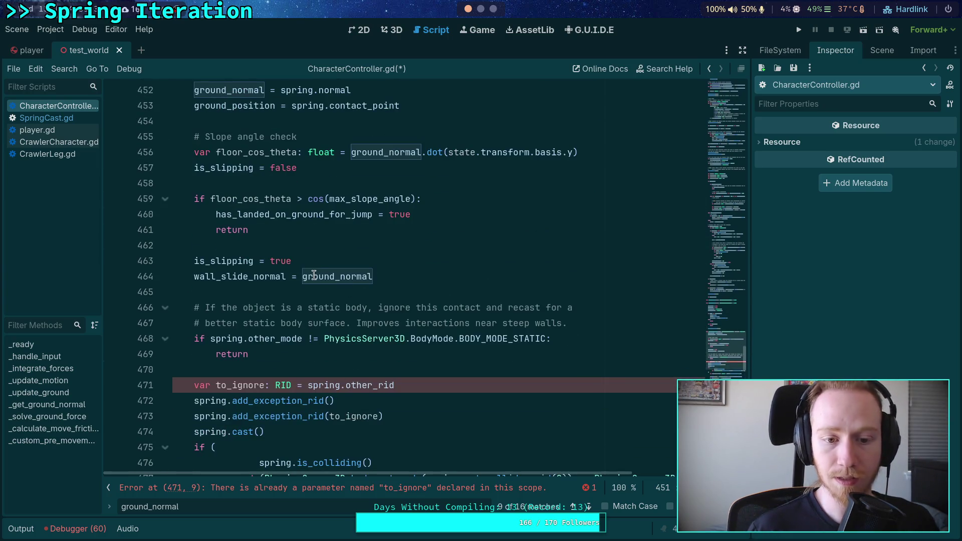
scroll(316, 305, up, 1)
right_click(286, 432)
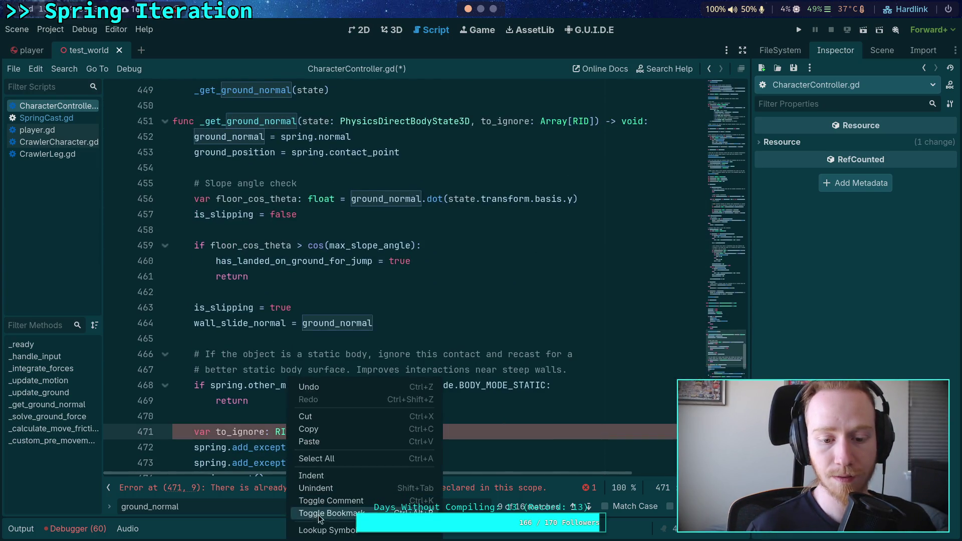
click(315, 527)
scroll(289, 342, down, 1)
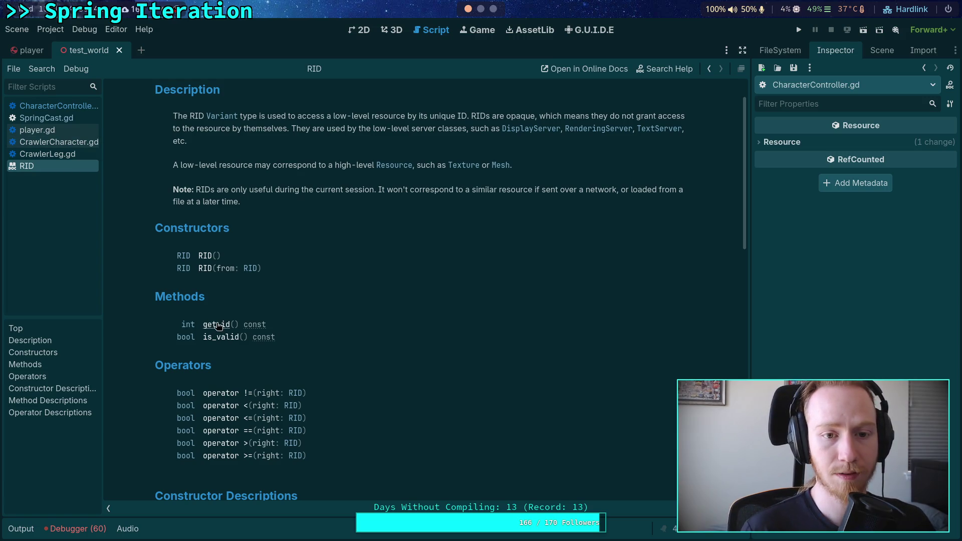
scroll(339, 291, up, 1)
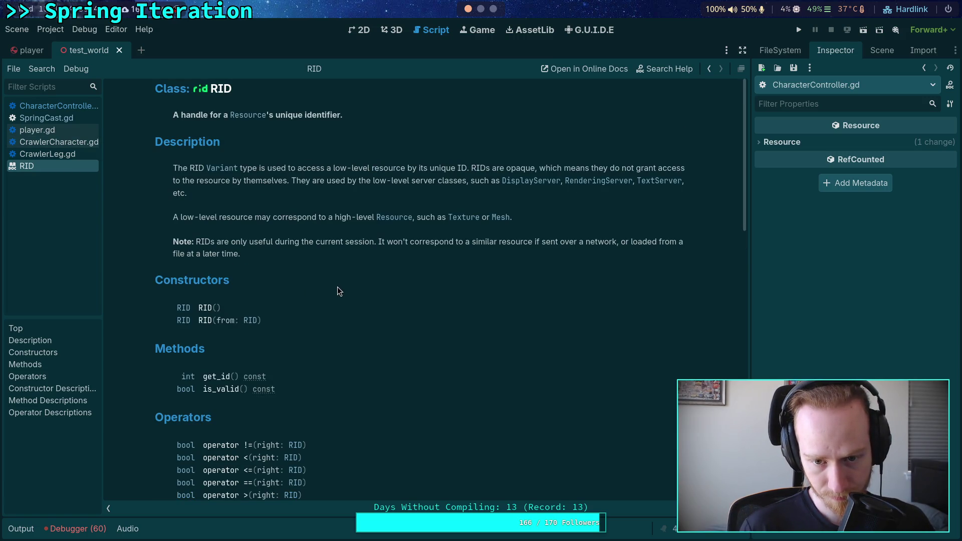
scroll(338, 287, down, 7)
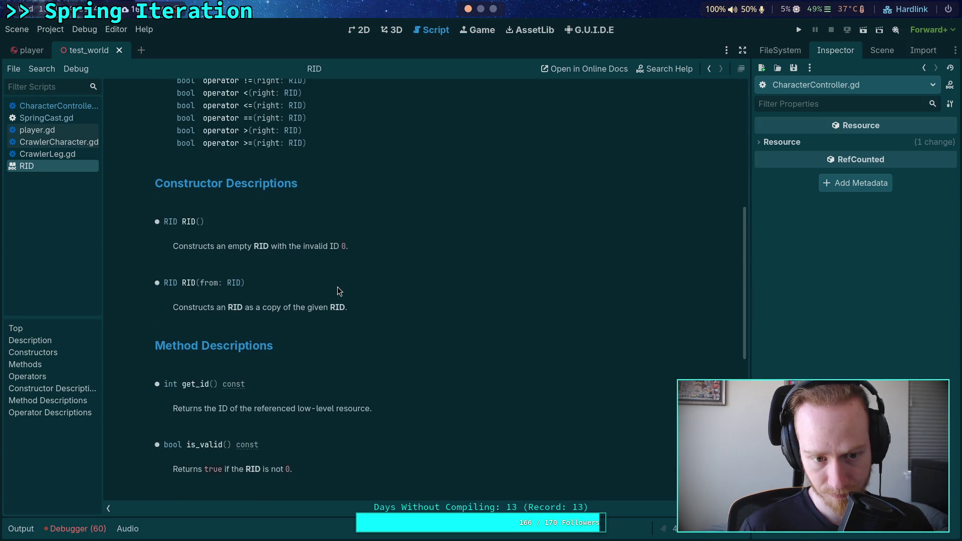
scroll(337, 290, down, 8)
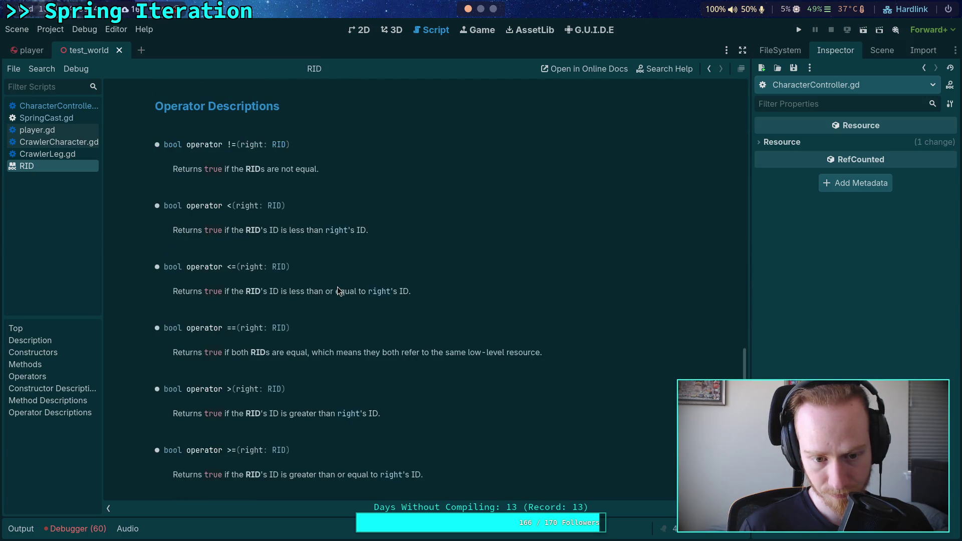
scroll(339, 291, up, 6)
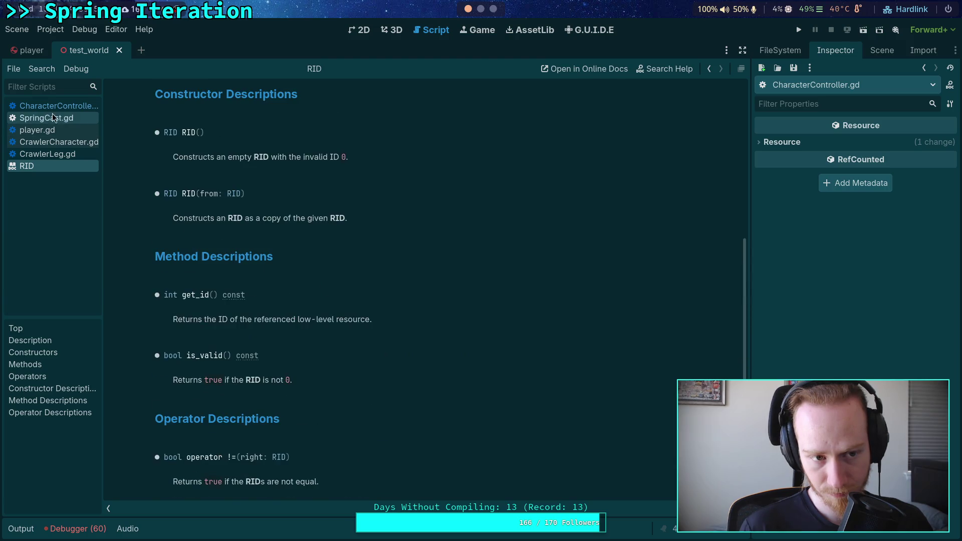
click(46, 117)
click(261, 259)
key(F5)
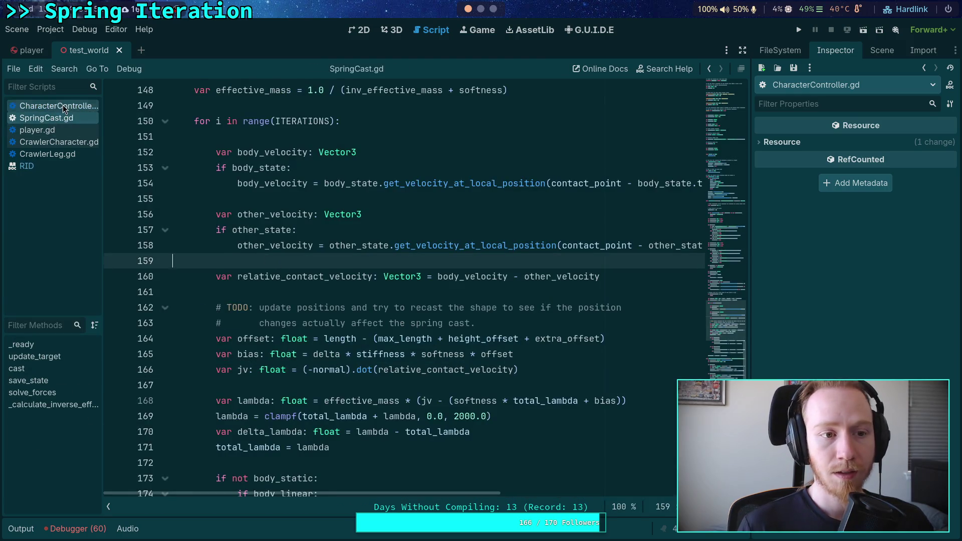
scroll(403, 338, up, 4)
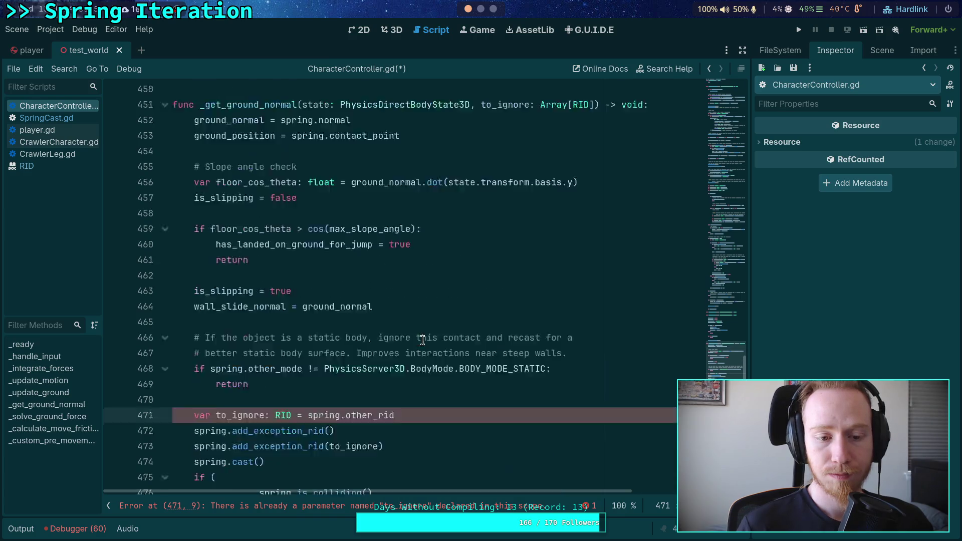
- Delete the unfinished spring.add_exception_rid() line 472
scroll(416, 340, down, 3)
scroll(416, 340, down, 2)
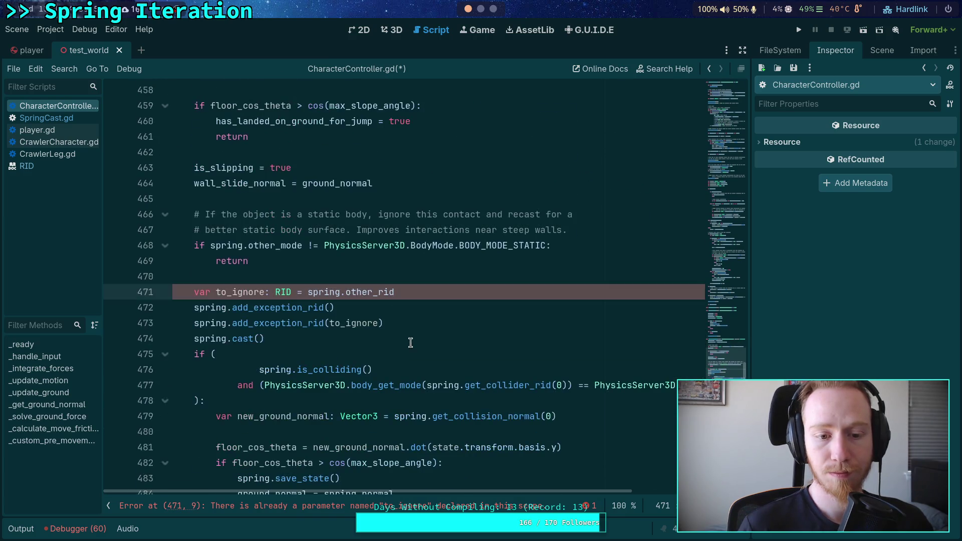
mouse_move(410, 309)
mouse_down()
mouse_move(439, 287)
mouse_move(421, 273)
mouse_up()
key(BackSpace)
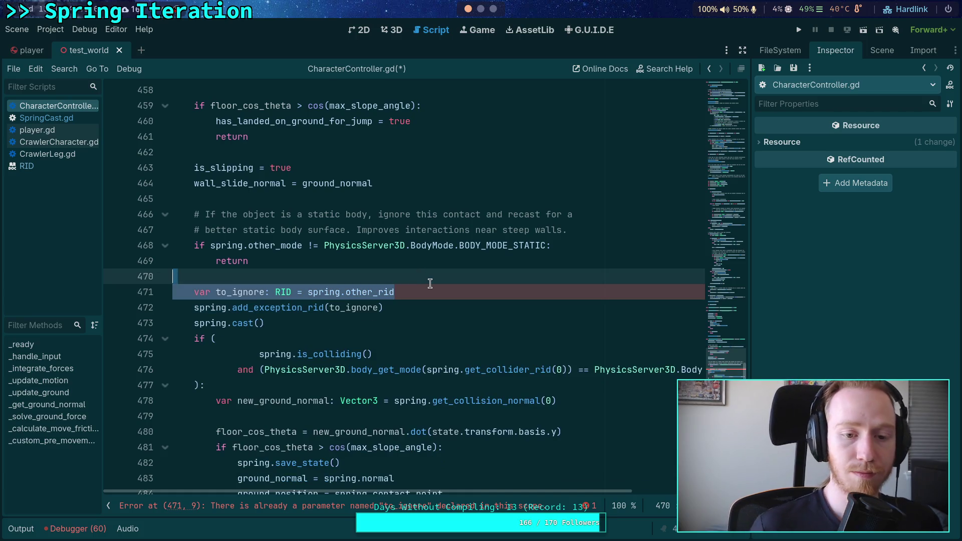
- Insert a blank line after the _get_ground_normal(state) call on line 449
scroll(416, 278, up, 7)
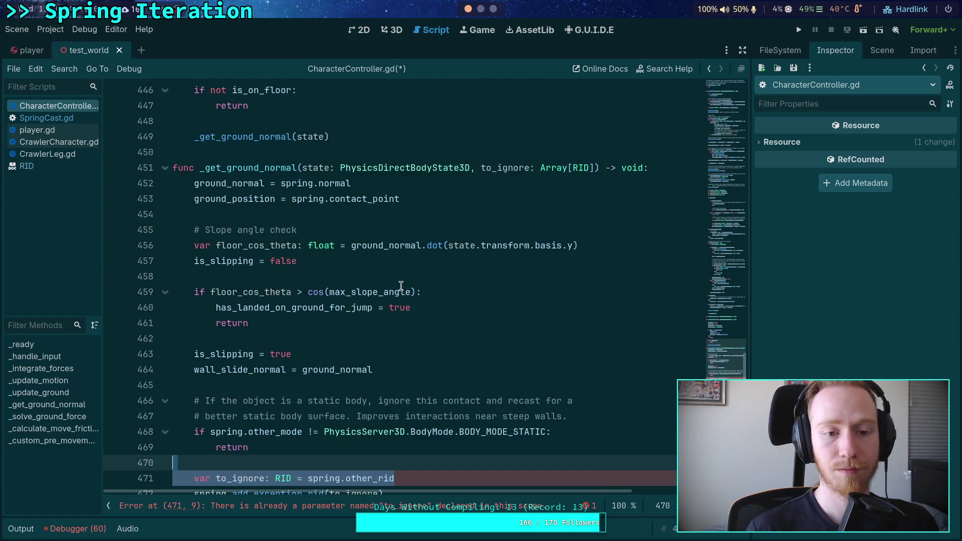
click(395, 276)
scroll(394, 276, down, 3)
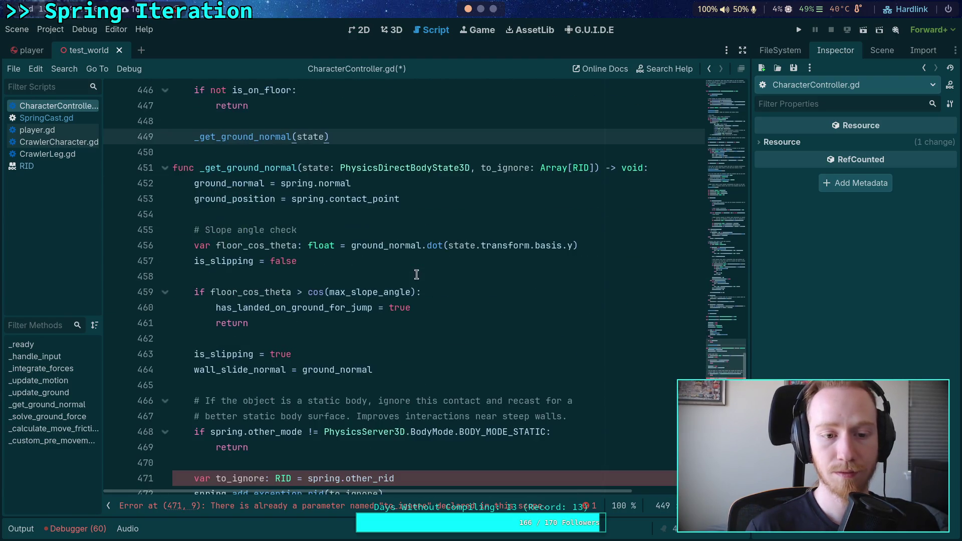
key(Return)
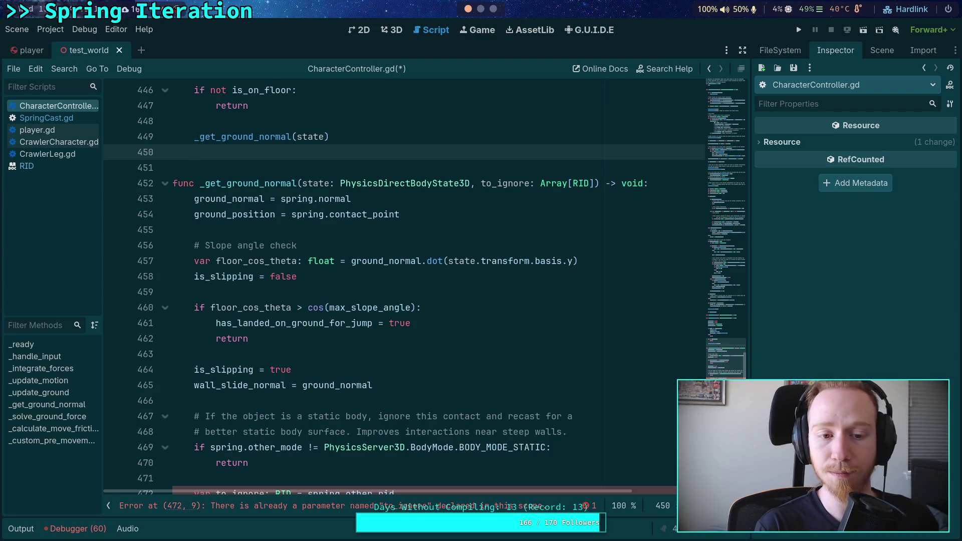
click(195, 136)
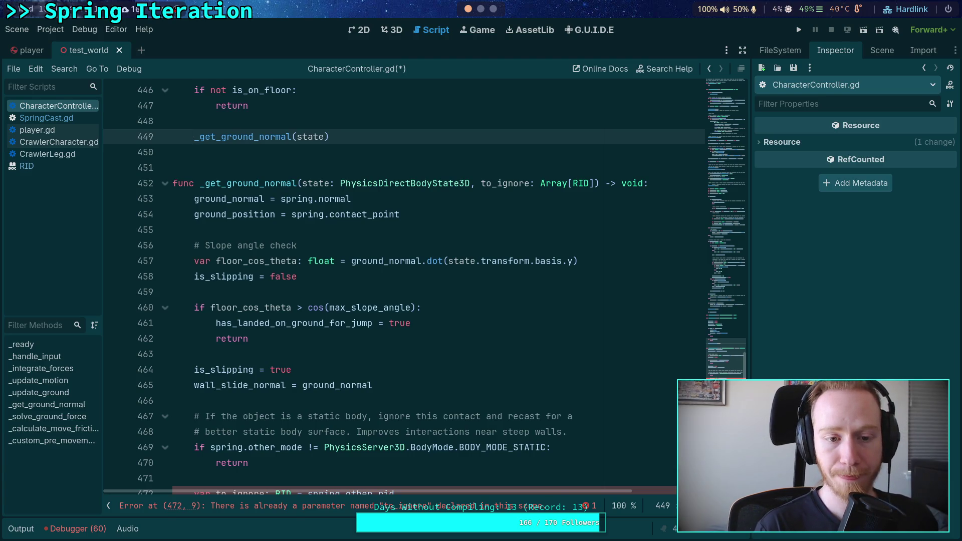
- Write 'var cos_theta: float = ground_normal.dot(state.transform.basis.y)' on line 450
click(195, 152)
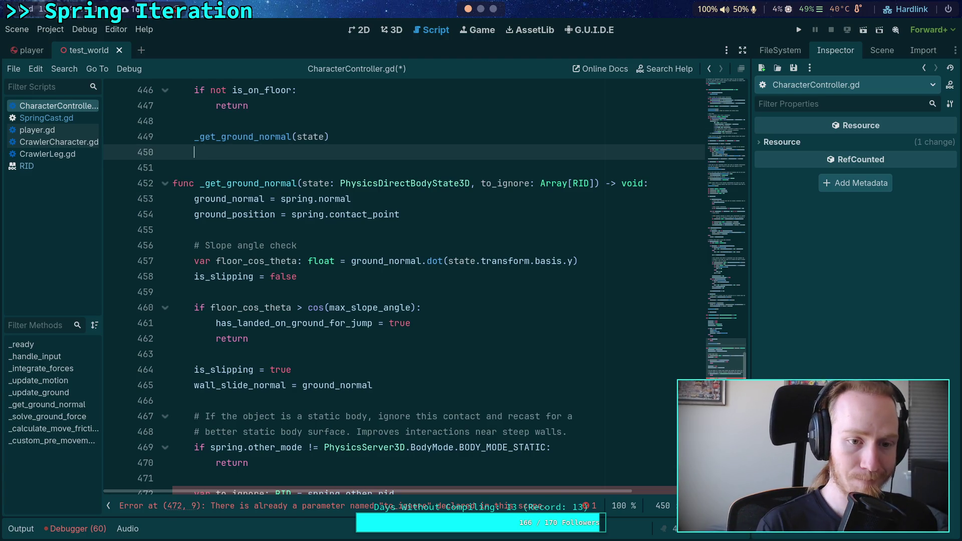
text(var cos_theta)
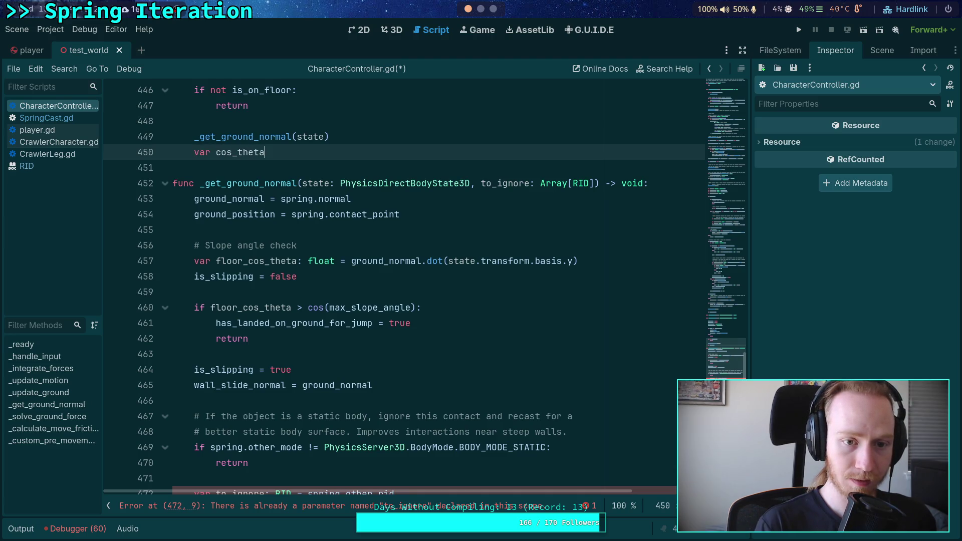
text(: float = )
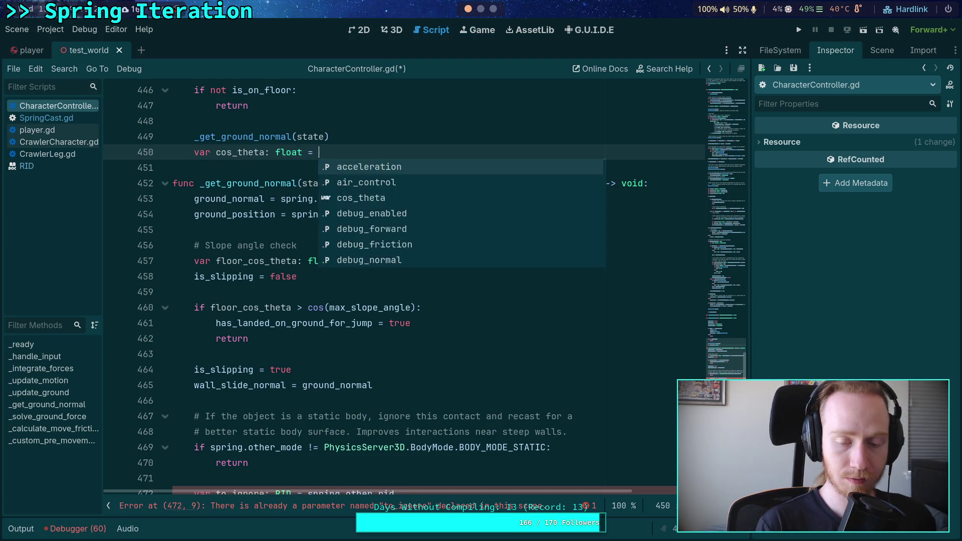
text(ground_normal.d)
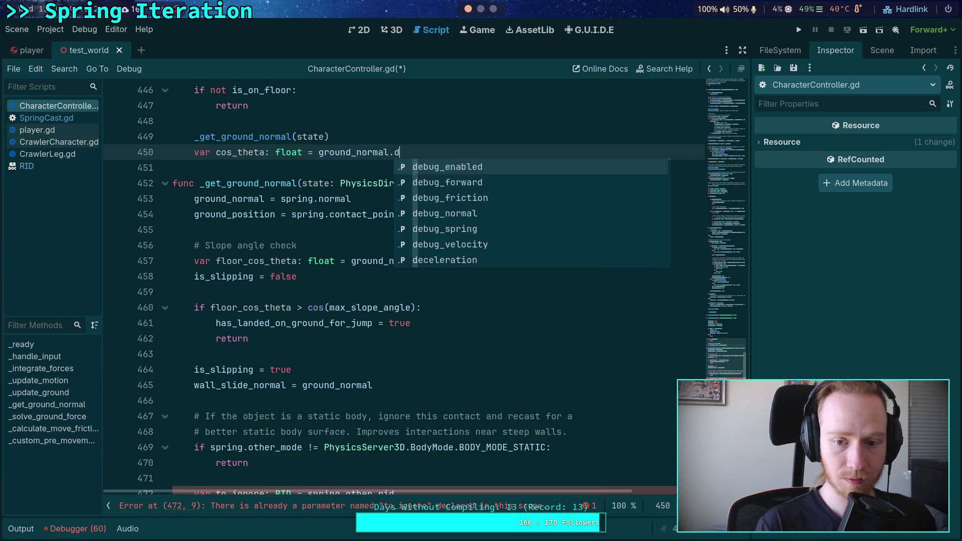
text(ot(state.tran)
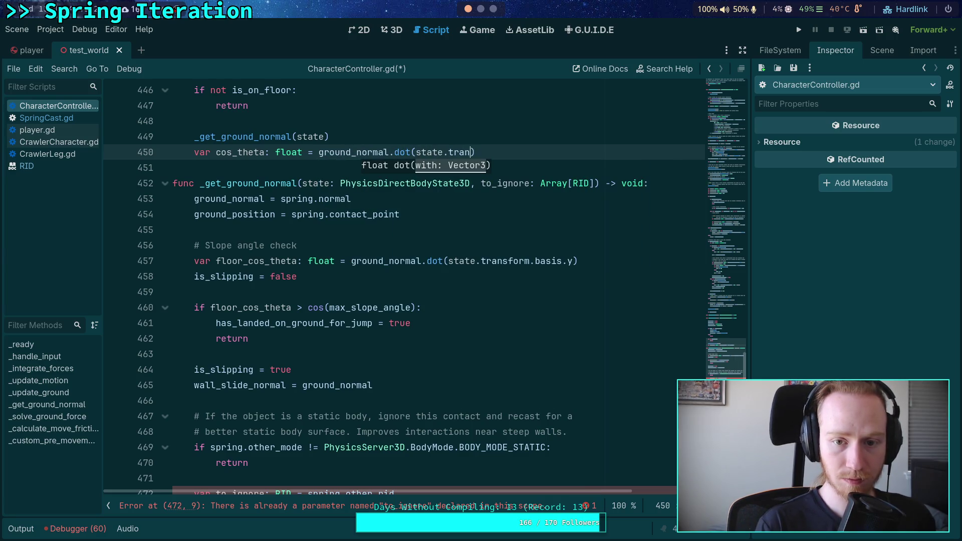
text(s)
key(Return)
text(.basi)
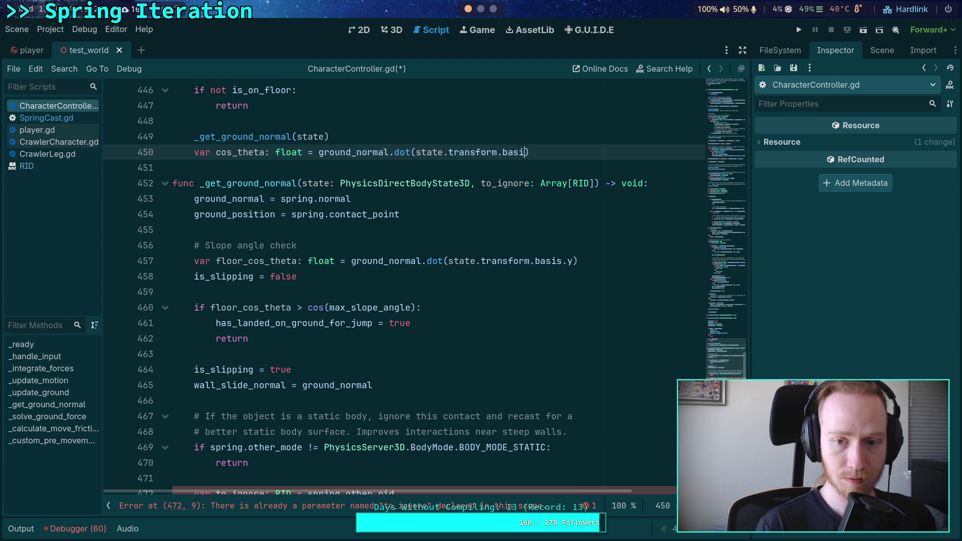
text(s.y)
click(352, 337)
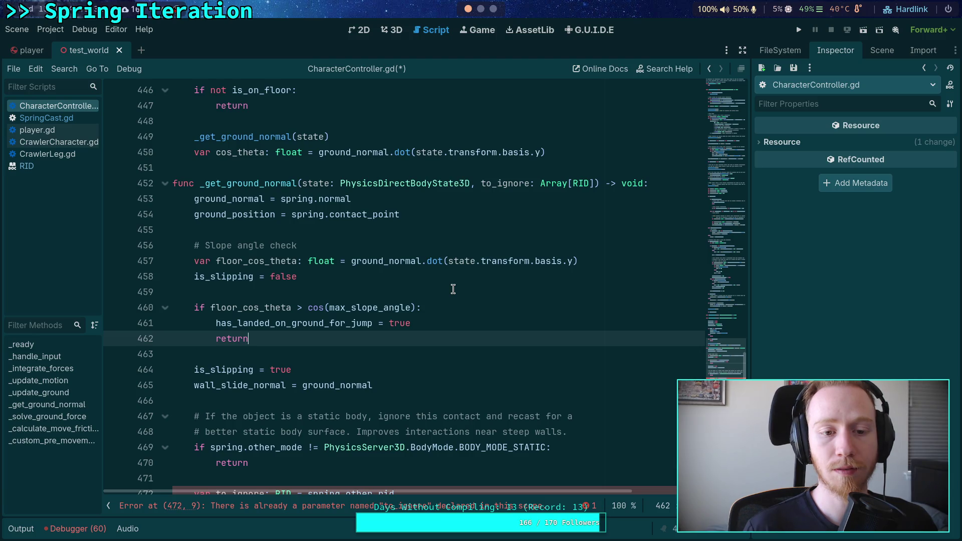
scroll(453, 288, up, 2)
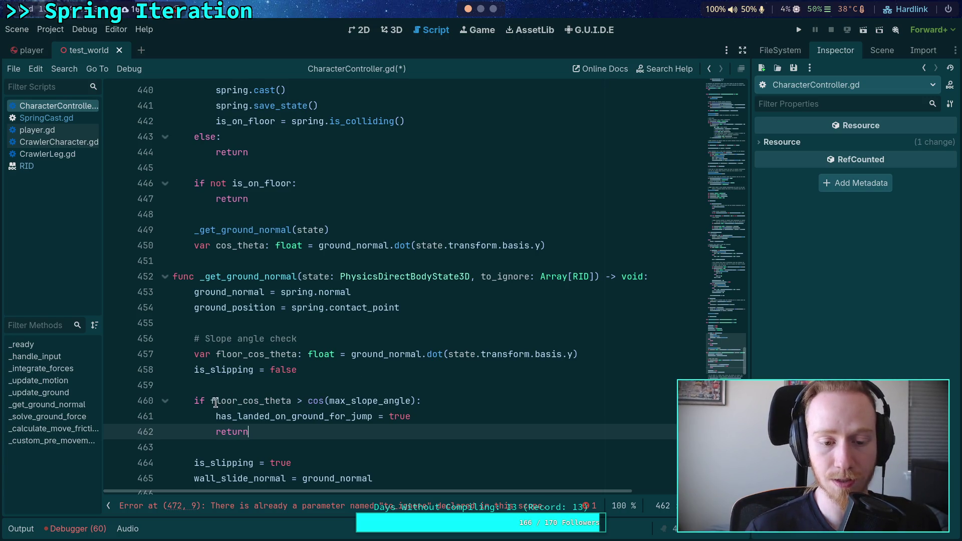
drag(210, 401, 422, 401)
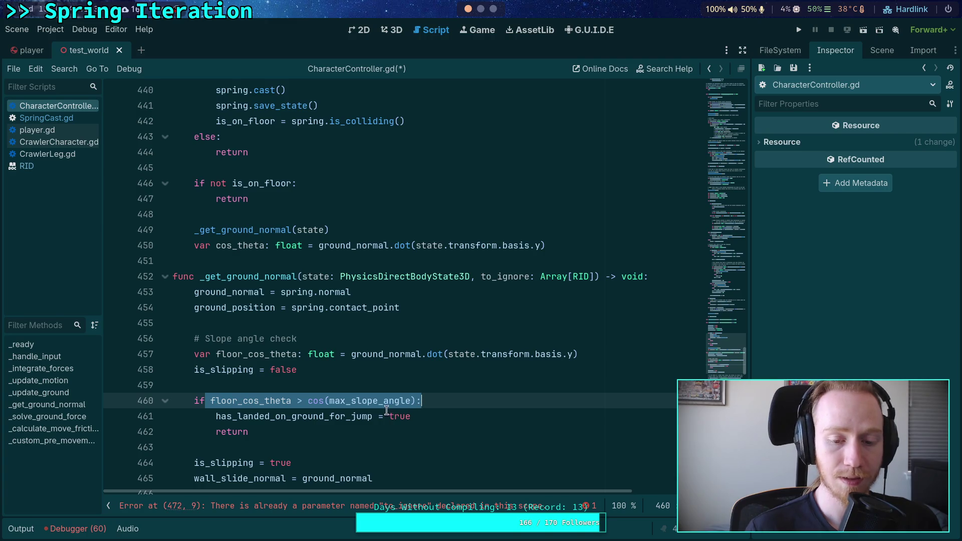
mouse_move(373, 407)
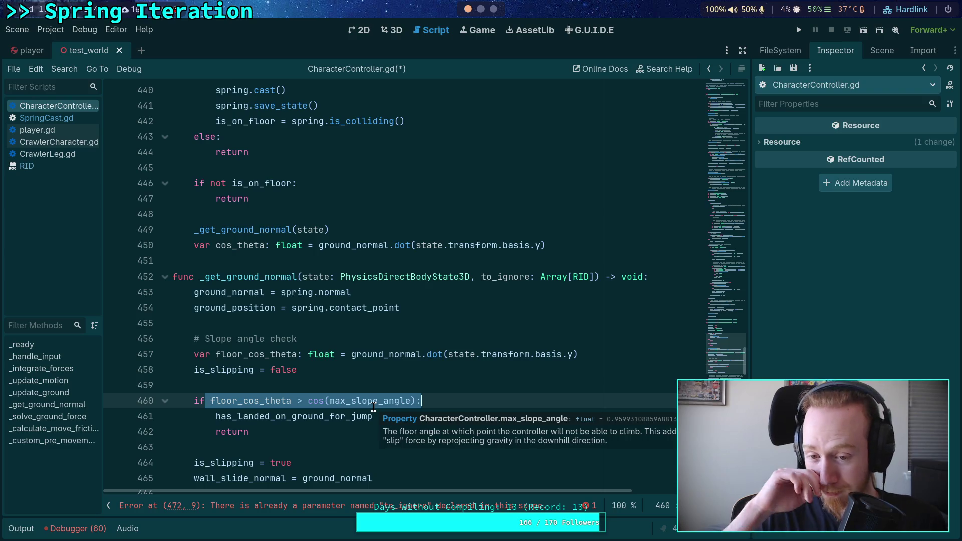
click(344, 434)
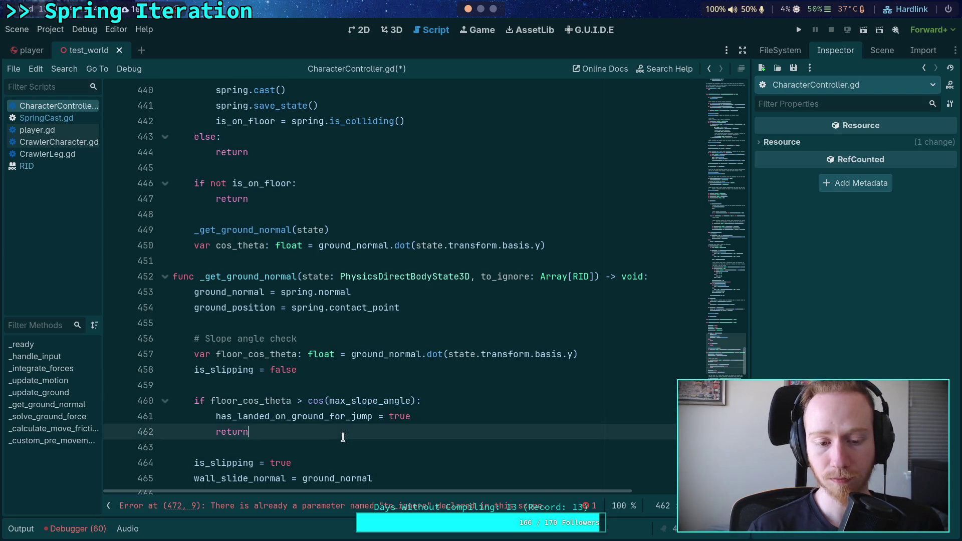
click(334, 449)
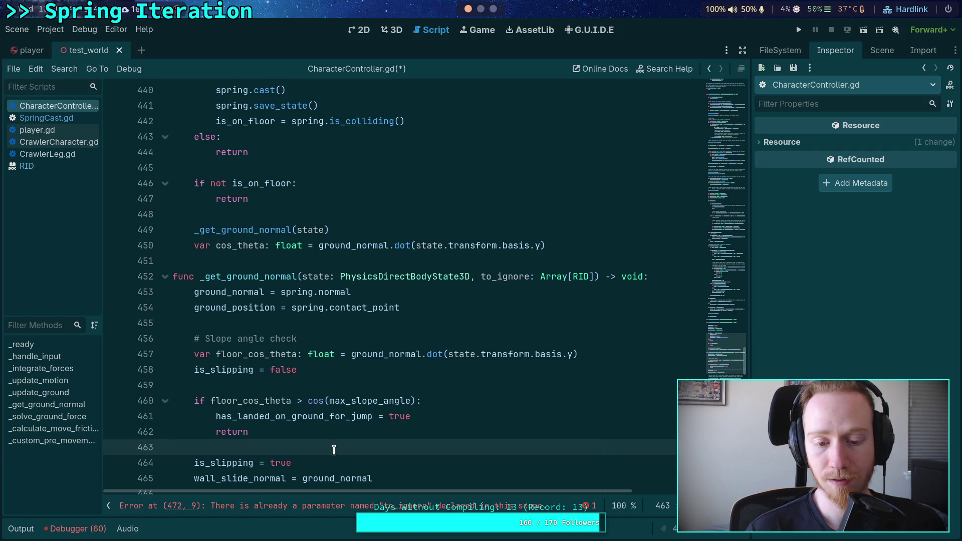
mouse_move(381, 402)
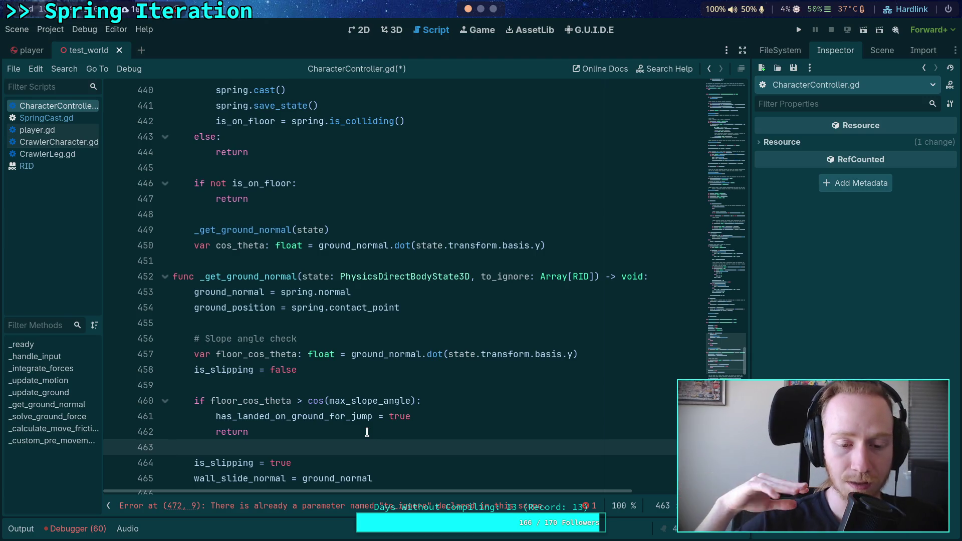
scroll(367, 432, down, 3)
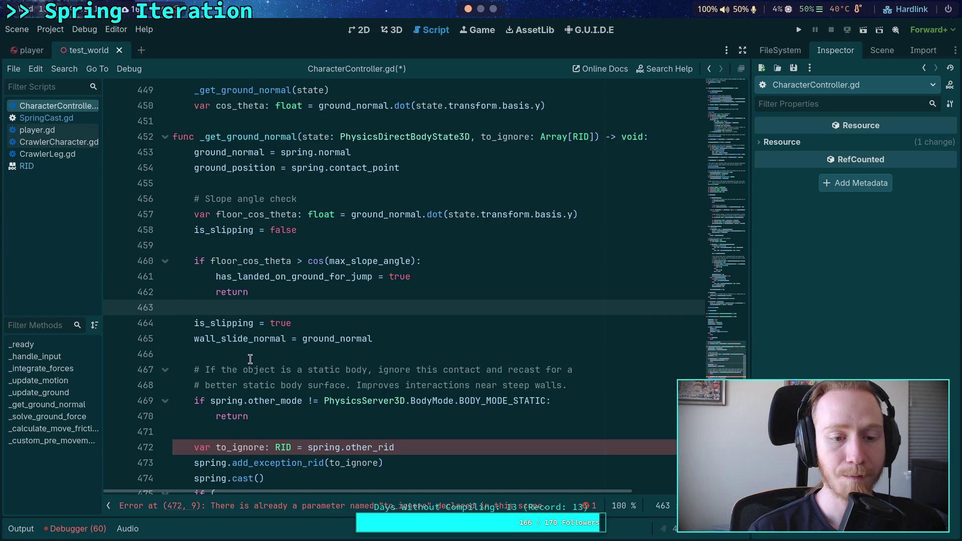
scroll(252, 358, down, 1)
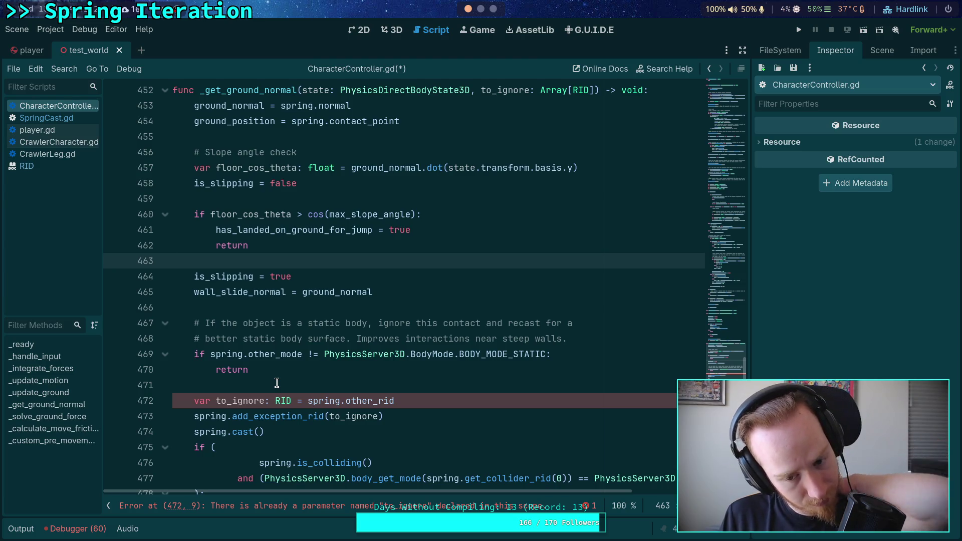
scroll(276, 383, up, 3)
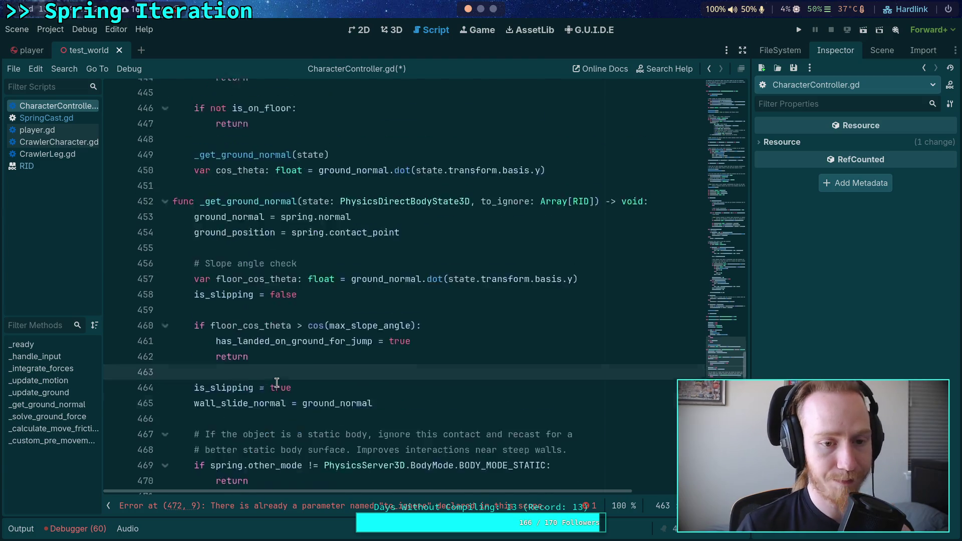
scroll(277, 383, up, 2)
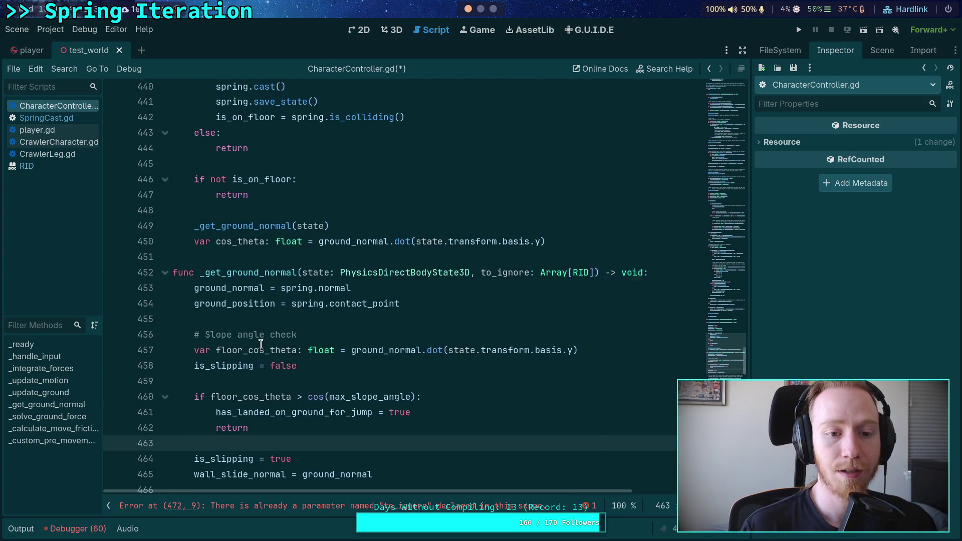
mouse_move(560, 292)
mouse_down()
mouse_move(482, 292)
mouse_move(449, 279)
mouse_up()
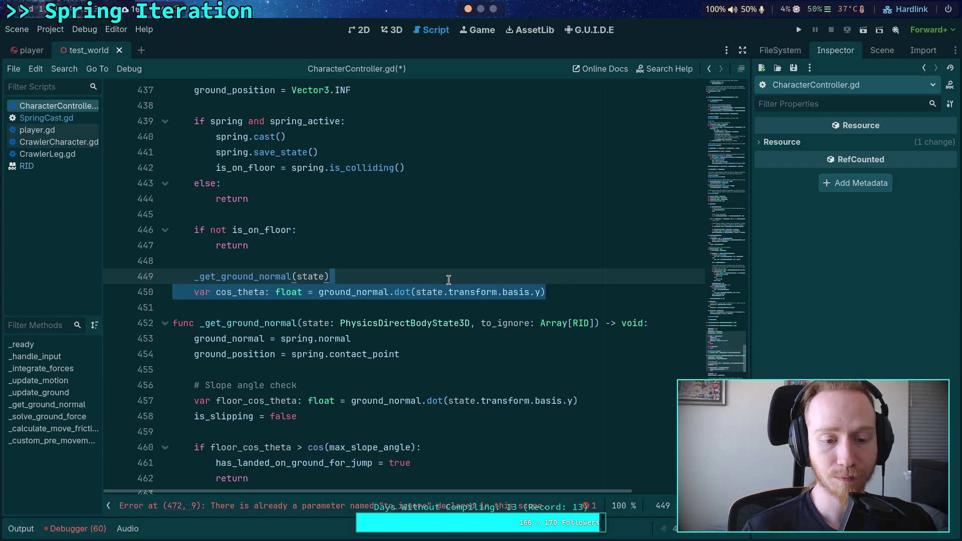
scroll(448, 279, down, 2)
scroll(430, 293, down, 1)
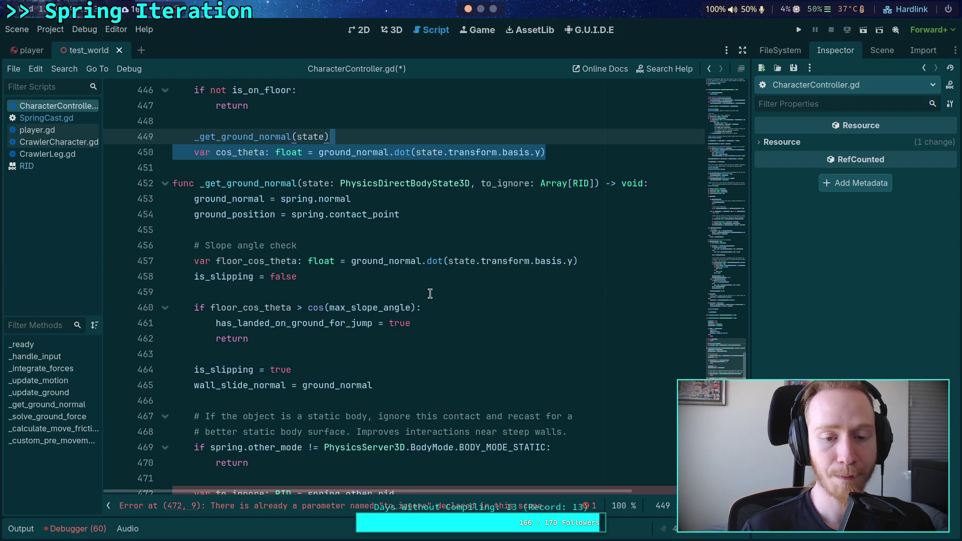
- Delete the cos_theta line, leaving a blank line below the _get_ground_normal call
double_click(233, 276)
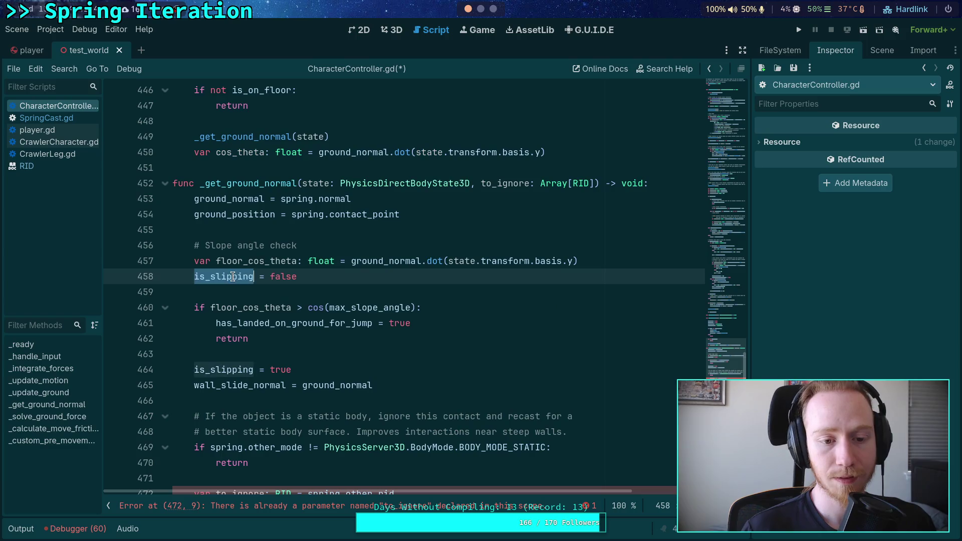
scroll(236, 295, up, 1)
click(497, 199)
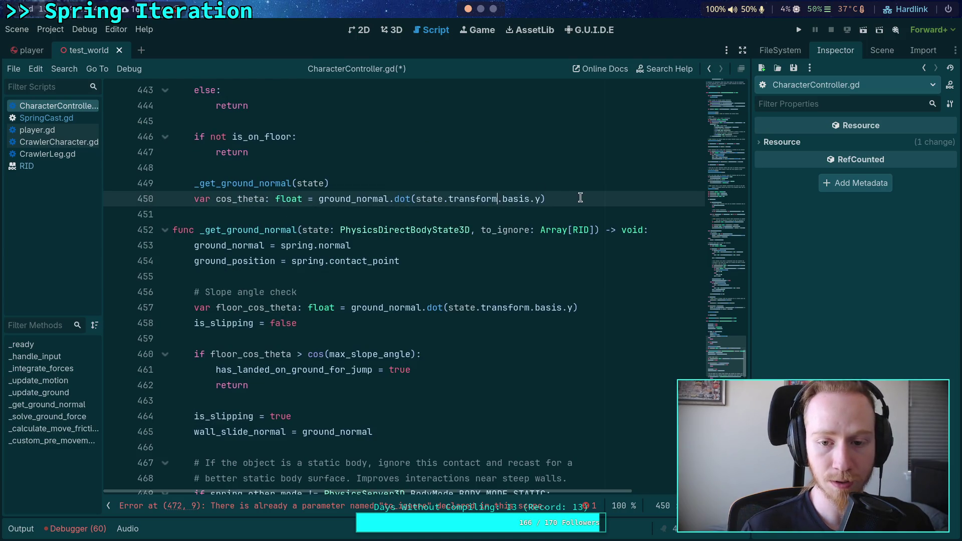
mouse_move(580, 197)
mouse_down()
mouse_move(200, 183)
mouse_move(194, 199)
mouse_up()
key(BackSpace)
key(Return)
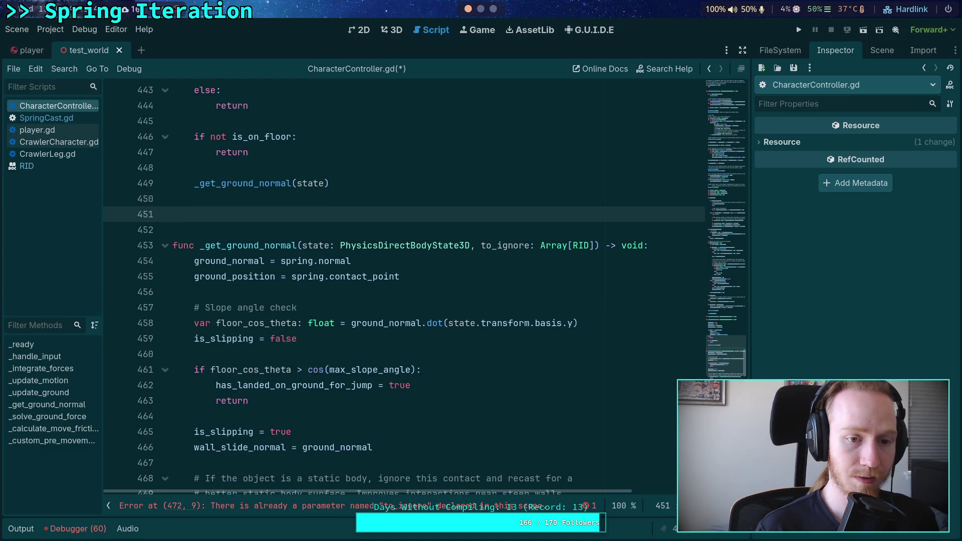
key(Up)
key(Return)
- Add 'if not is_slipping: return' followed by the comment '# Cast again, ignoring the'
text(if no)
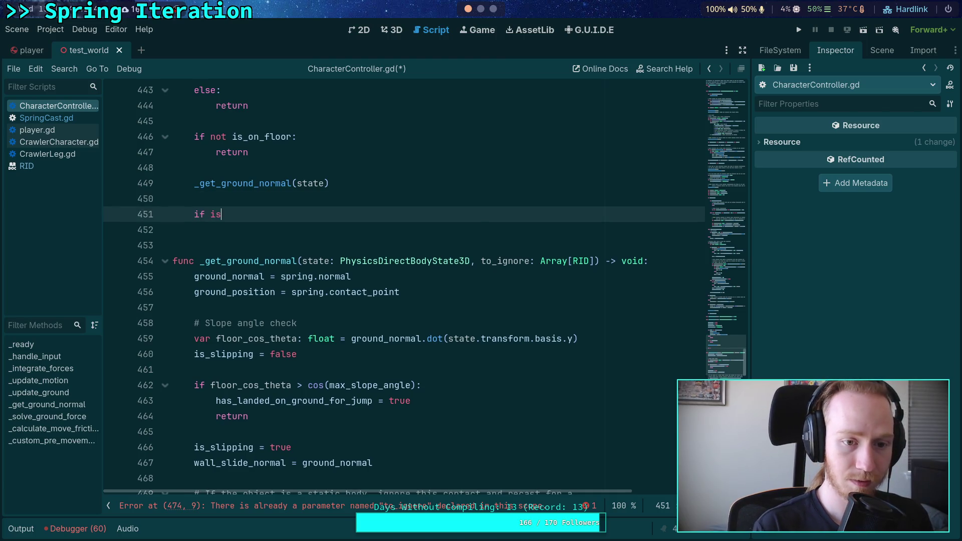
text(t is_slipping:)
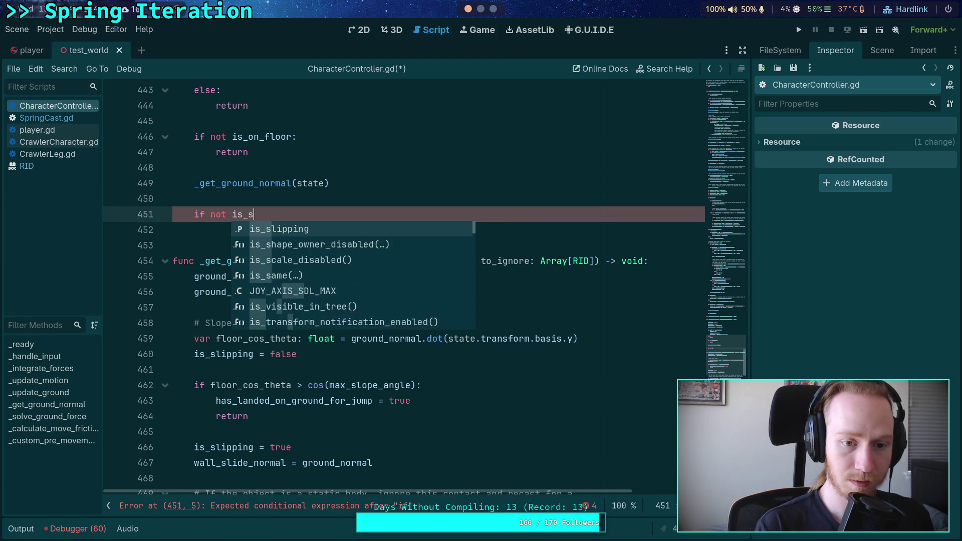
key(Return)
text(return)
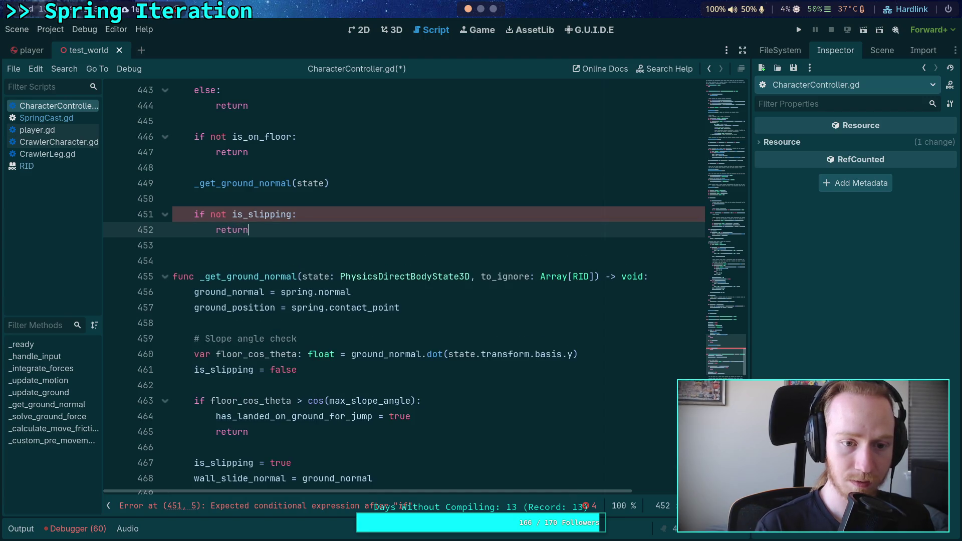
key(Return)
key(Return)
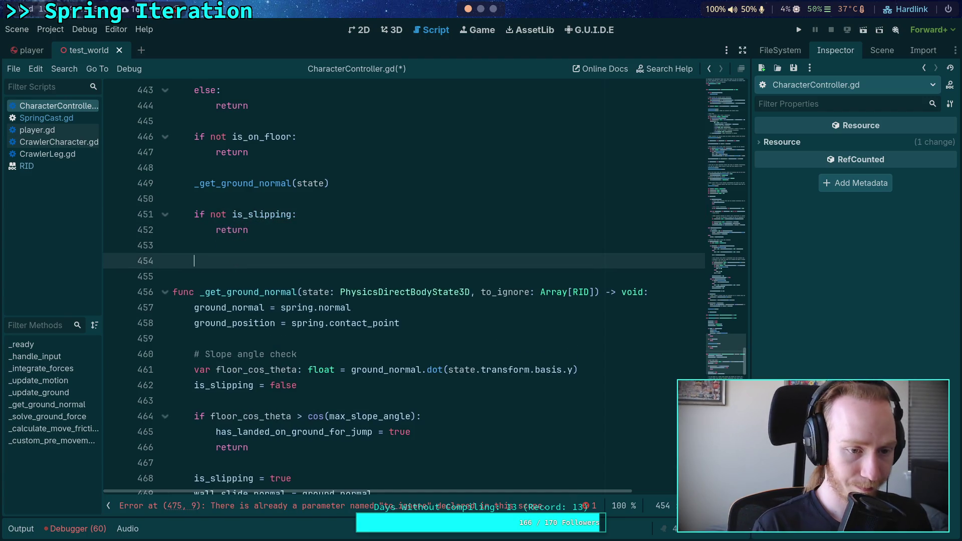
text(# Cast again, )
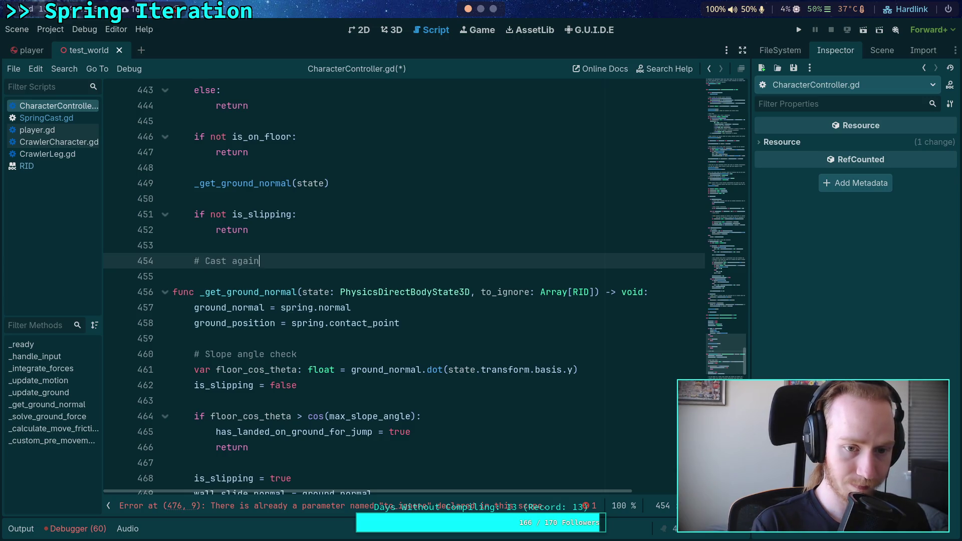
text(ignoring the )
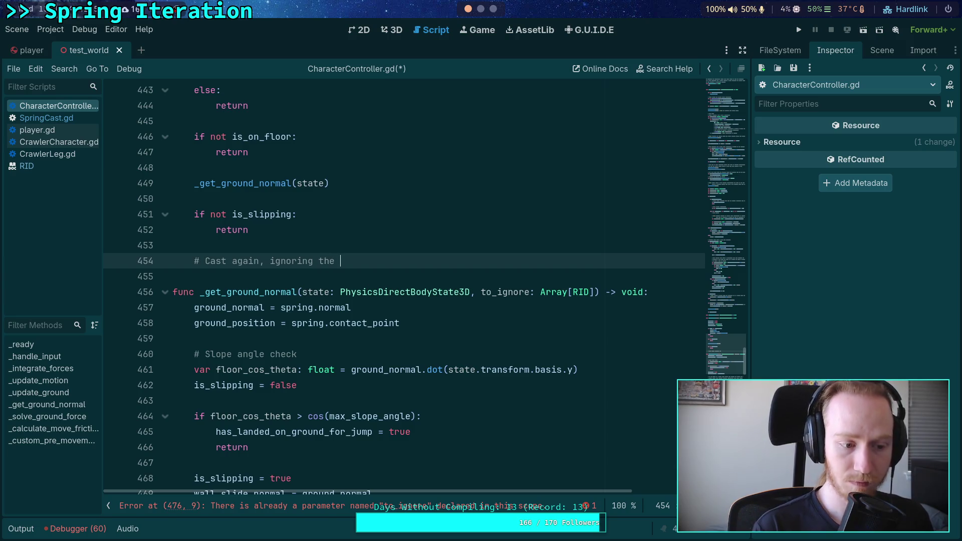
text(b)
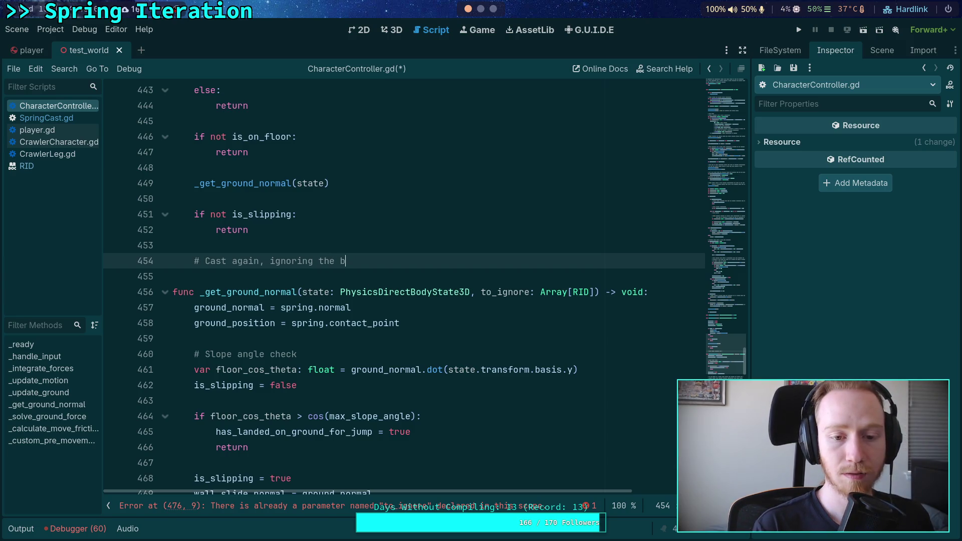
key(BackSpace)
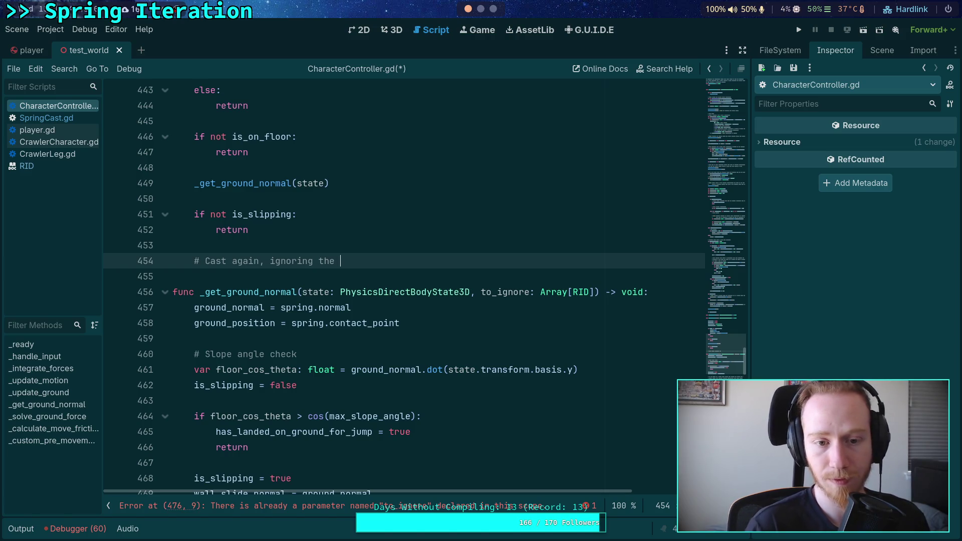
- Change _get_ground_normal's return type on line 456 from void to Array[RID]
double_click(260, 183)
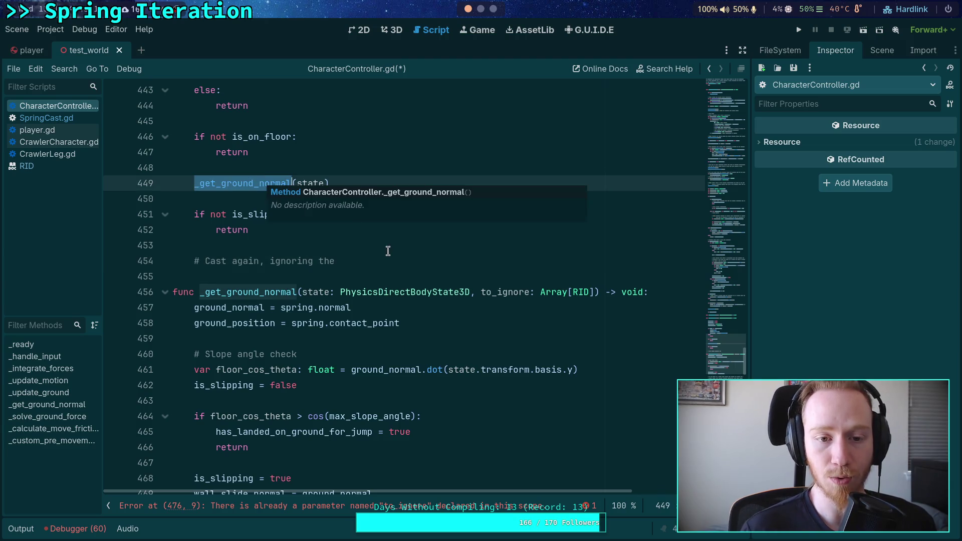
click(394, 266)
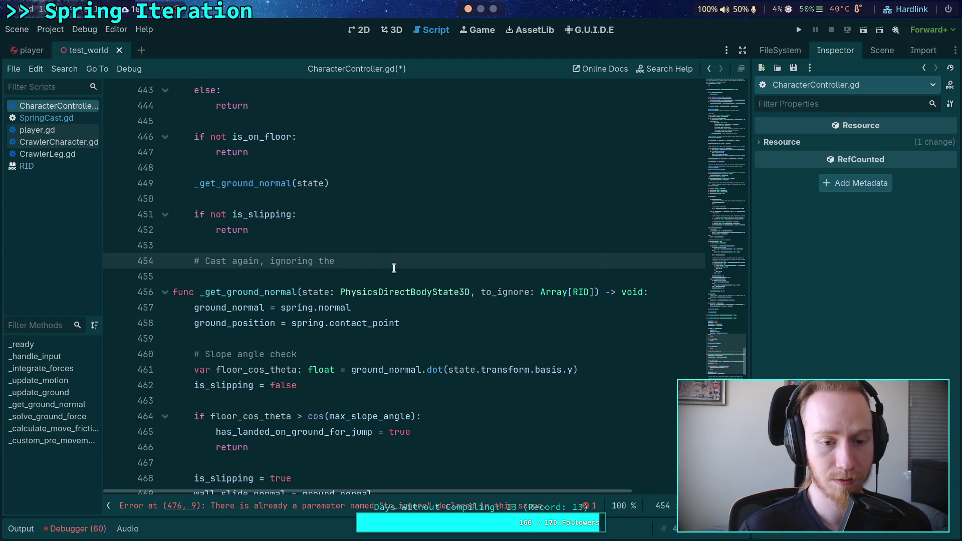
scroll(394, 268, up, 1)
scroll(394, 268, down, 1)
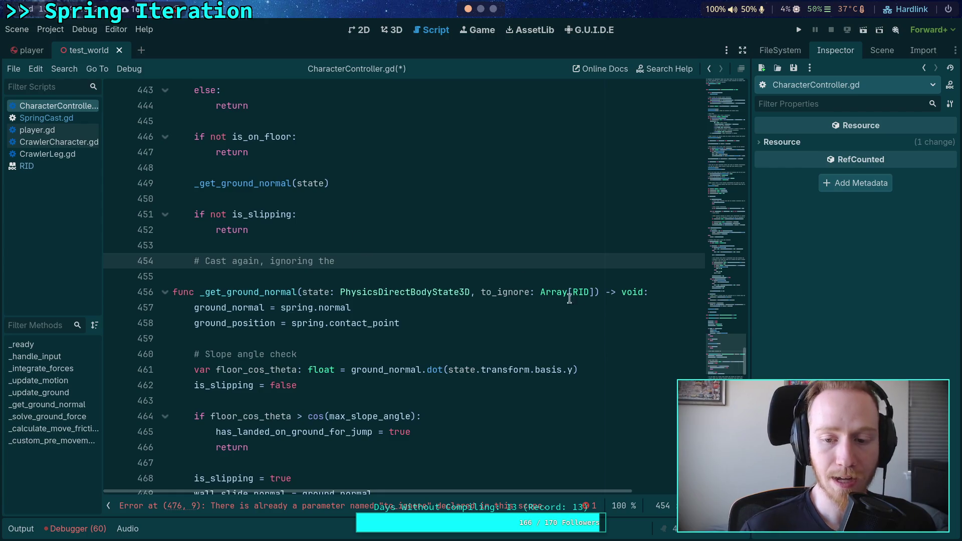
double_click(628, 292)
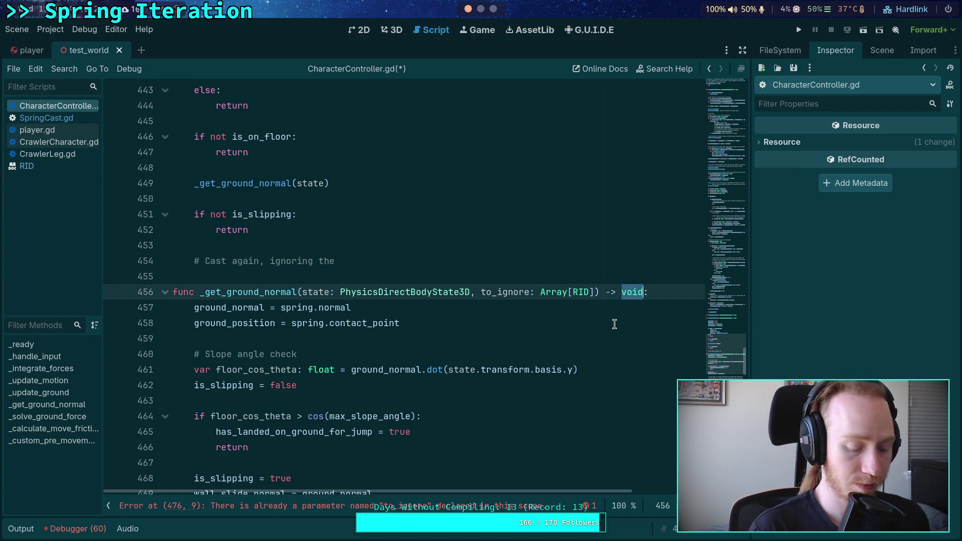
text(Array])
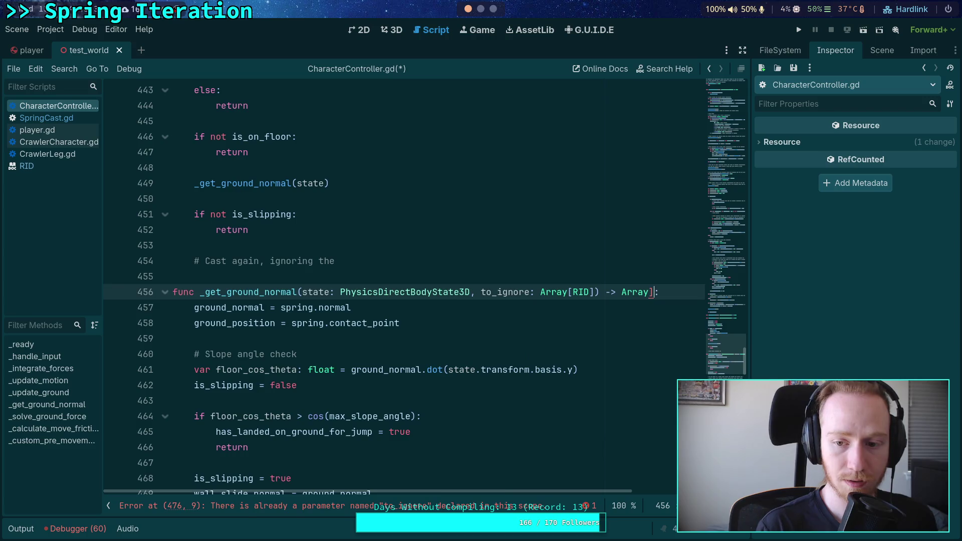
key(BackSpace)
text([RID])
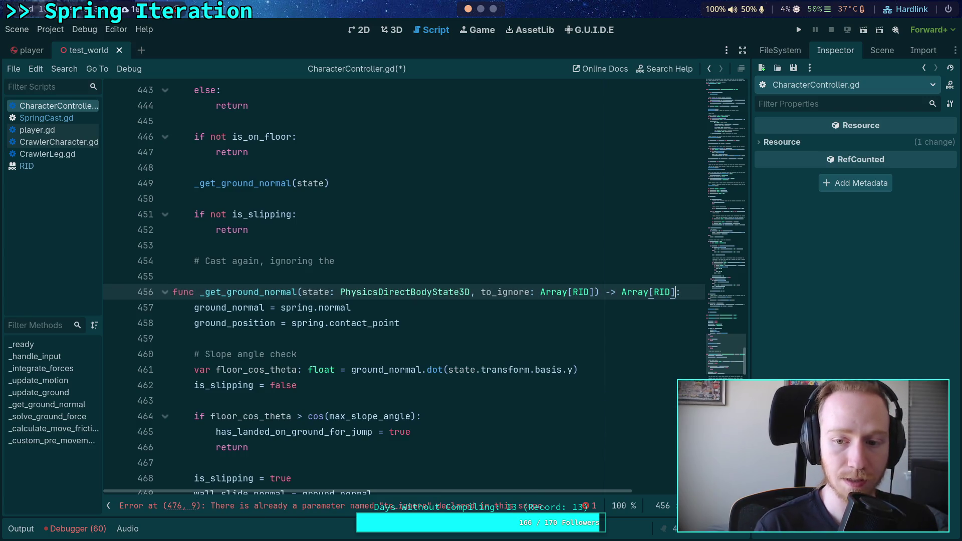
- Store the first _get_ground_normal call on line 449 in 'var to_ignore: Array[RID] ='
click(196, 183)
double_click(196, 184)
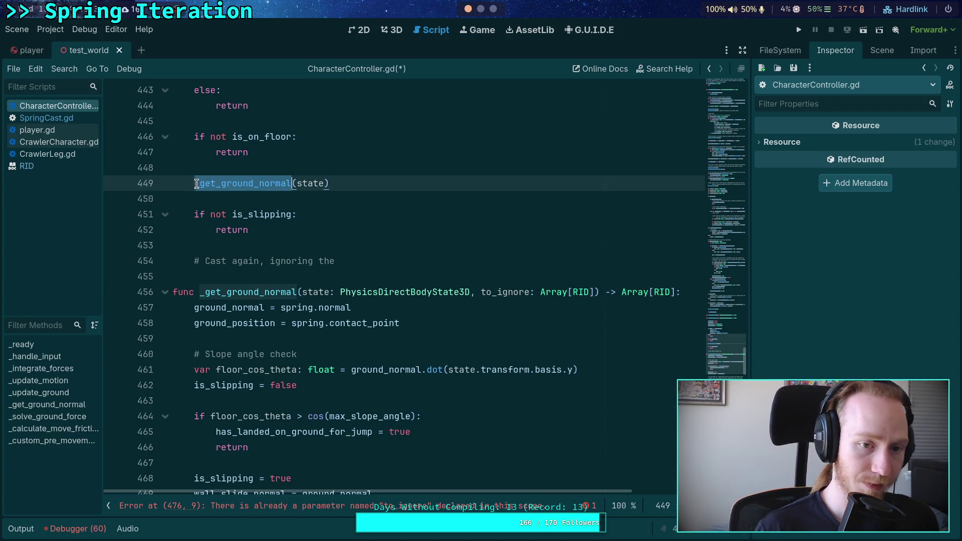
click(197, 184)
text(var to_)
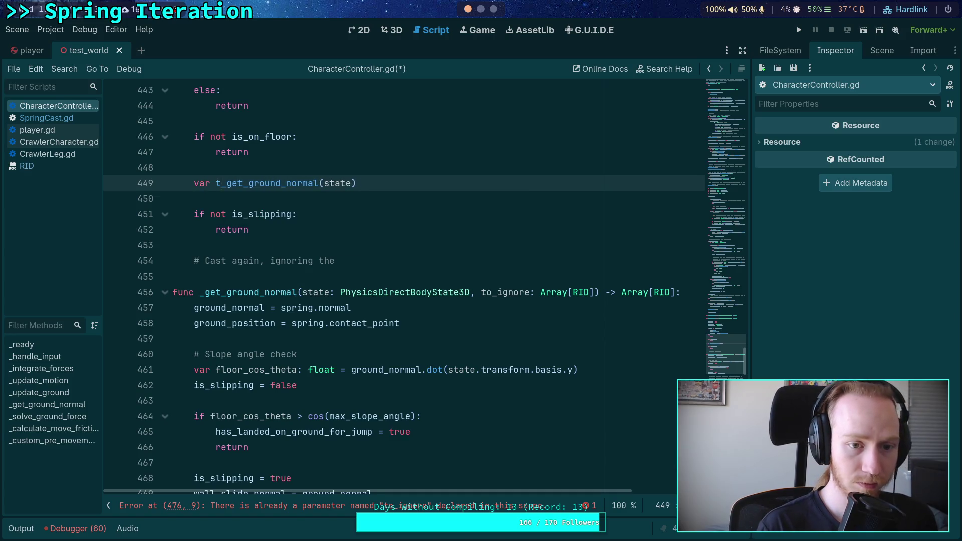
text(ignore)
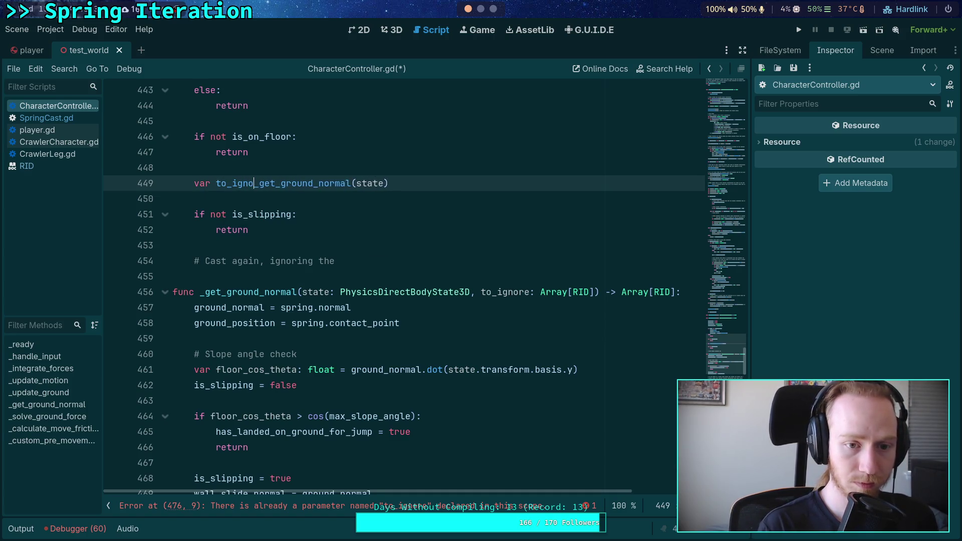
text(: Ar)
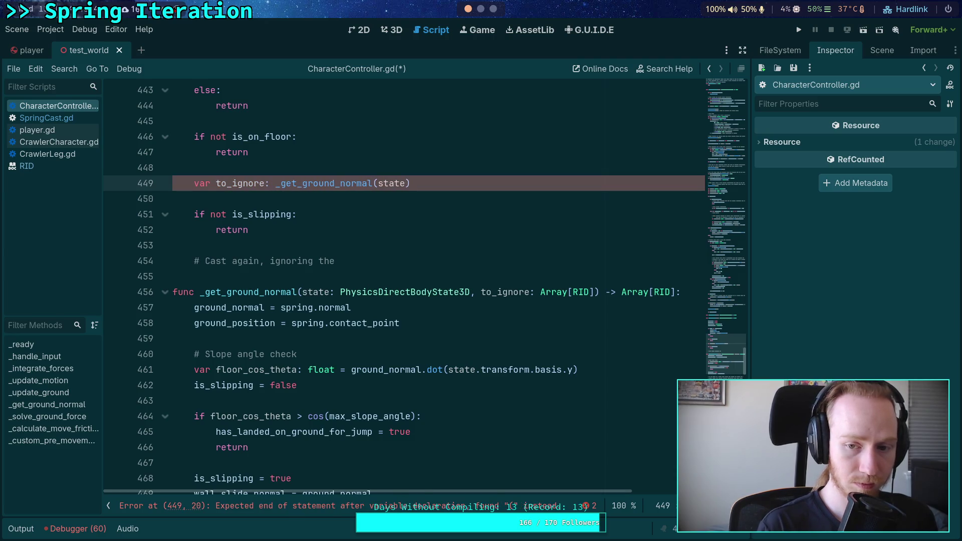
text(ray[RID] =)
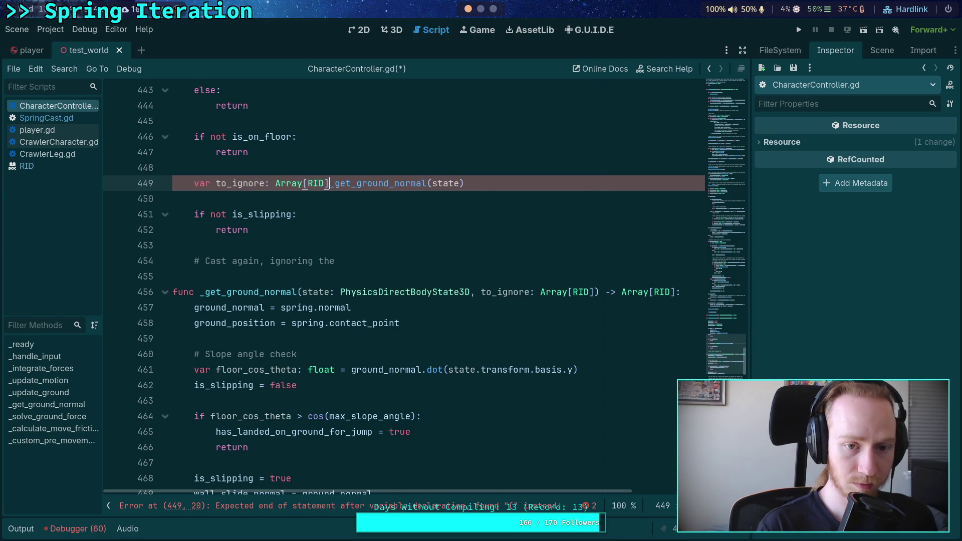
click(229, 261)
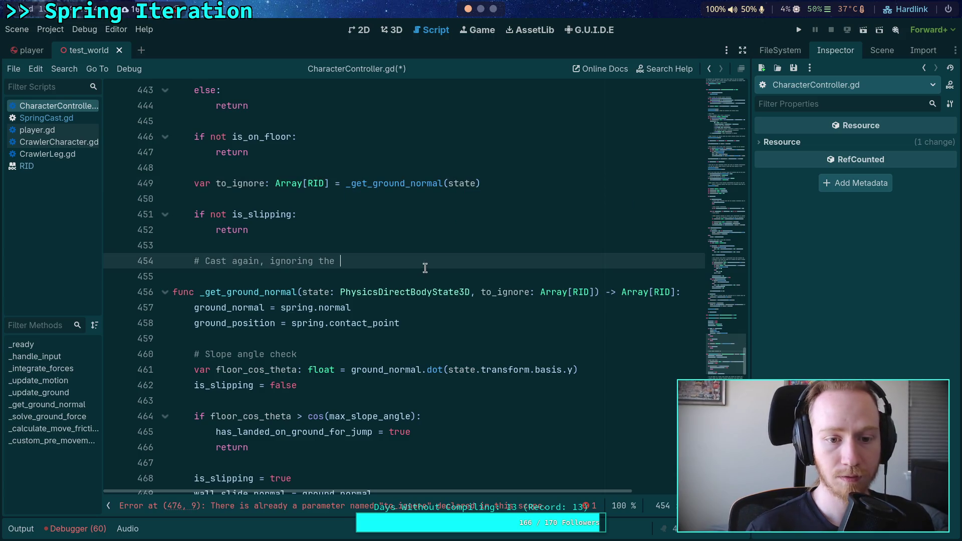
- End the comment with 'last hits' and add _get_ground_normal(state, to_ignore) on the line below
text(last )
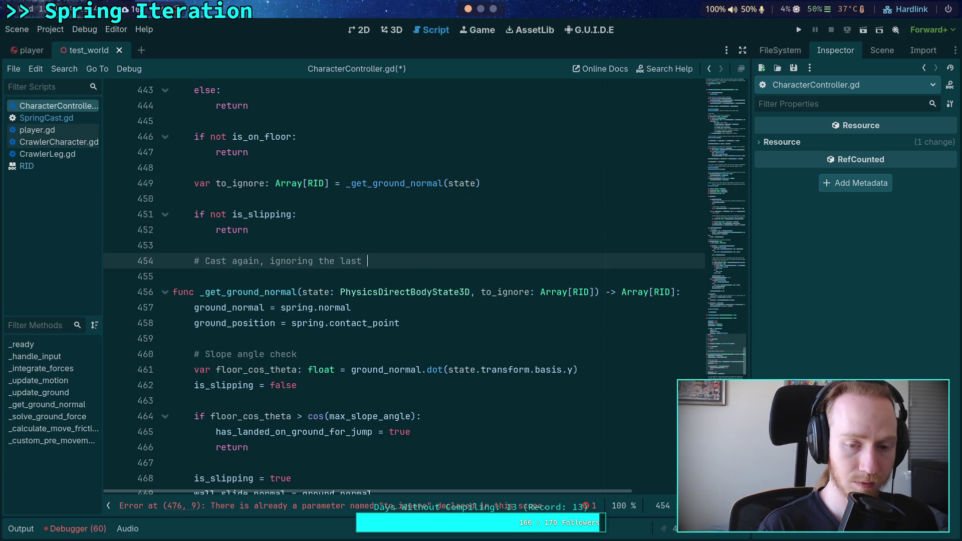
text(hits)
key(Return)
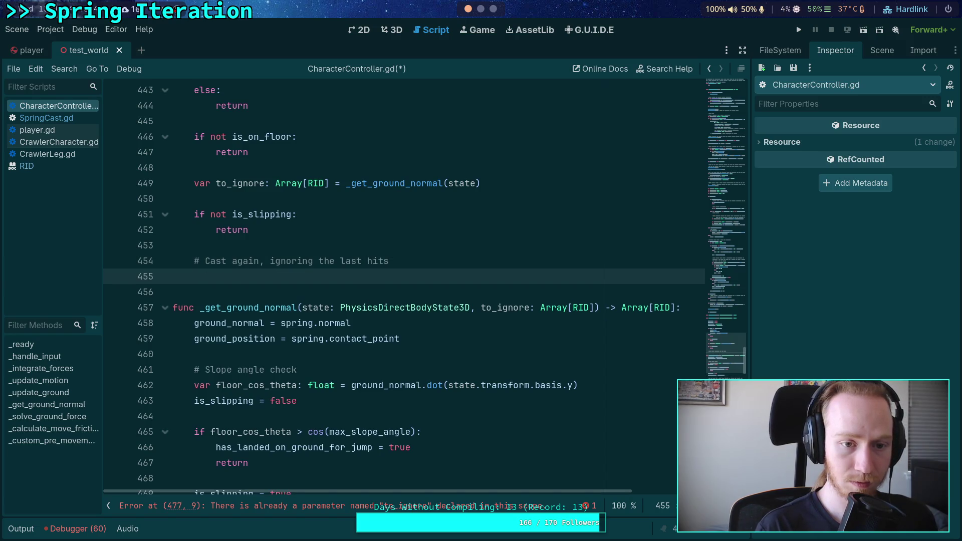
text(_ge)
key(Return)
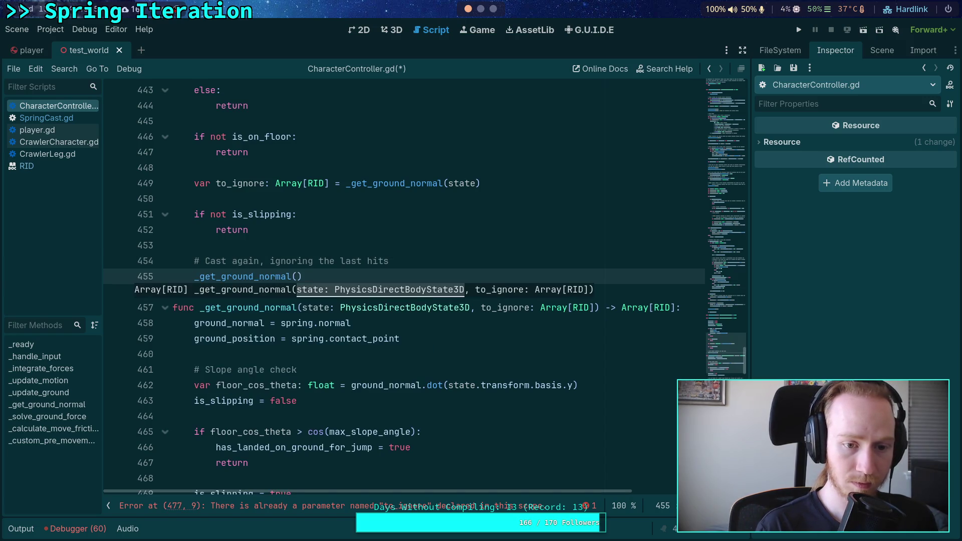
text(state, it)
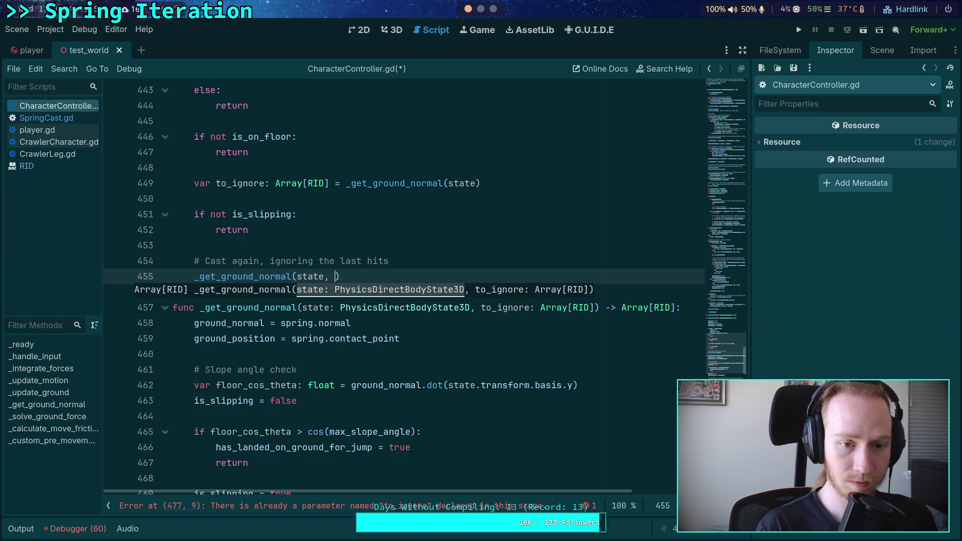
key(BackSpace)
key(BackSpace)
text(to)
key(Return)
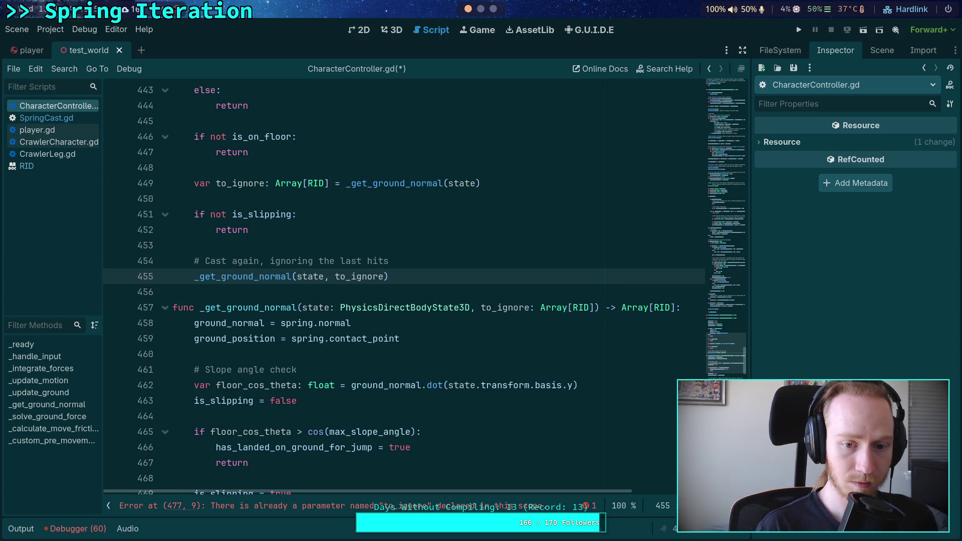
key(Return)
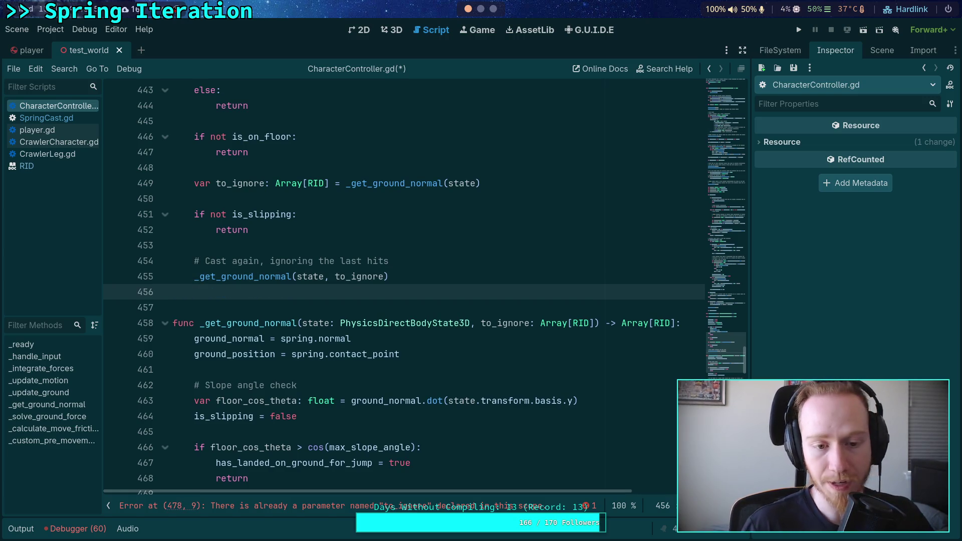
key(BackSpace)
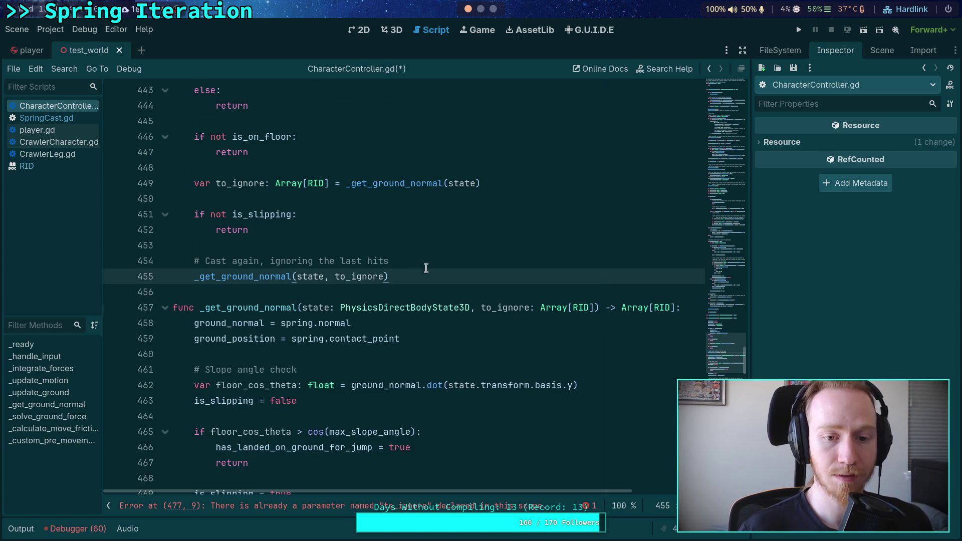
scroll(426, 268, up, 4)
scroll(426, 291, down, 5)
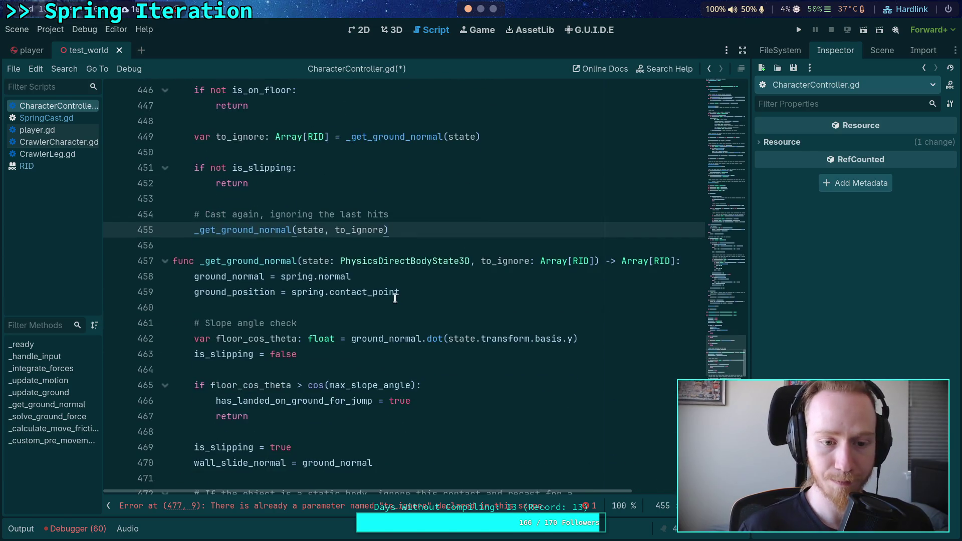
click(396, 293)
scroll(413, 303, down, 1)
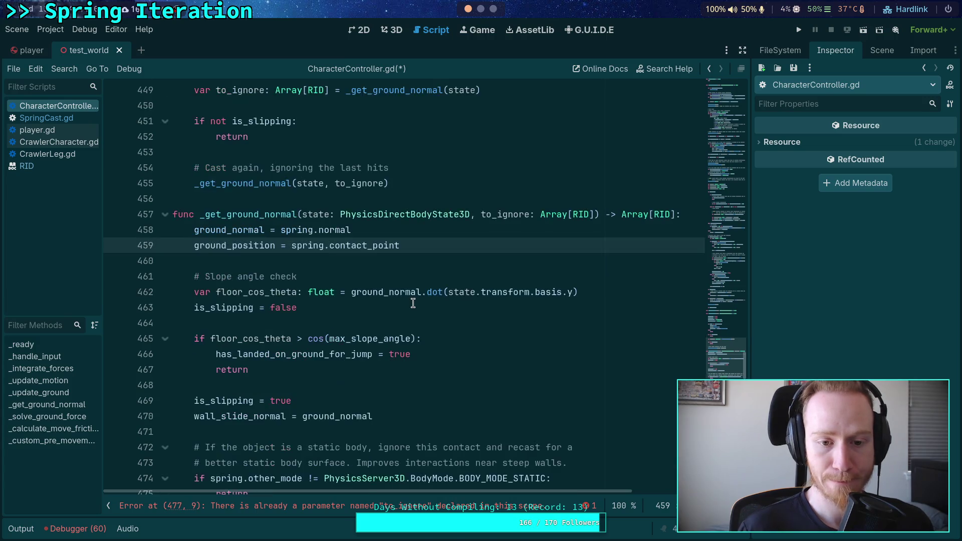
click(692, 214)
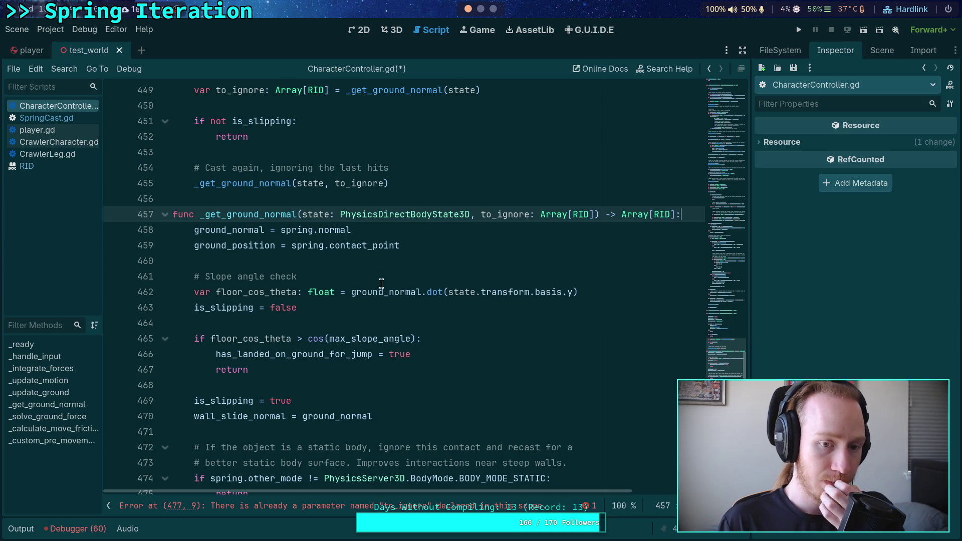
mouse_move(317, 244)
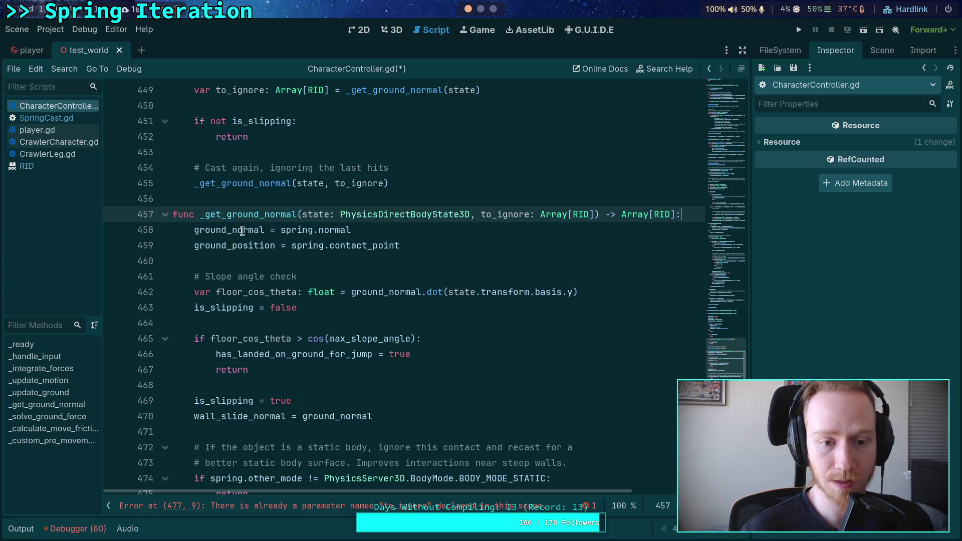
scroll(205, 278, up, 6)
scroll(206, 278, down, 6)
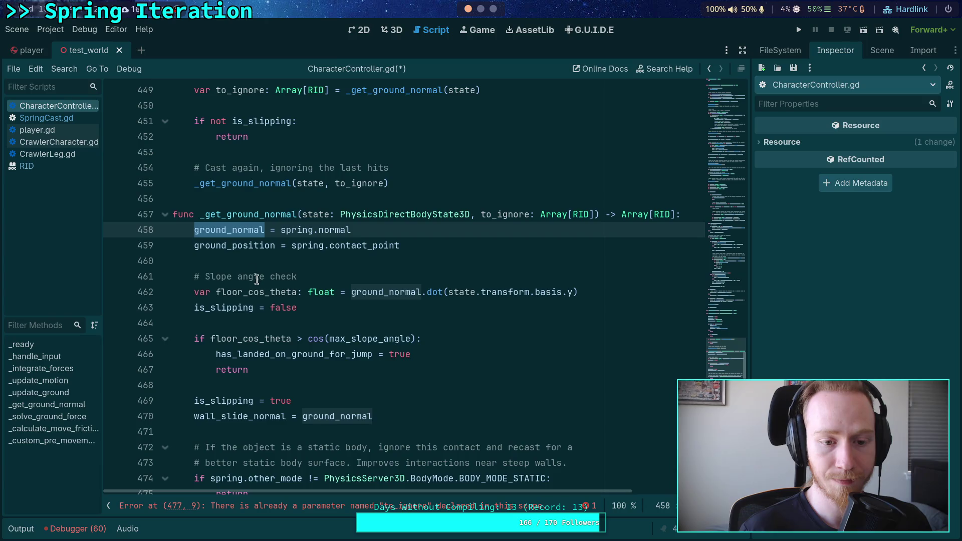
click(395, 243)
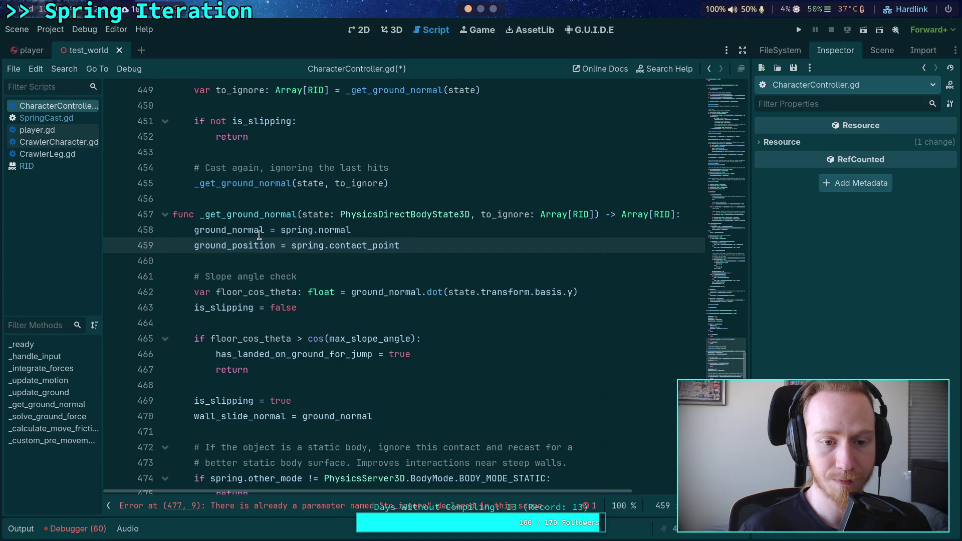
click(684, 212)
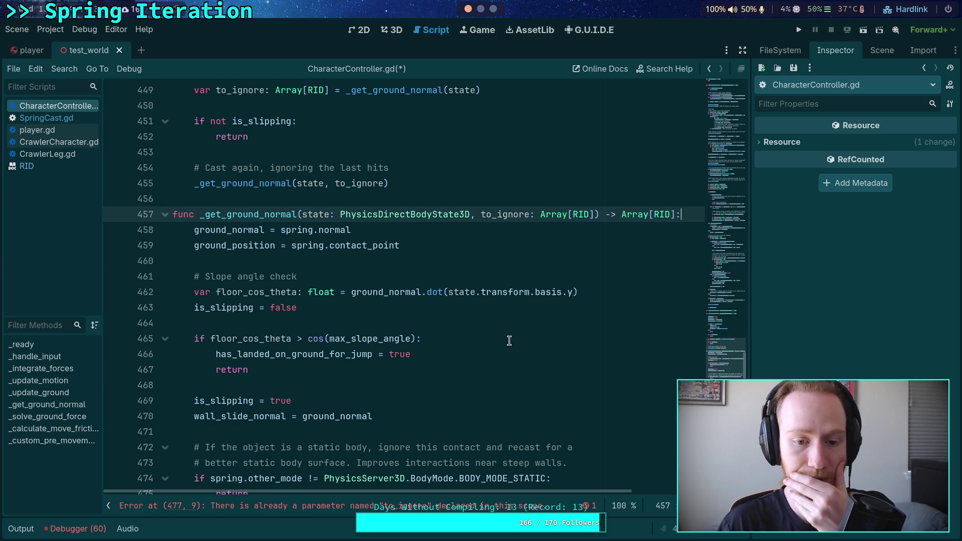
scroll(427, 332, up, 8)
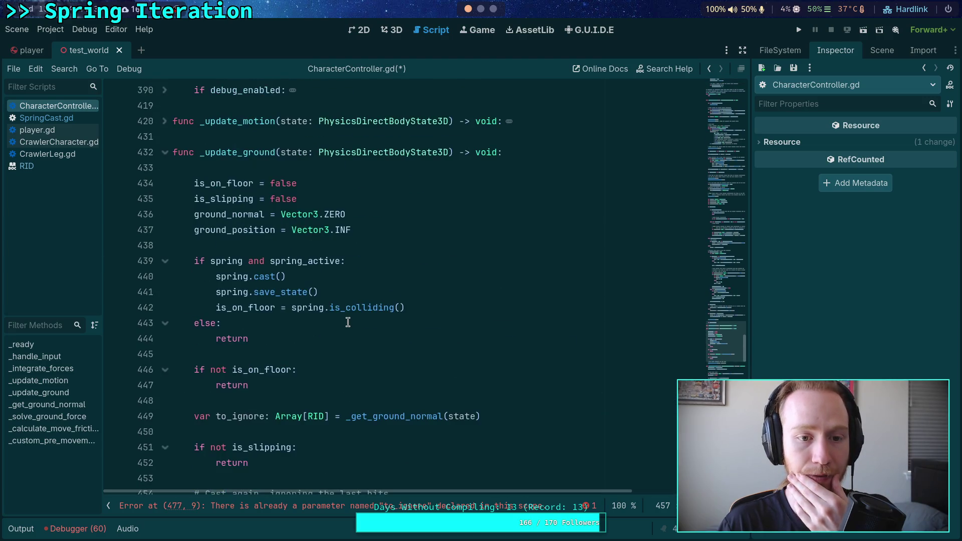
scroll(347, 322, down, 8)
double_click(220, 308)
scroll(376, 338, down, 4)
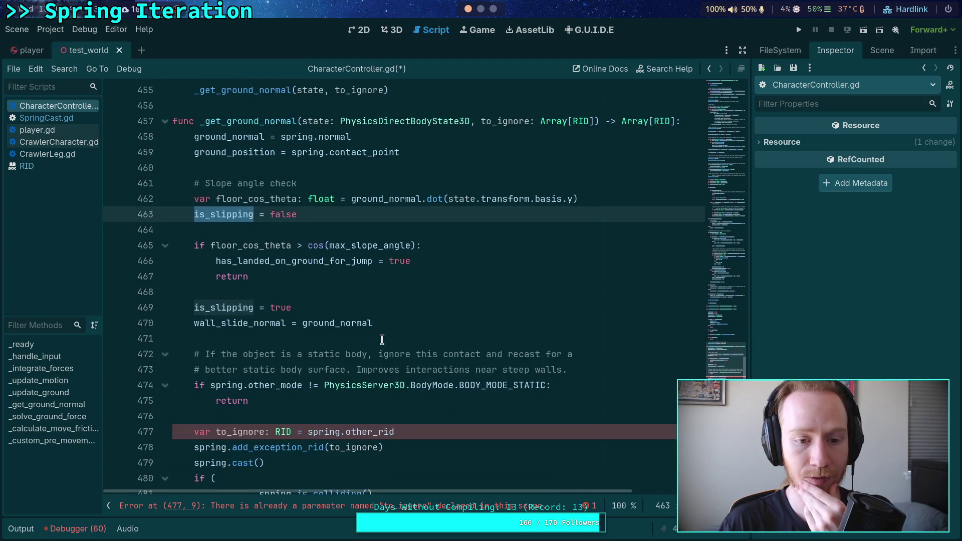
scroll(381, 340, up, 3)
scroll(382, 340, down, 5)
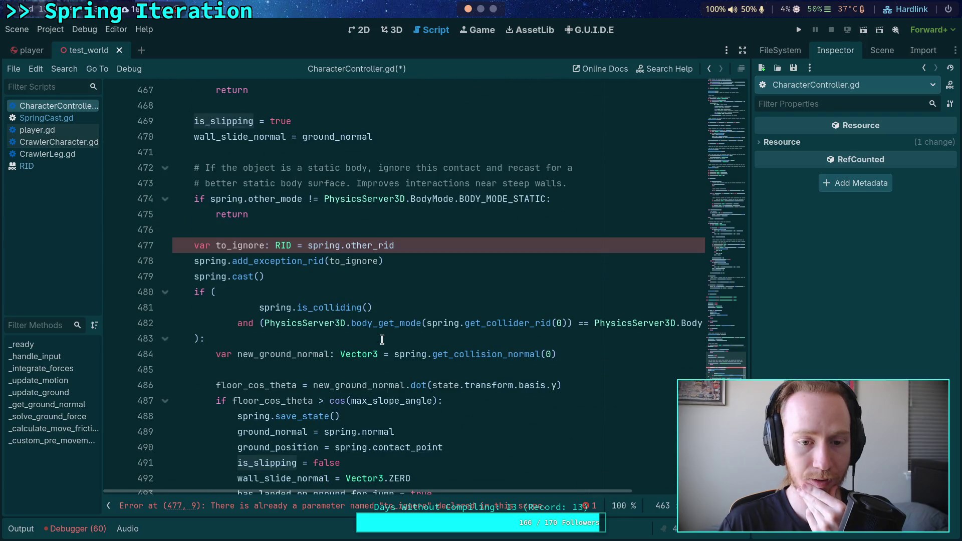
scroll(382, 340, up, 12)
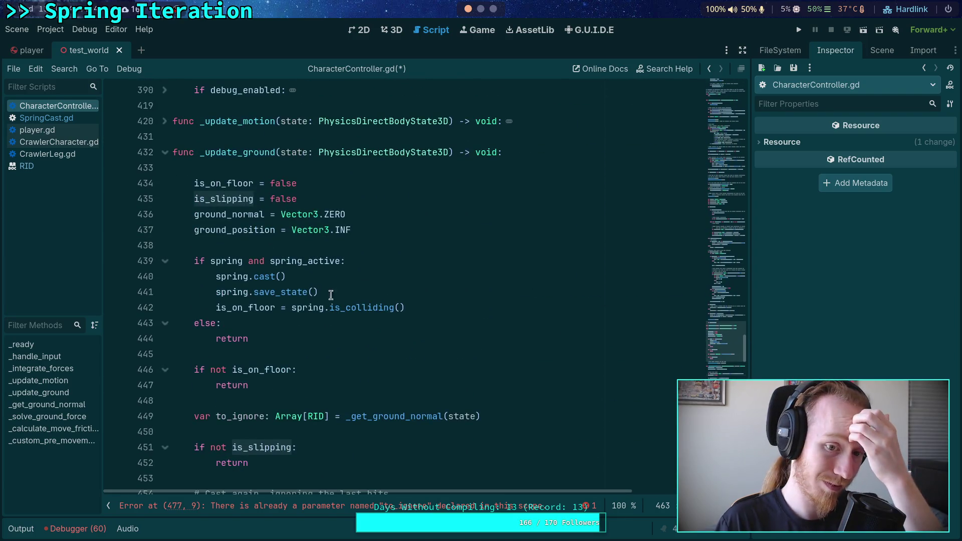
drag(321, 199, 328, 183)
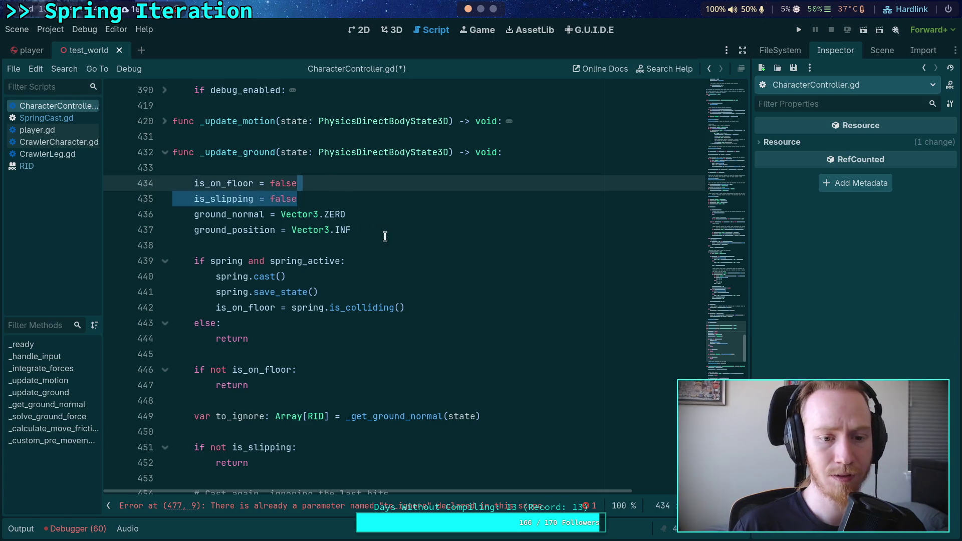
key(BackSpace)
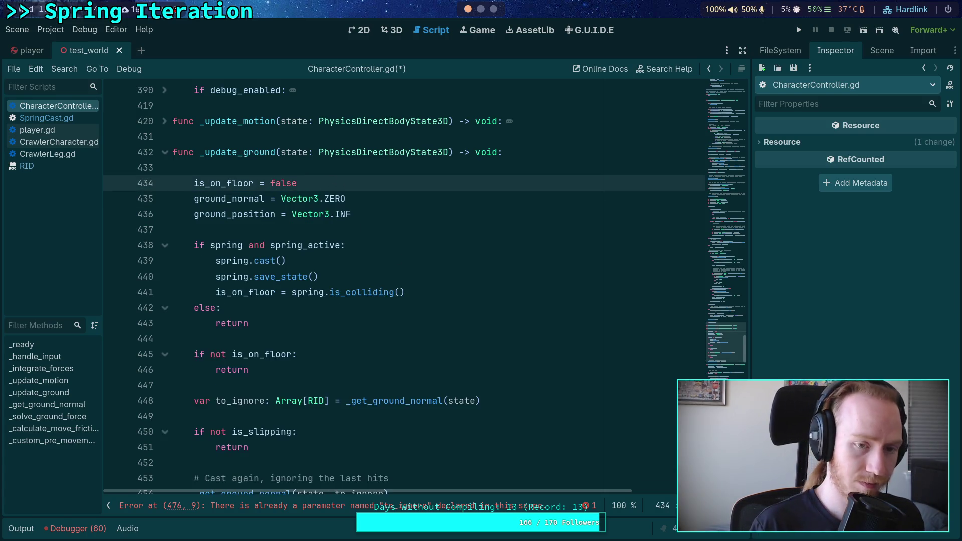
key(ctrl+z)
click(398, 306)
scroll(397, 304, down, 3)
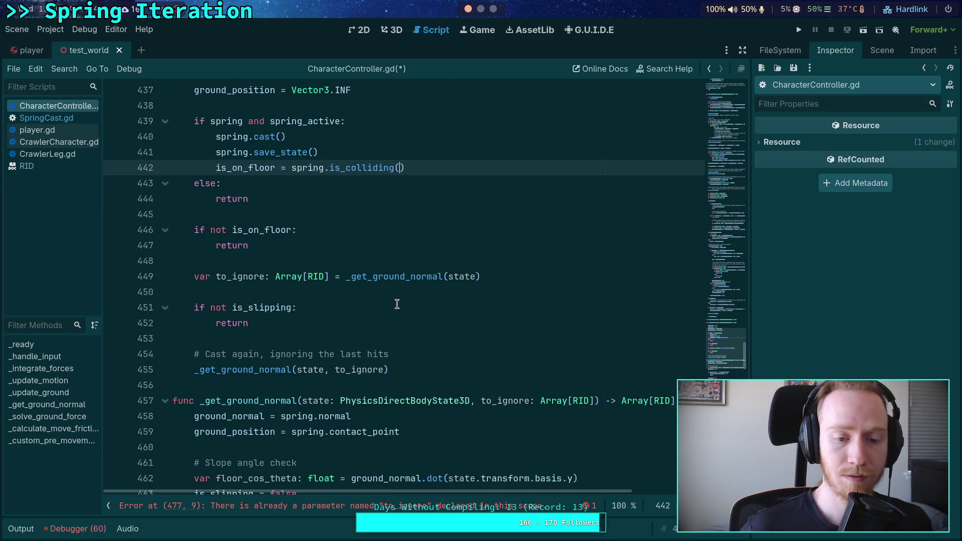
scroll(397, 305, down, 3)
scroll(380, 283, up, 2)
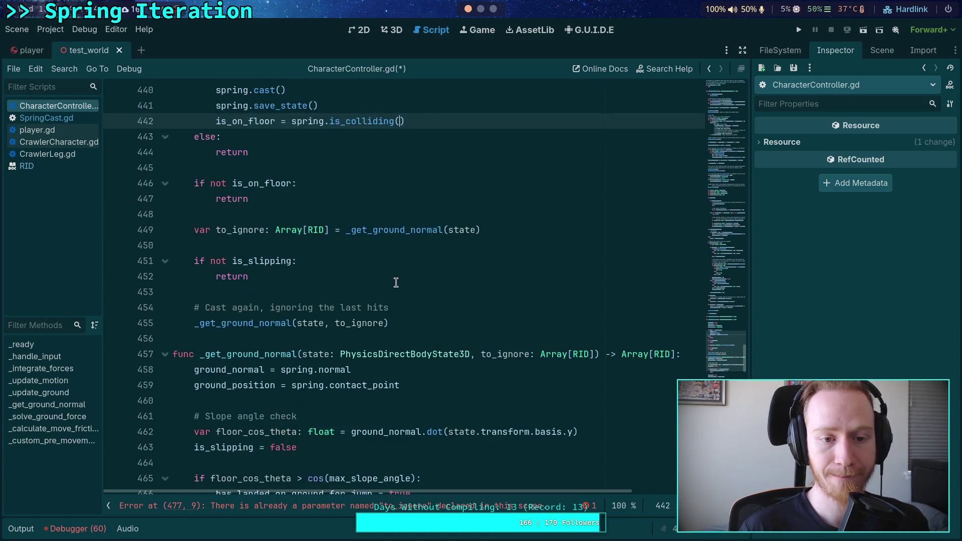
- Replace 'get' with 'update' in both calls (lines 449, 455) and the definition on line 457
drag(352, 230, 367, 230)
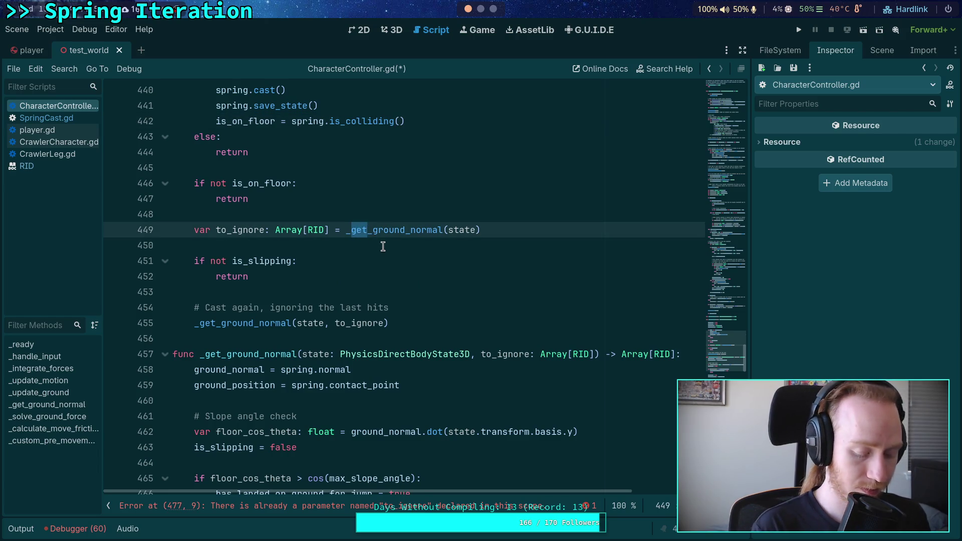
text(update)
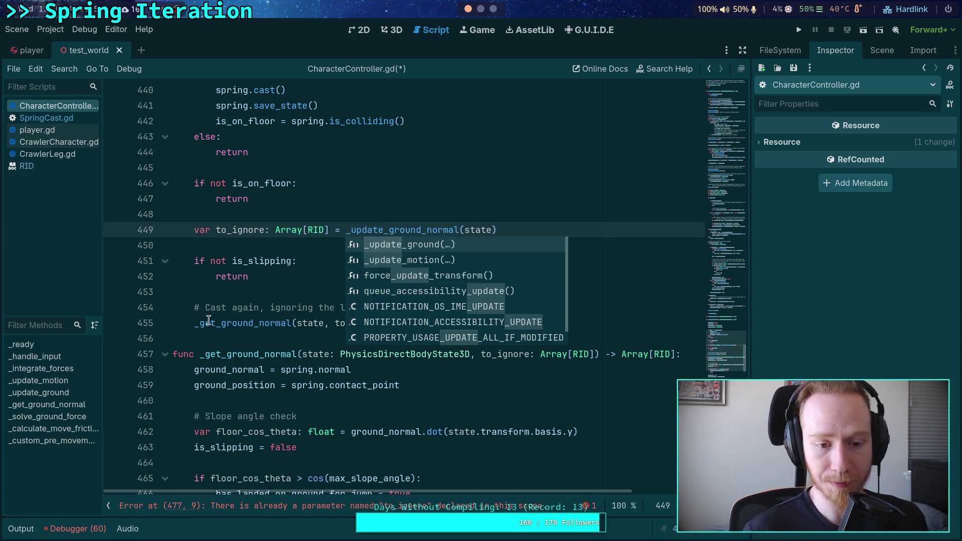
drag(200, 323, 216, 323)
text(update)
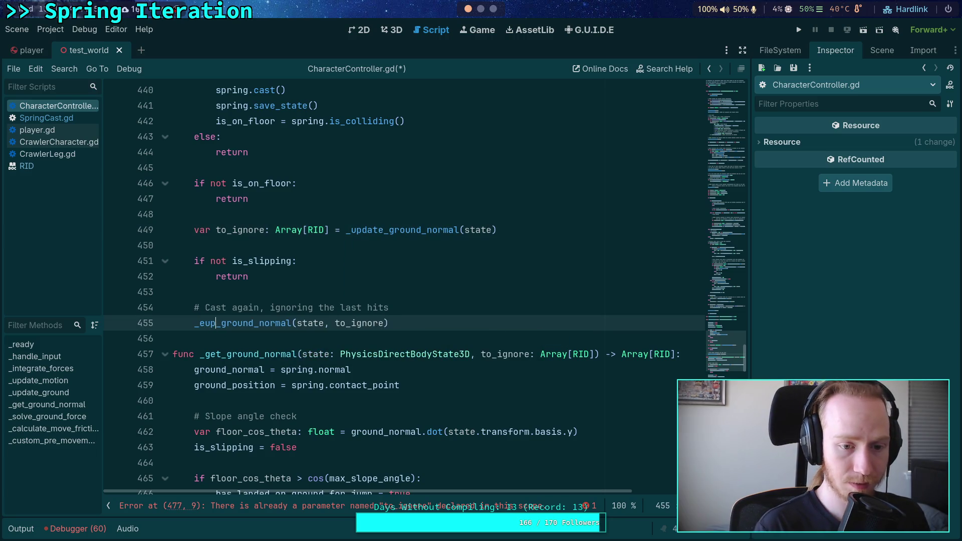
click(293, 283)
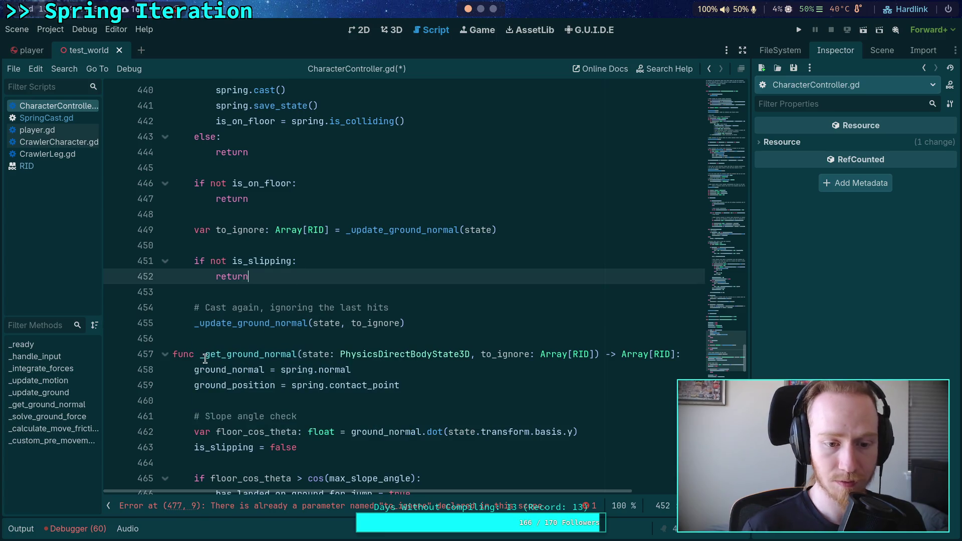
drag(206, 354, 222, 354)
text(update)
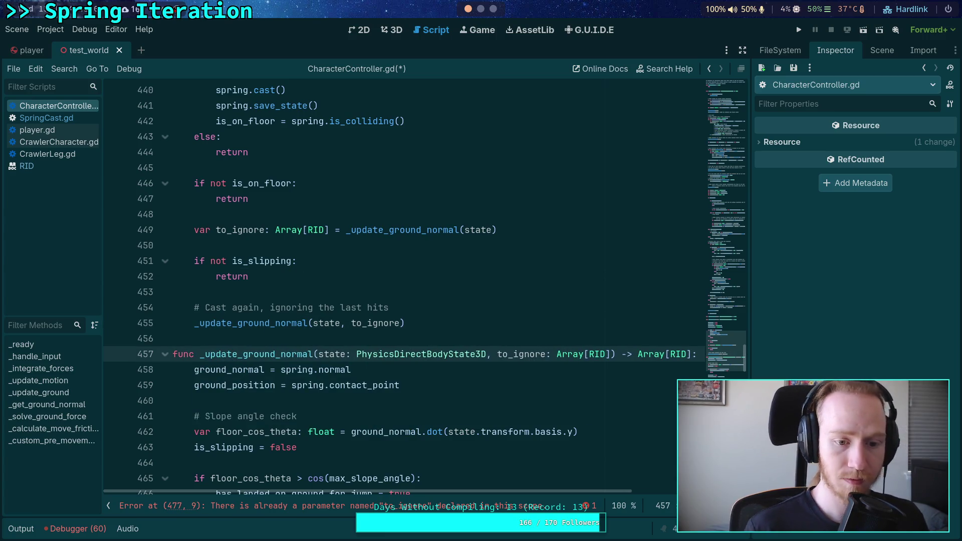
scroll(284, 331, down, 2)
click(389, 278)
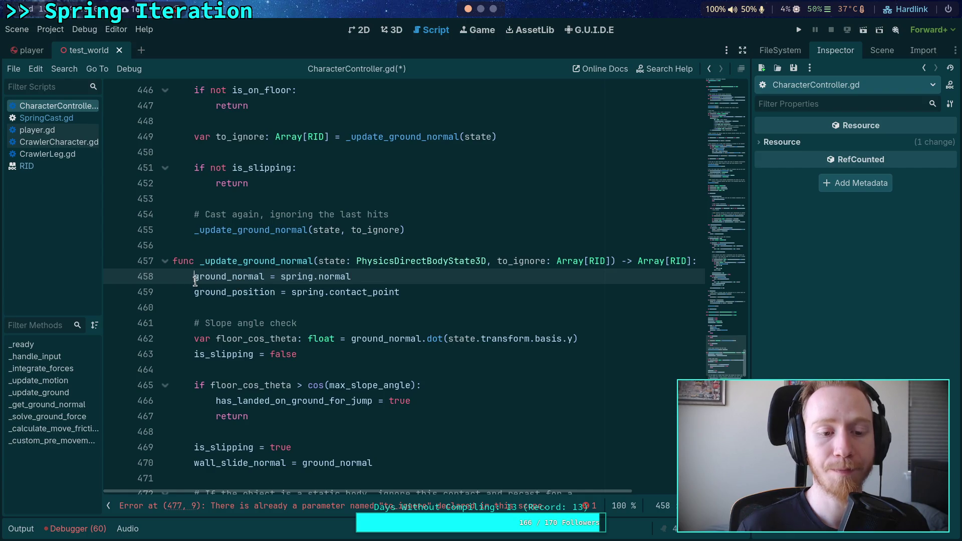
- Add blank lines at the top of _update_ground_normal and write a state.get_space_state() call
key(Return)
key(Return)
key(Up)
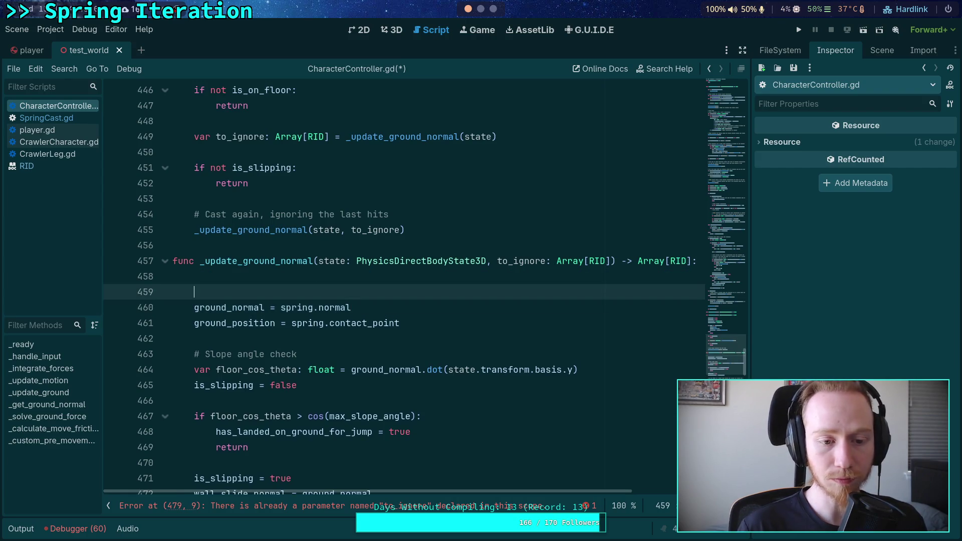
click(195, 276)
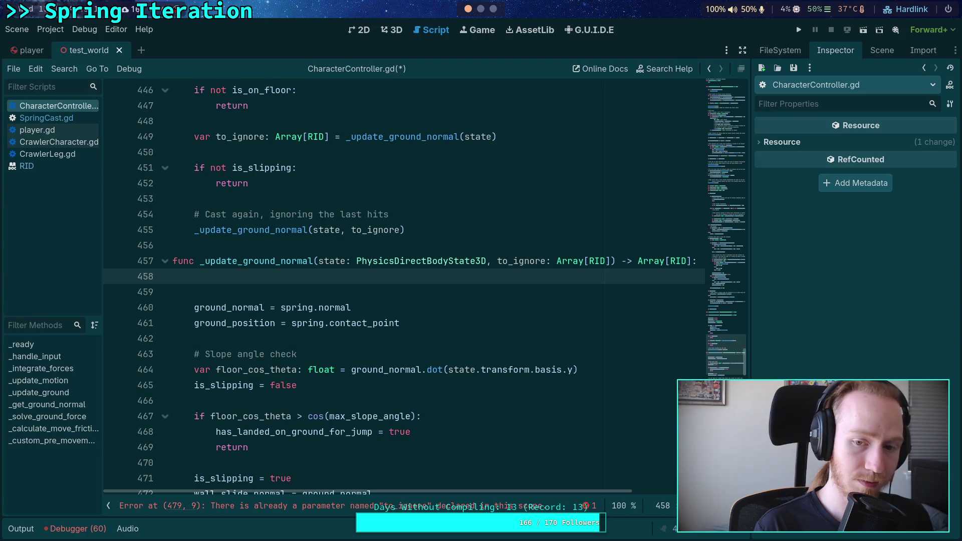
text(state.spa)
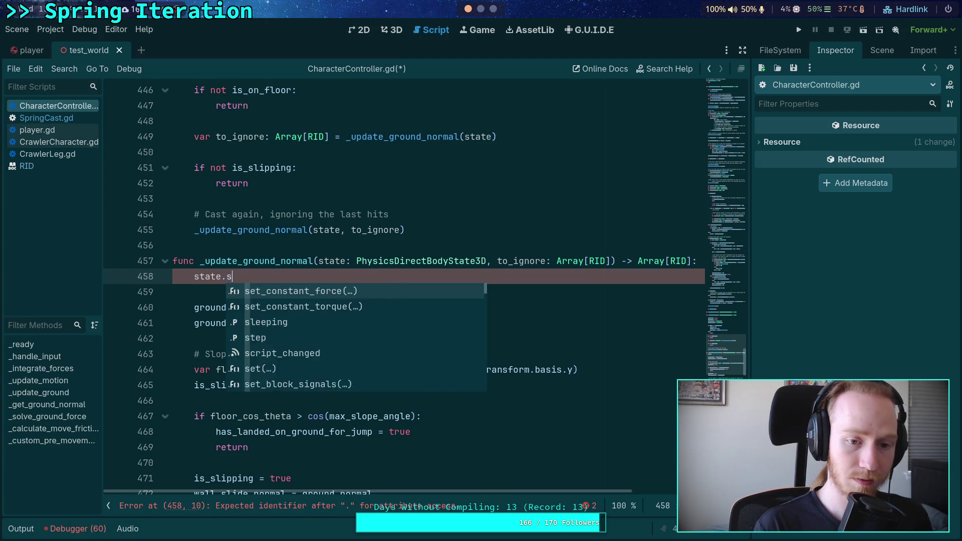
key(Return)
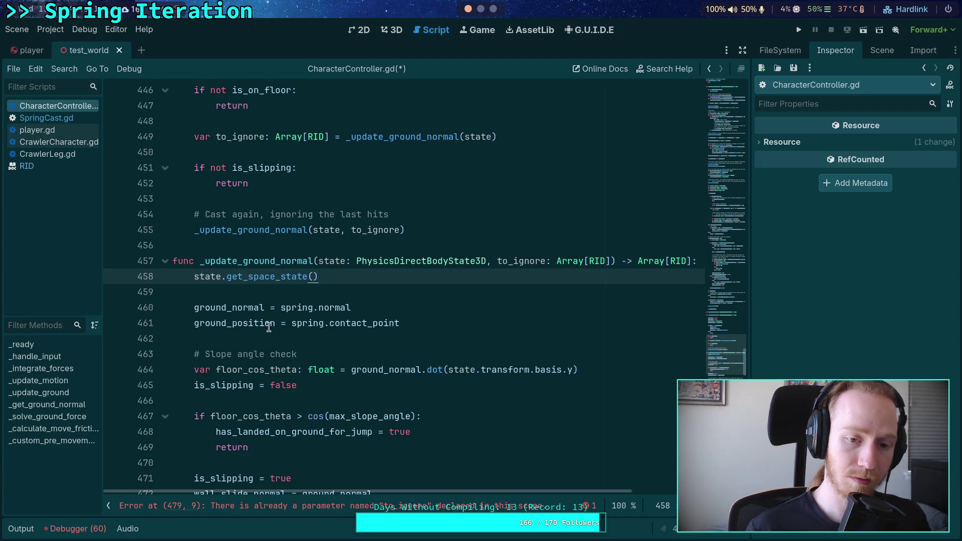
- Add the comment '# Raycast for a better ground normal' above the get_space_state line
key(Home)
key(Return)
key(Up)
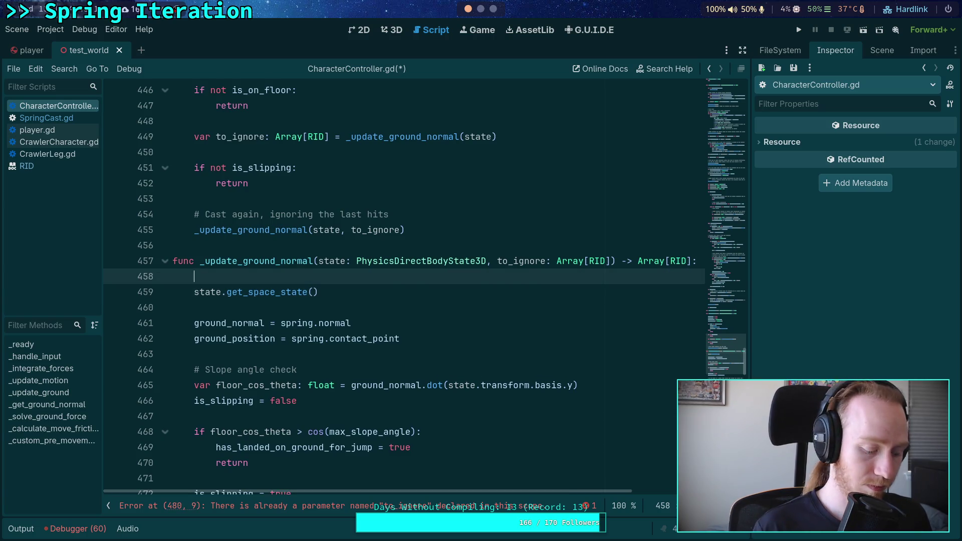
text(# Raycast for a)
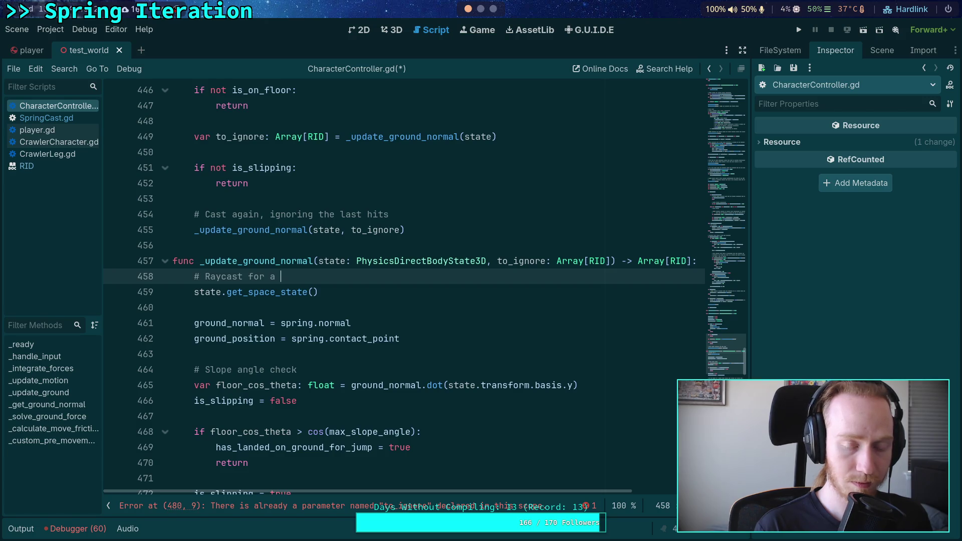
text(better ground normal)
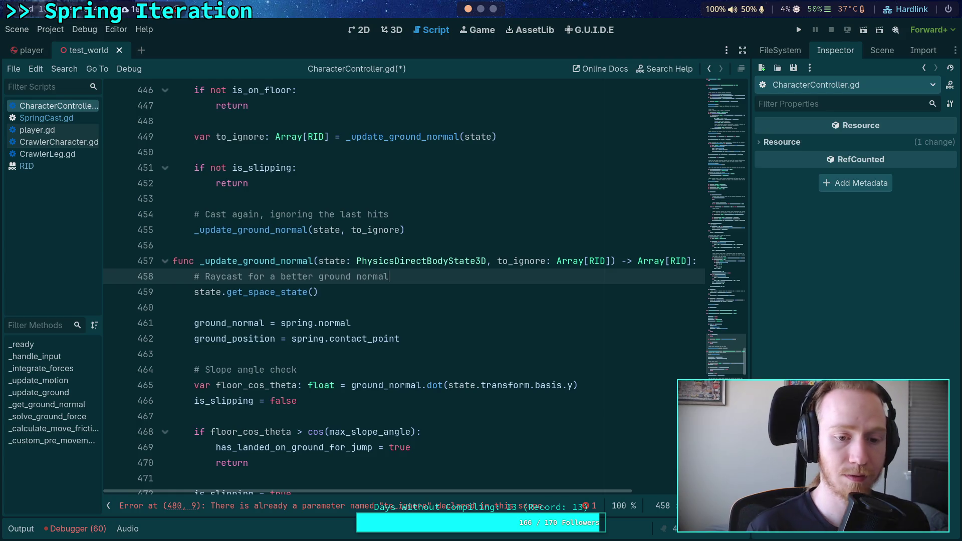
key(Down)
key(Home)
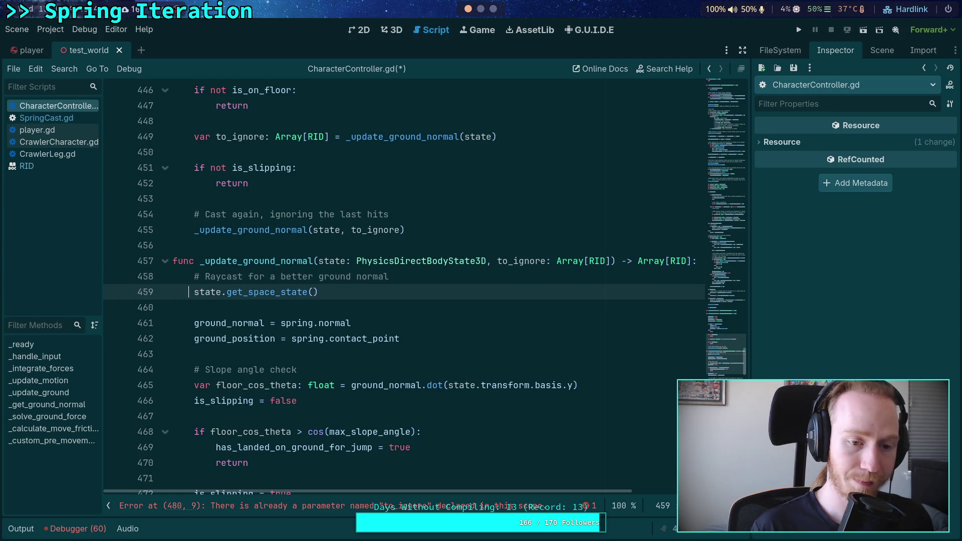
- Store the space state with 'var space := state.get_space_state()'
text(var space)
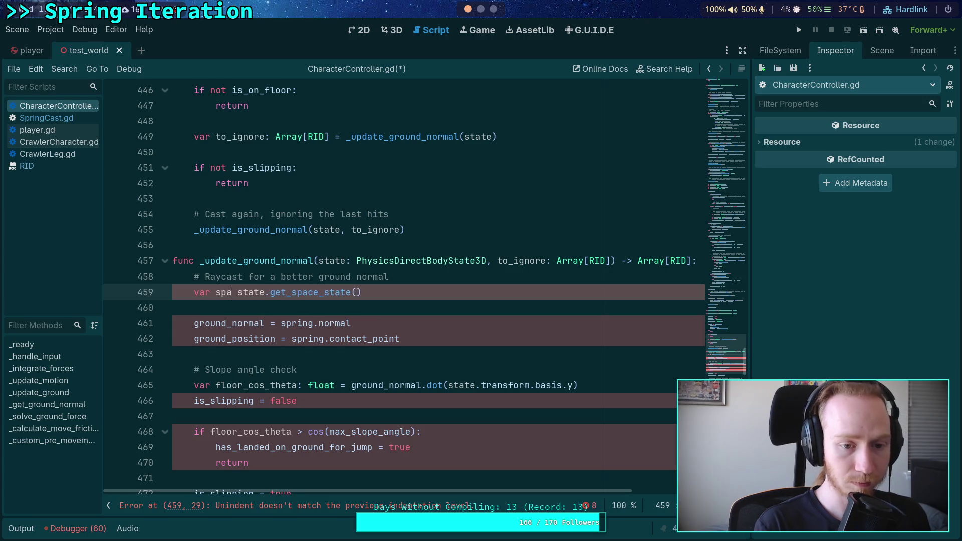
text( :=)
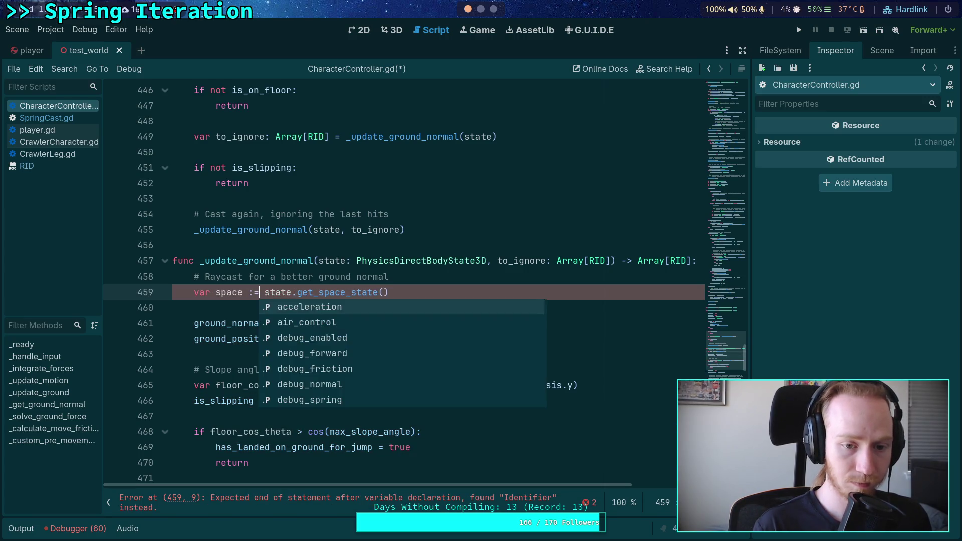
click(426, 293)
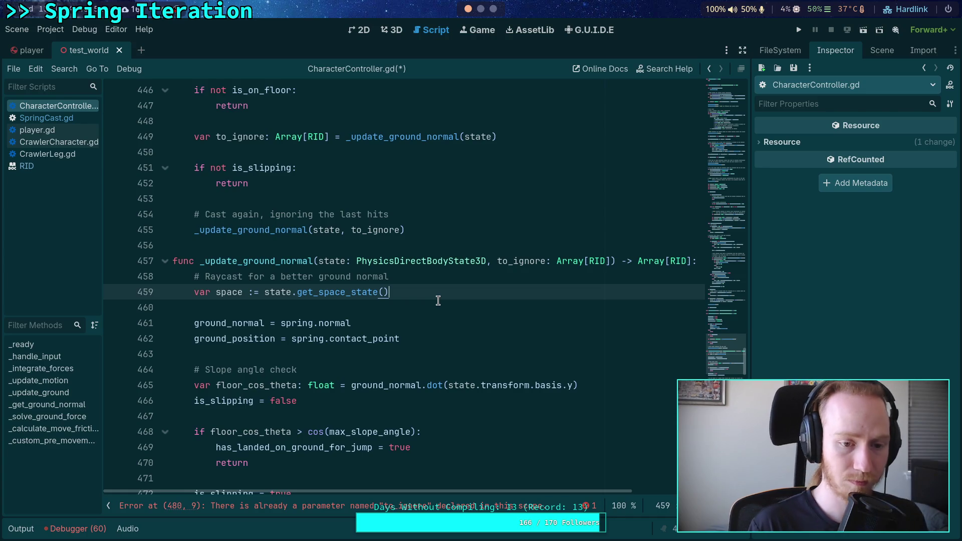
key(Return)
- Declare 'var query := PhysicsRayQueryParameters3D.new()' on the next line
text(var)
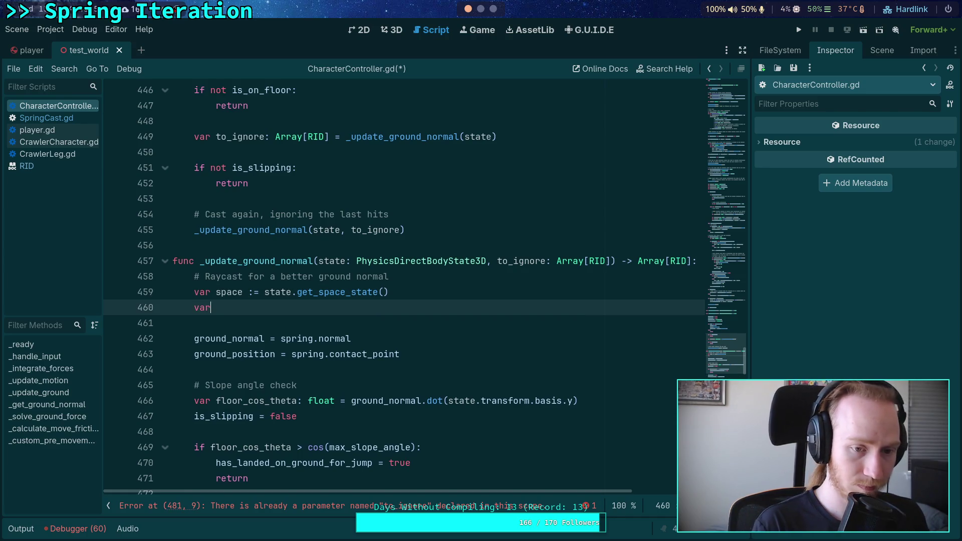
text( query :)
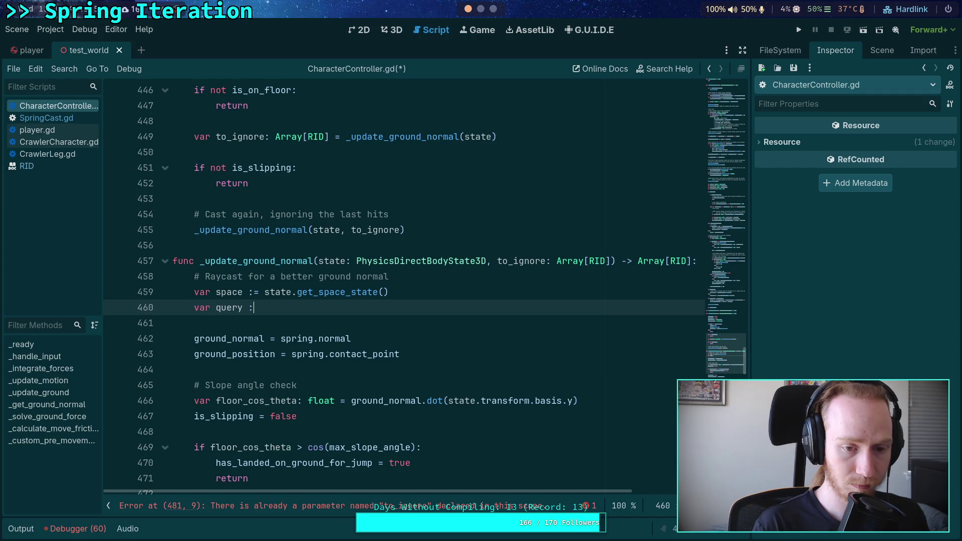
text(= Physics)
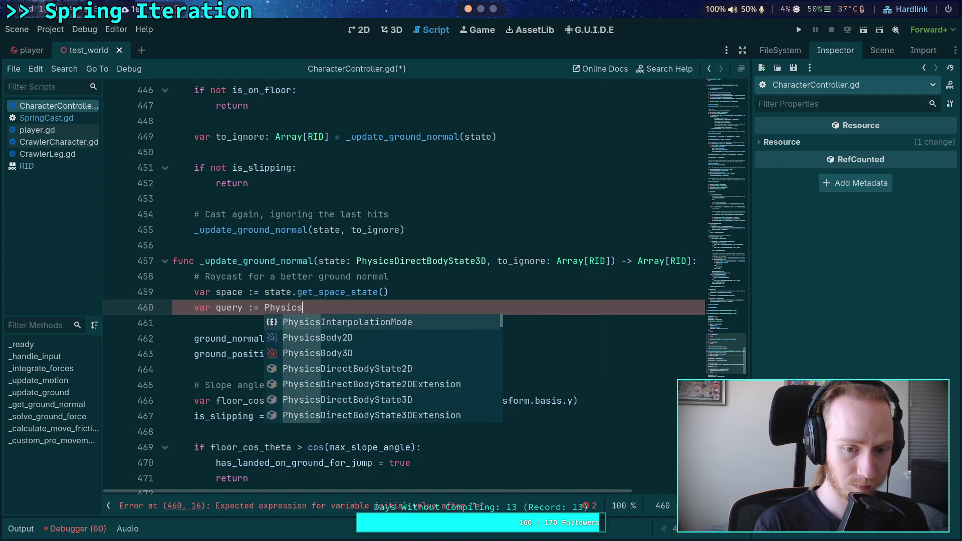
text(Server3)
key(Return)
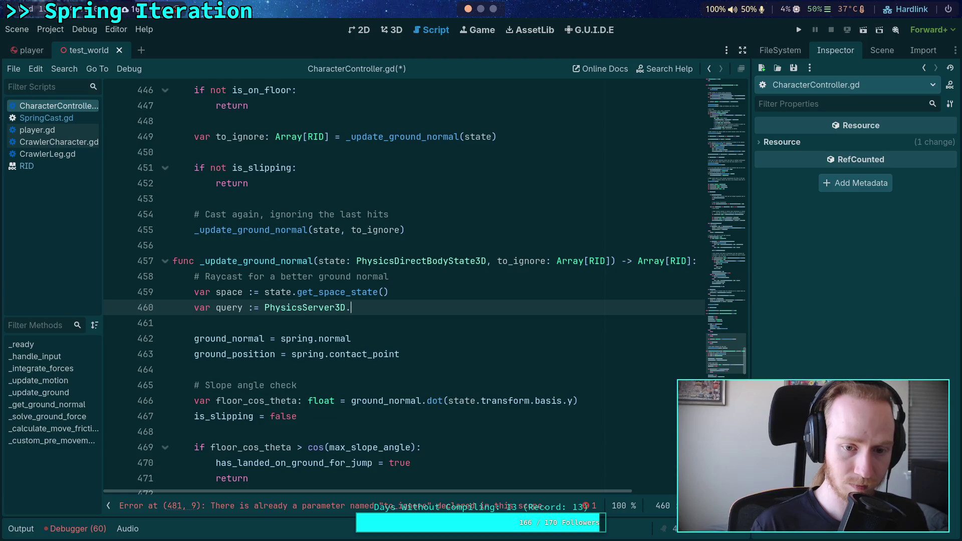
text(.ray)
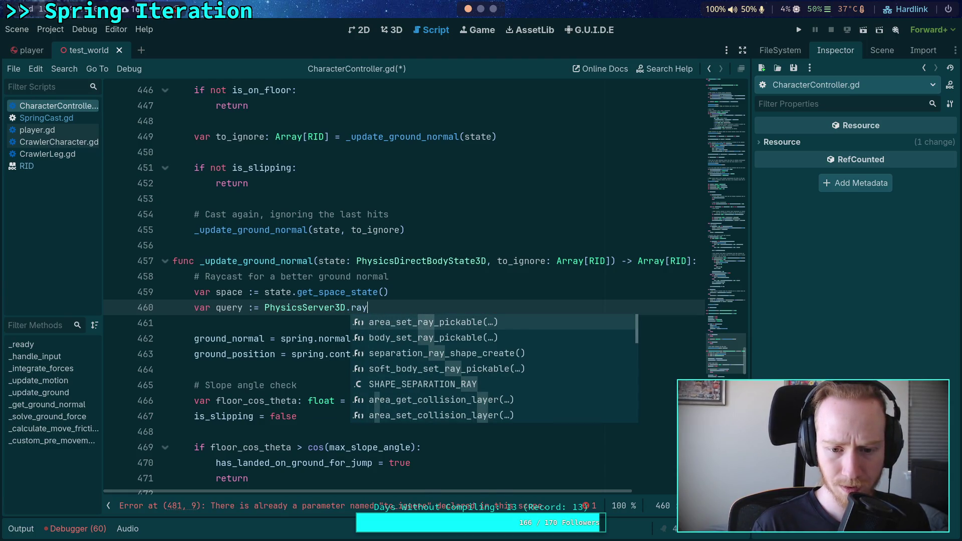
key(BackSpace)
key(BackSpace)
key(BackSpace)
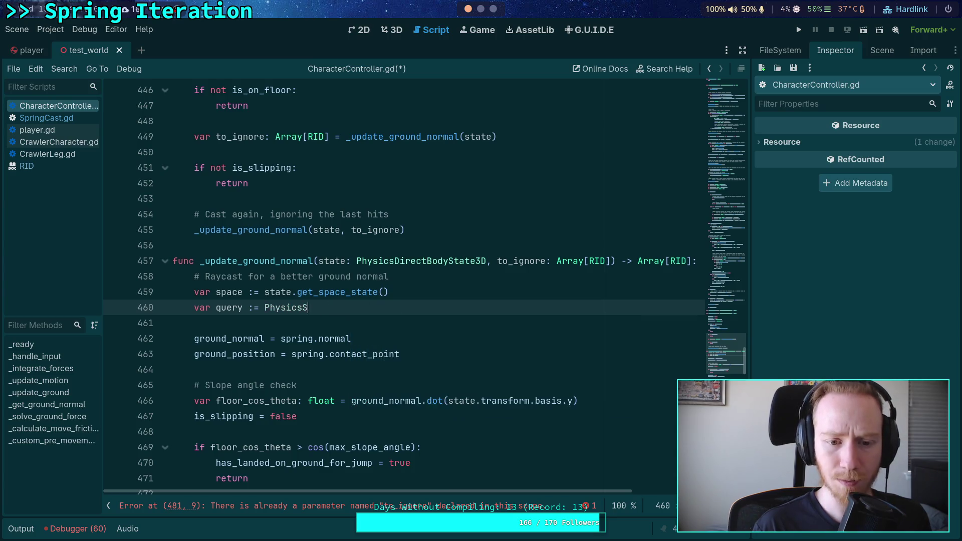
text(space.que)
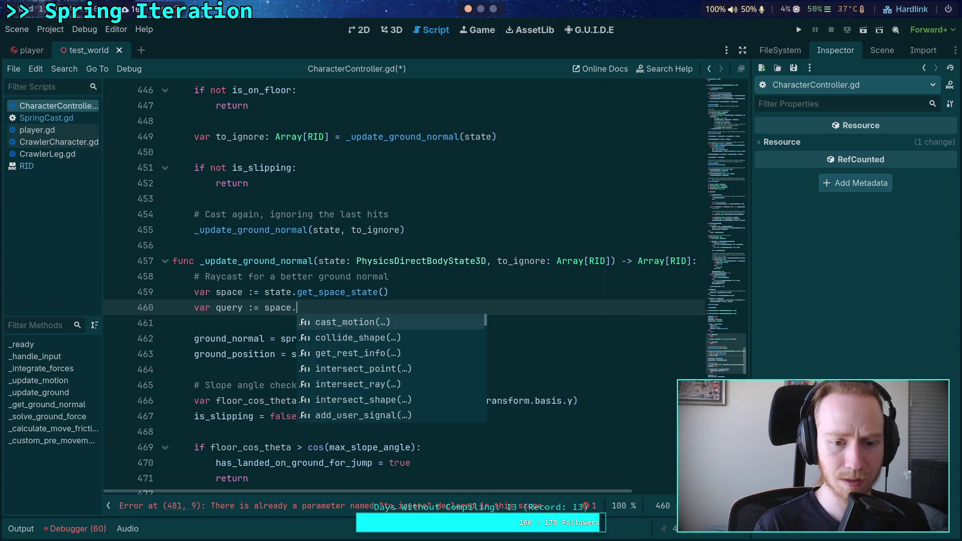
key(BackSpace)
key(BackSpace)
key(BackSpace)
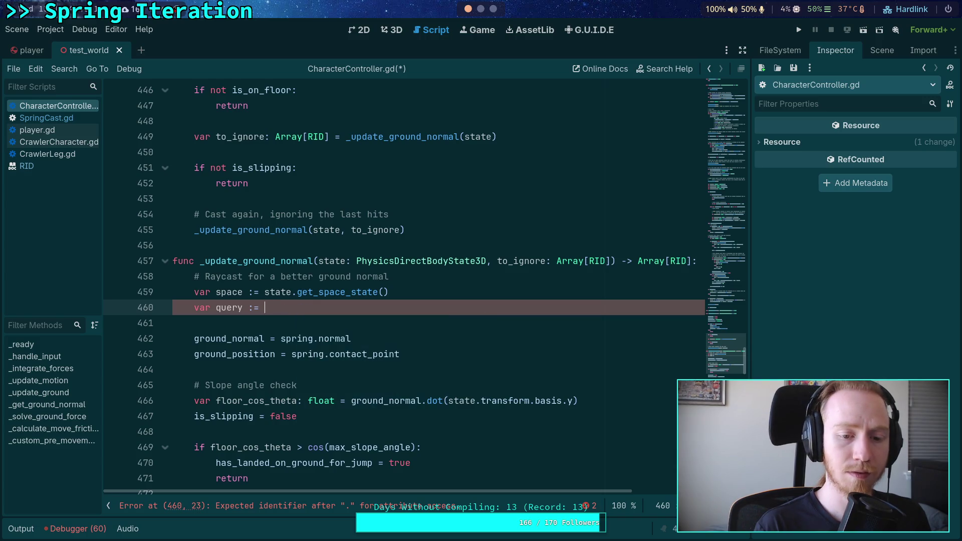
text(H)
key(BackSpace)
text(P)
key(BackSpace)
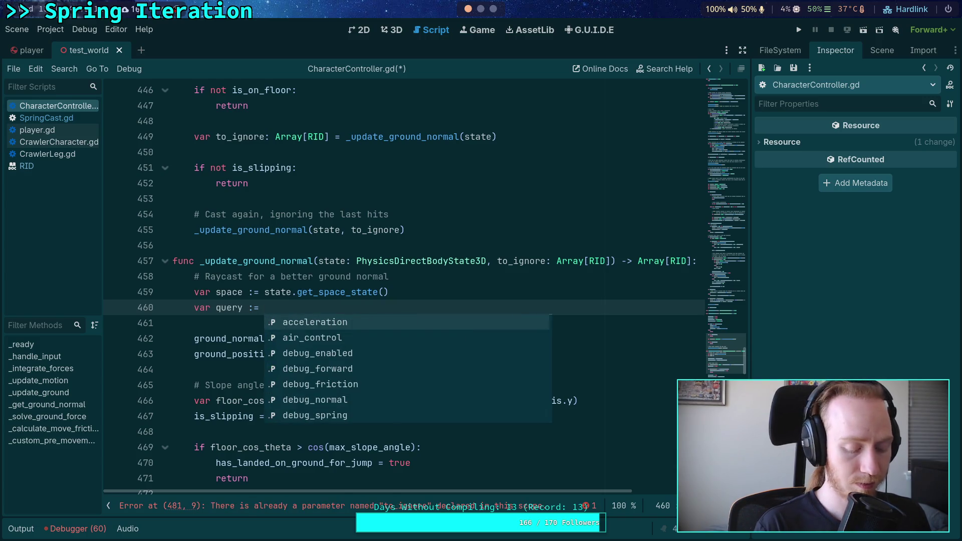
text(Ray)
key(BackSpace)
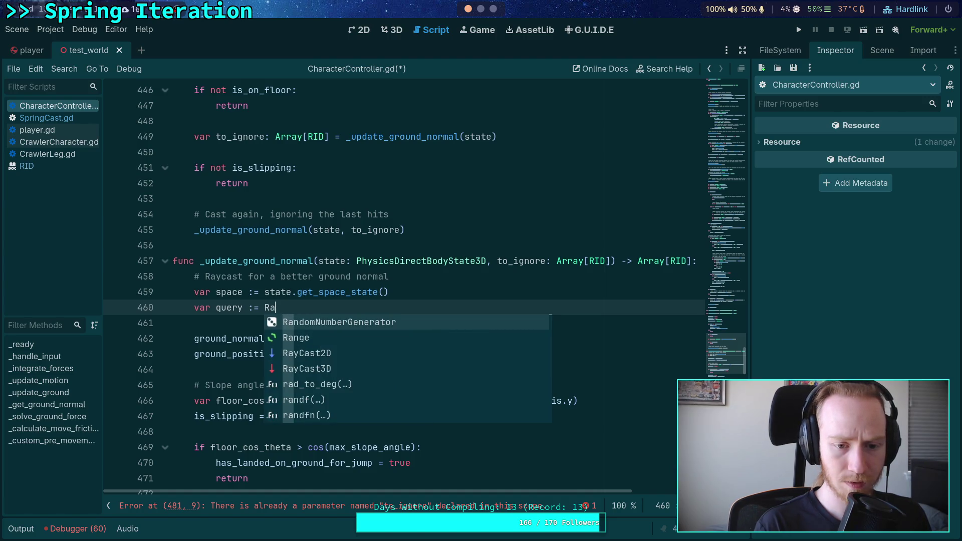
text(y)
key(Down)
key(Down)
key(Down)
key(Return)
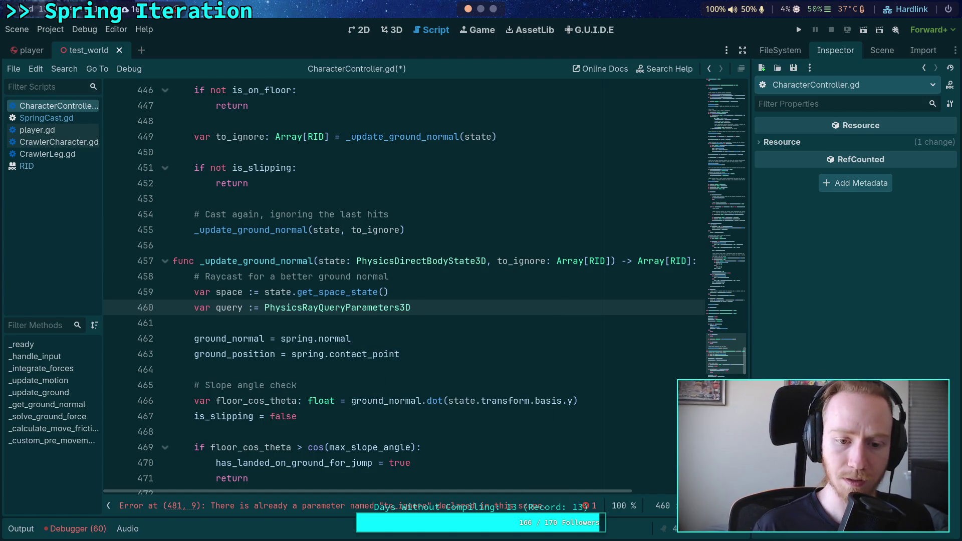
text(.new()
key(Return)
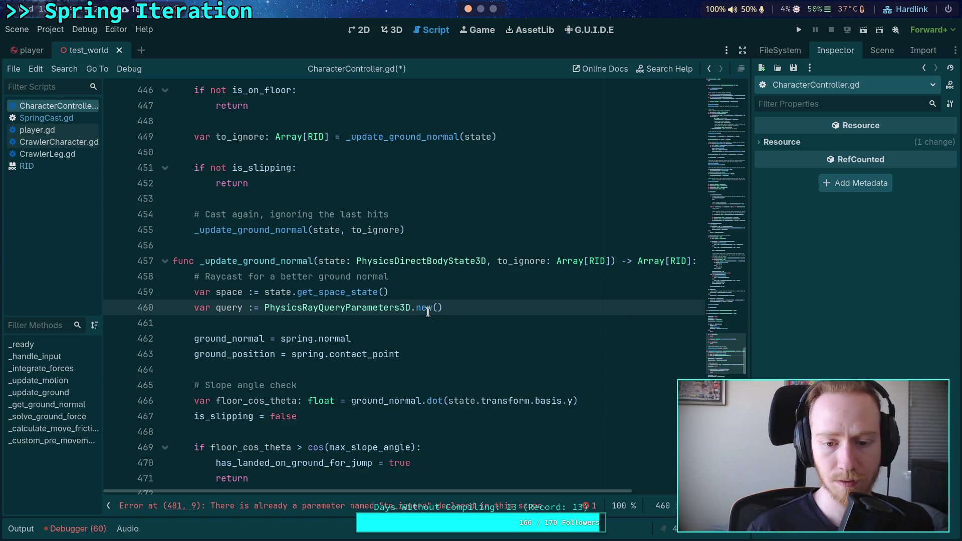
mouse_move(395, 305)
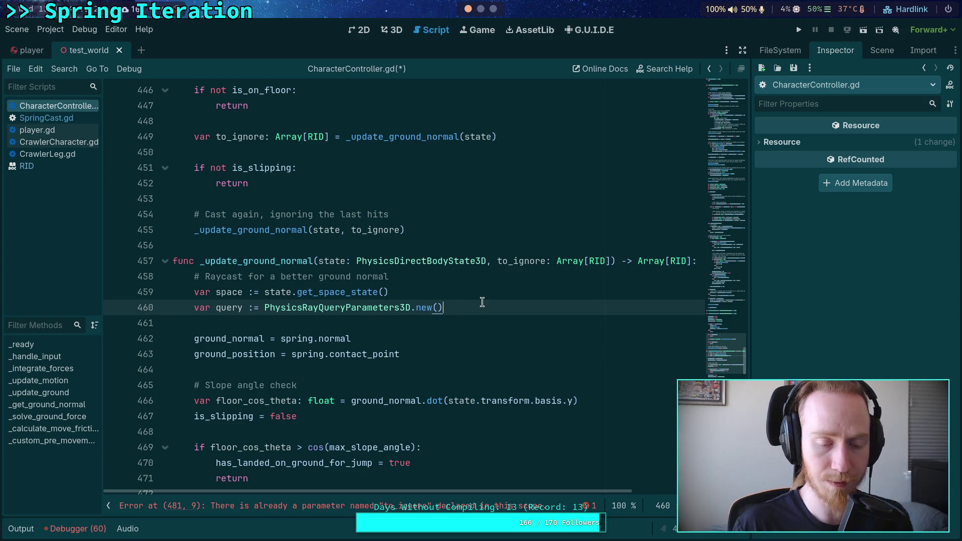
key(Return)
- Set the ray origin with 'query.from = spring.global_position'
text(query.fr)
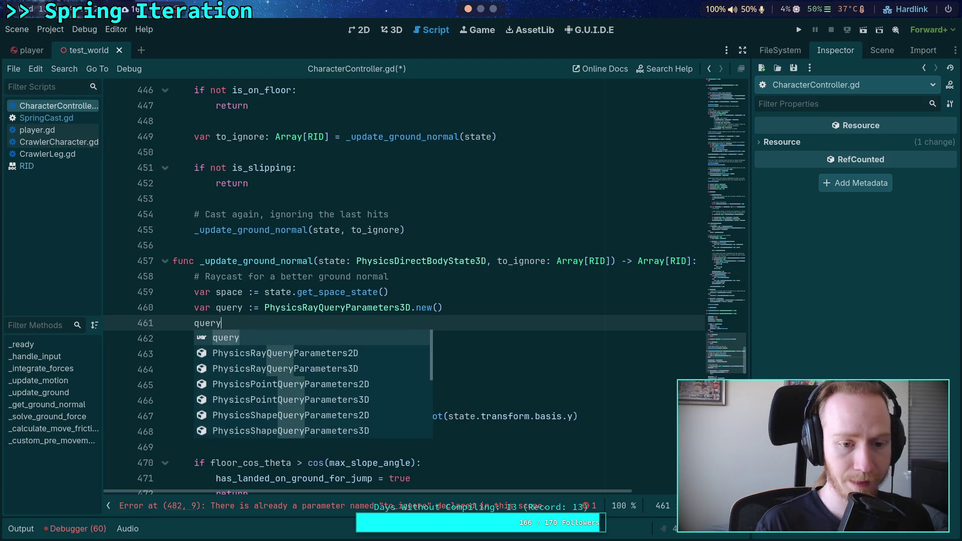
key(Return)
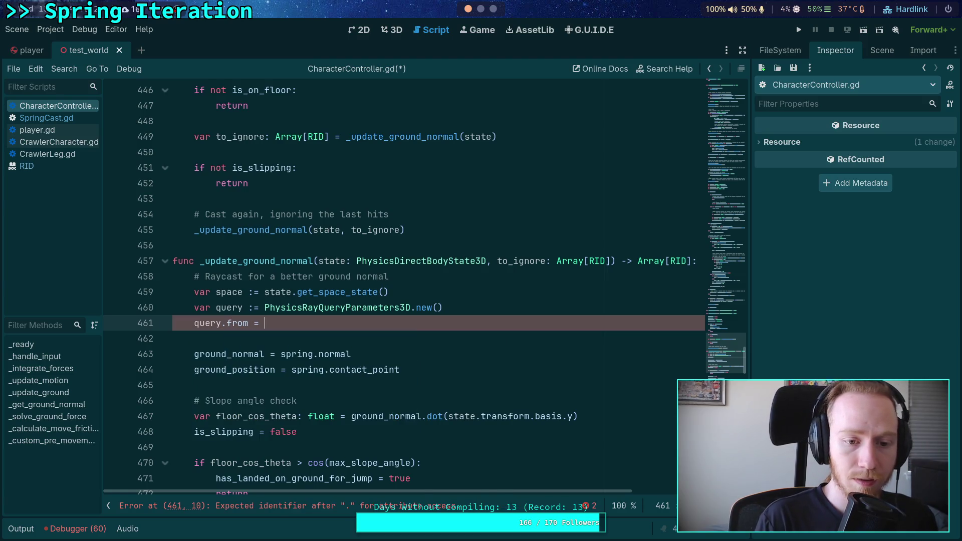
text(stat)
key(BackSpace)
key(BackSpace)
key(BackSpace)
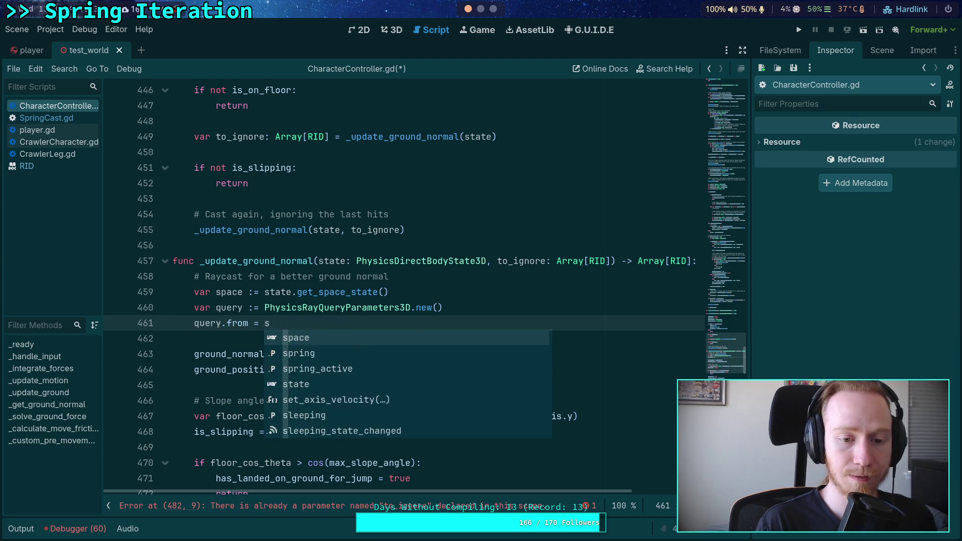
key(BackSpace)
text(sprin)
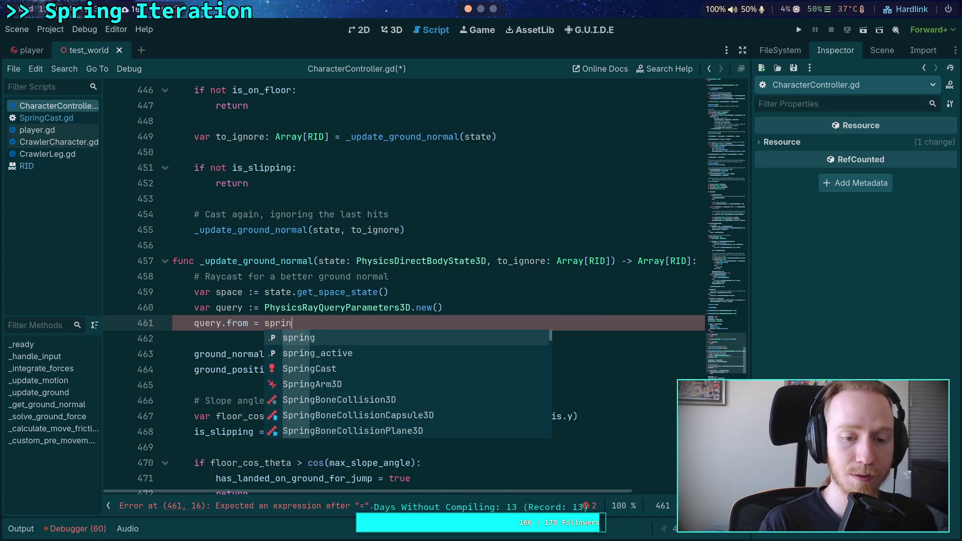
text(g.glo)
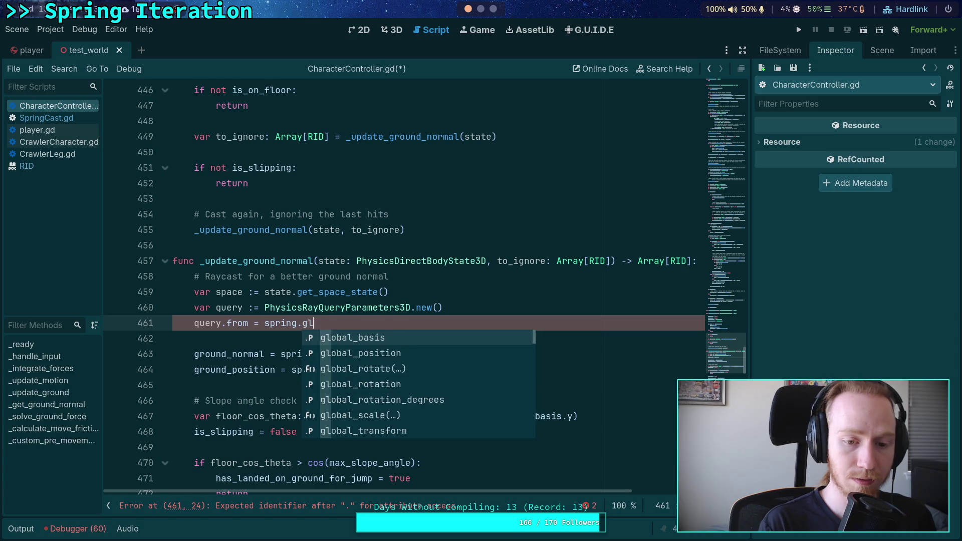
key(Down)
key(Return)
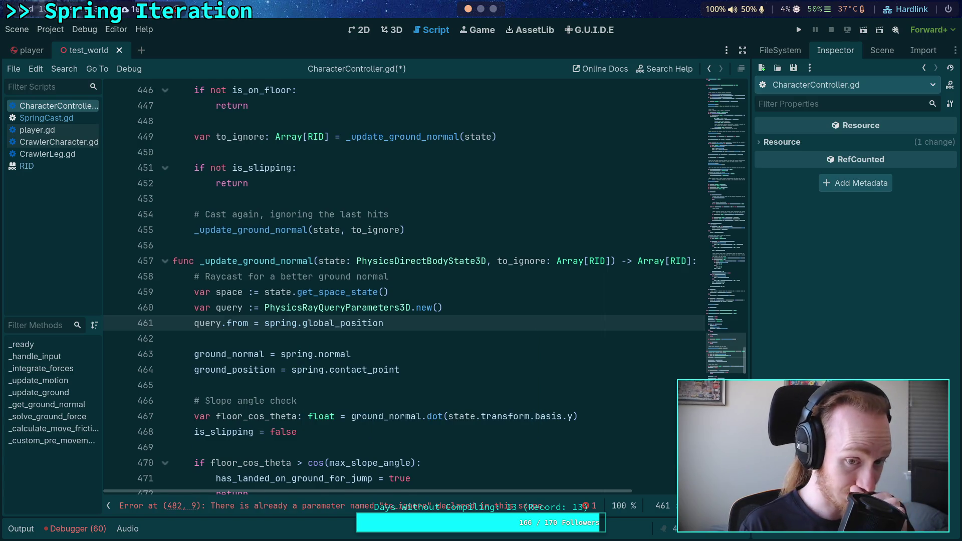
- Set 'query.to = spring.global_position + (spring.global_basis * (spring.direction * spring.max_length))'
key(Return)
text(qu)
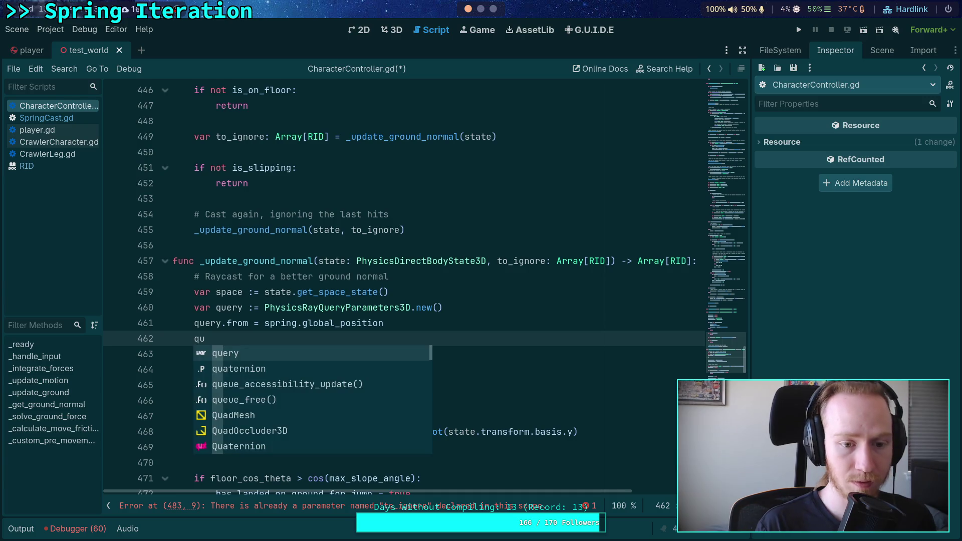
key(Return)
text(.to = s)
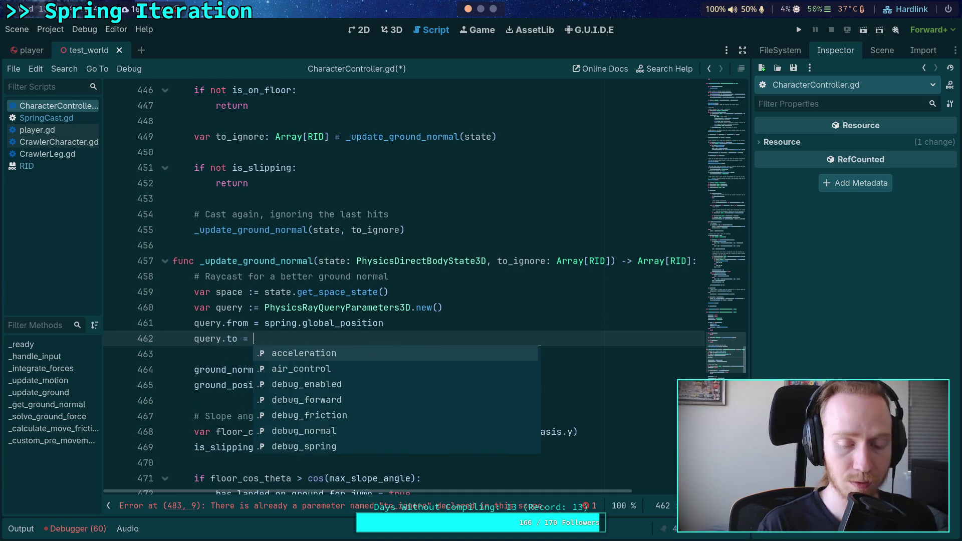
text(pring.gl)
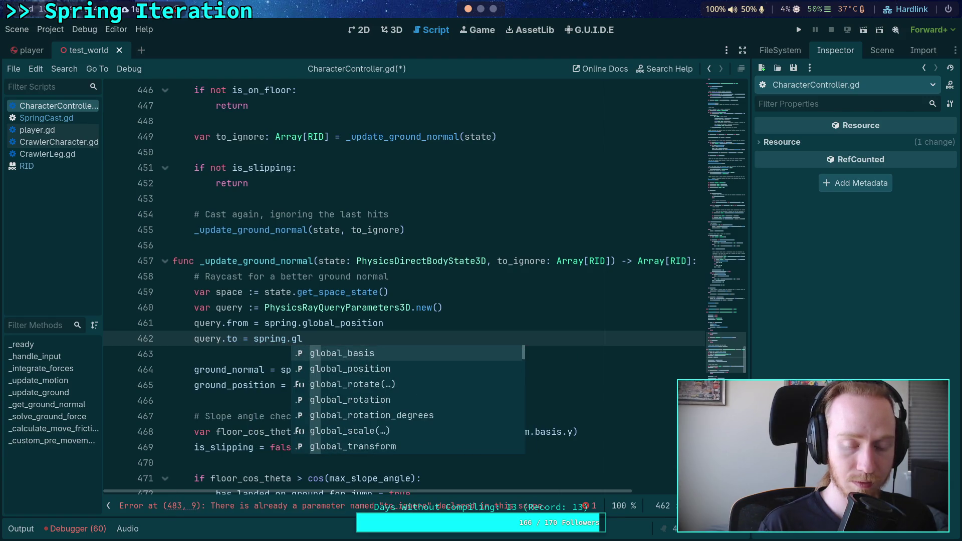
key(Down)
key(Return)
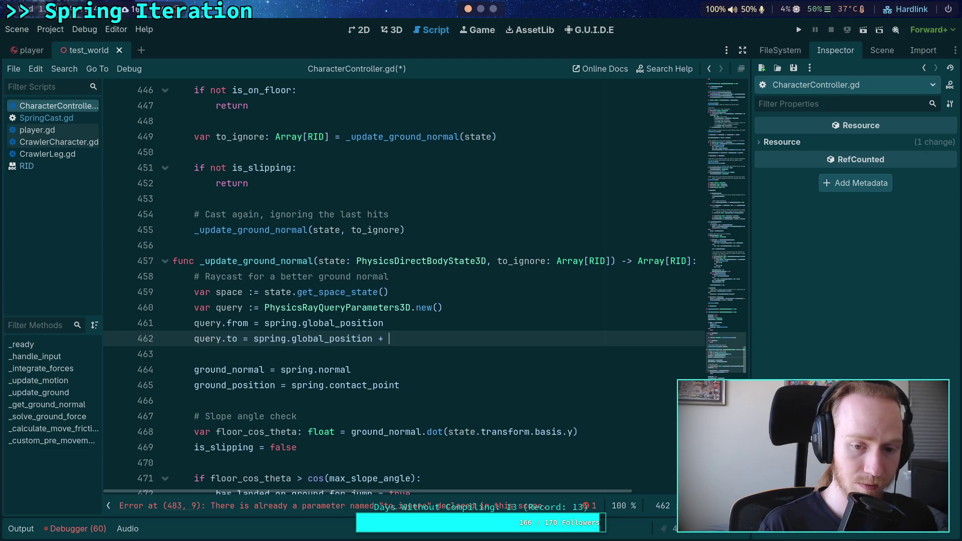
text((spring)
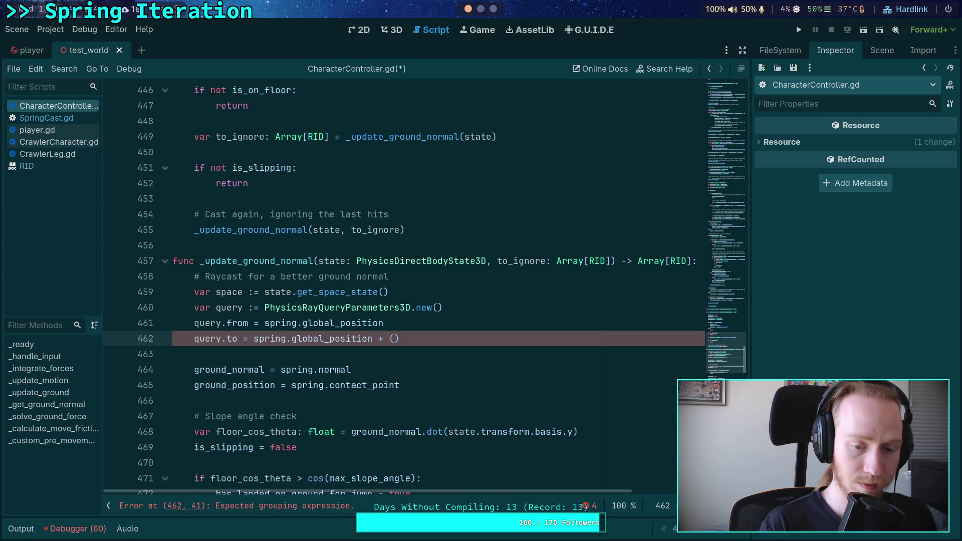
text(.)
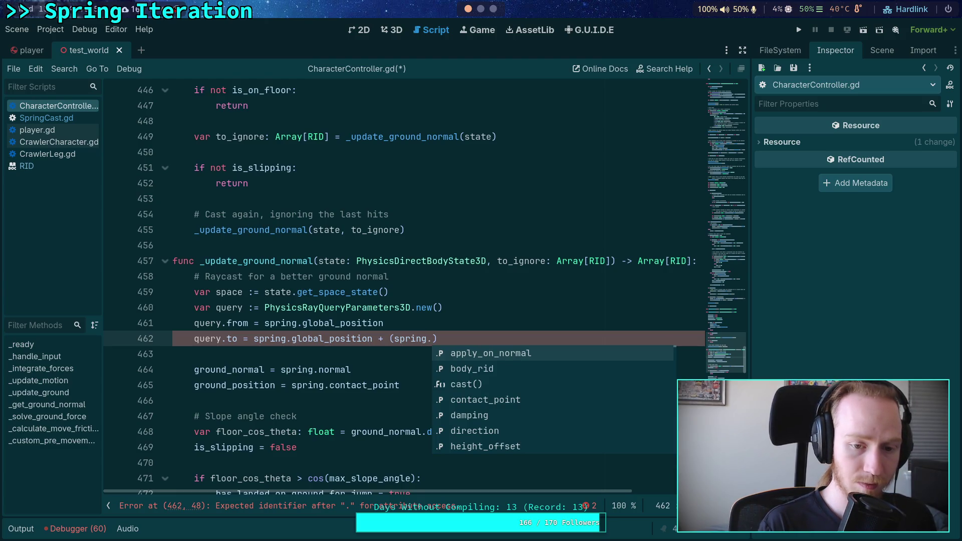
text(glo)
key(Return)
text(* )
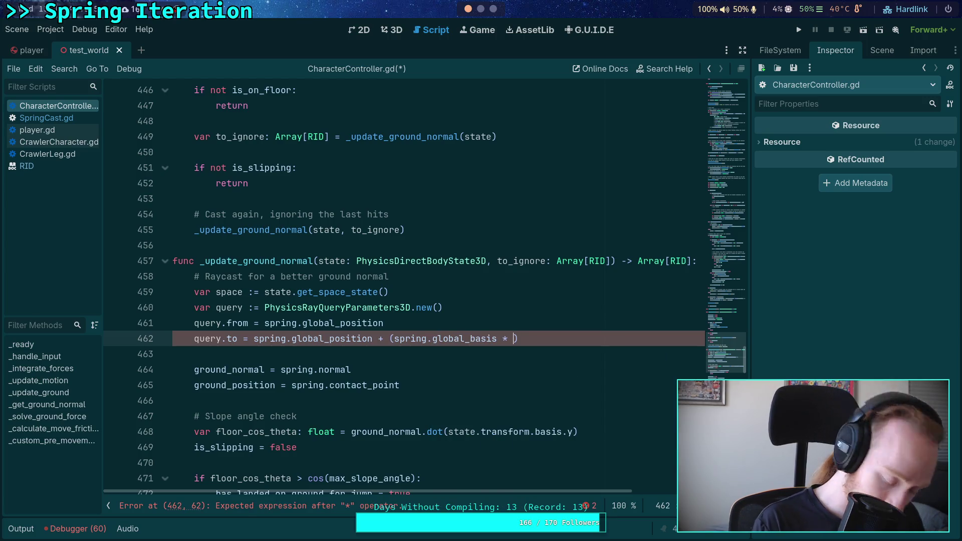
text(()
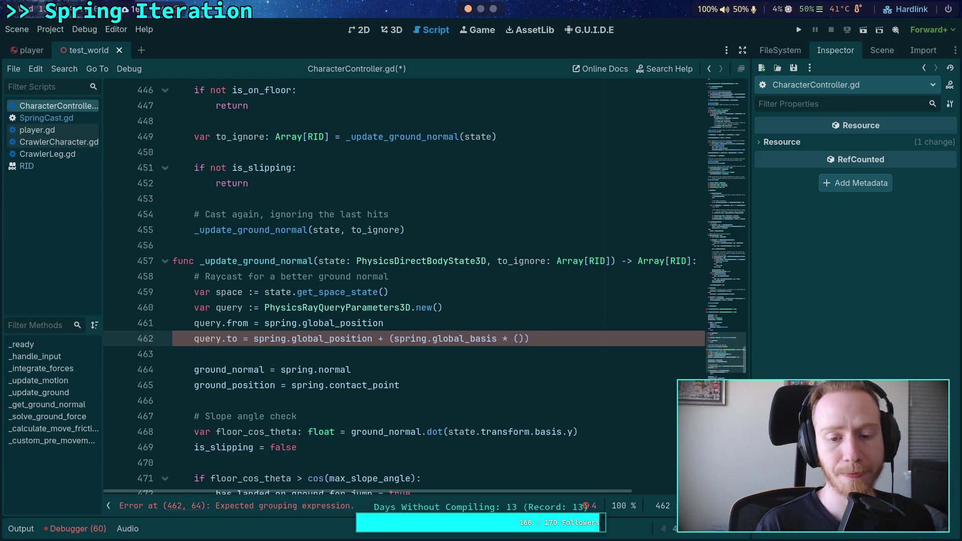
text(spring.dir)
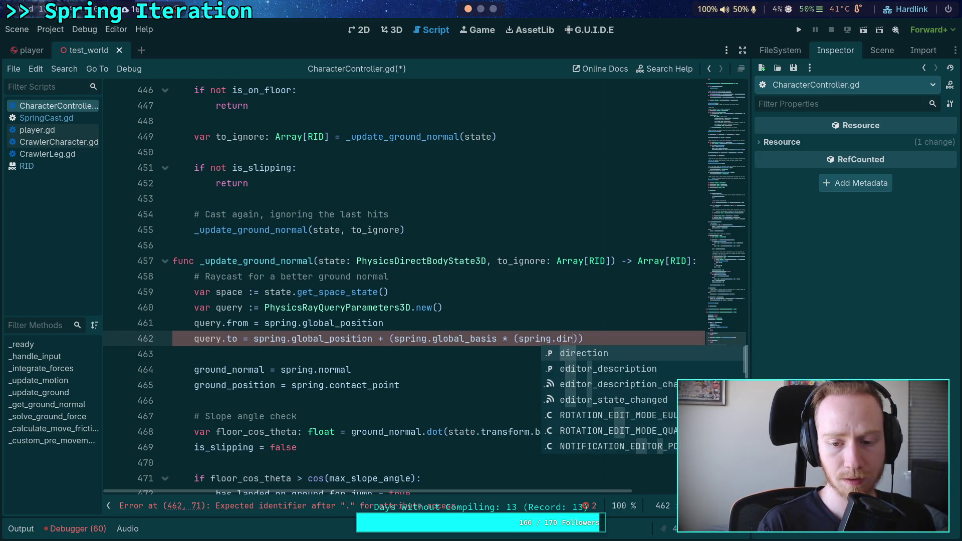
key(Return)
text(* )
text(spring.max)
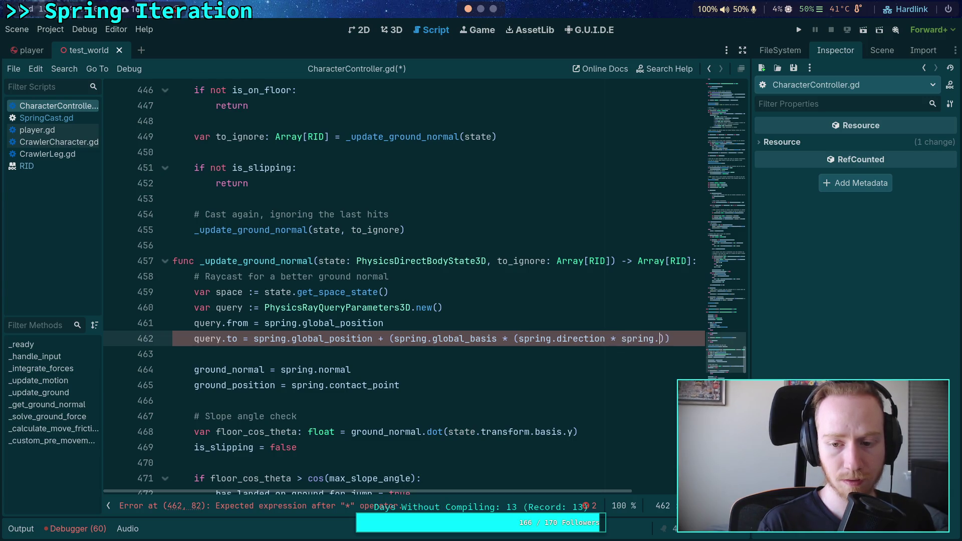
key(Return)
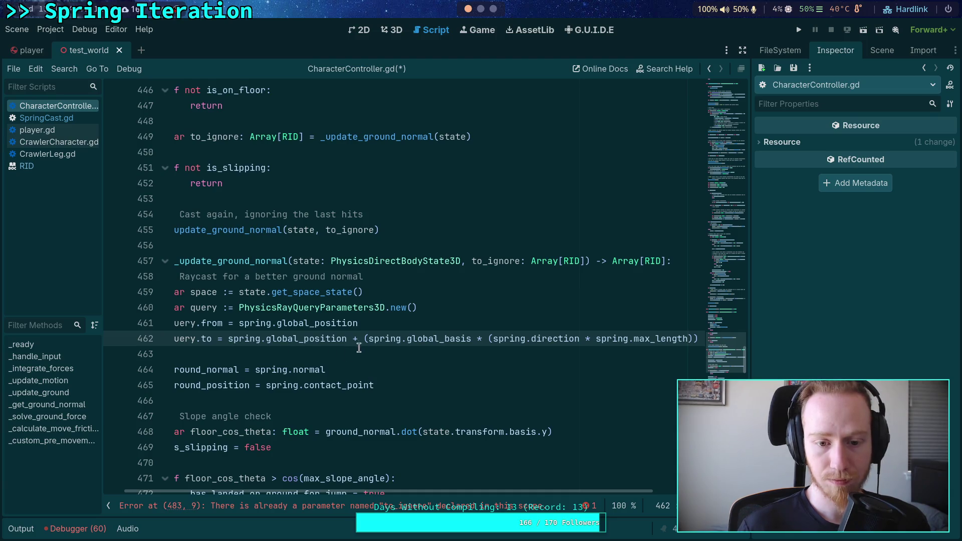
- Insert an empty line below the query.from line
click(416, 326)
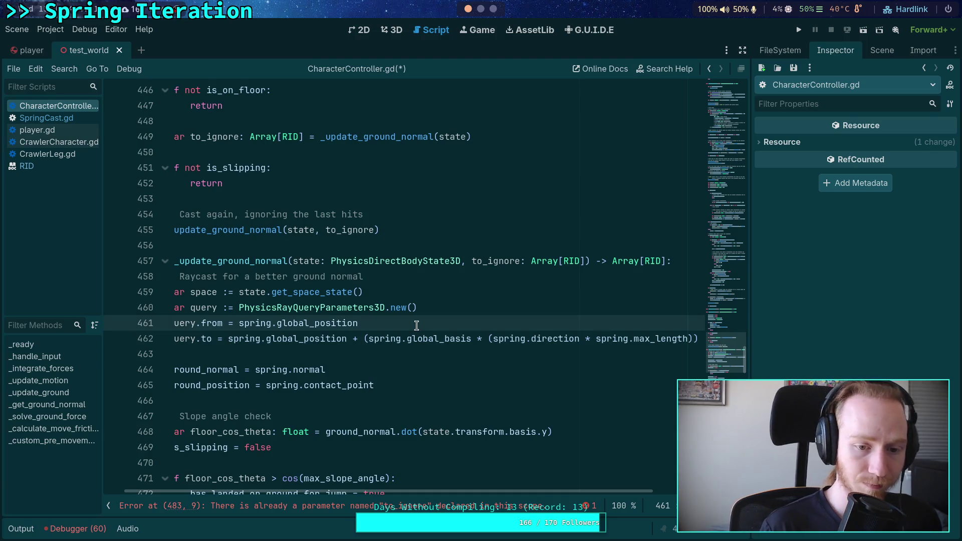
drag(485, 491, 465, 491)
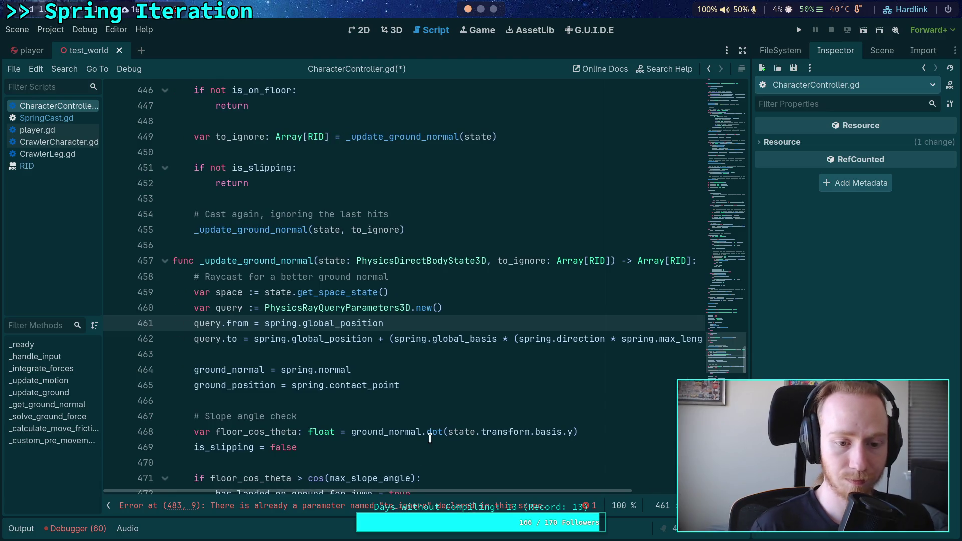
key(Return)
- Write 'var offset: Vector3 = spring.direction * (spring.max_length + (spring.shape as SphereShape3D).radius + 0.05'
text(var)
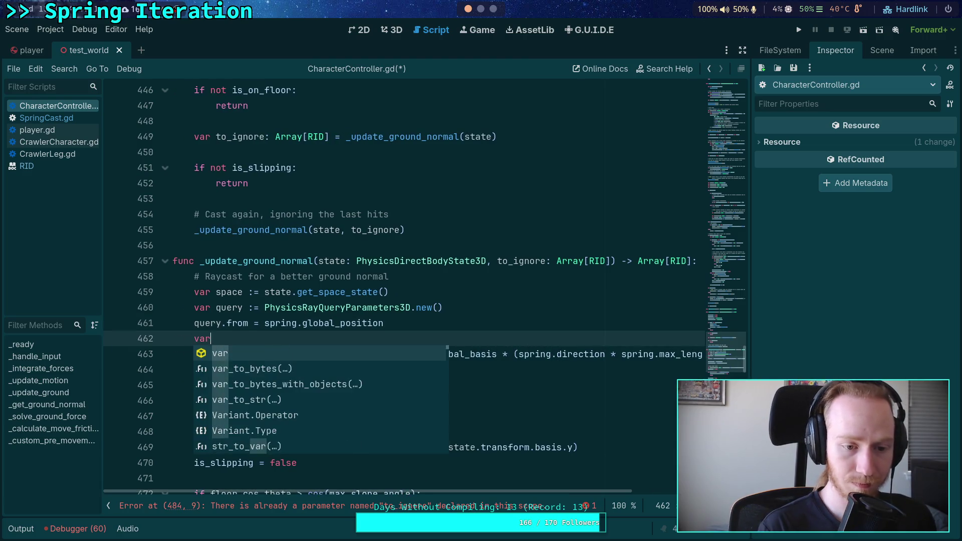
text( offset: Vector3 =)
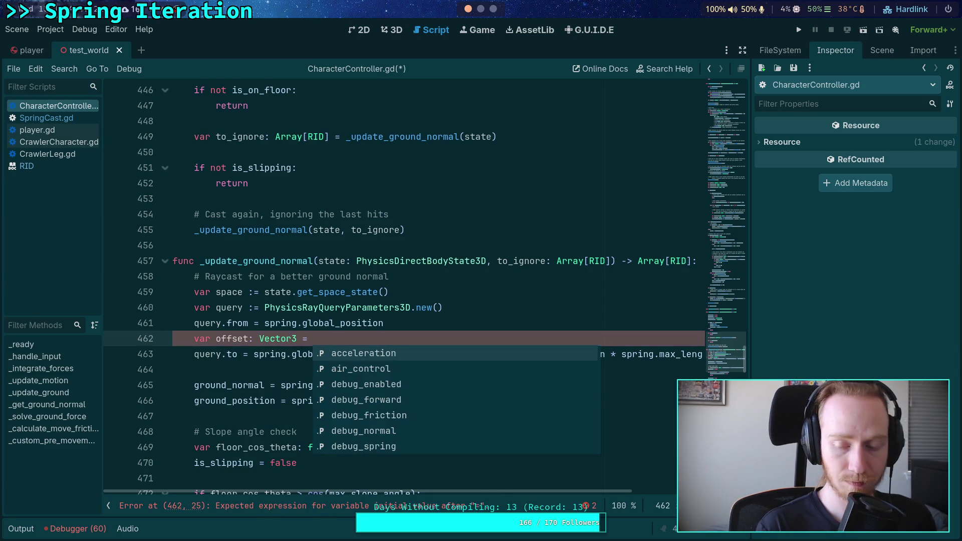
key(Escape)
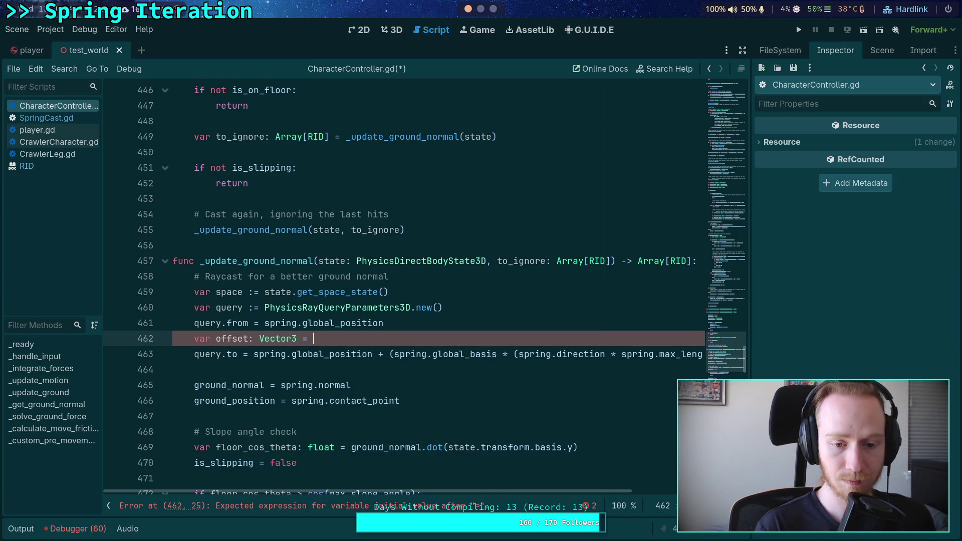
text(spring.di)
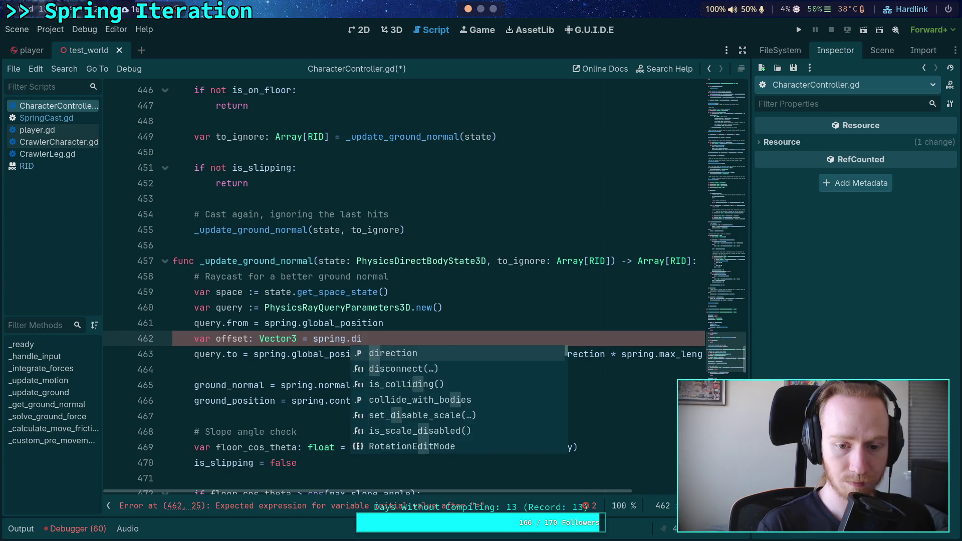
key(Return)
text(*)
key(BackSpace)
text((spring.max_length + (spring.shap)
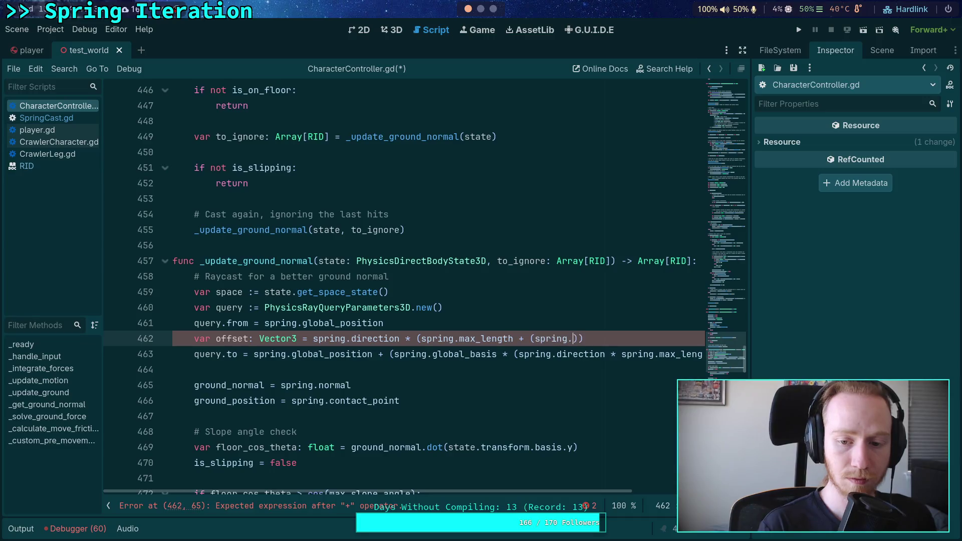
text(e as)
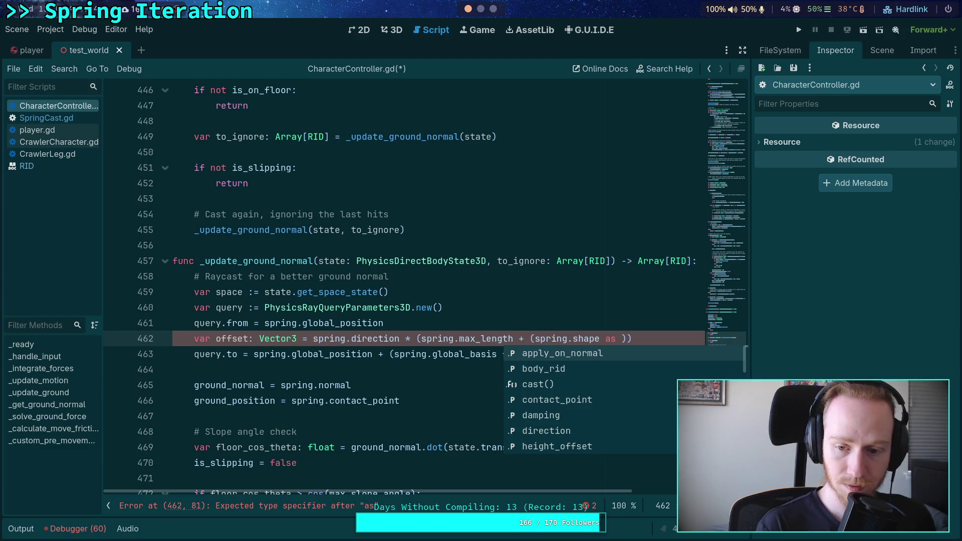
text(SphereS)
key(Return)
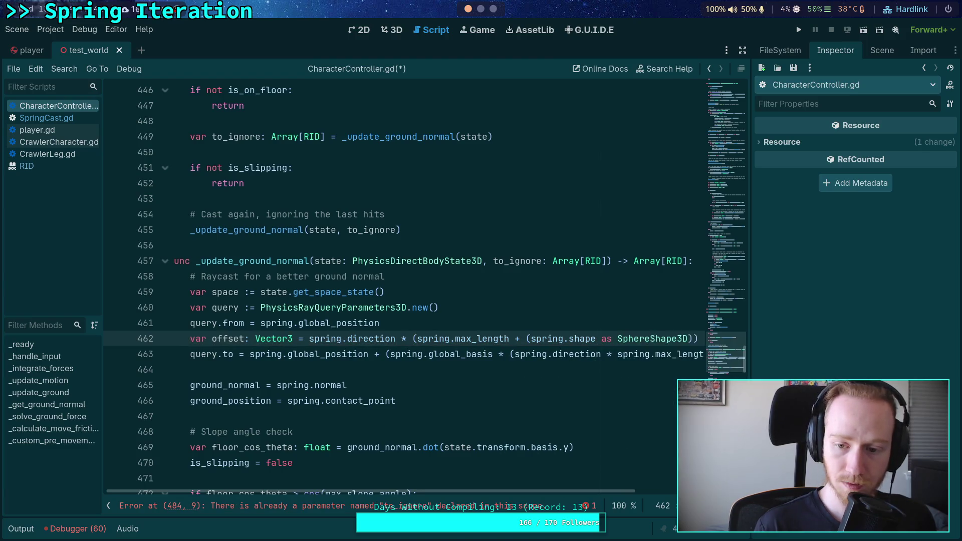
text(.radius + )
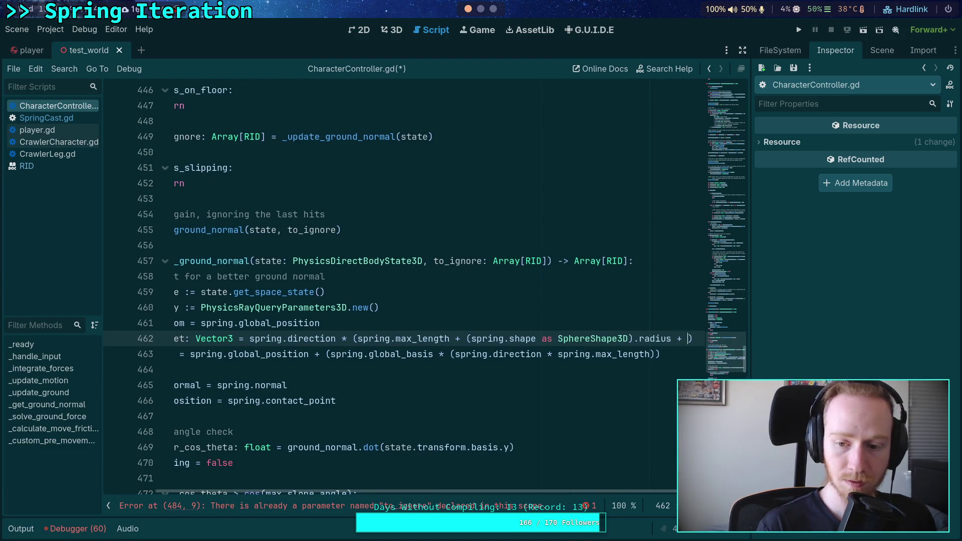
text(0.)
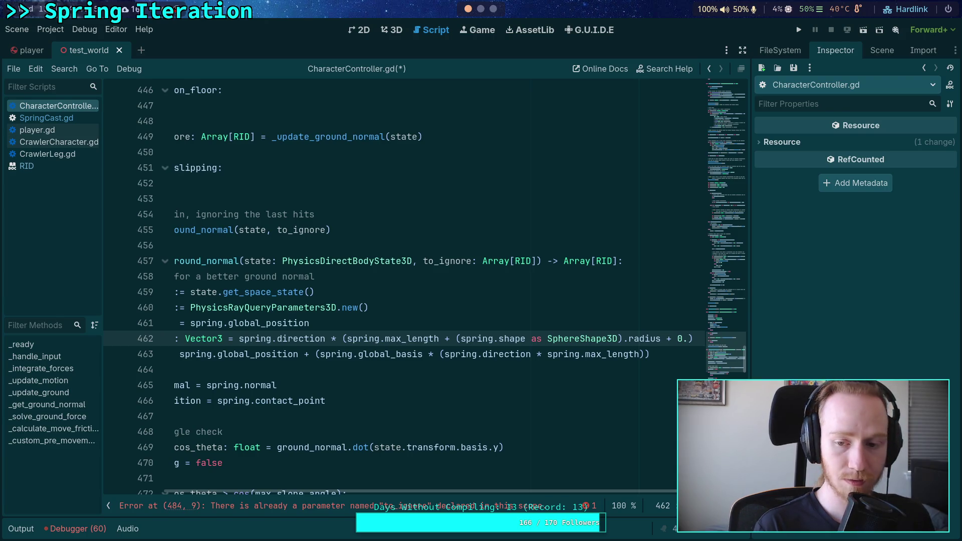
text(05)
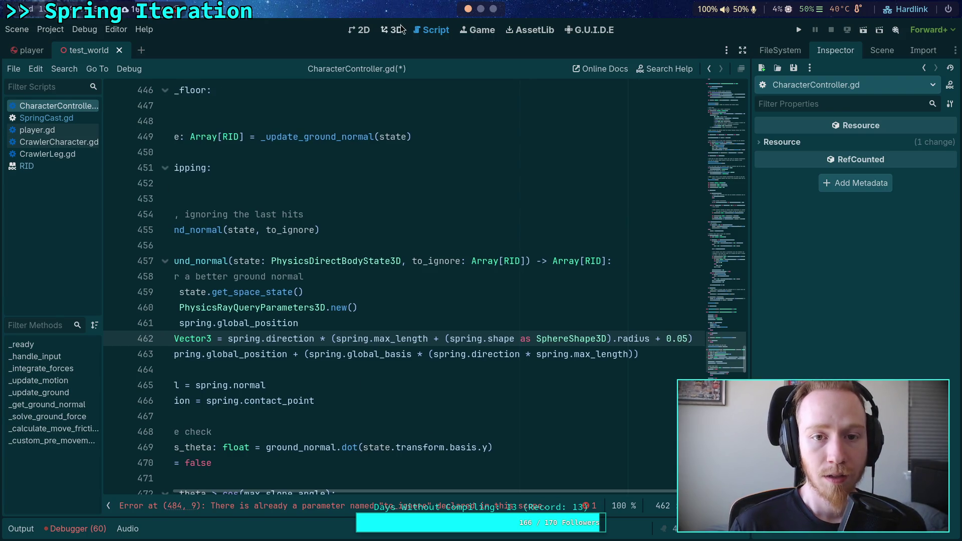
- Back in CharacterController.gd, delete ' + 0.05' from the offset on line 462
click(400, 28)
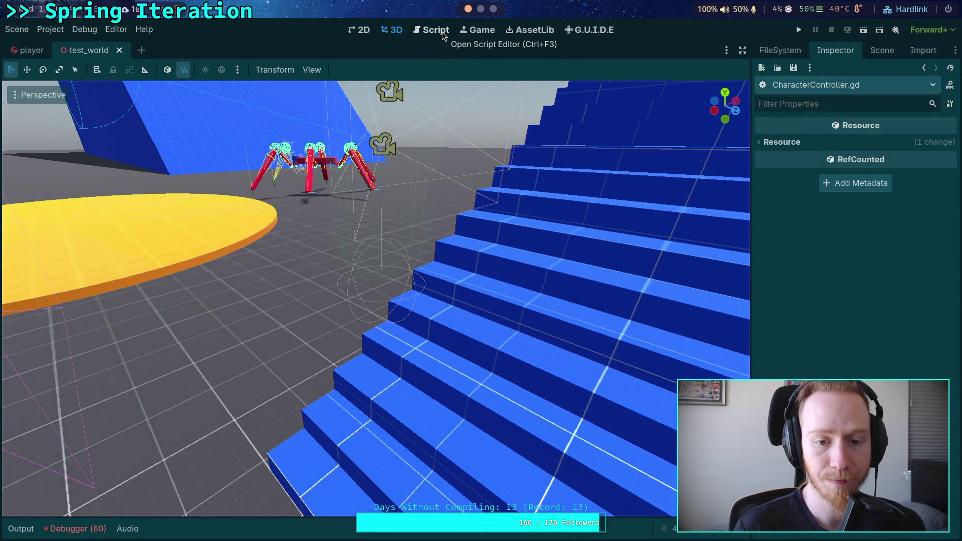
click(442, 32)
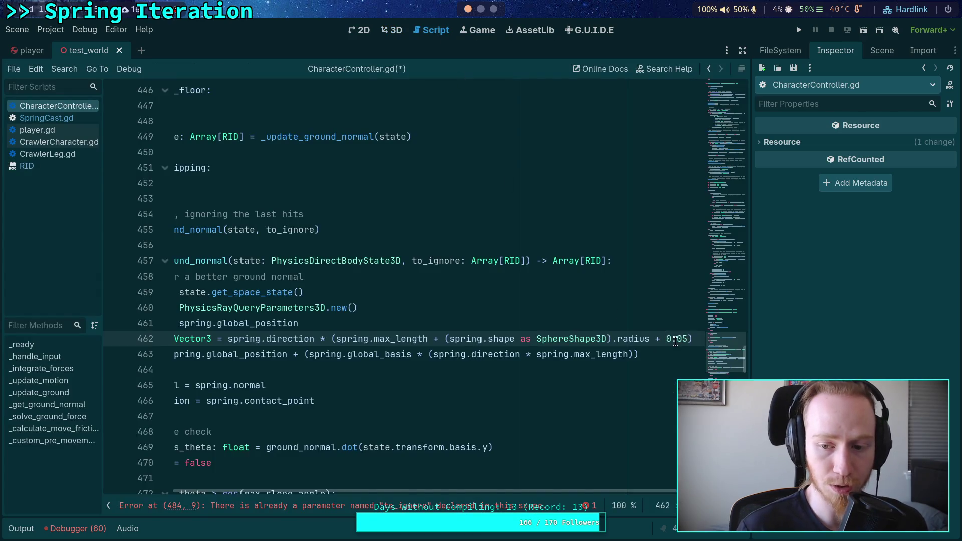
drag(687, 339, 651, 339)
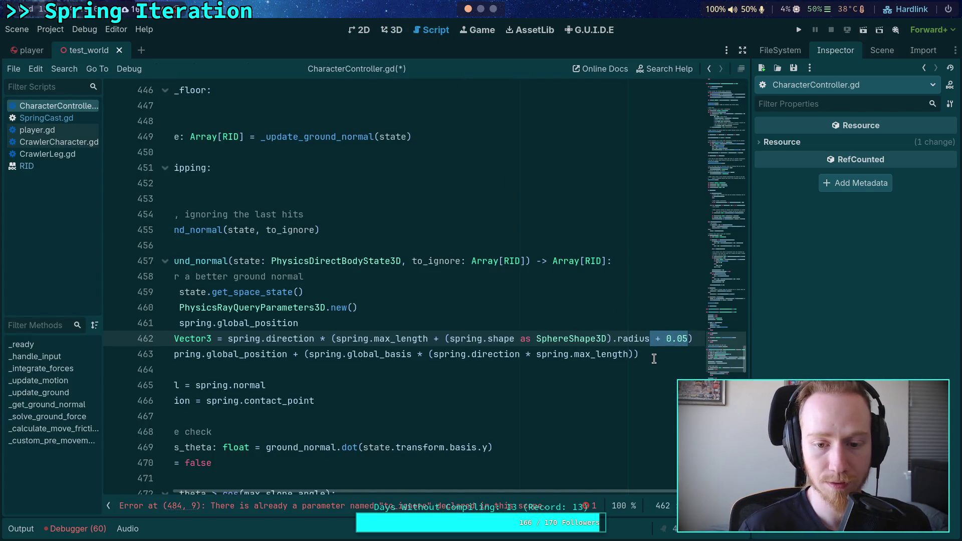
key(BackSpace)
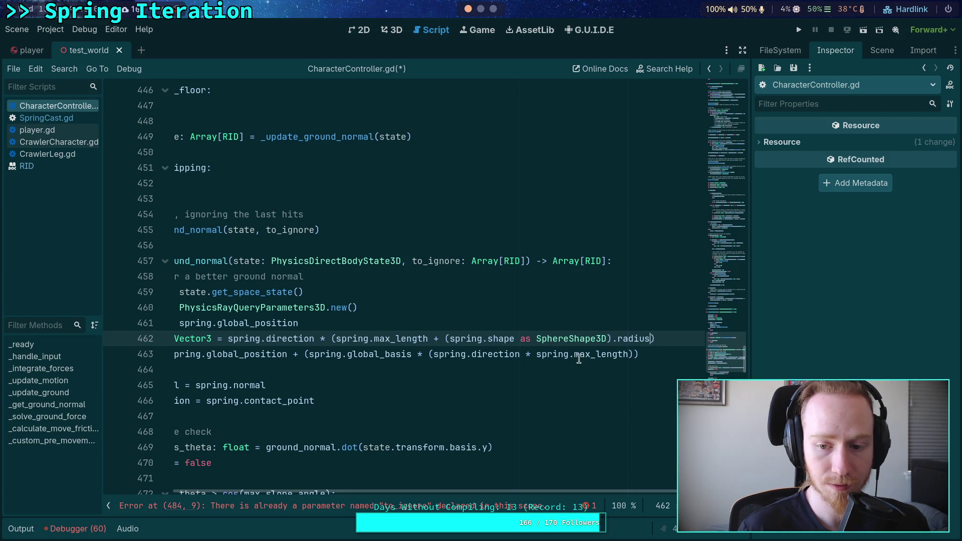
- Make query.to use offset instead of spring.direction * spring.max_length, with a blank line after it
drag(558, 491, 487, 491)
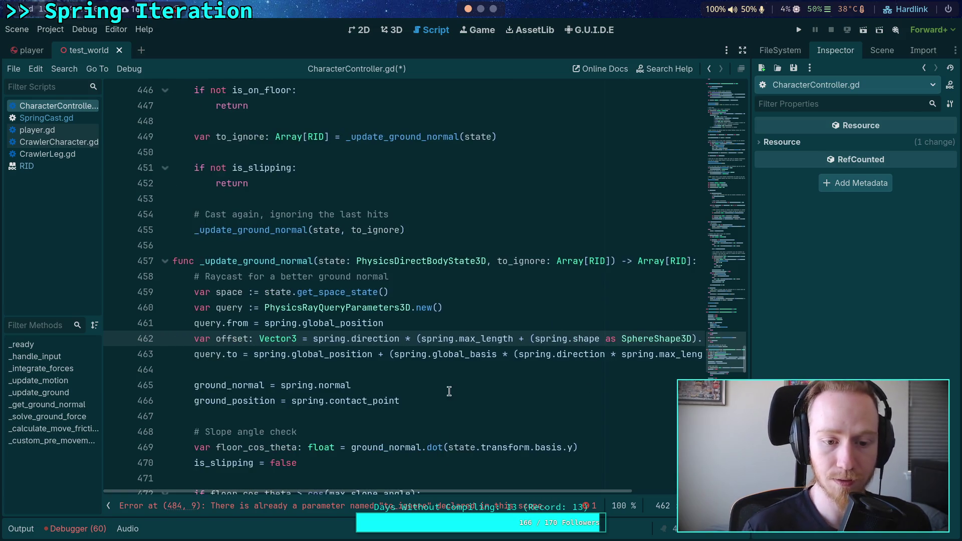
drag(513, 354, 681, 356)
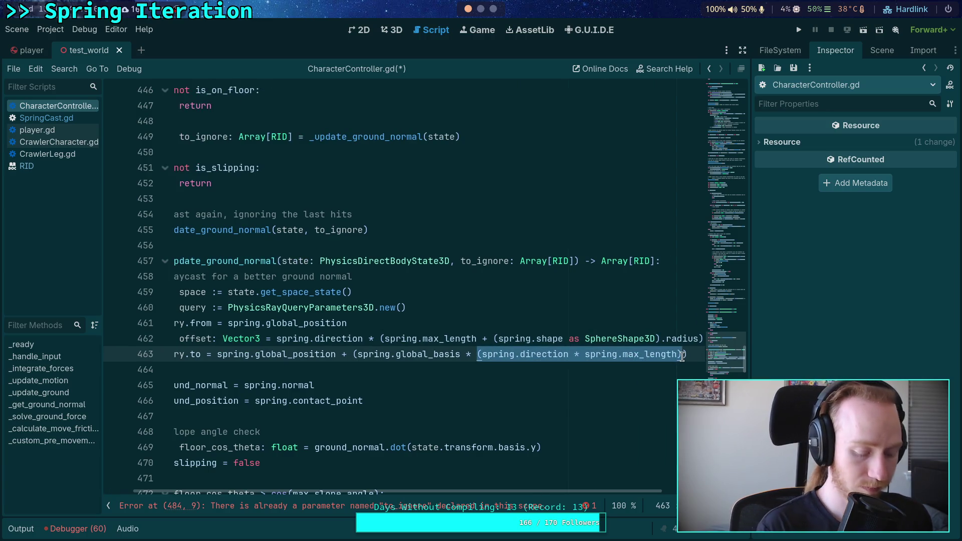
text(offset)
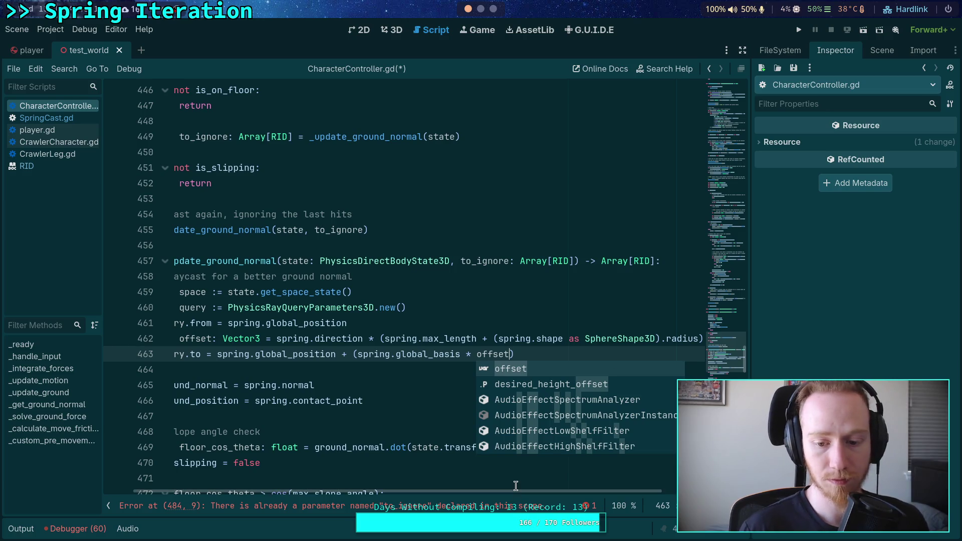
click(407, 385)
scroll(438, 368, down, 1)
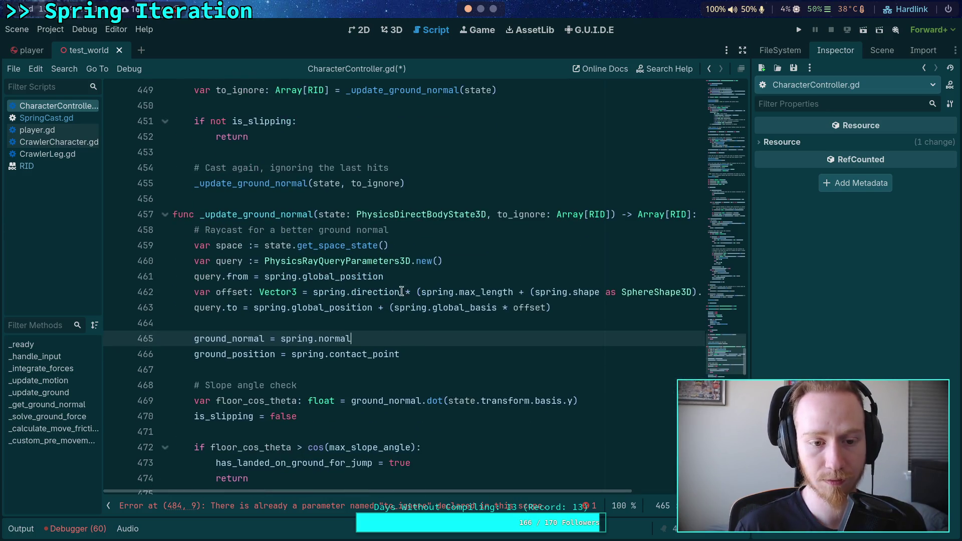
click(442, 292)
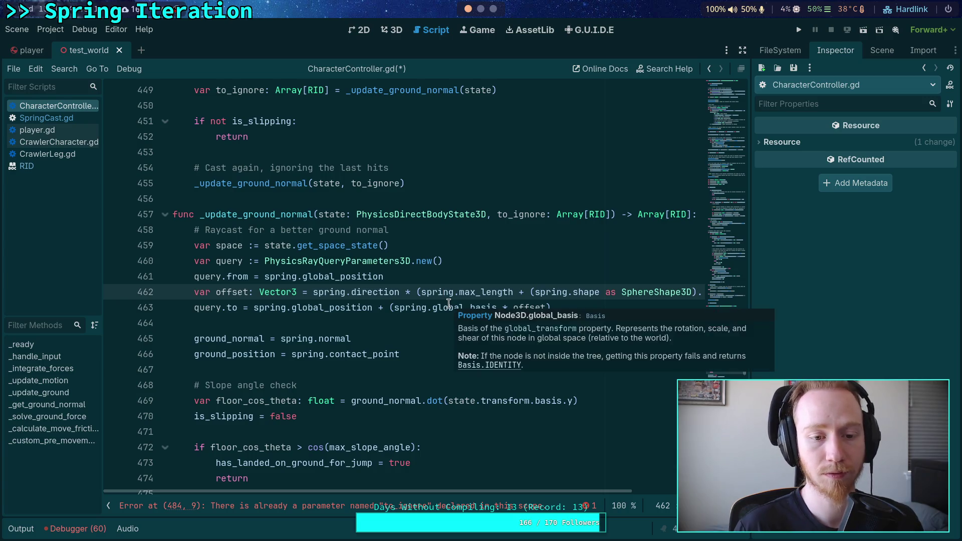
click(445, 331)
scroll(445, 329, down, 3)
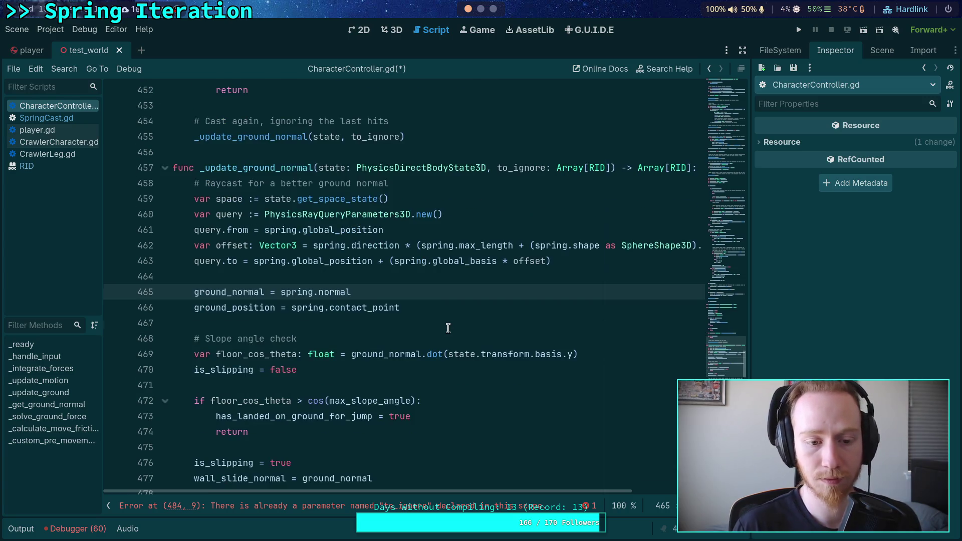
click(595, 265)
key(Return)
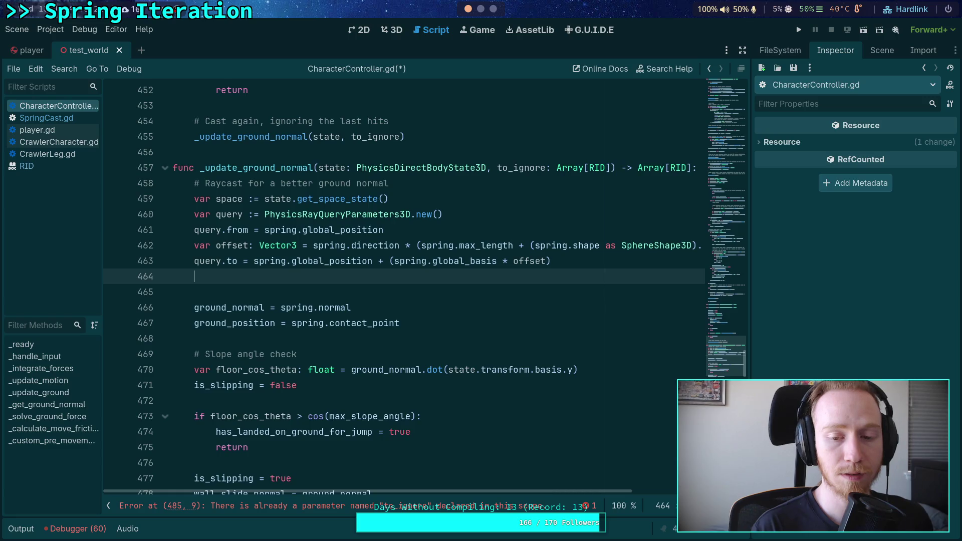
- Review SpringCast.gd's code briefly, then return to CharacterController.gd
click(80, 118)
scroll(561, 330, up, 10)
scroll(566, 330, up, 12)
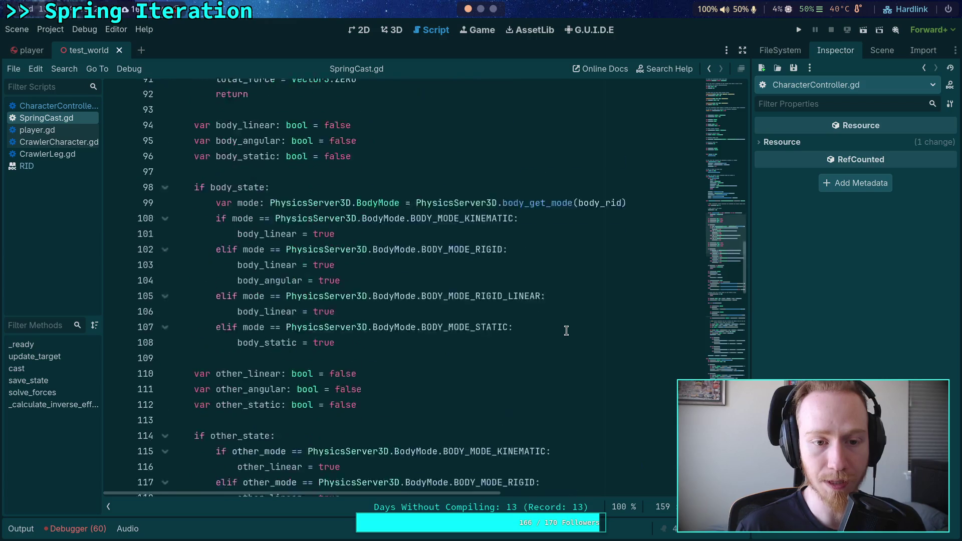
click(43, 106)
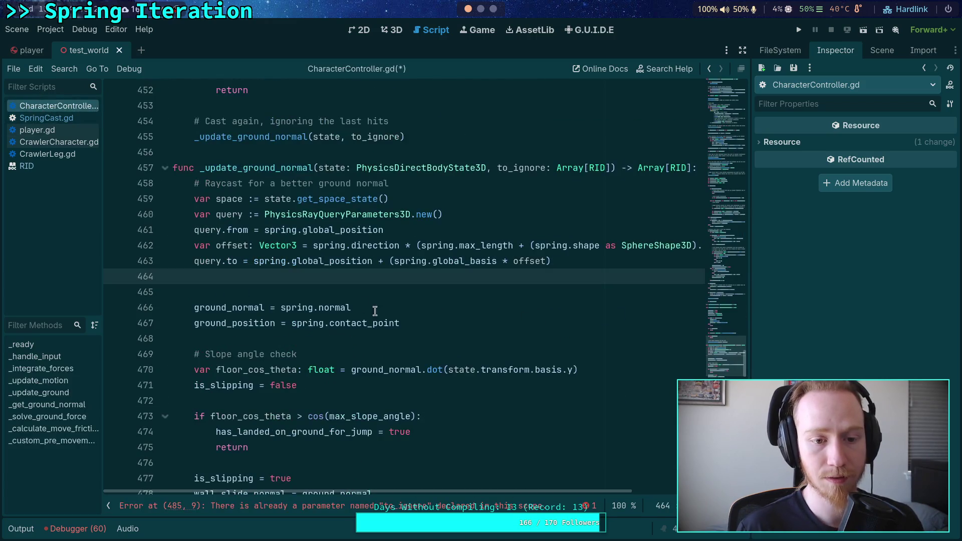
- Add the line 'query.exclude = to_ignore' to the ray query
text(quey)
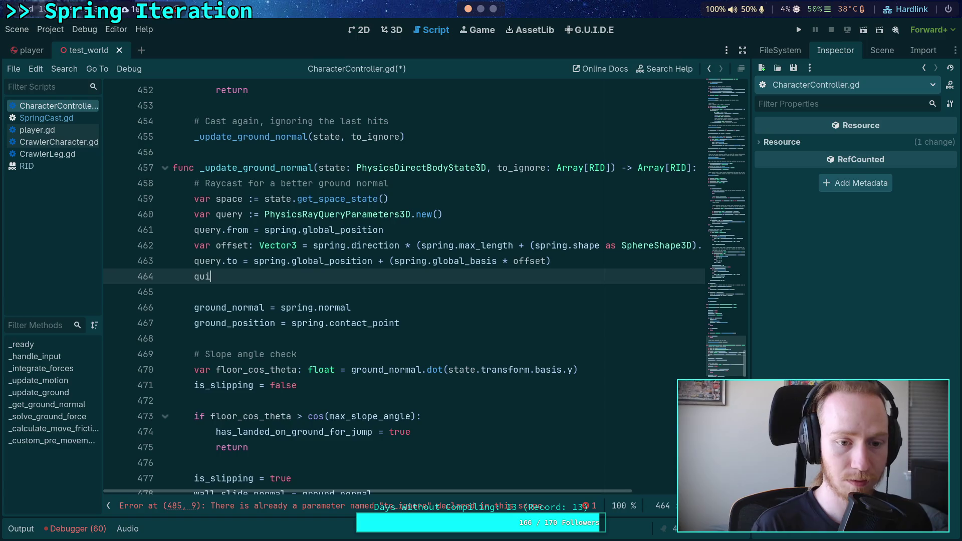
key(BackSpace)
text(ry.)
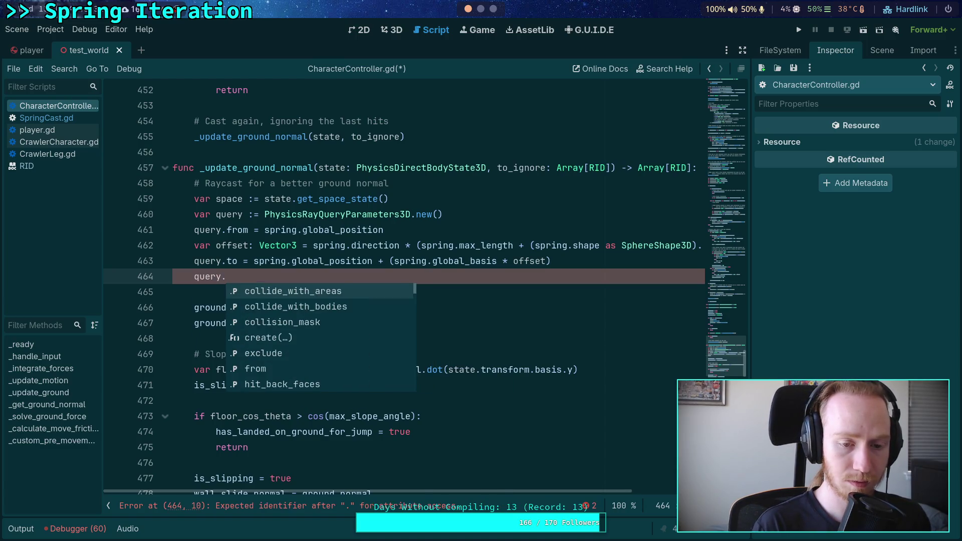
text(ex)
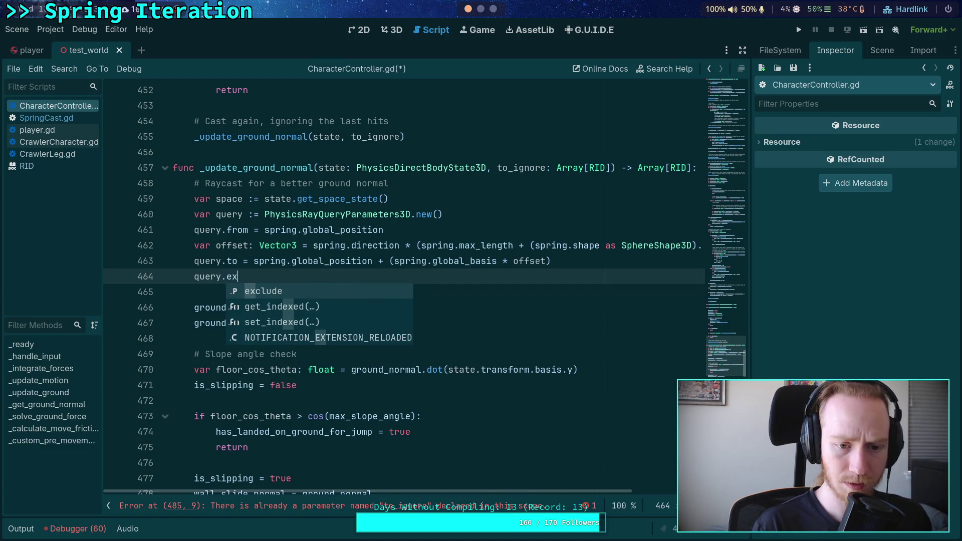
key(Return)
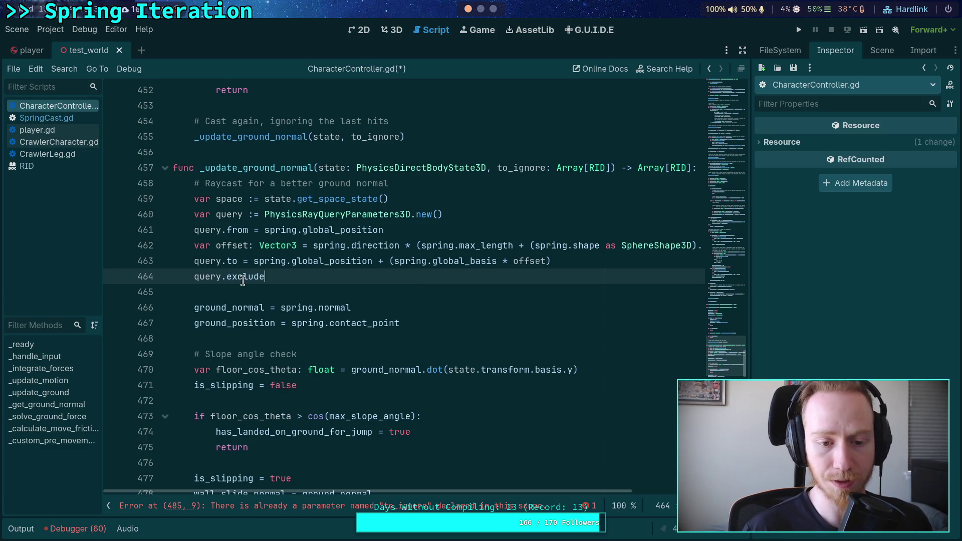
mouse_move(243, 281)
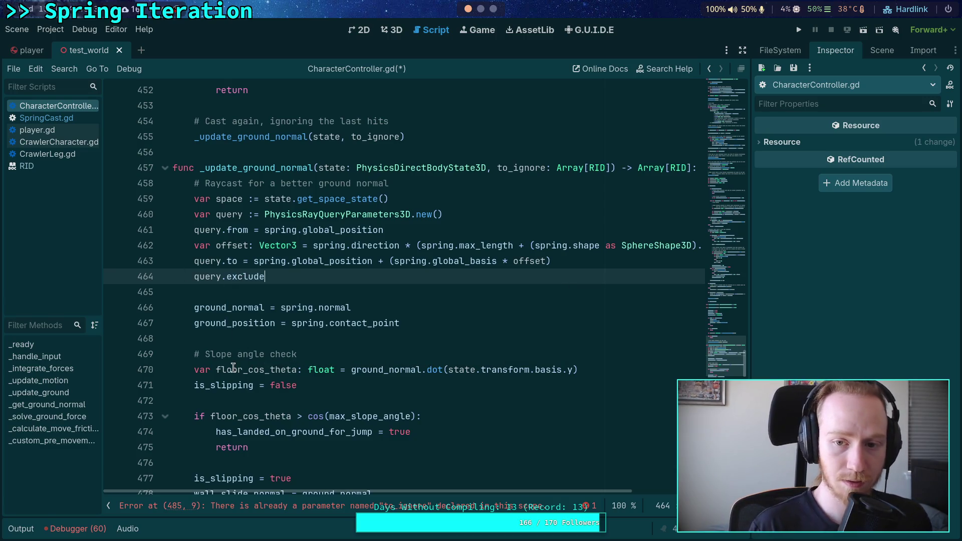
text( = to_)
key(Return)
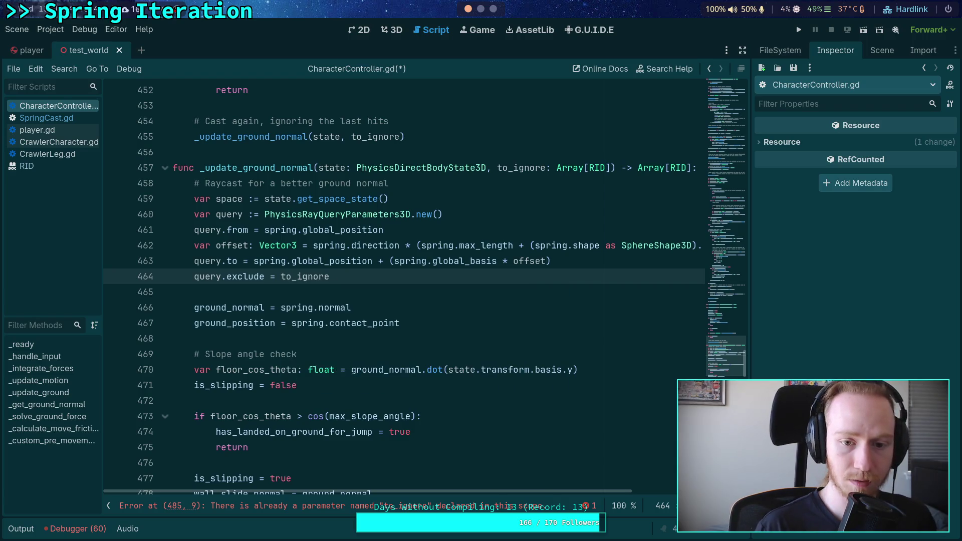
- Give the parameter an empty default: 'to_ignore: Array[RID] = []'
click(613, 169)
text(= )
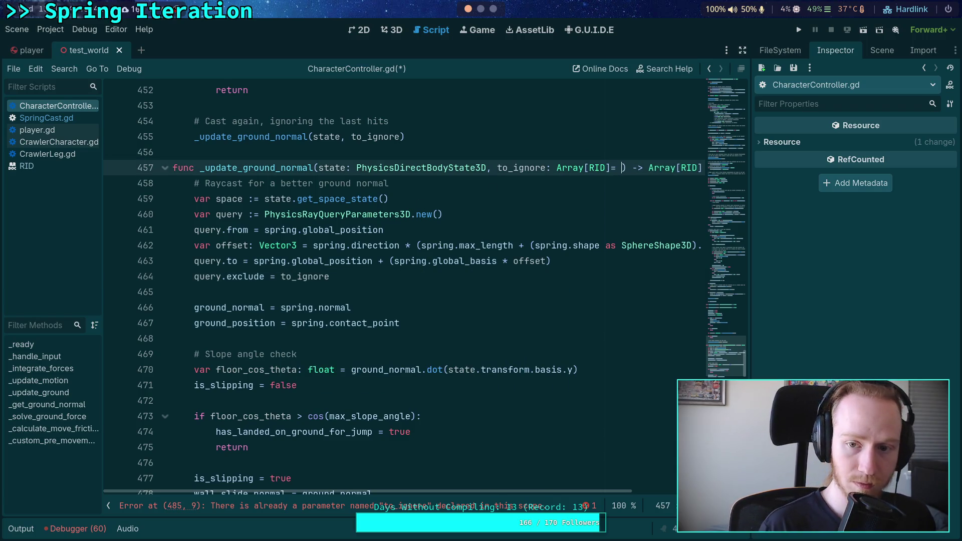
text([])
key(Left)
key(Left)
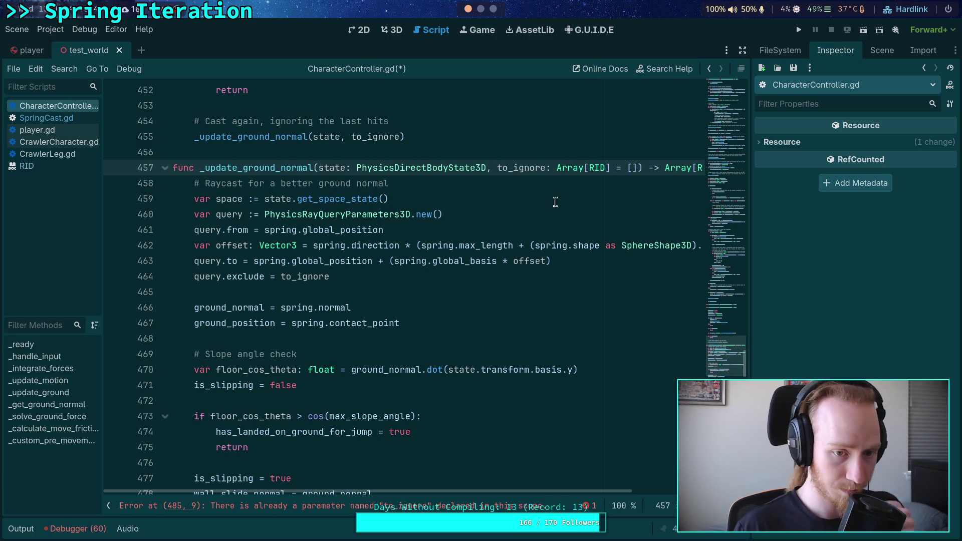
click(586, 259)
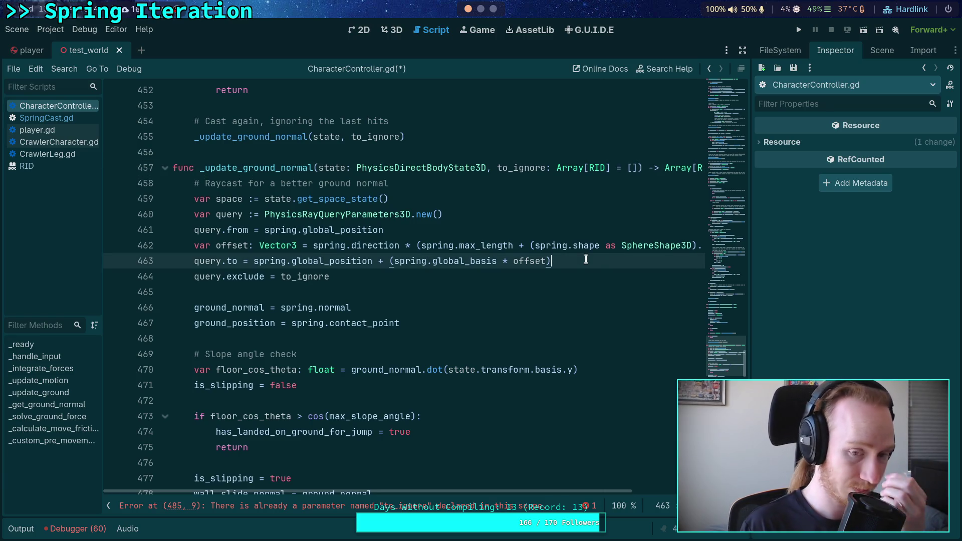
key(Down)
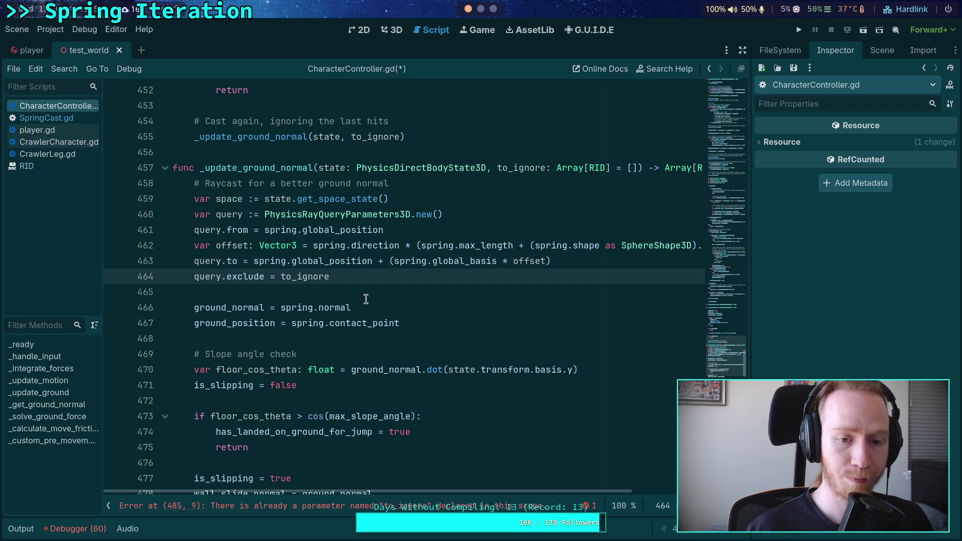
click(585, 266)
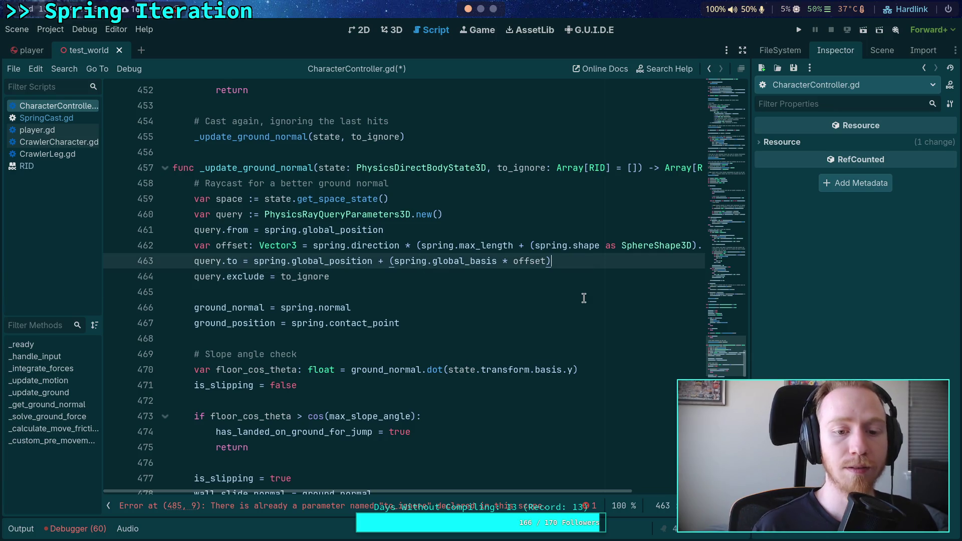
key(Return)
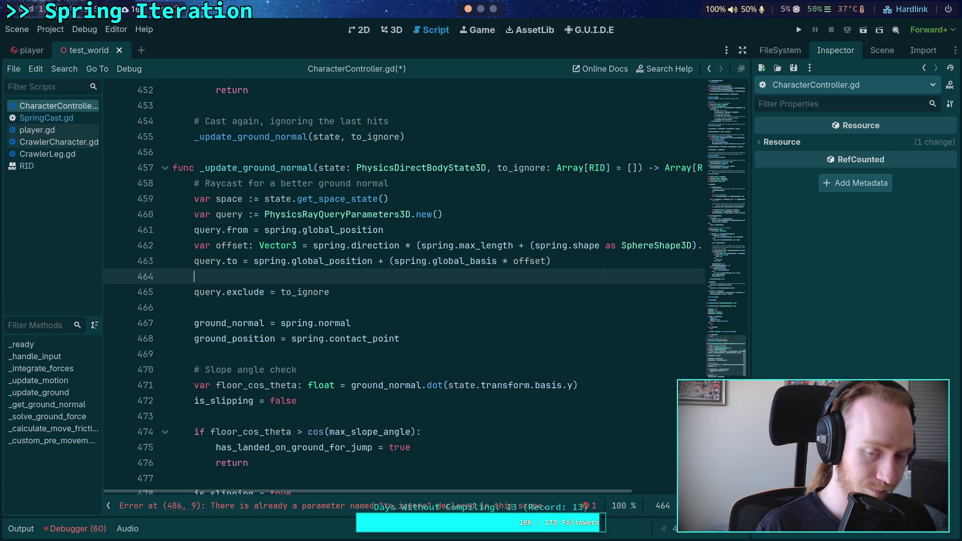
key(BackSpace)
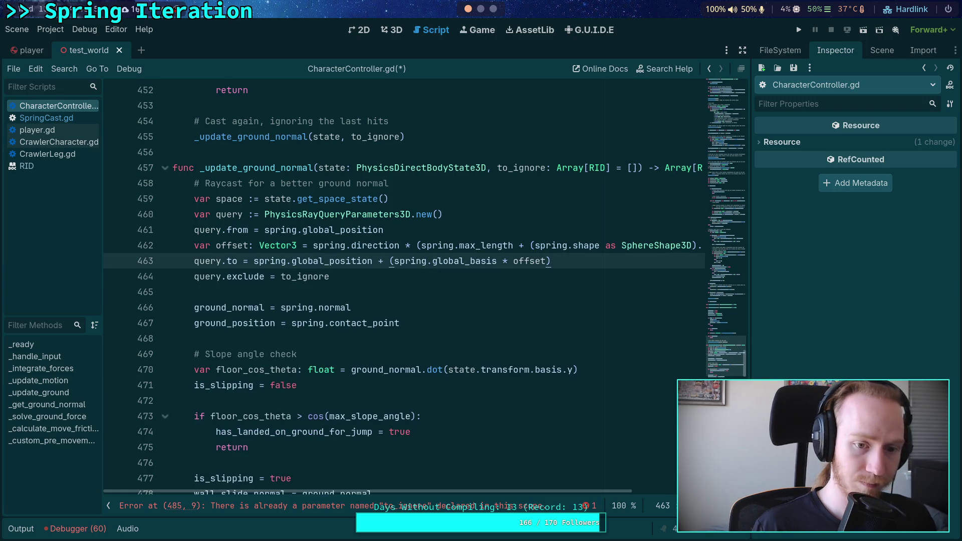
mouse_move(242, 278)
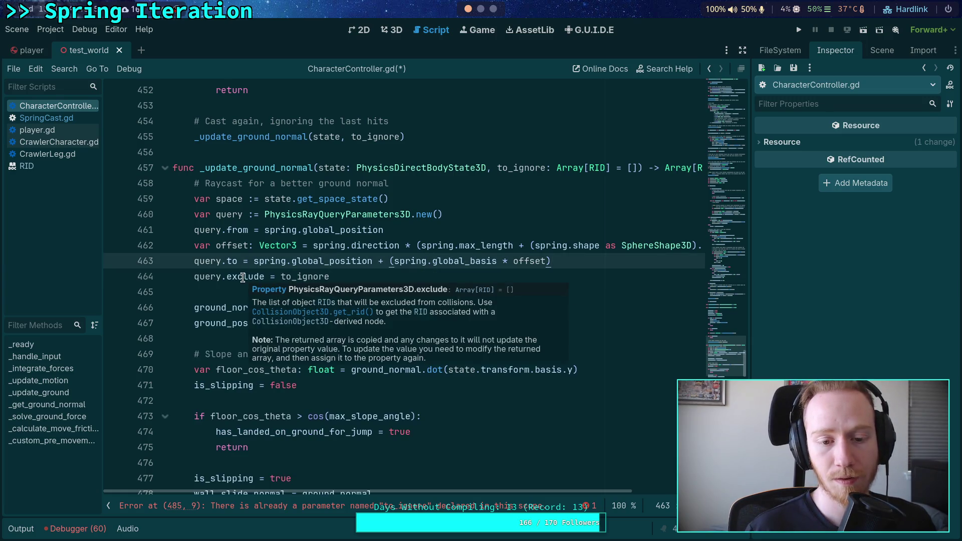
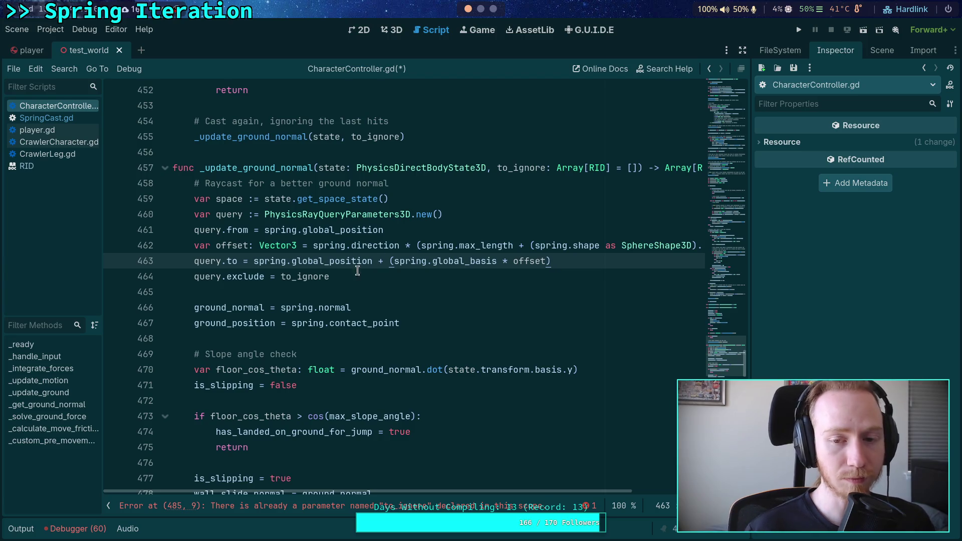
- Add a new to_ignore.get_id() line below the query.exclude assignment
click(343, 276)
text(.)
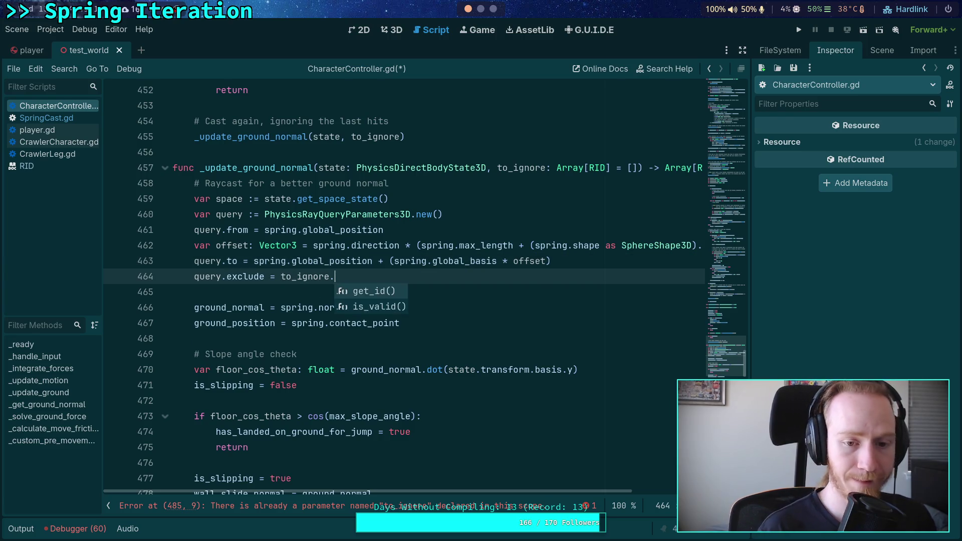
key(BackSpace)
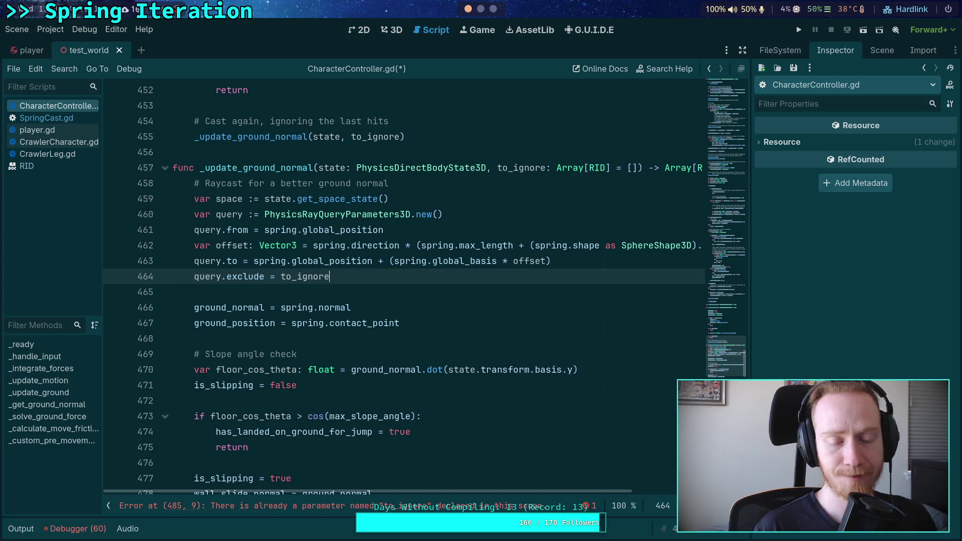
key(BackSpace)
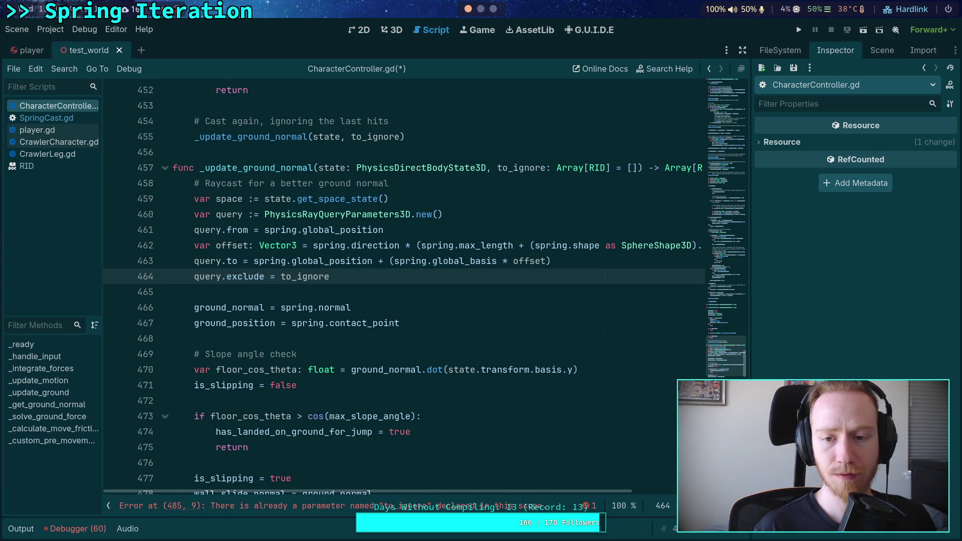
key(Return)
text(to_)
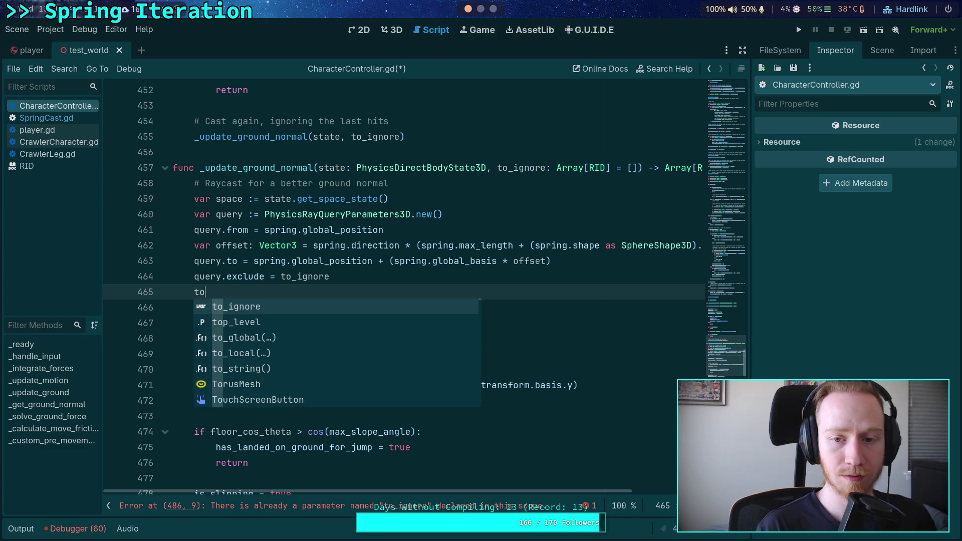
key(Return)
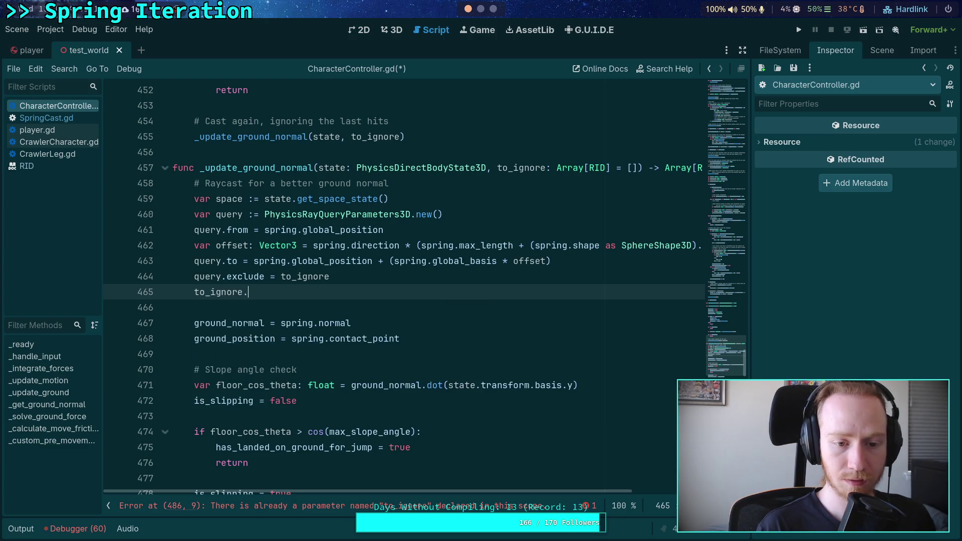
text(.)
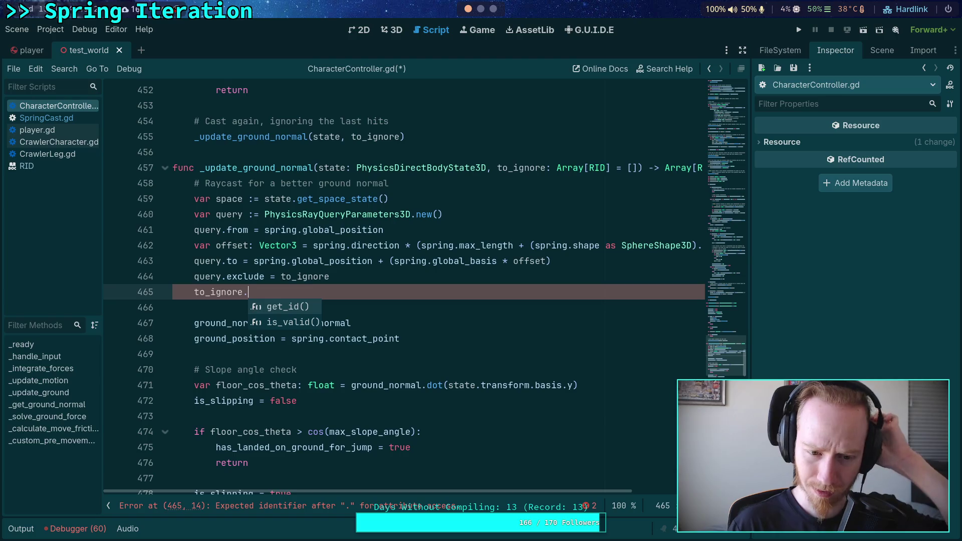
key(Return)
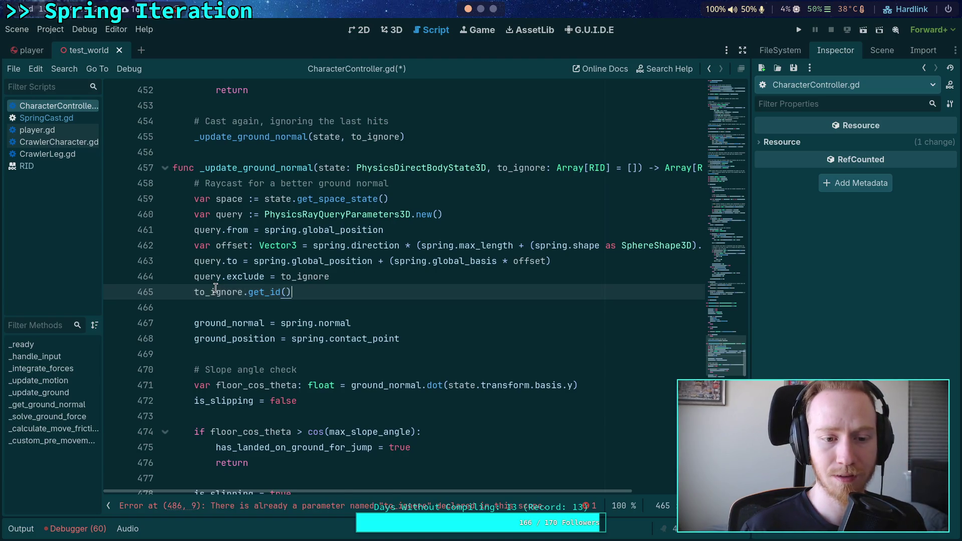
- Save the CharacterController.gd script
double_click(215, 289)
scroll(216, 289, up, 1)
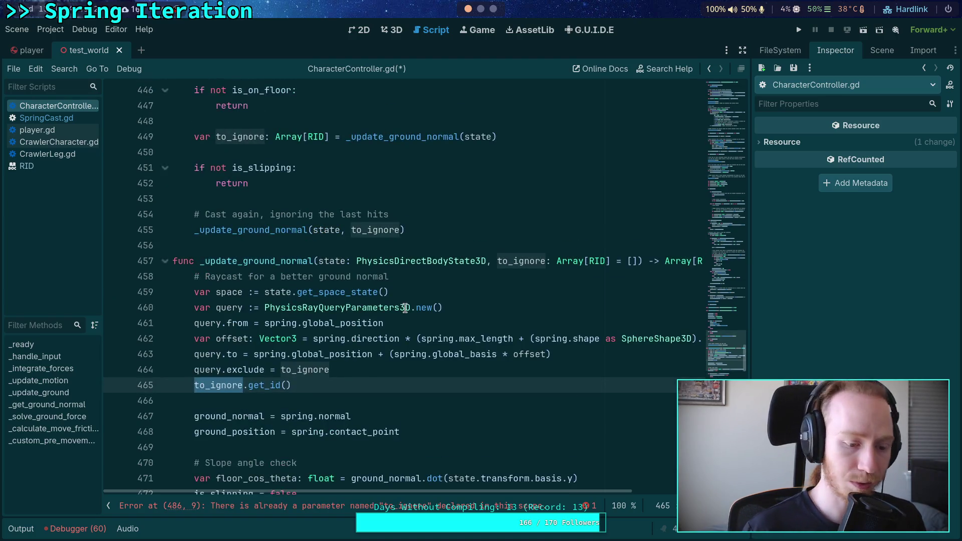
key(ctrl+s)
scroll(423, 294, down, 8)
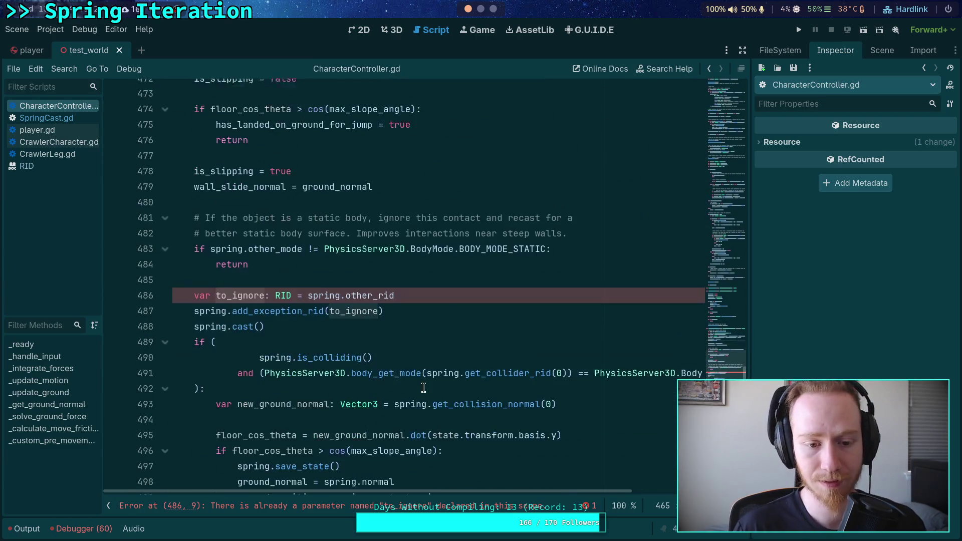
scroll(424, 293, down, 3)
scroll(424, 294, up, 2)
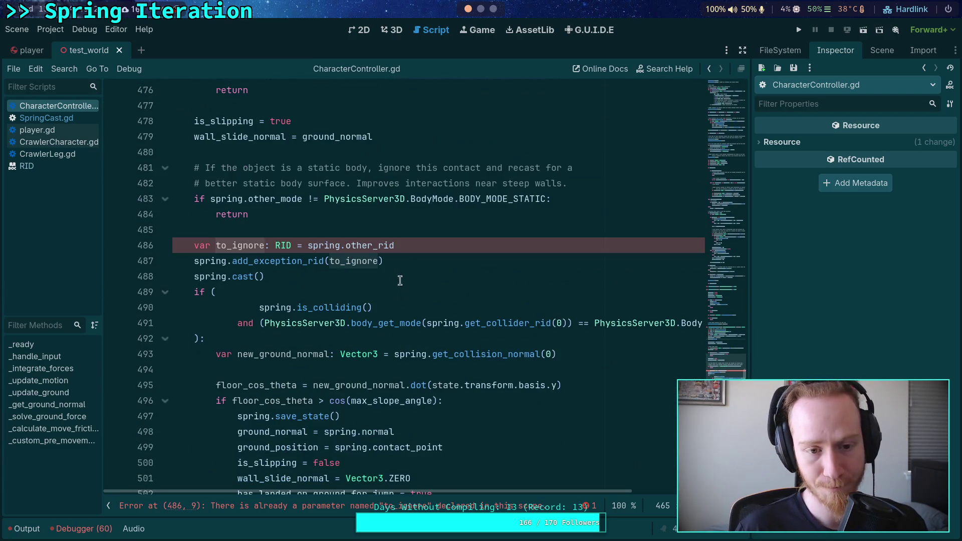
- Delete the redundant 'var to_ignore: RID = spring.other_rid' declaration on line 486
click(424, 248)
triple_click(432, 238)
key(BackSpace)
scroll(446, 289, up, 10)
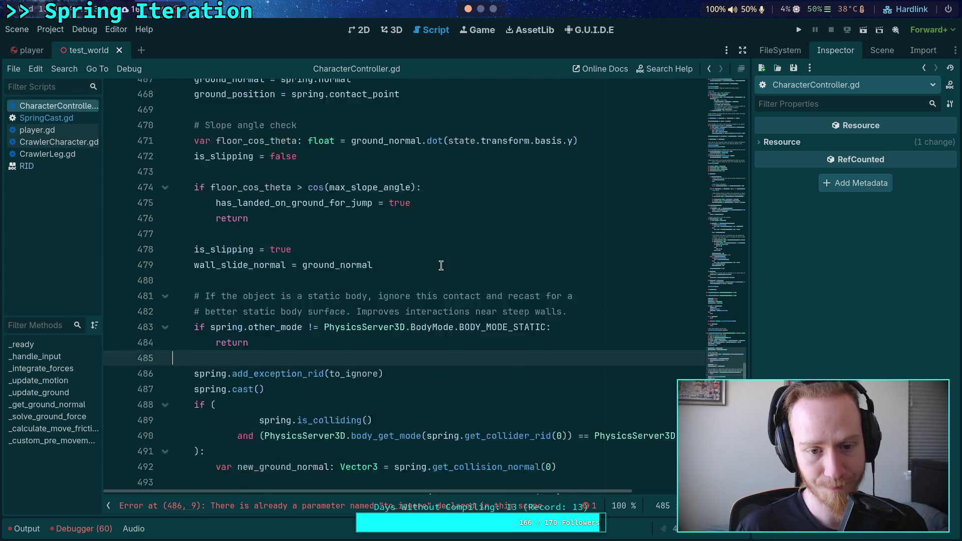
scroll(446, 288, down, 4)
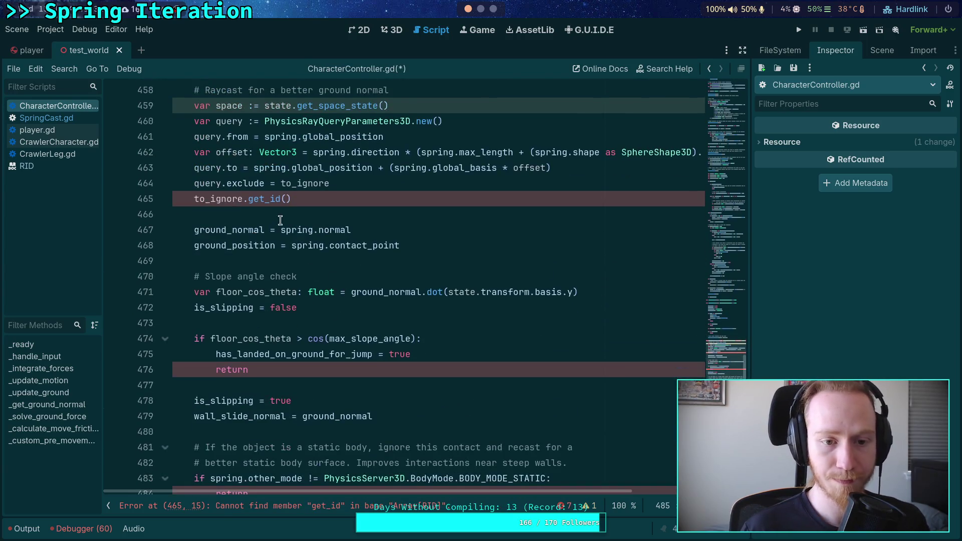
- Strip the get_id() call from line 465 and browse to_ignore's array methods
drag(294, 199, 246, 200)
key(BackSpace)
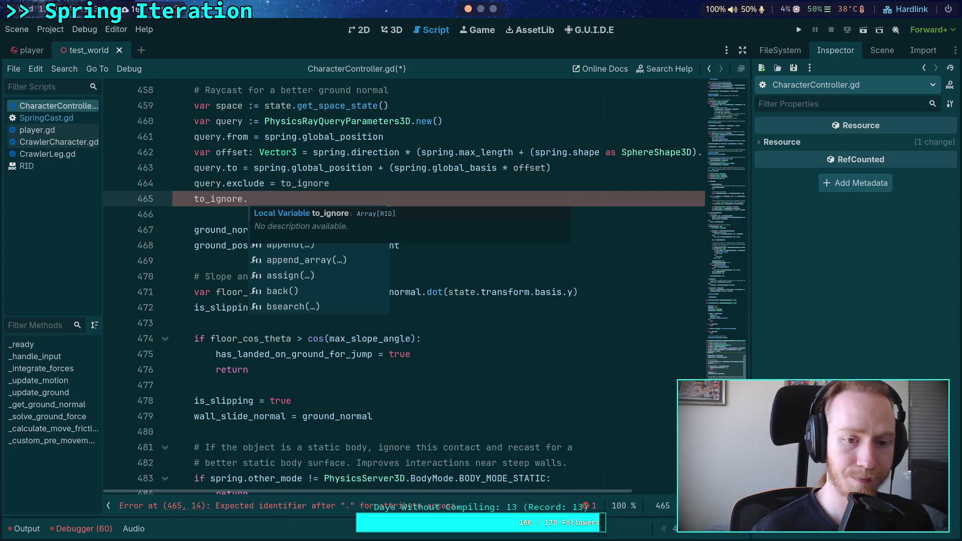
key(Escape)
text(p)
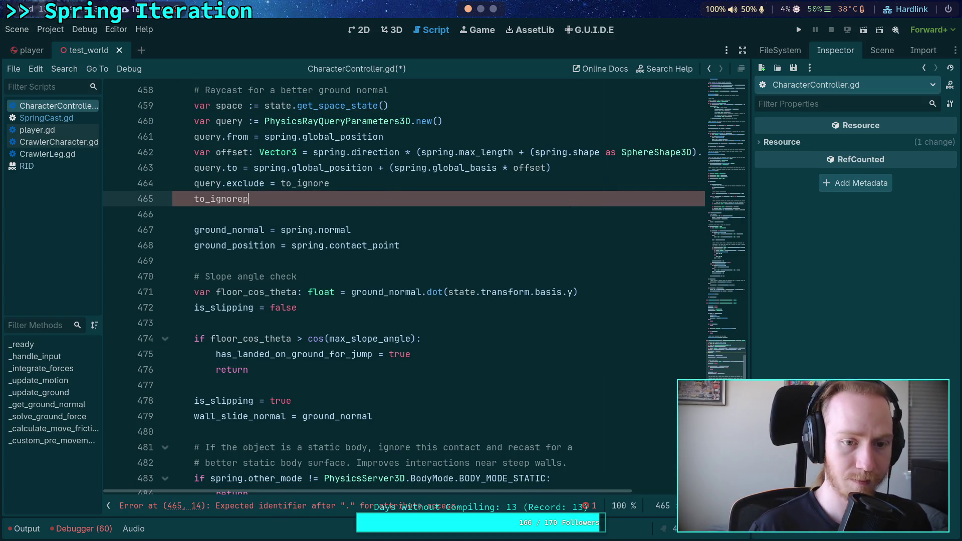
key(BackSpace)
text(.)
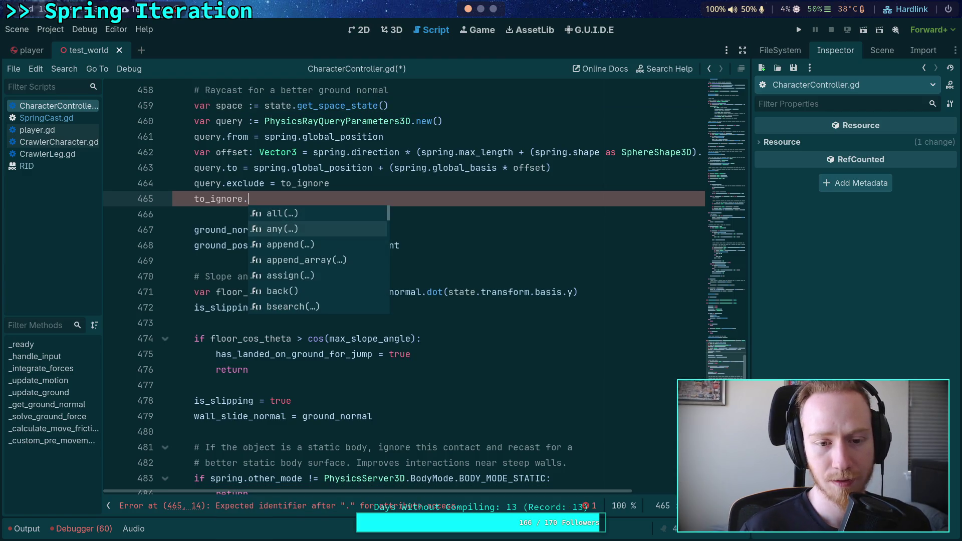
key(Down)
key(Down)
key(Down)
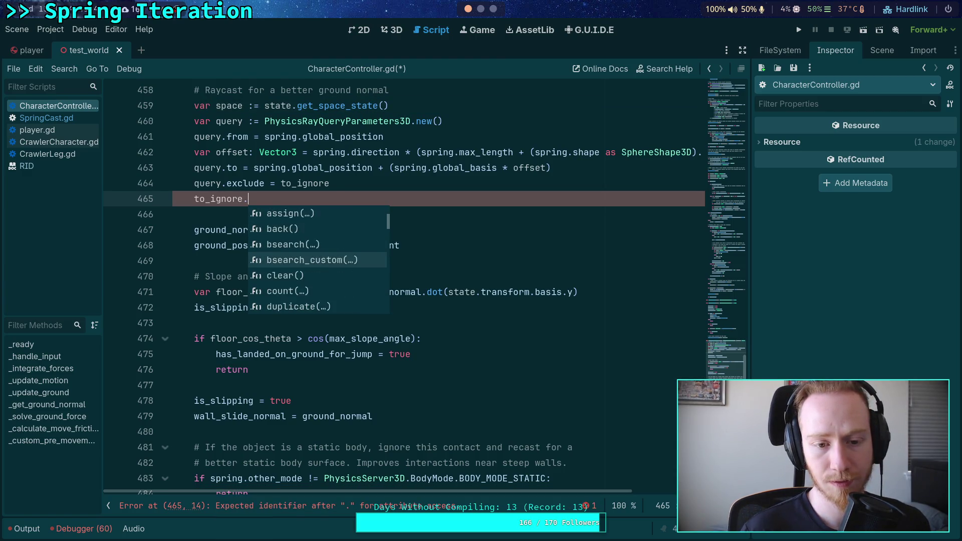
key(Down)
key(Down)
key(Down)
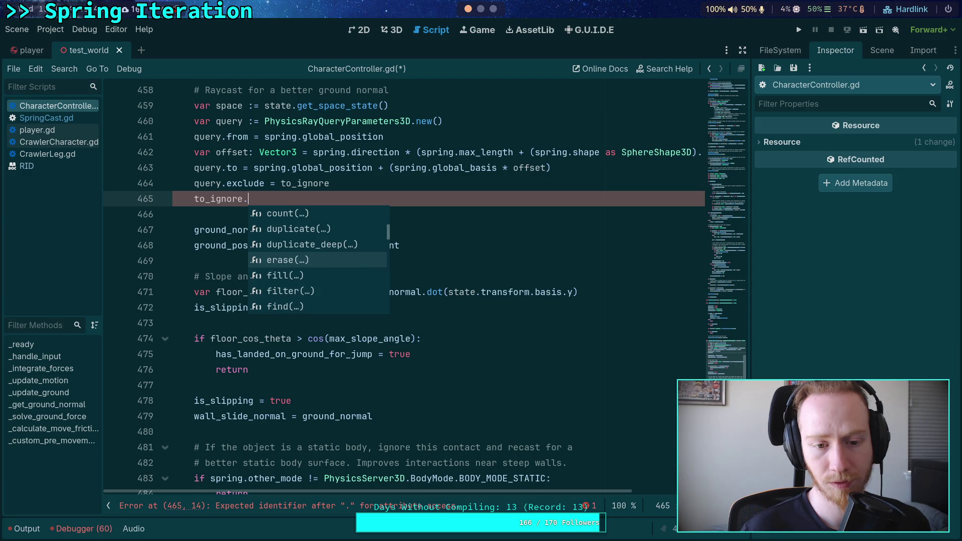
key(Down)
key(Down)
key(Down)
key(Up)
key(Up)
key(Up)
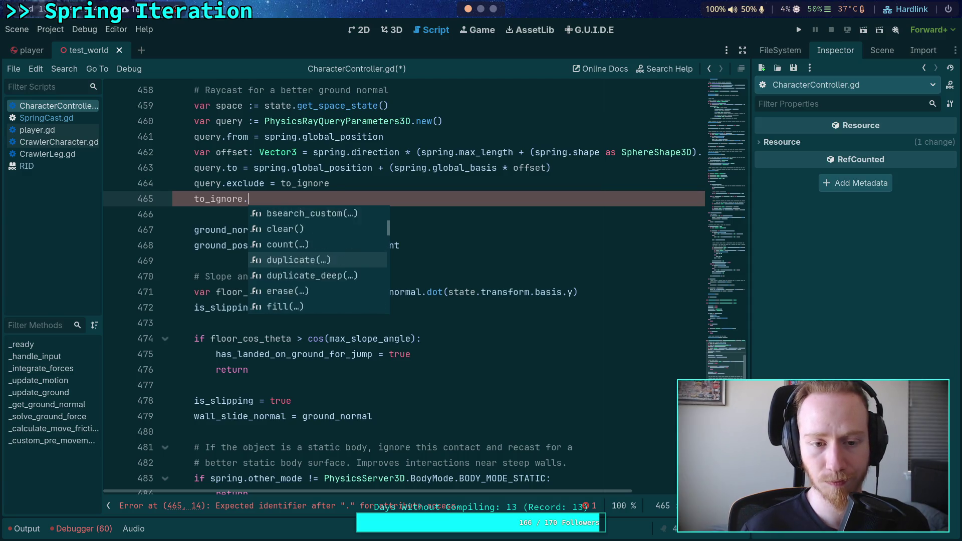
key(Up)
key(Up)
key(Up)
key(BackSpace)
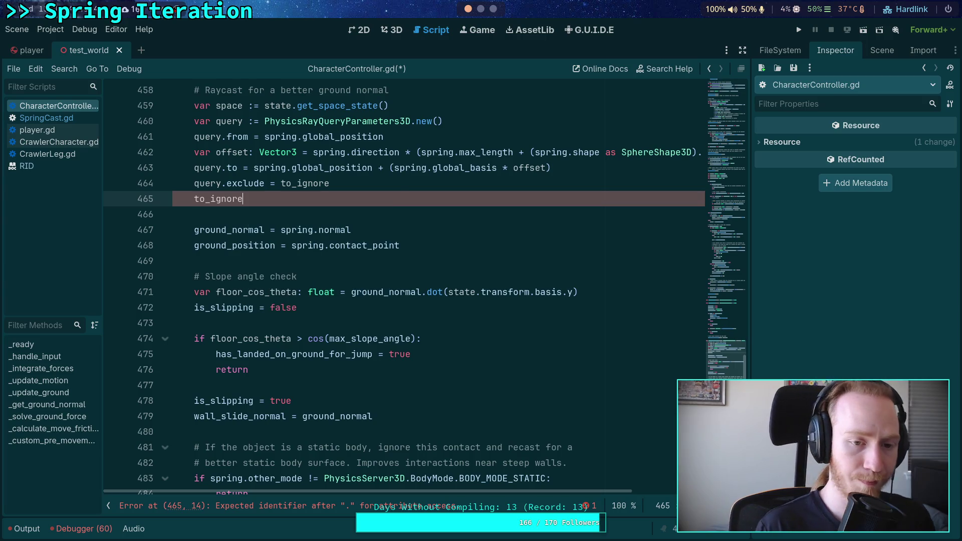
key(BackSpace)
key(BackSpace)
key(BackSpace)
- Turn line 465 into an empty-array [].append_array() call
text(rray.)
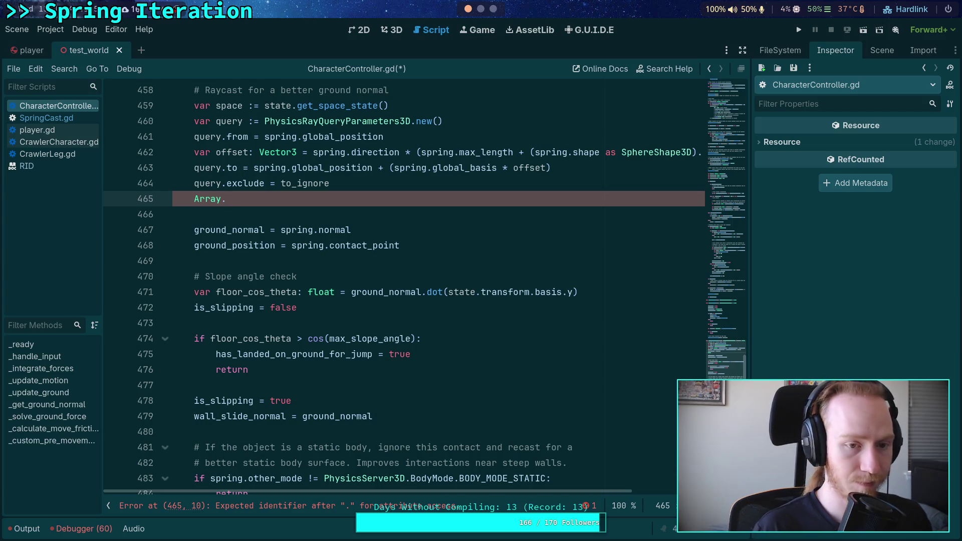
key(BackSpace)
key(BackSpace)
key(BackSpace)
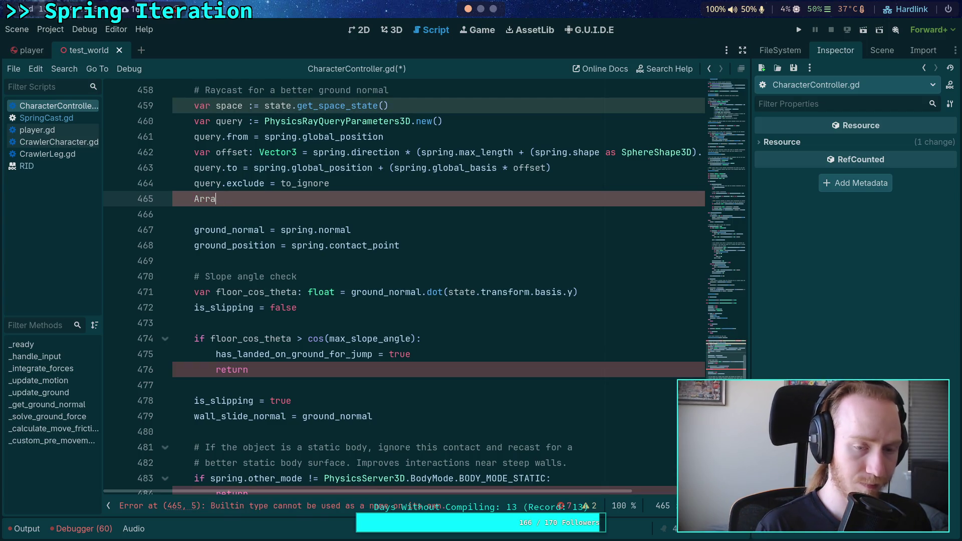
text([].)
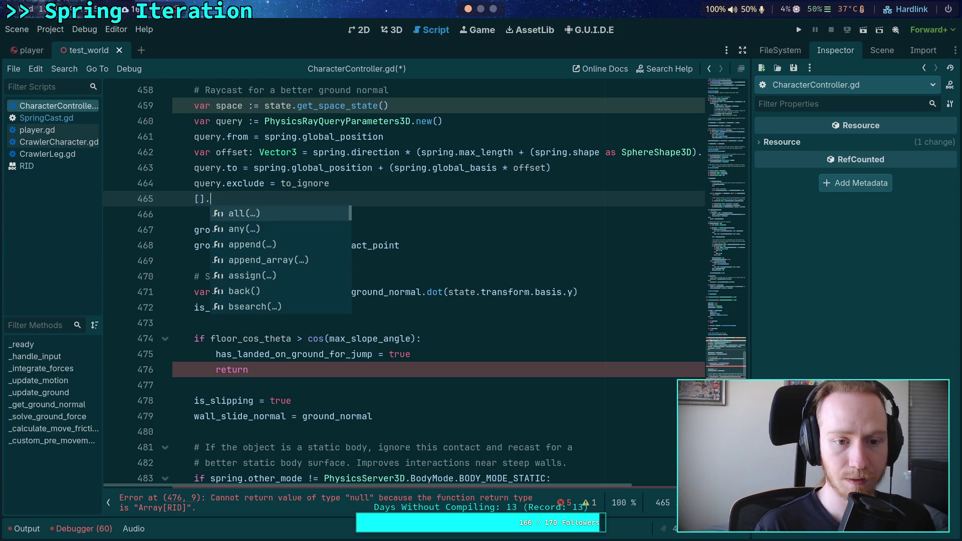
text(app)
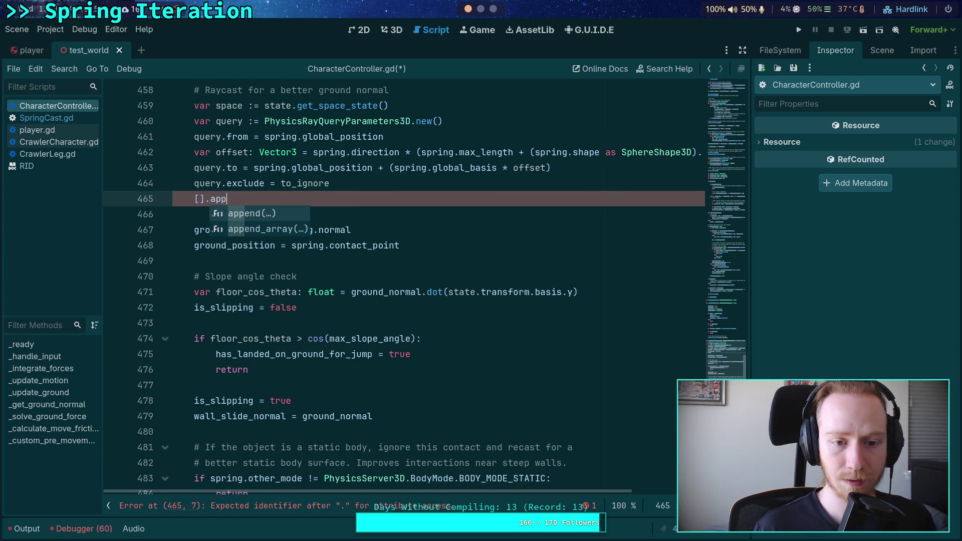
key(Down)
key(Return)
scroll(366, 198, up, 2)
- Change the exclusion to query.exclude = [get_rid()].append_array(to_ignore)
double_click(282, 273)
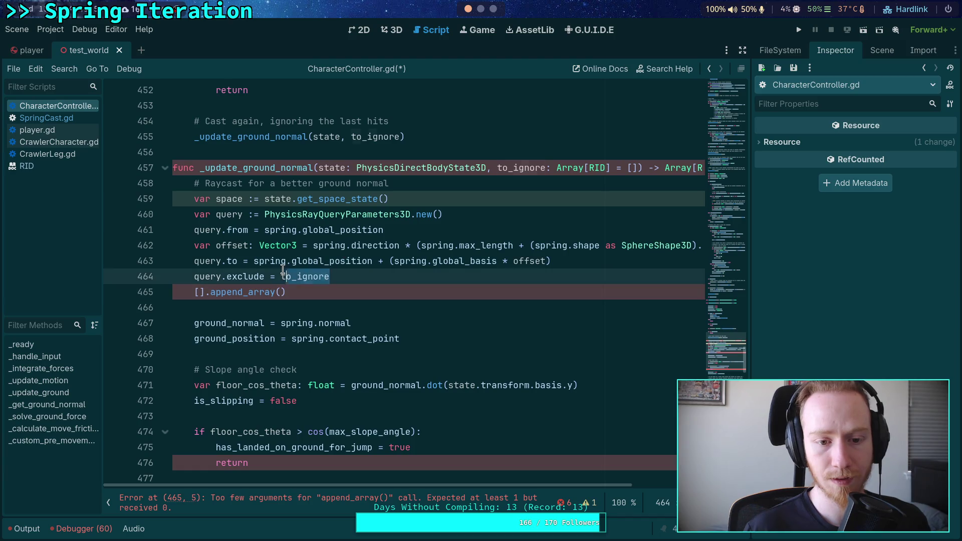
text([)
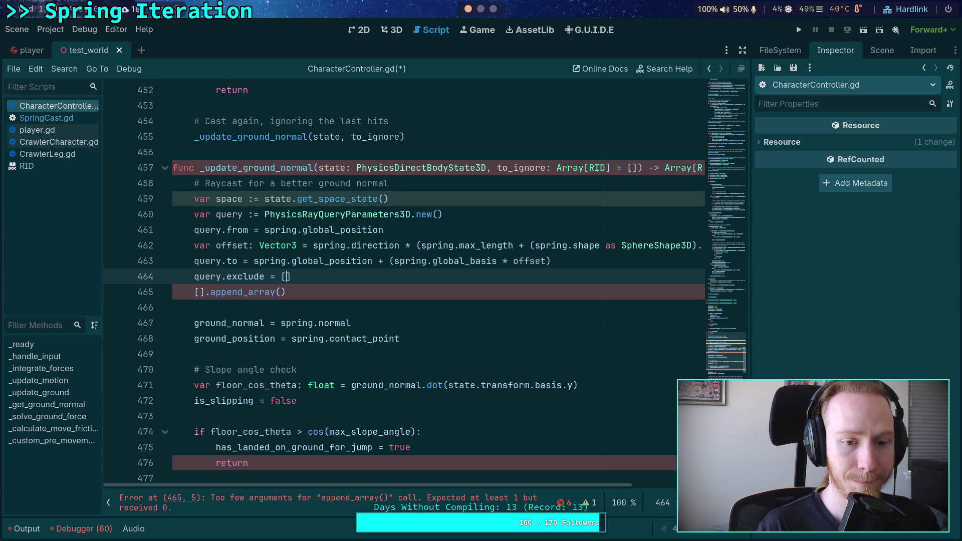
text(get_rid)
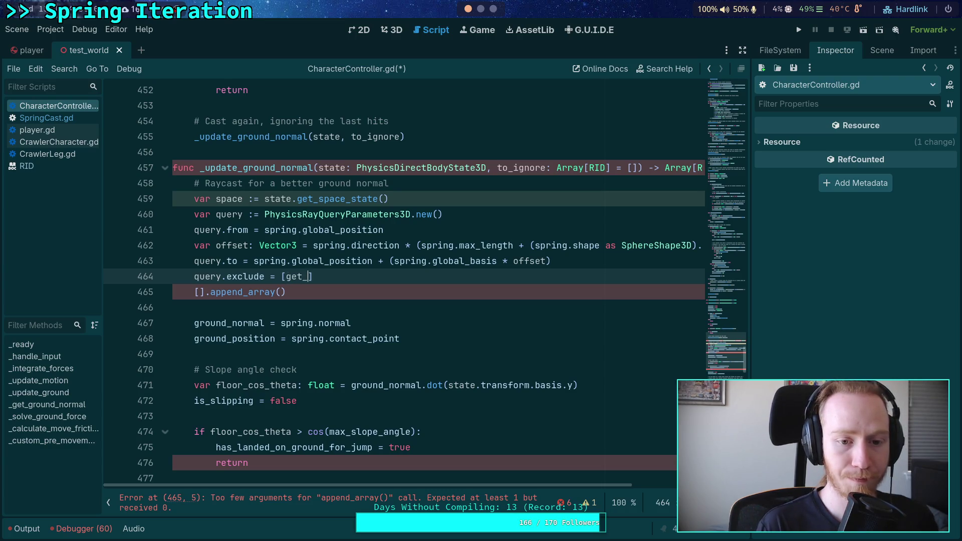
key(Return)
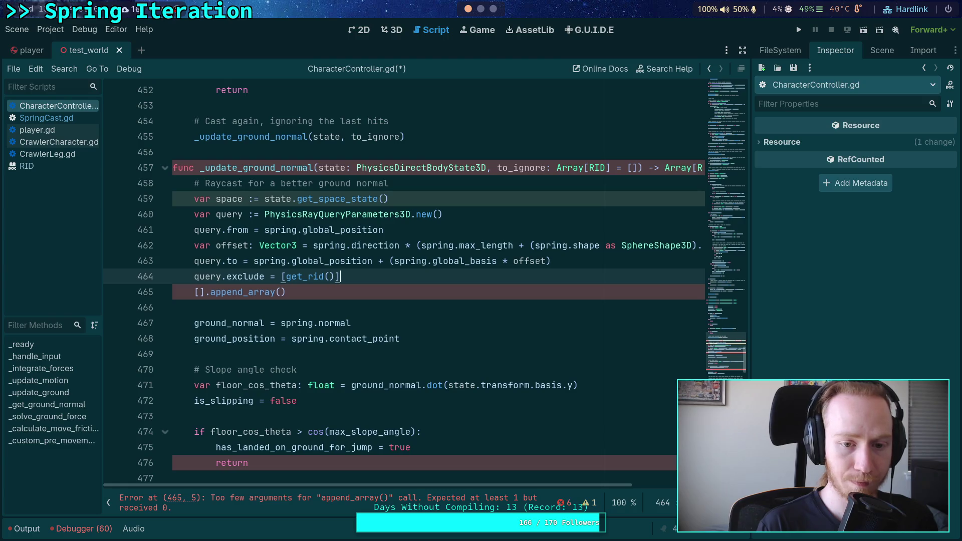
text(.app)
key(Return)
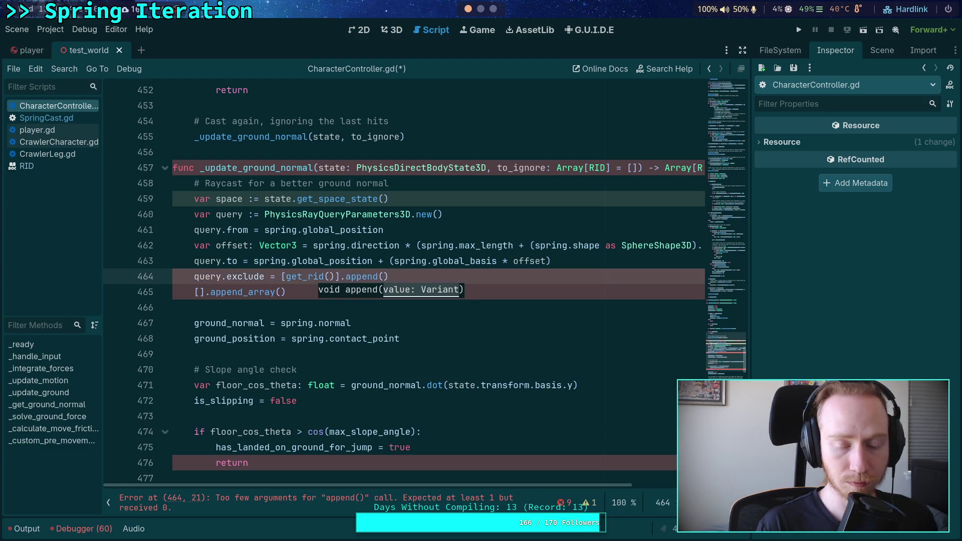
key(BackSpace)
key(BackSpace)
text(_)
key(Return)
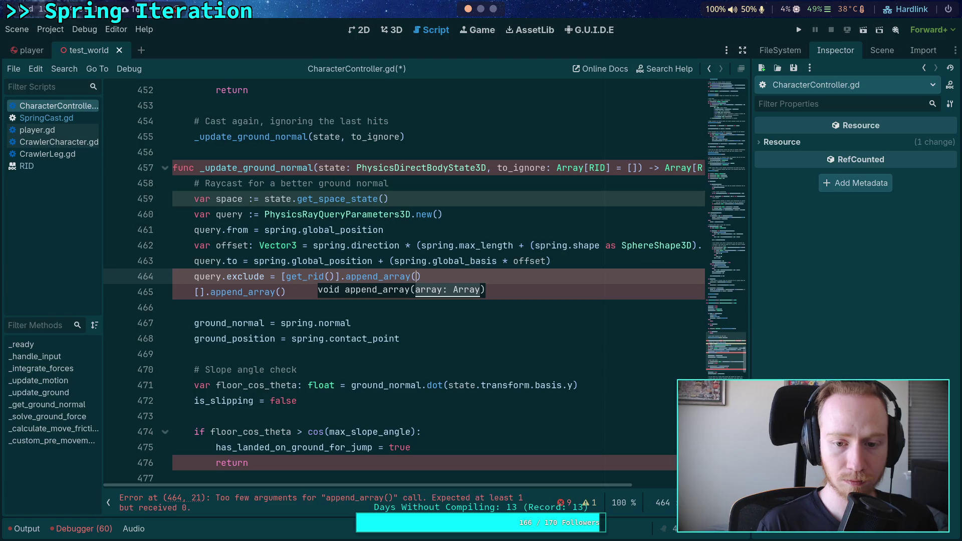
text(to_ig)
key(Return)
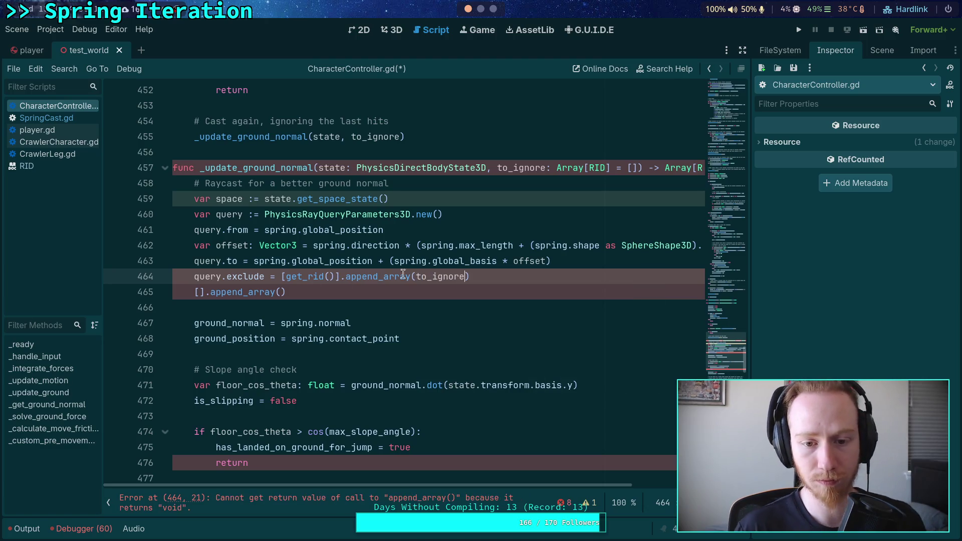
- Delete the leftover [].append_array() line below the exclusion
click(519, 286)
key(shift+Home)
key(BackSpace)
key(BackSpace)
click(429, 294)
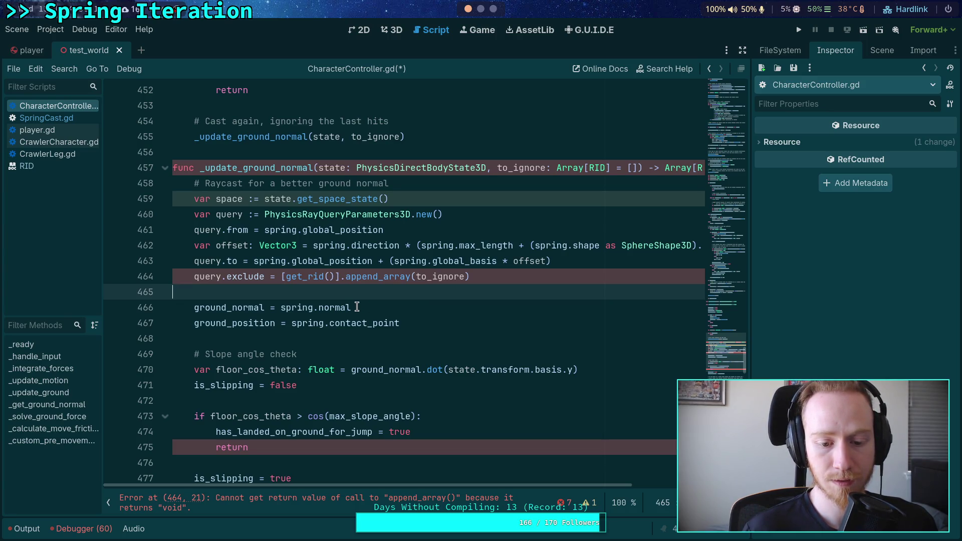
- Add to_ignore.duplicate() and to_ignore.append(get_rid()) lines after line 463
click(571, 263)
key(Return)
text(var)
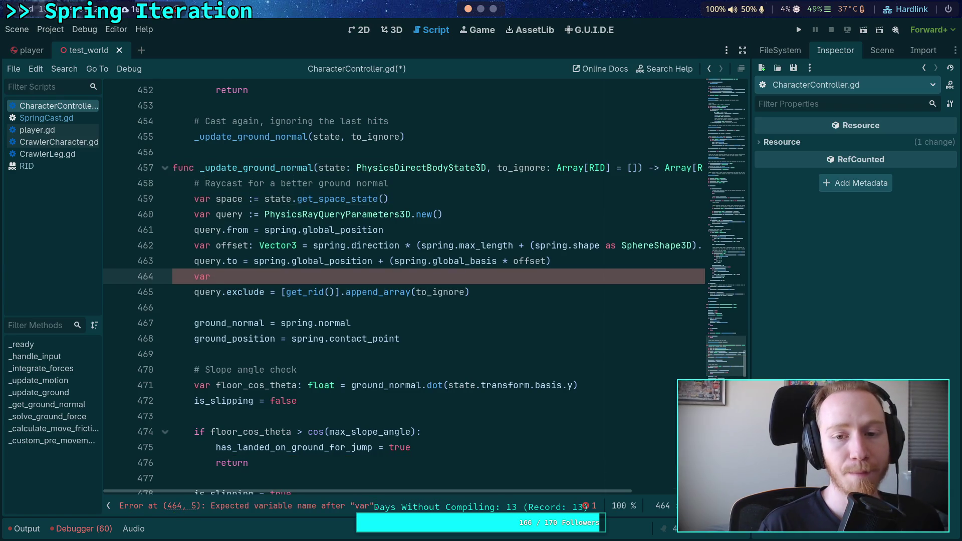
text(to_ignore =)
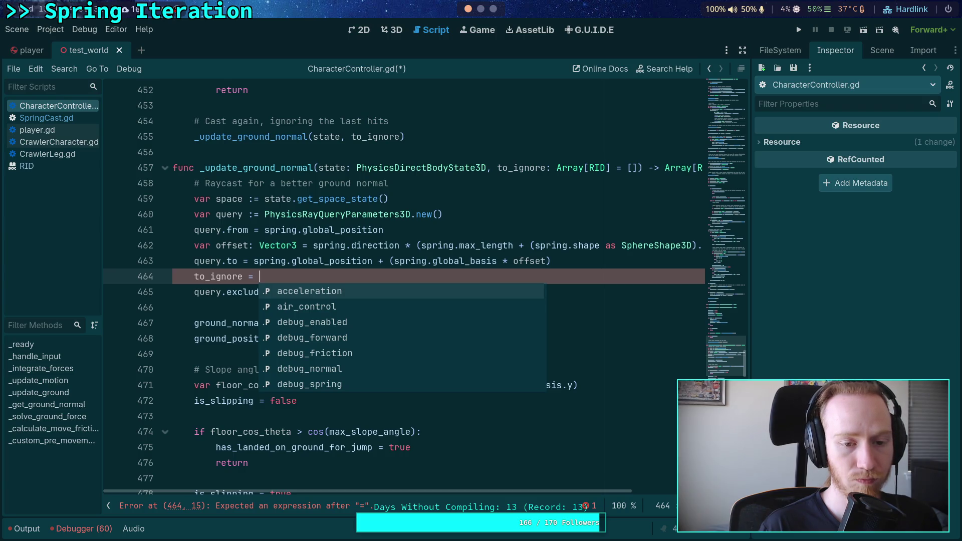
text(to_i)
key(Return)
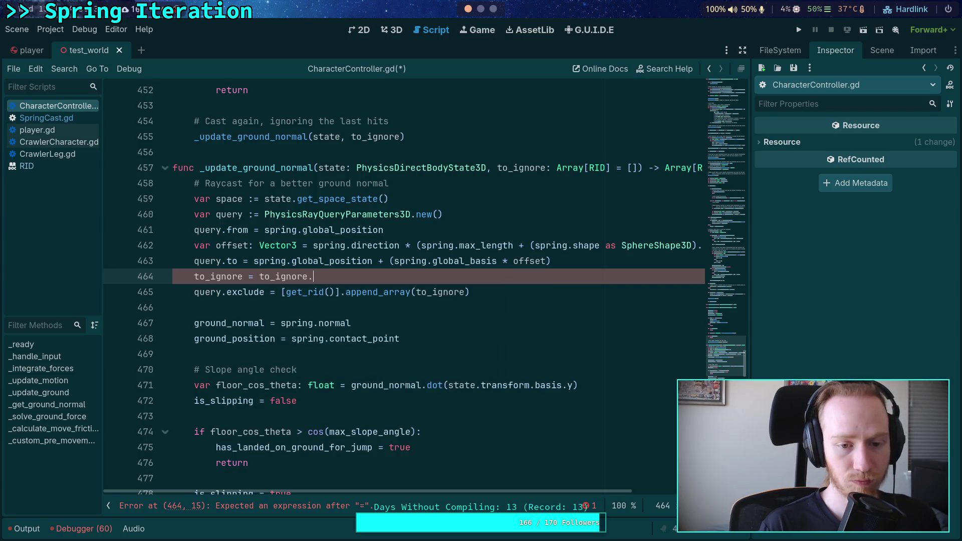
text(.dup)
key(Return)
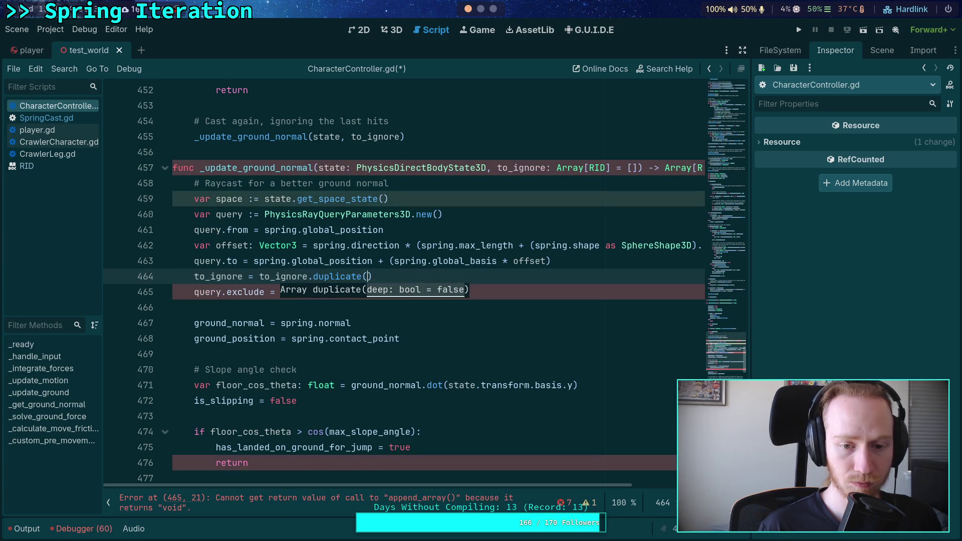
key(End)
key(Return)
text(i)
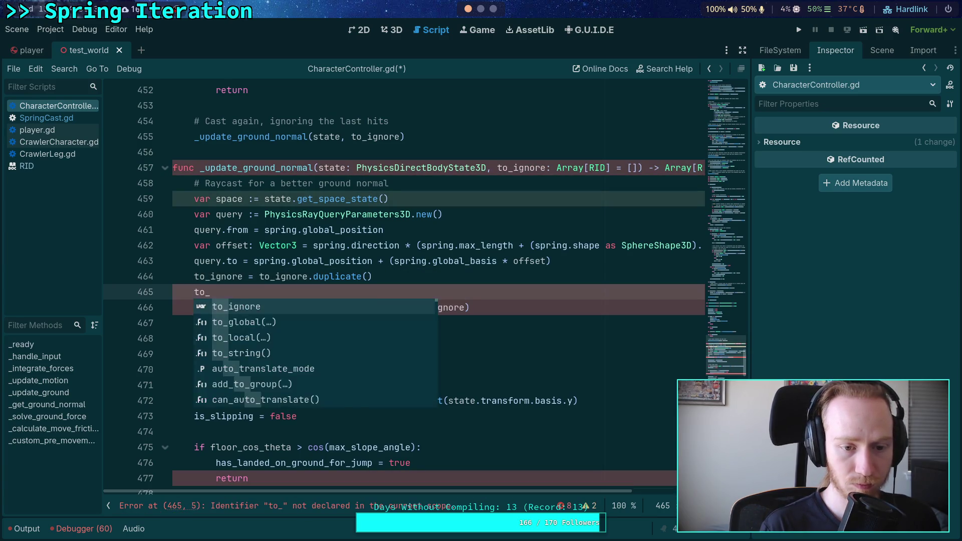
key(Return)
text(.app)
key(Down)
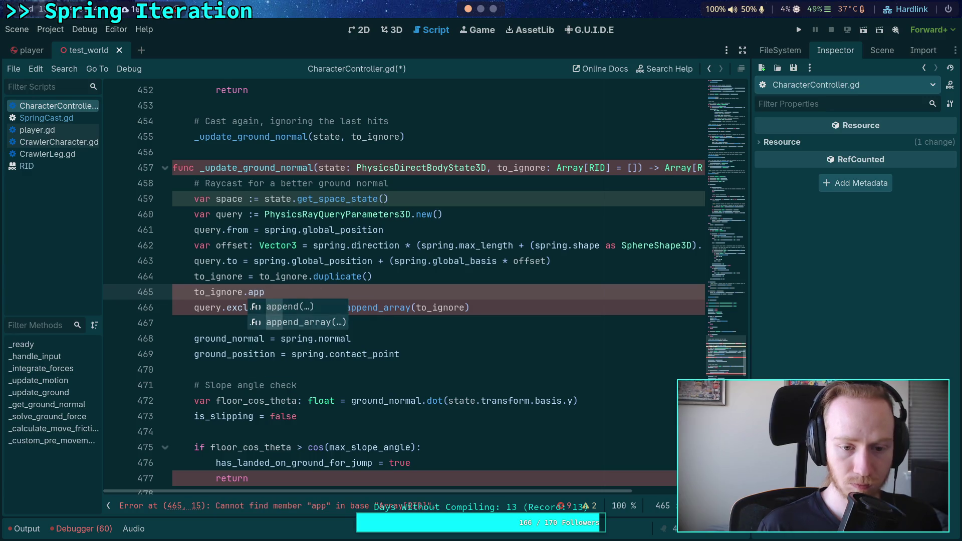
key(Return)
key(BackSpace)
key(BackSpace)
key(BackSpace)
key(BackSpace)
text(()
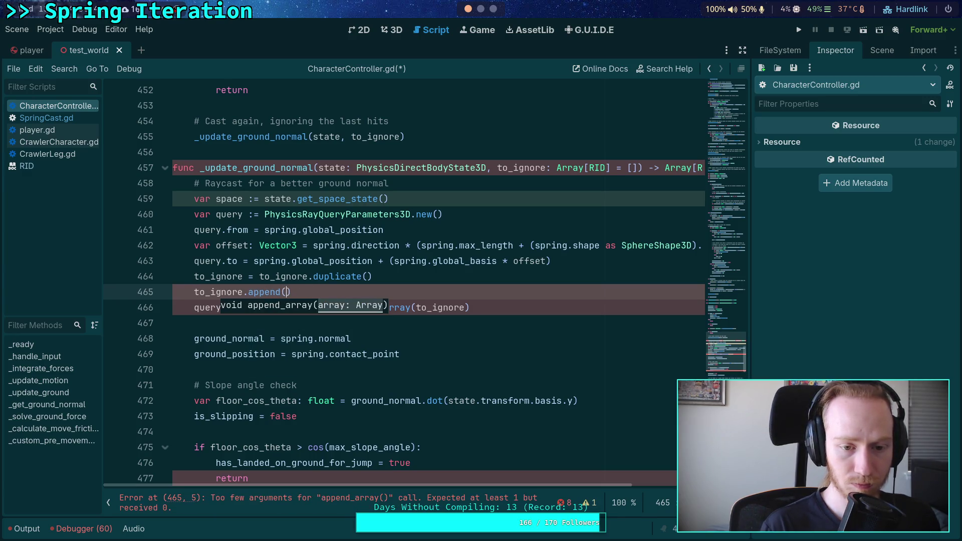
text(get_rid)
key(Return)
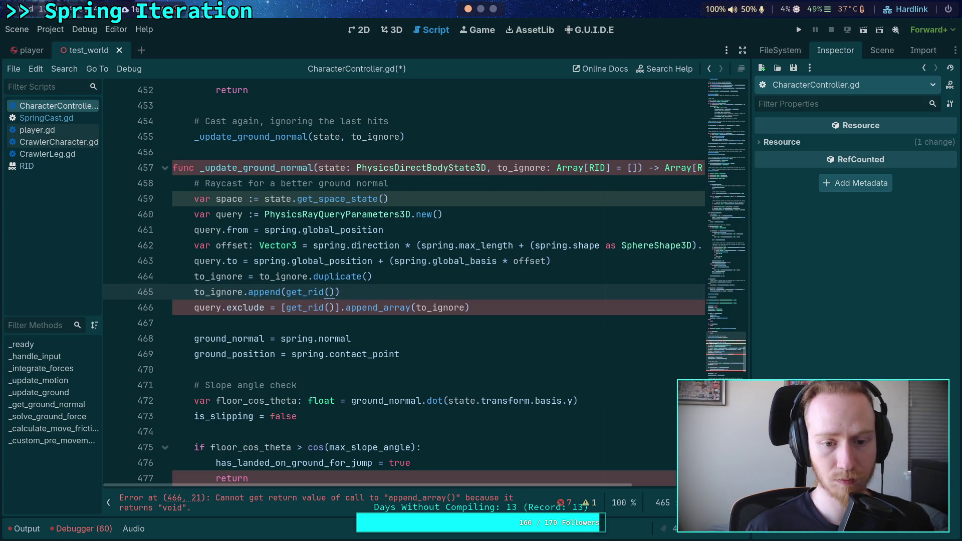
- Replace the old exclusion expression on line 466 with to_ignore
drag(469, 308, 282, 307)
key(BackSpace)
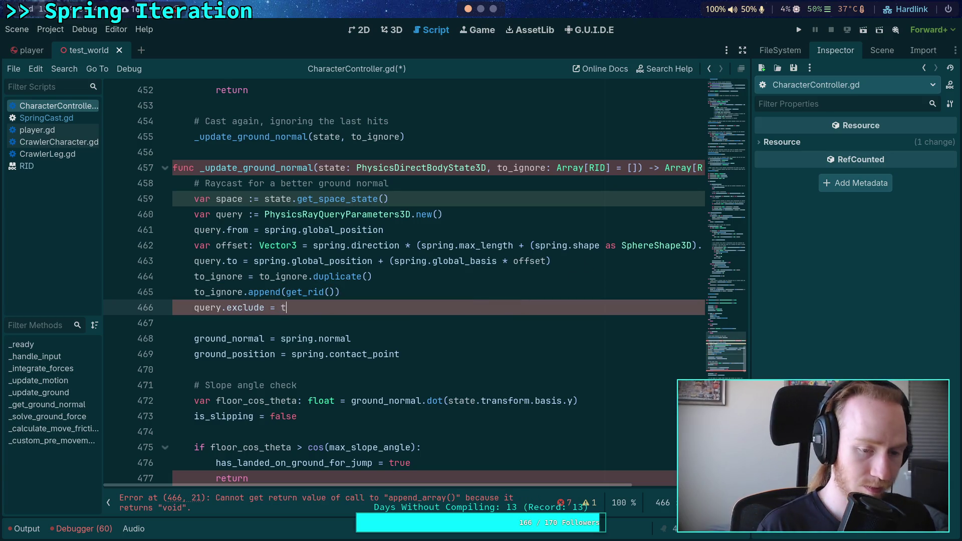
text(to_ig)
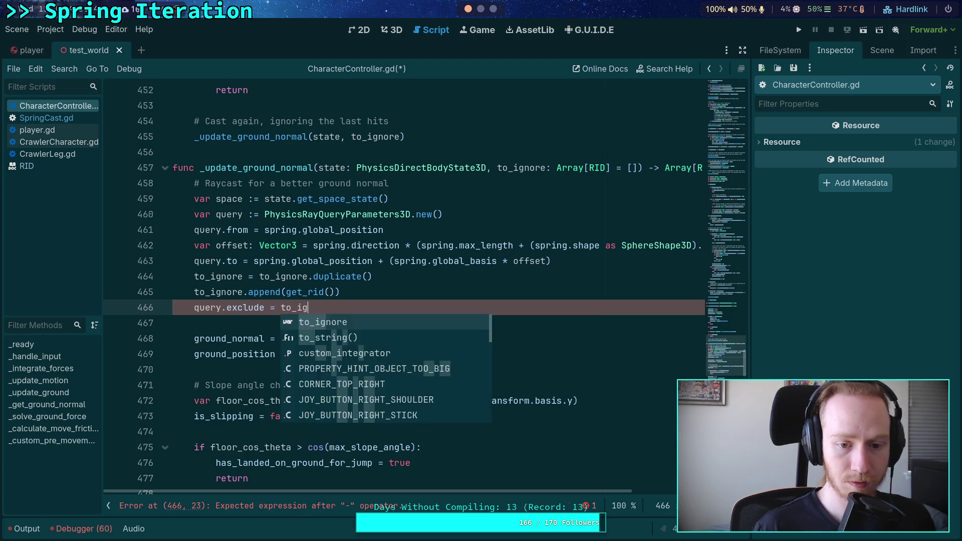
key(Return)
key(Down)
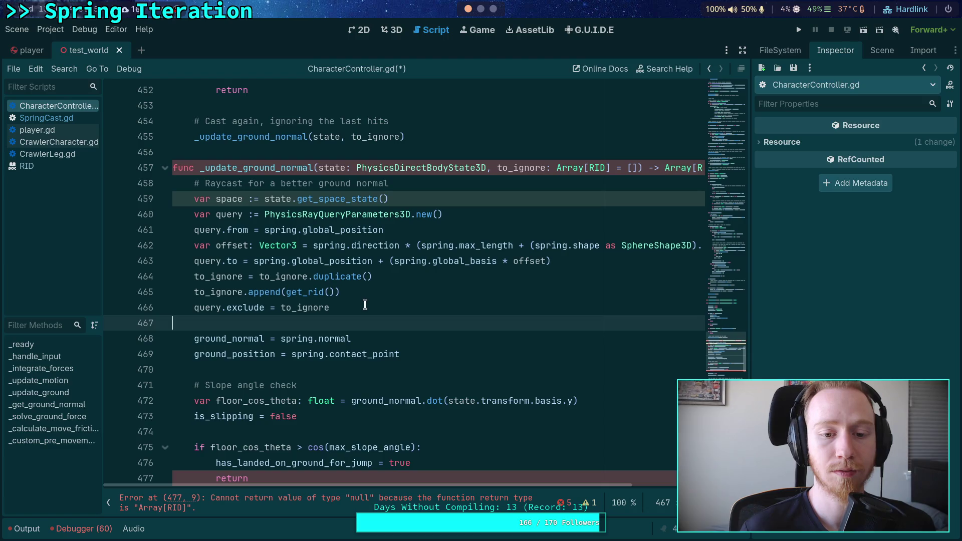
key(Up)
key(Up)
key(Up)
key(Home)
key(ctrl+Right)
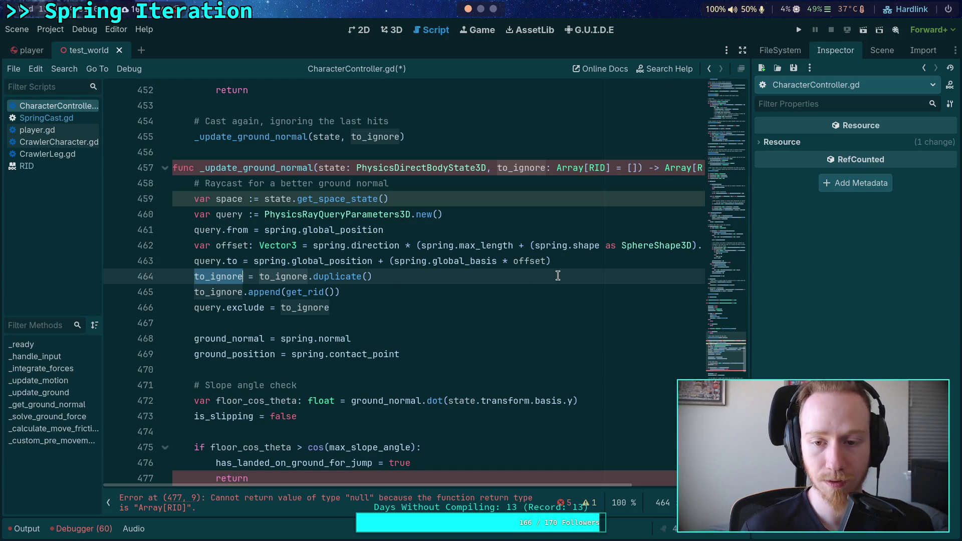
- Replace those two lines with var exclude: Array[RID] = to_ignore.duplicate()
click(359, 286)
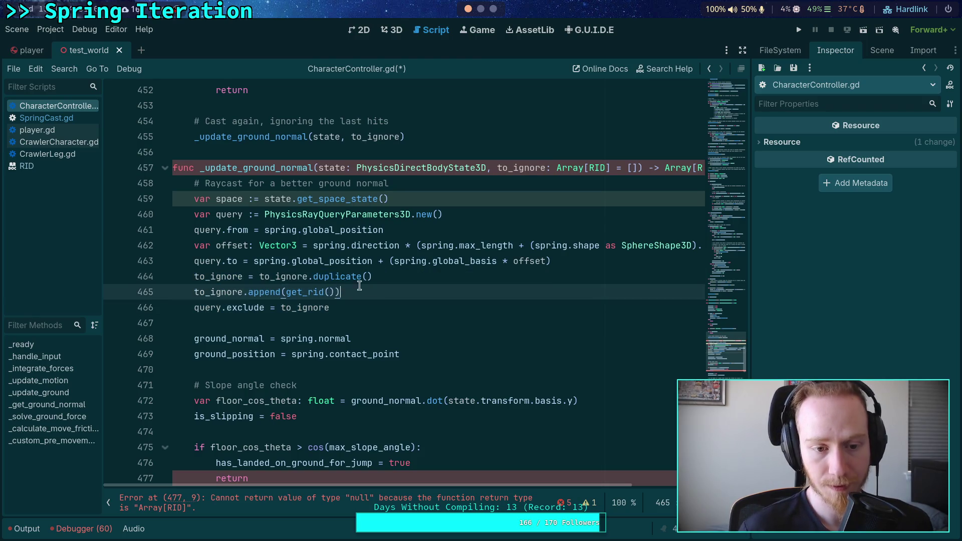
drag(380, 295, 123, 275)
key(BackSpace)
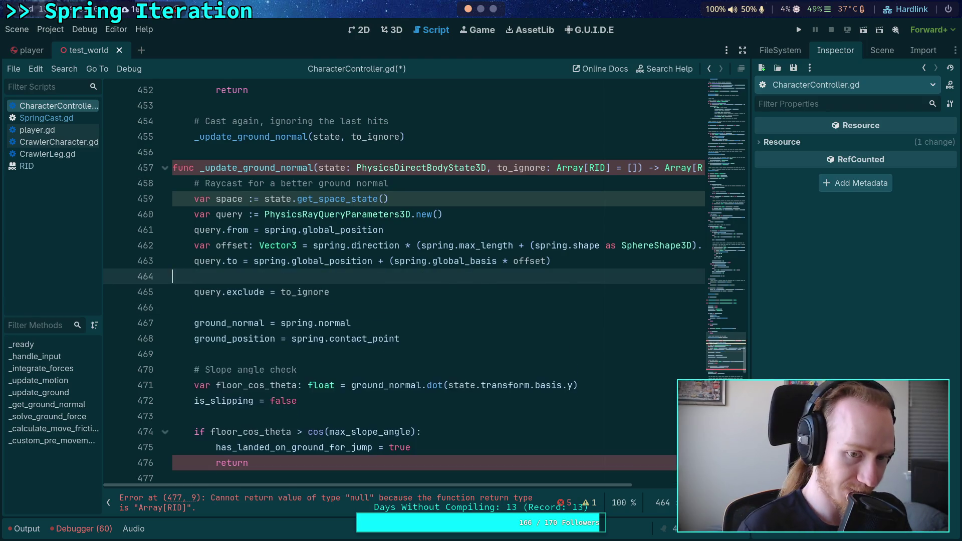
key(Tab)
text(var )
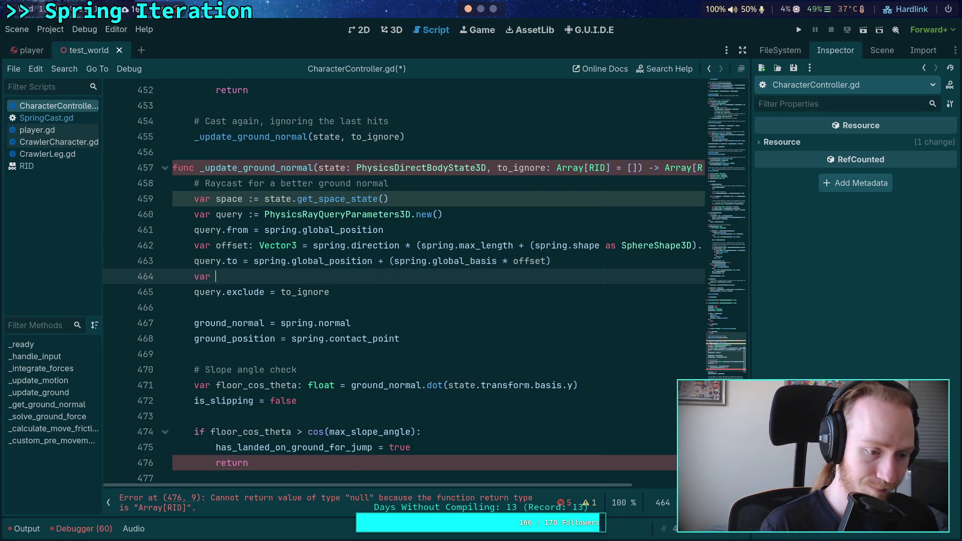
text(exclu)
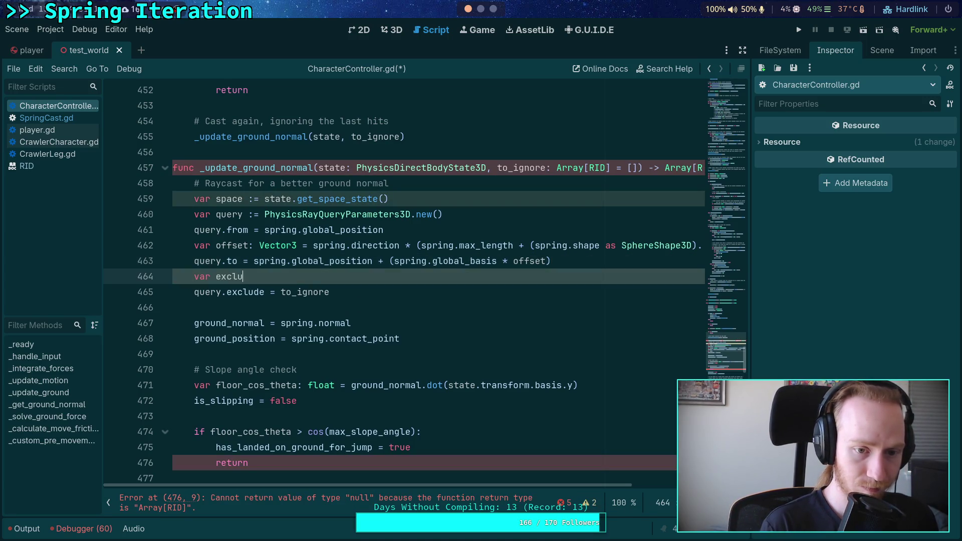
text(de: Ar)
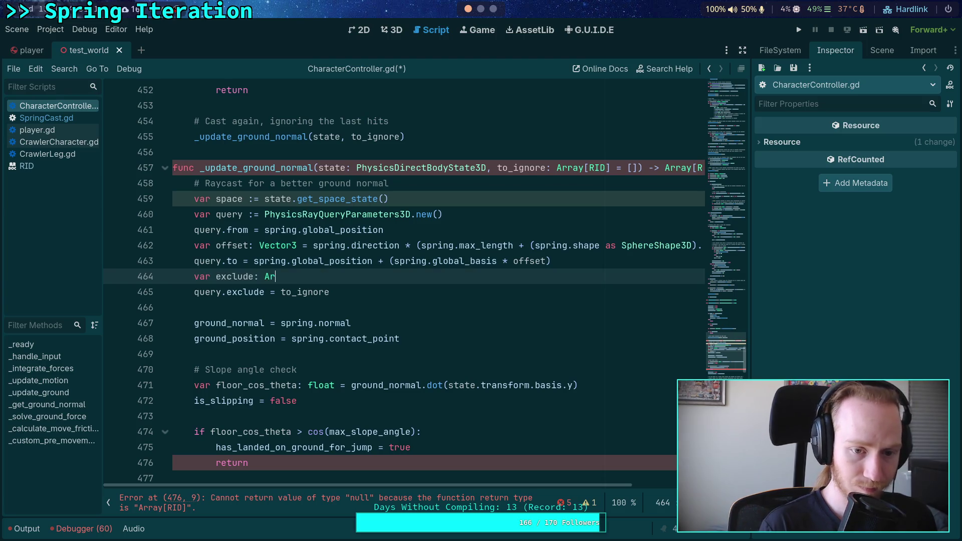
text(ray[RI)
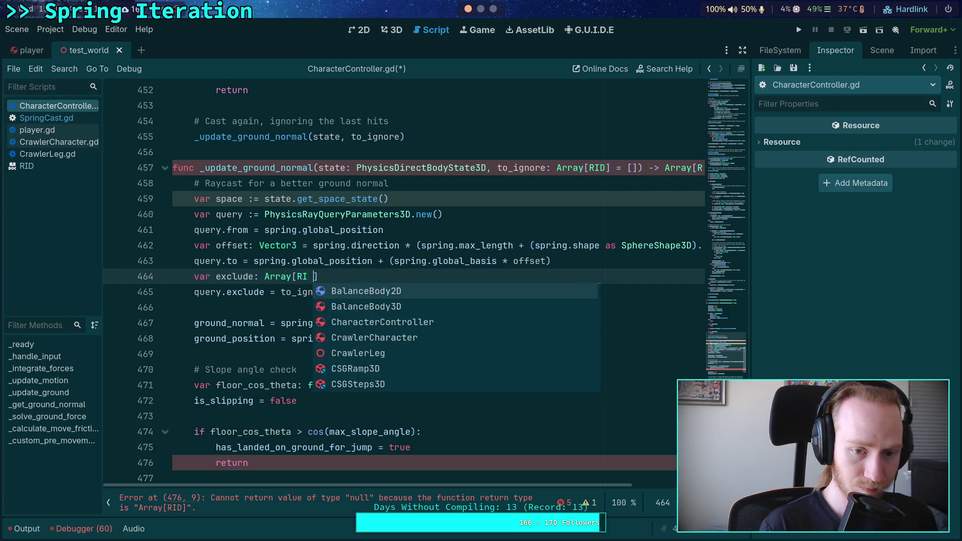
key(BackSpace)
text(D)
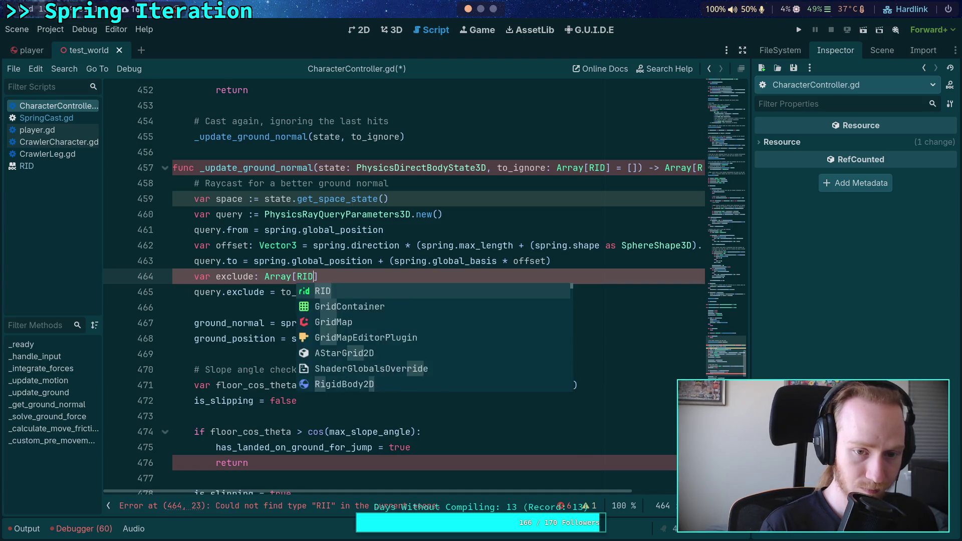
text(] = to_ignore.dup)
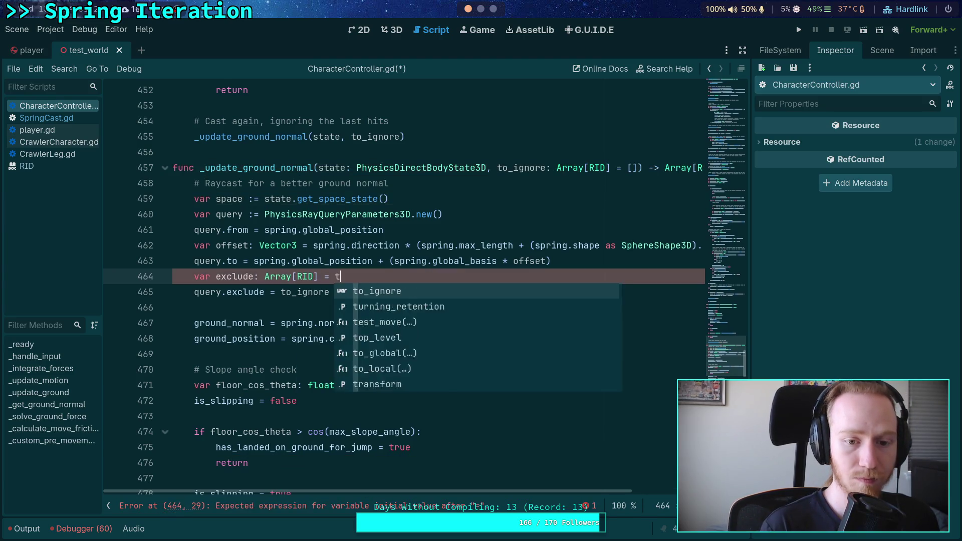
key(Return)
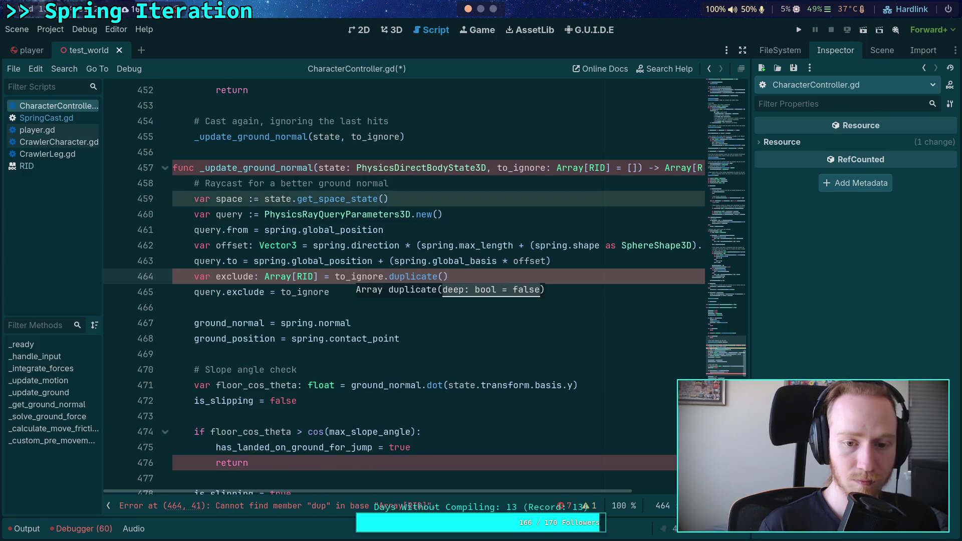
key(Return)
key(BackSpace)
key(BackSpace)
key(BackSpace)
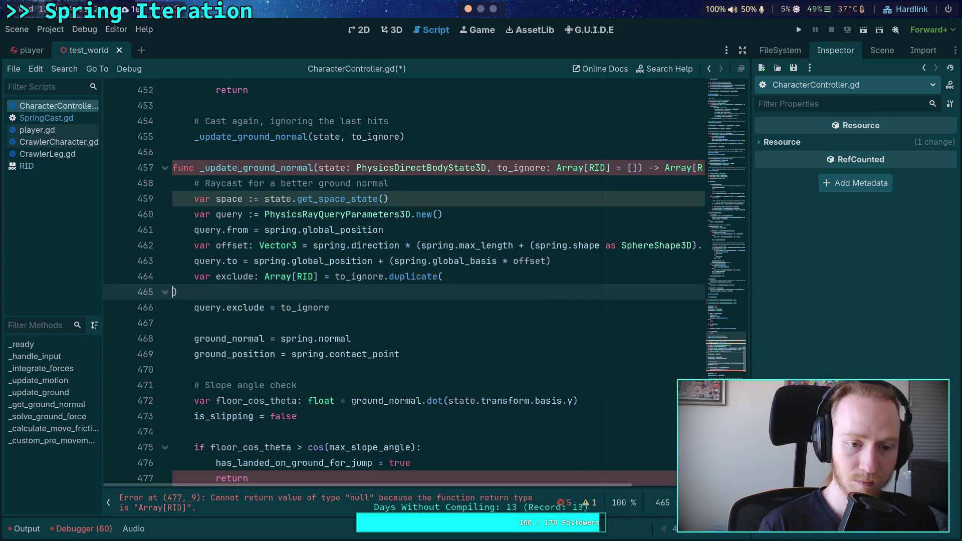
text())
key(Return)
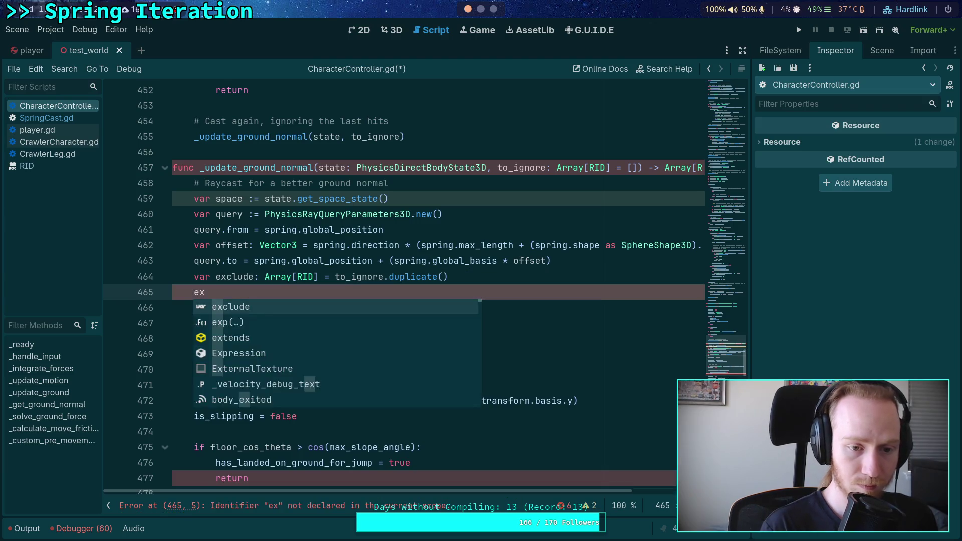
- Add exclude.append(get_rid()) below the exclude declaration
text(clude.append)
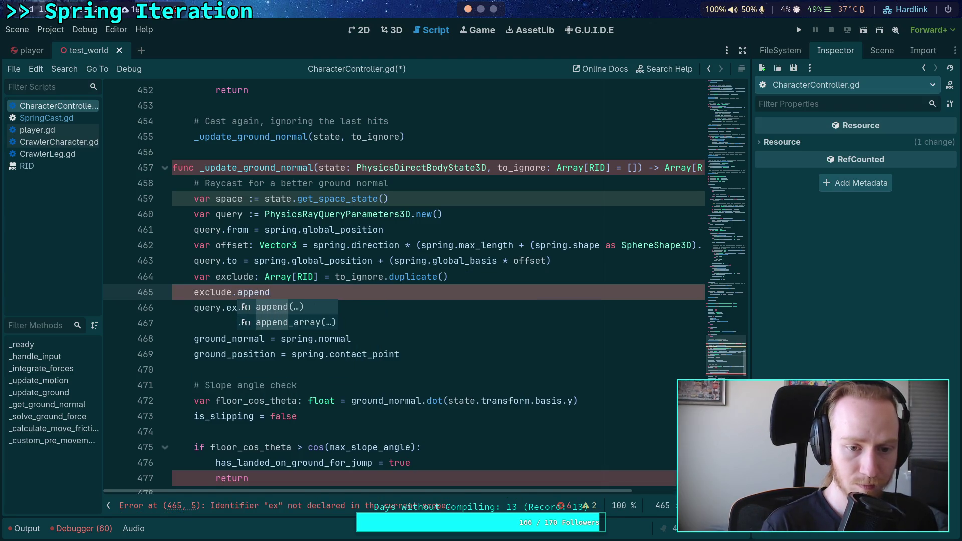
key(Return)
text(git_r)
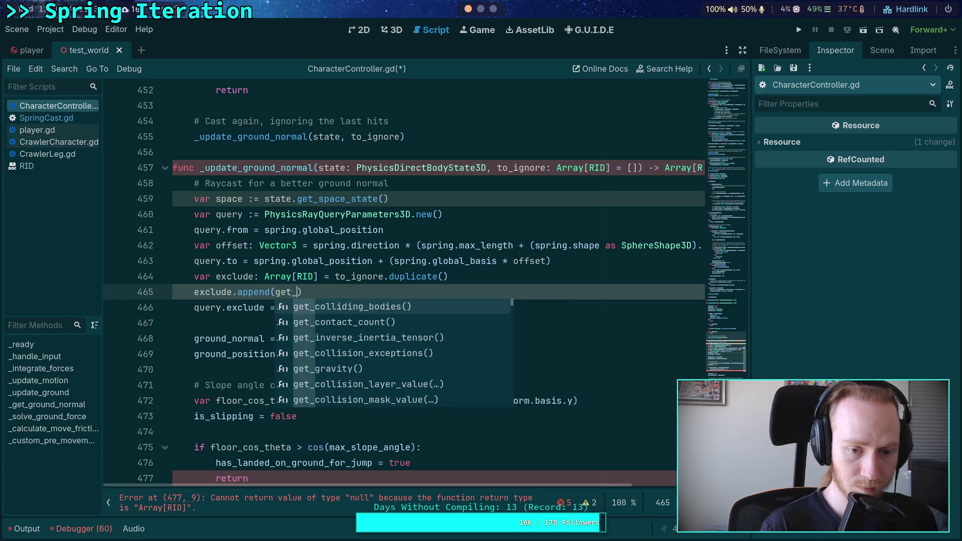
key(Return)
key(Down)
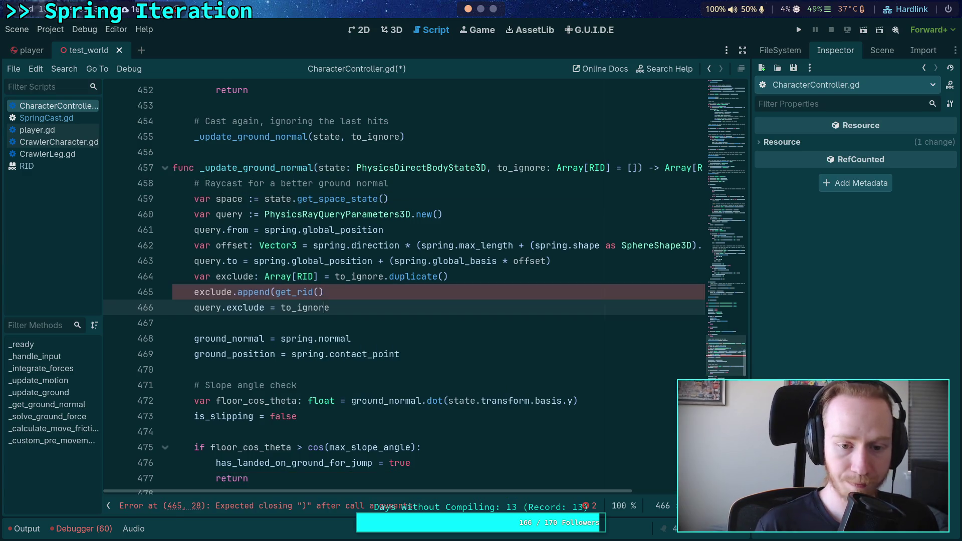
key(Up)
text())
key(Down)
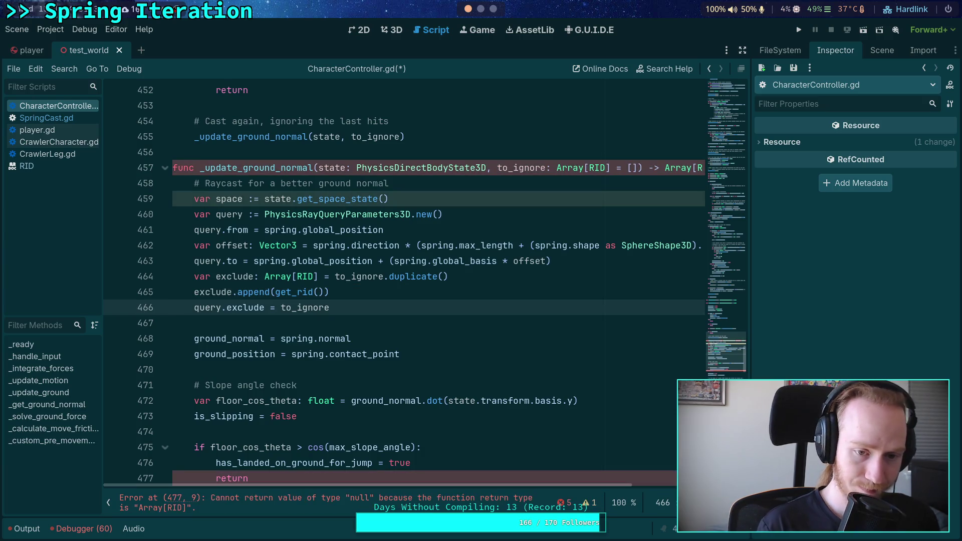
- Assign exclude to query.exclude and save the script
key(BackSpace)
key(BackSpace)
key(BackSpace)
text(exclude)
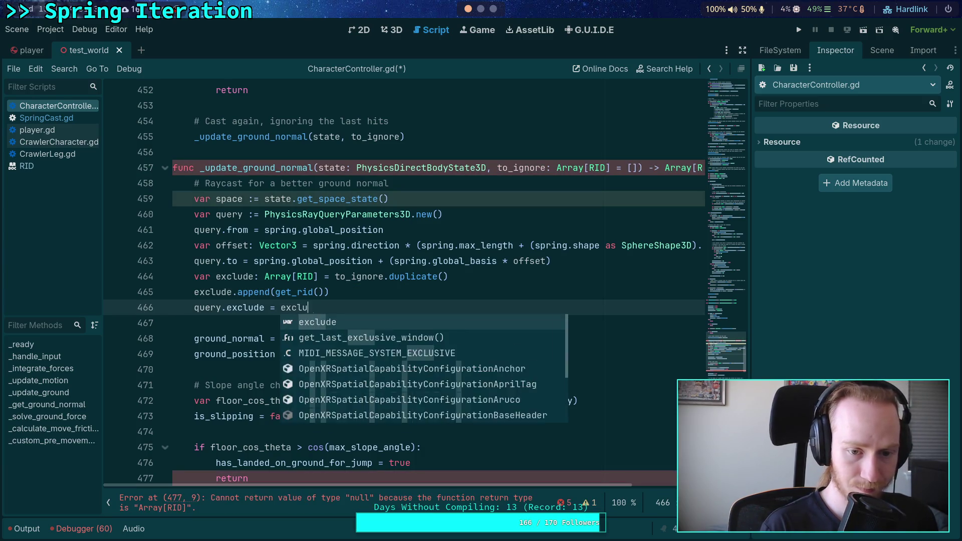
key(ctrl+s)
click(561, 261)
key(Return)
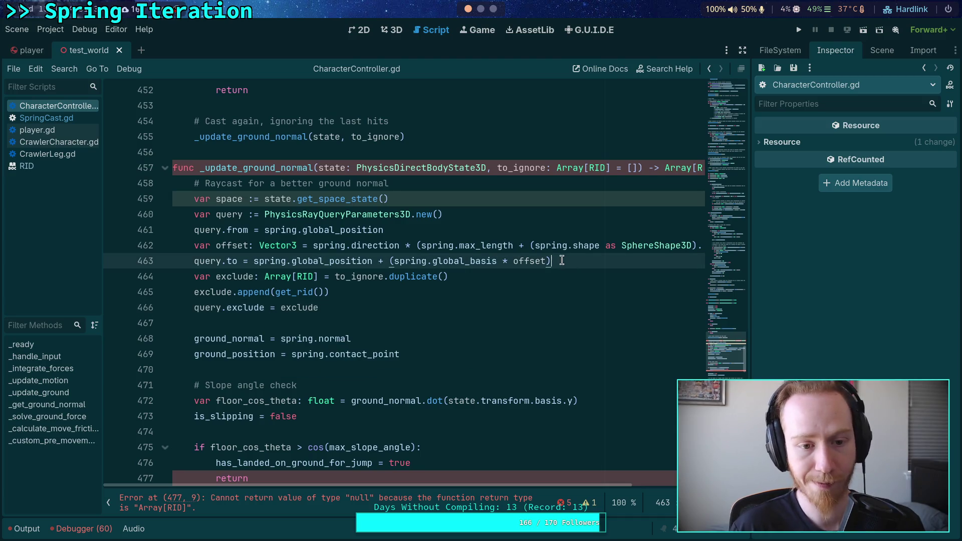
- Insert blank lines before the exclude block, above the offset line and above query.from
click(406, 229)
key(Return)
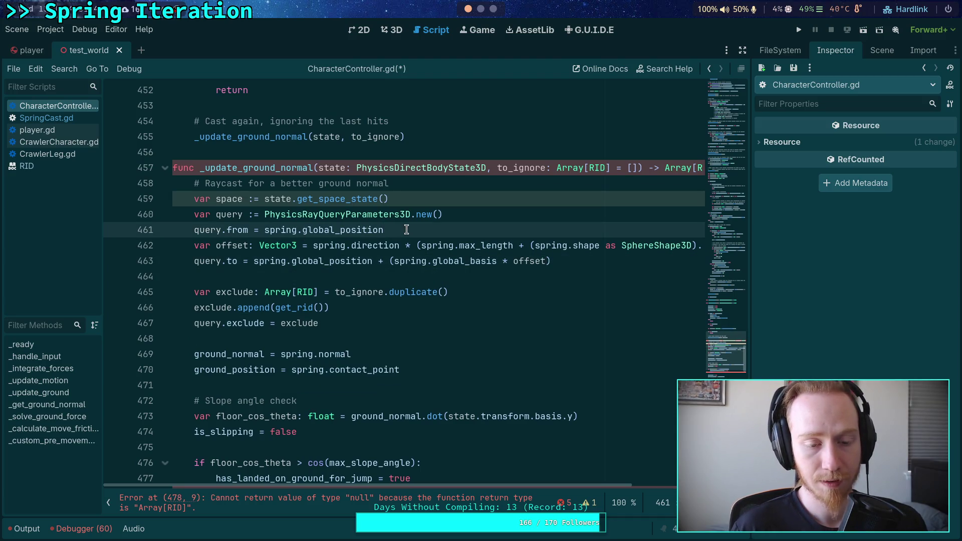
click(406, 245)
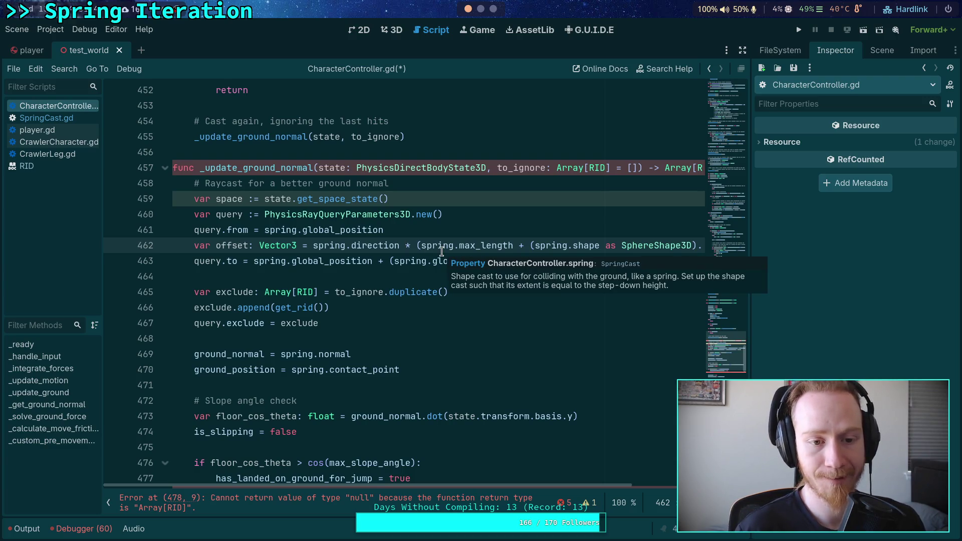
key(Up)
key(Return)
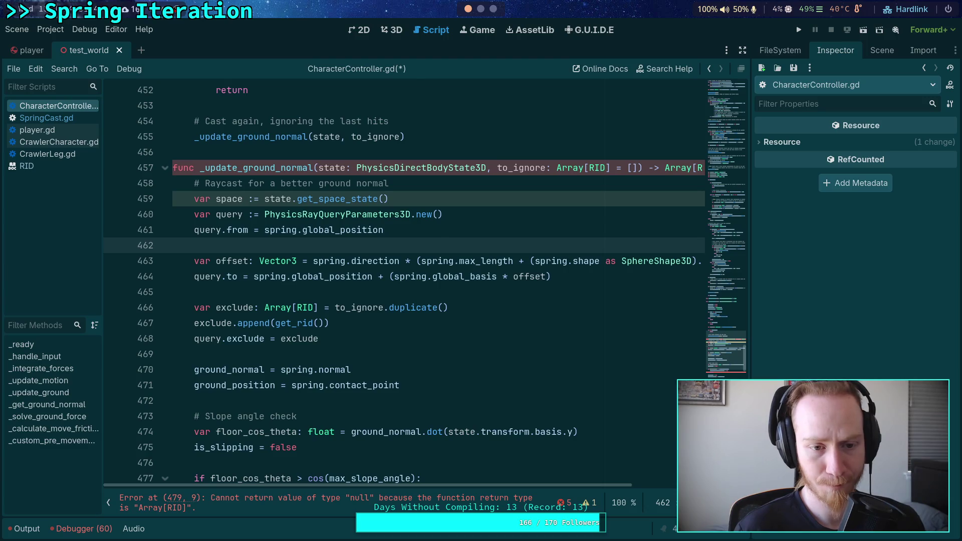
click(194, 229)
key(Down)
key(Down)
key(Down)
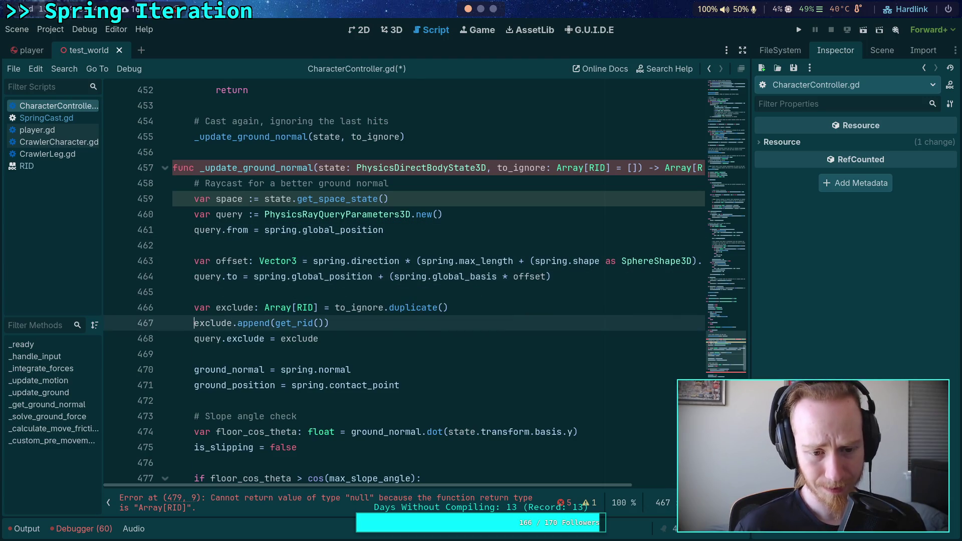
click(469, 218)
key(Return)
- Reorder the query.from and var offset lines with Alt+Down and remove the empty line above
click(389, 251)
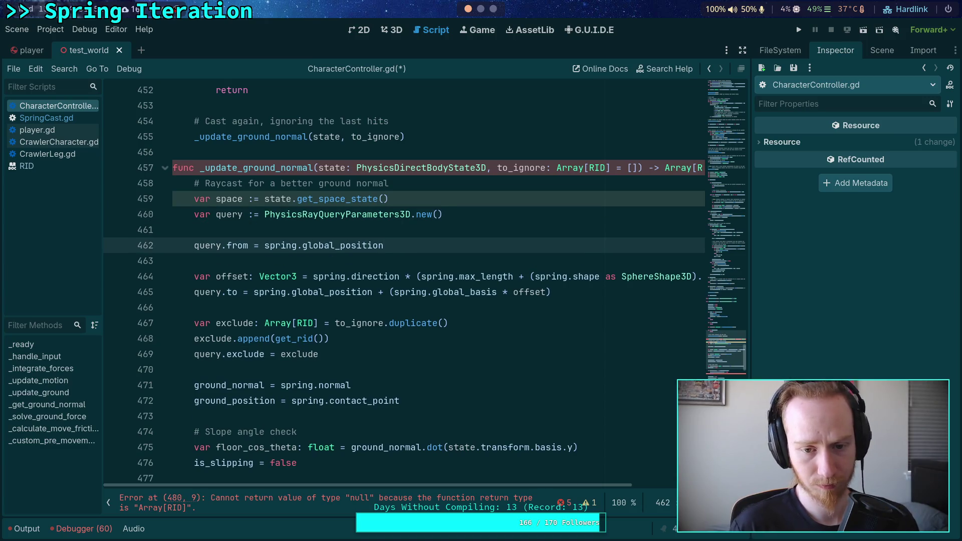
key(alt+Down)
key(alt+Down)
click(365, 306)
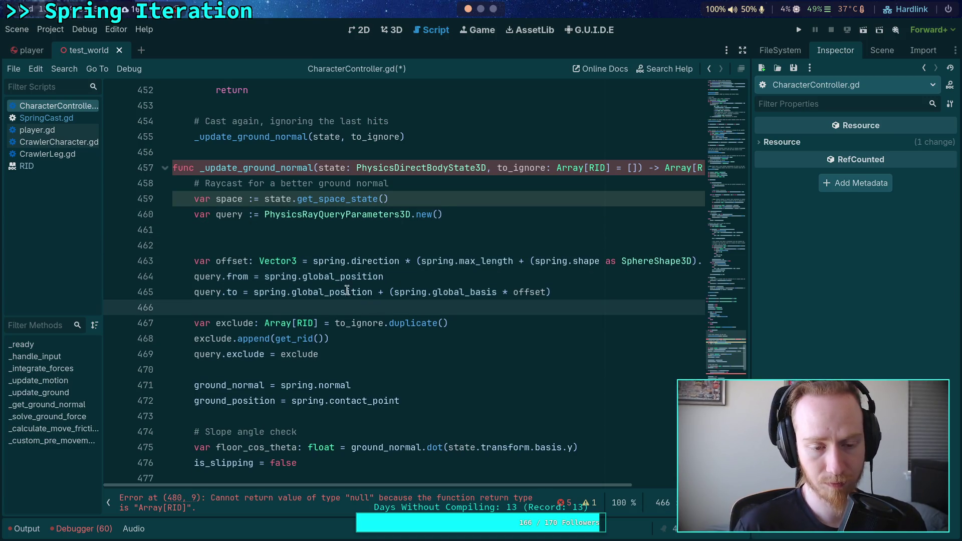
click(331, 261)
key(alt+Down)
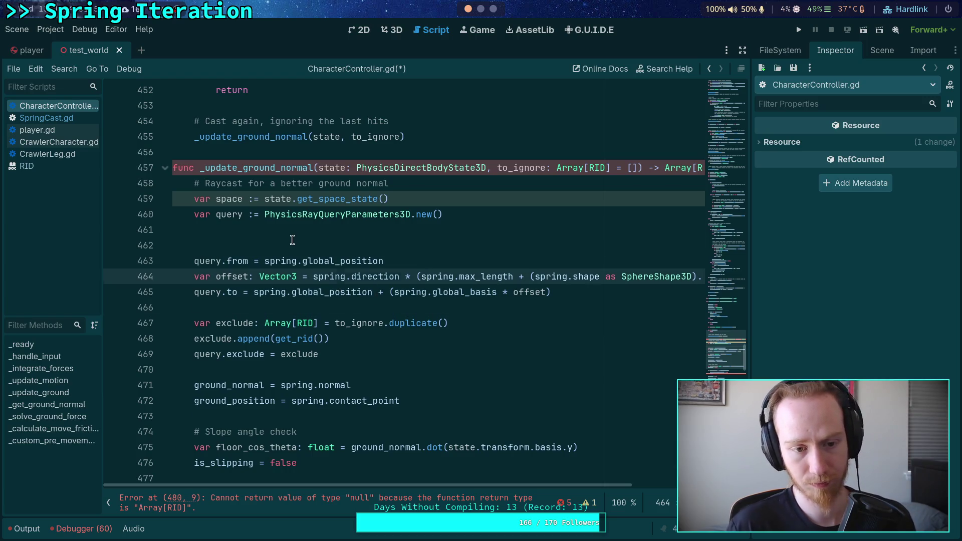
click(292, 240)
key(BackSpace)
- Add blank lines after query.exclude and look up the PhysicsRayQueryParameters3D documentation
click(302, 292)
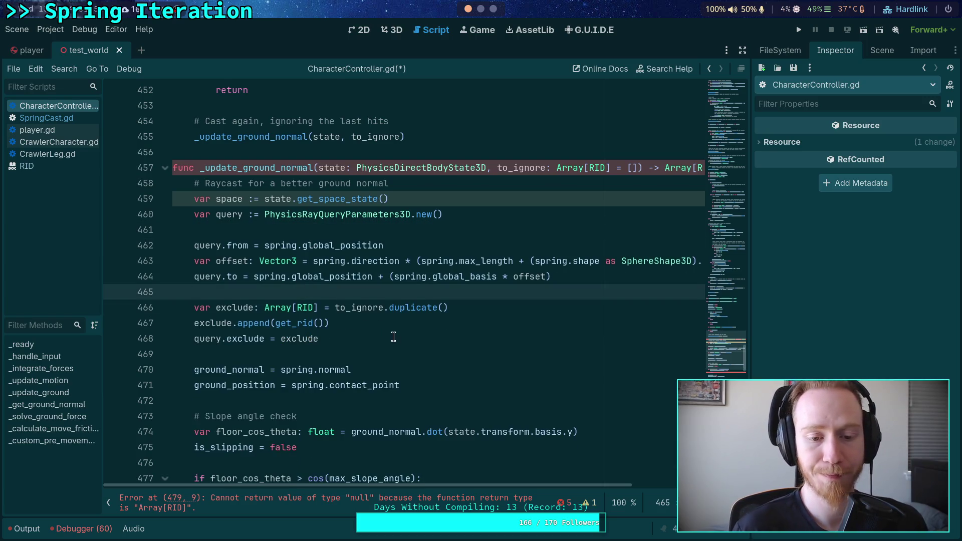
scroll(393, 336, down, 1)
click(395, 307)
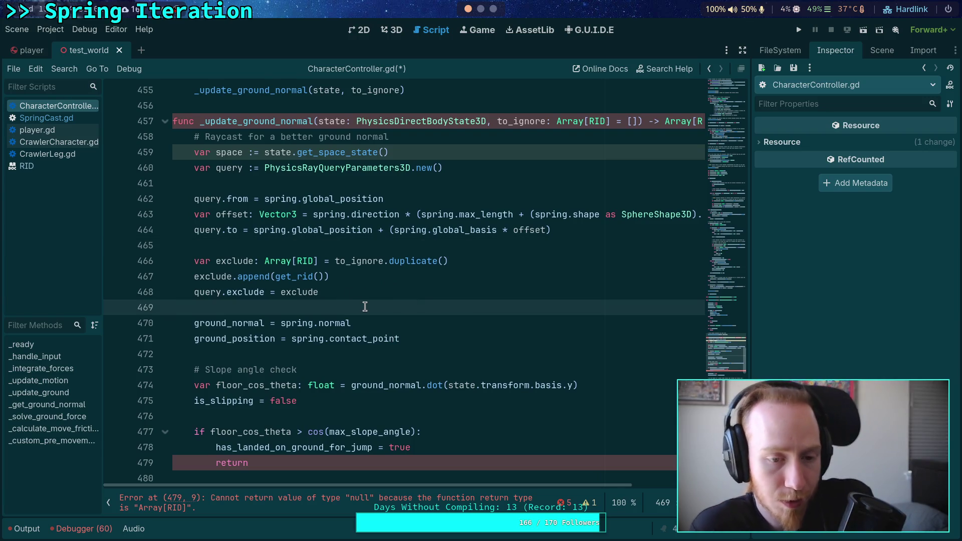
click(393, 292)
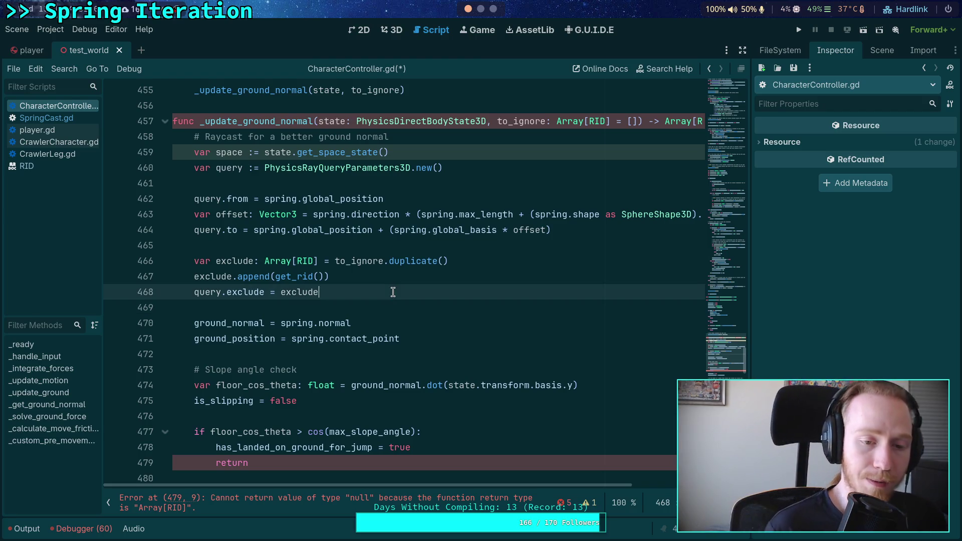
key(Return)
key(Return)
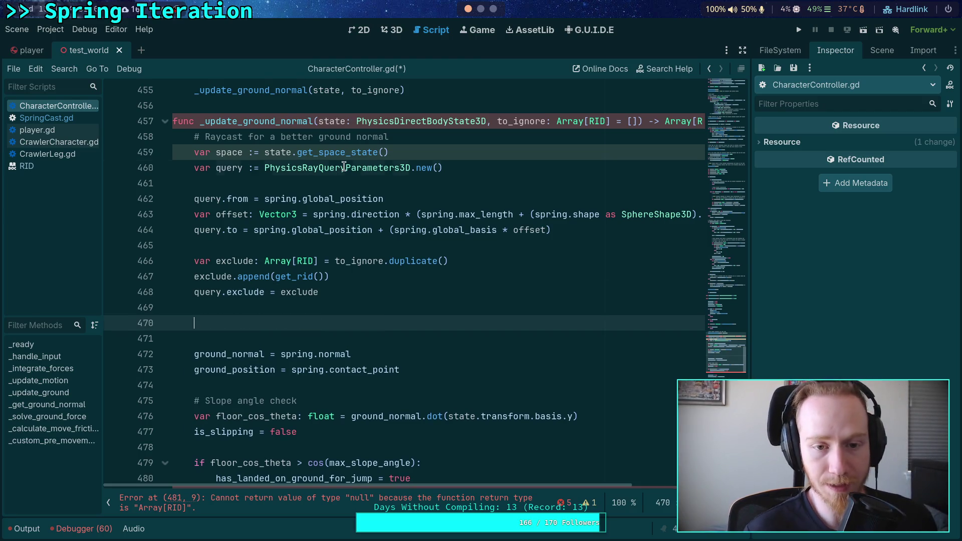
right_click(344, 168)
click(422, 321)
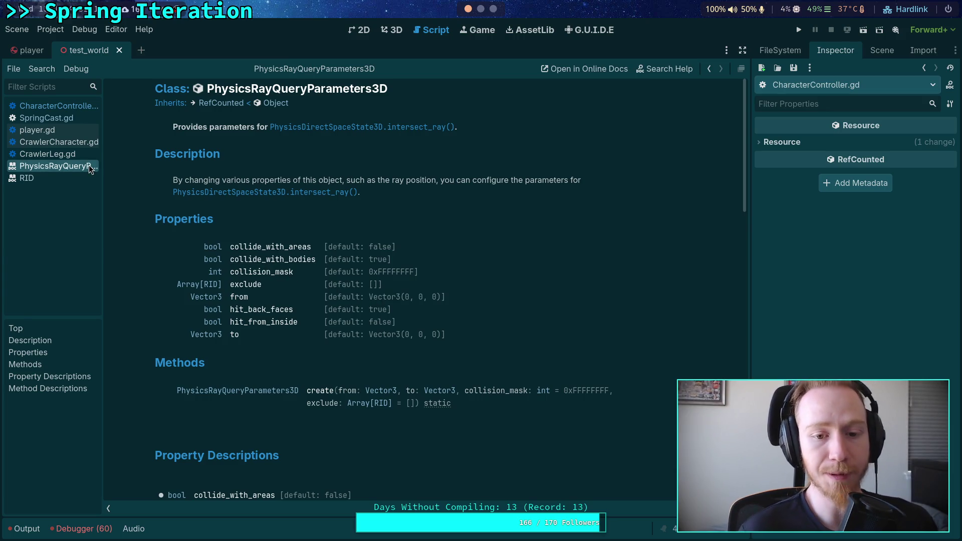
- Glance at SpringCast.gd, then open a new line above query.from in CharacterController.gd
click(57, 119)
key(alt+Left)
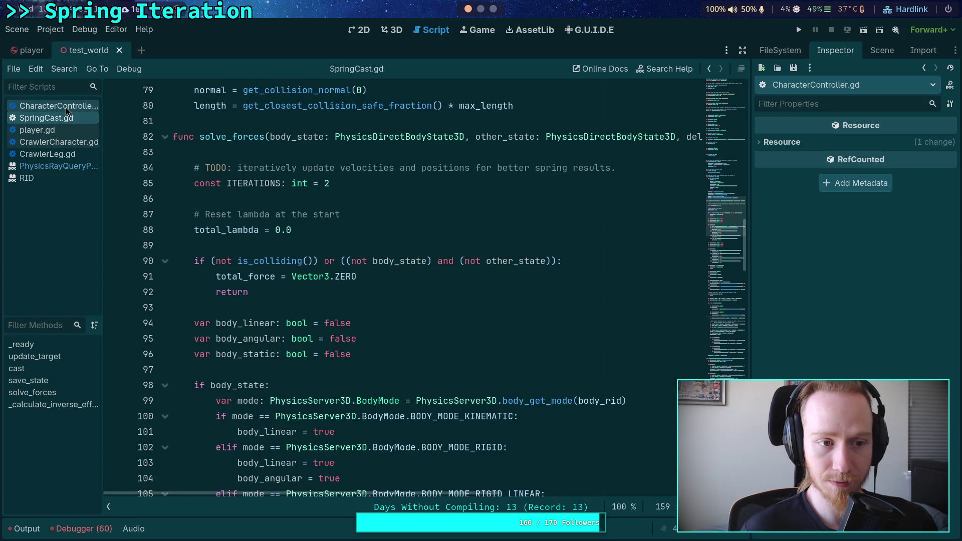
scroll(319, 246, up, 1)
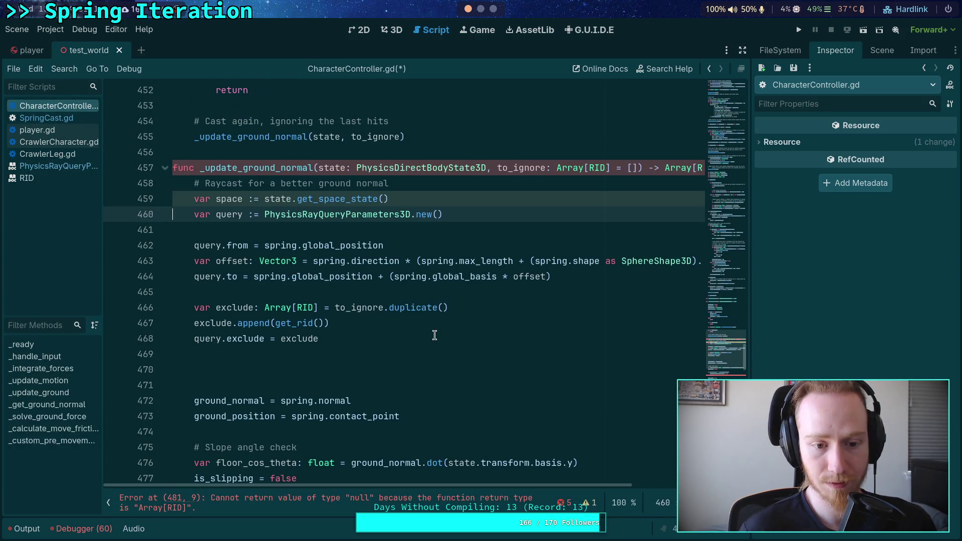
key(Down)
key(Down)
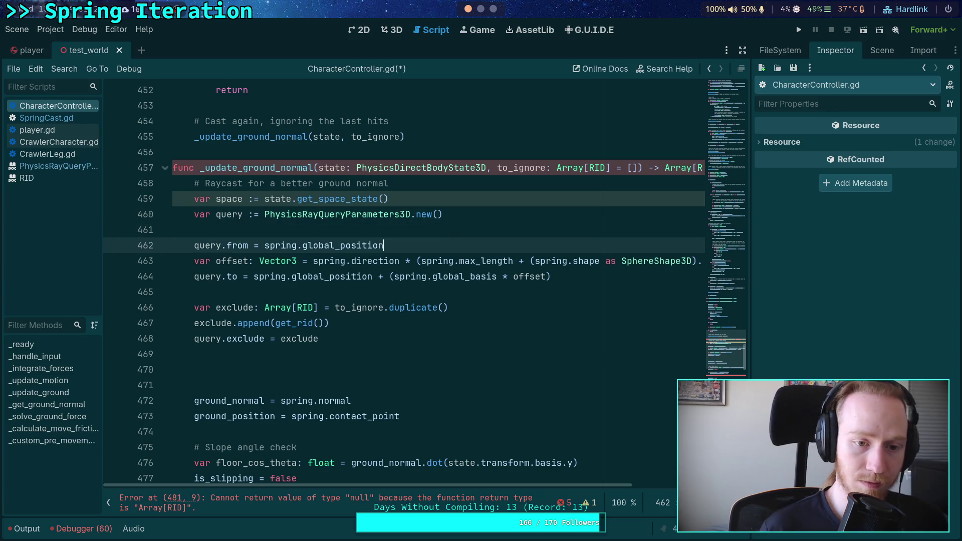
key(Return)
key(Return)
key(Up)
key(Up)
key(Return)
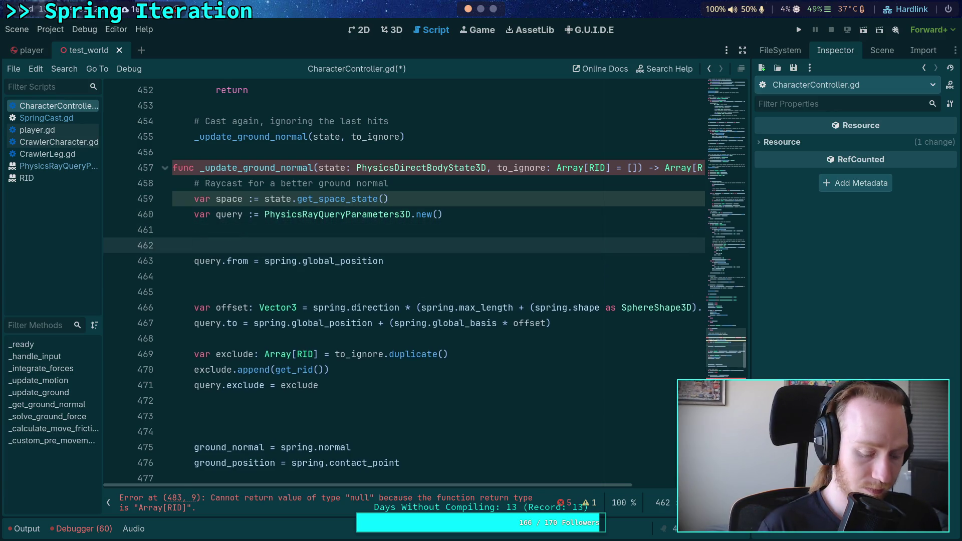
- Add query.collision_mask = spring.collision_mask above query.from
text(query.ma)
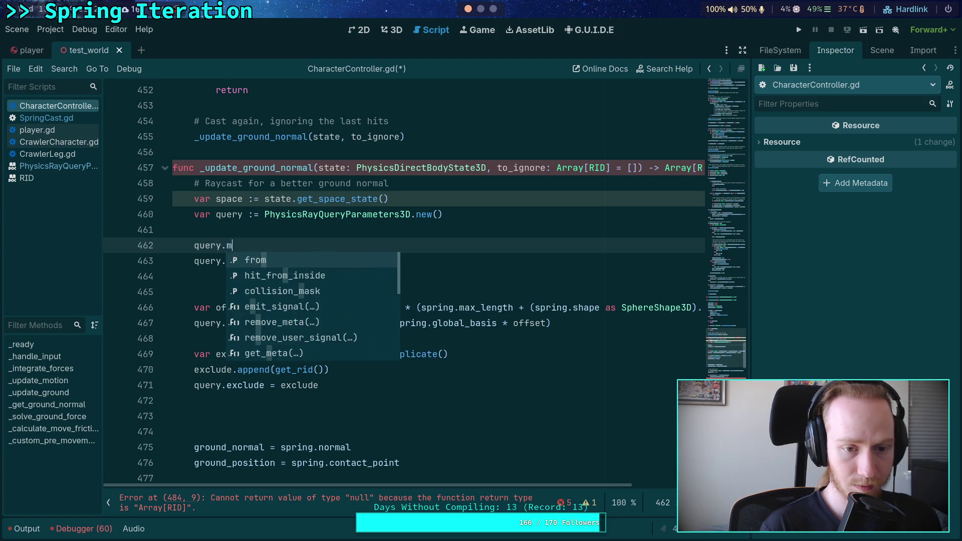
key(Return)
text(= spr)
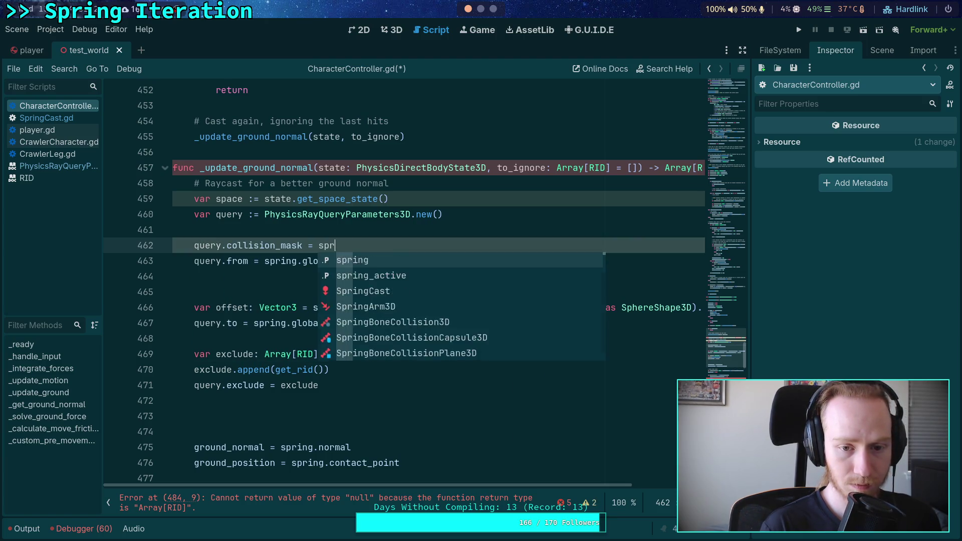
text(ing.mas)
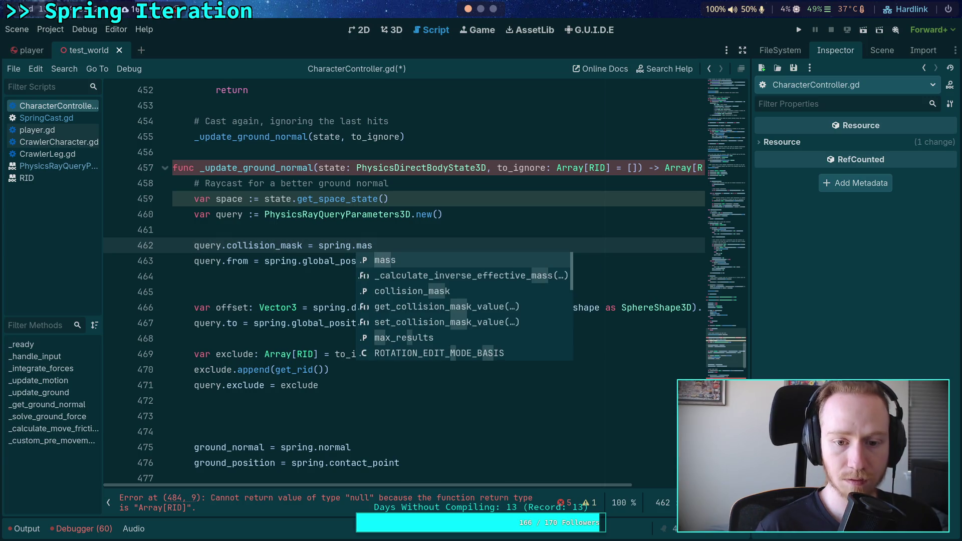
click(173, 260)
click(173, 245)
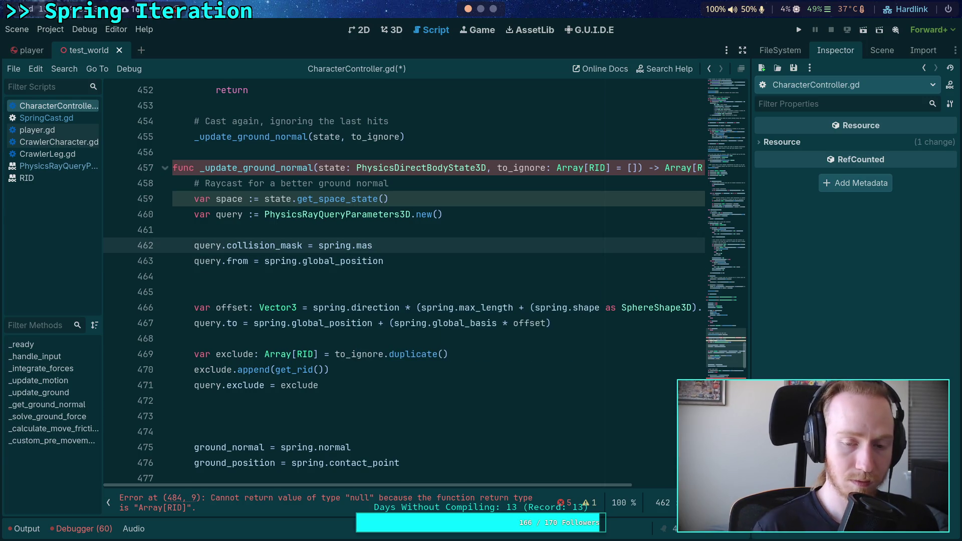
key(End)
key(ctrl+space)
key(Return)
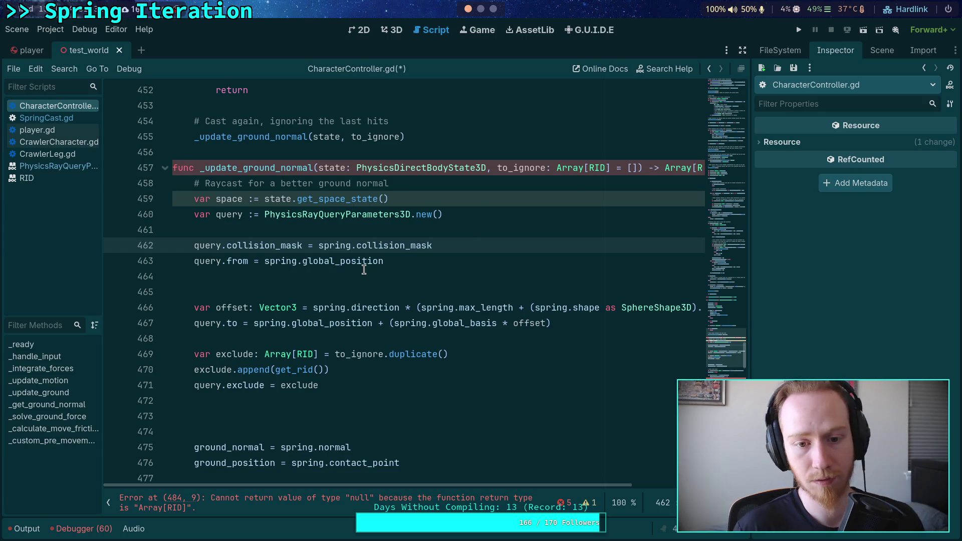
- Remove the blank line after query.from so the from/offset/to lines sit compactly together
click(364, 270)
key(BackSpace)
click(356, 296)
click(314, 325)
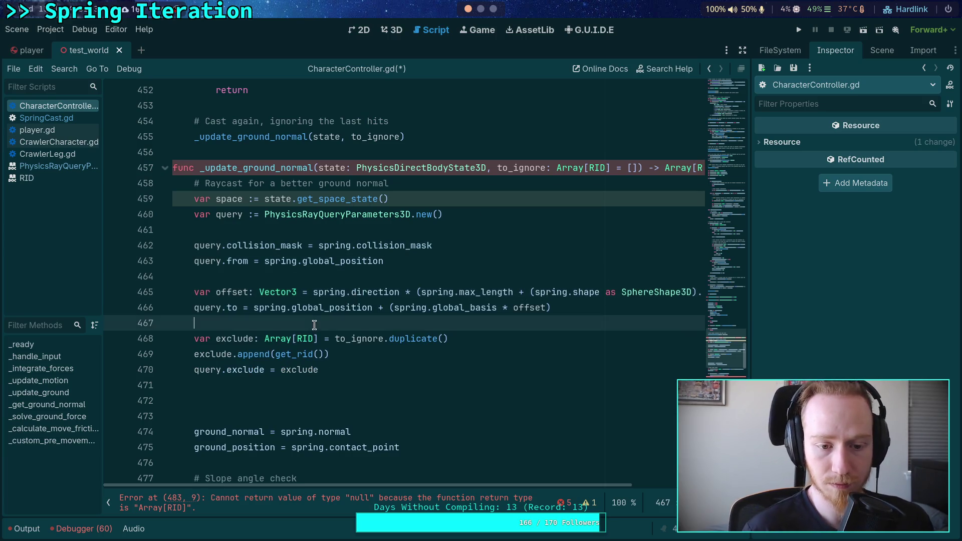
scroll(356, 341, down, 1)
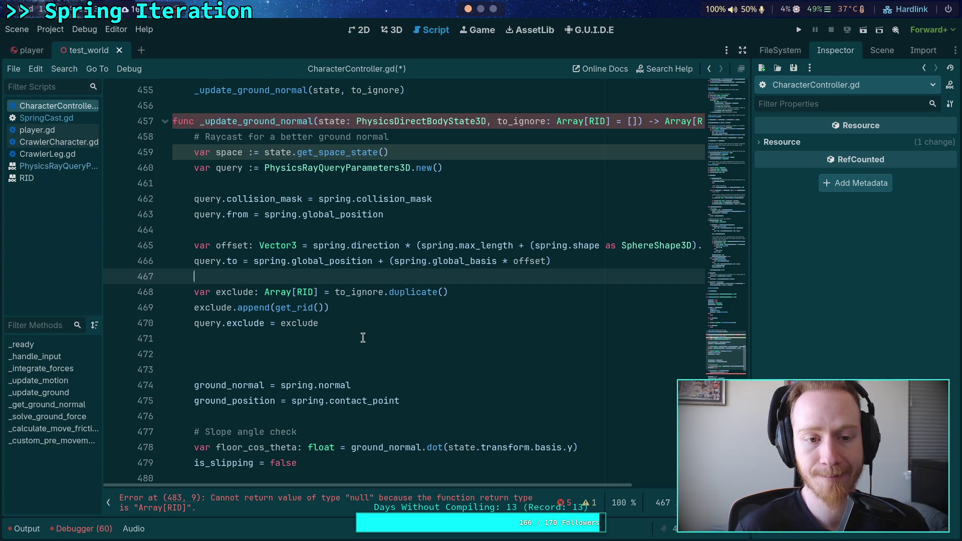
- Move var offset, var exclude and exclude.append to the top, followed by a blank line
scroll(363, 337, up, 1)
key(Up)
key(Up)
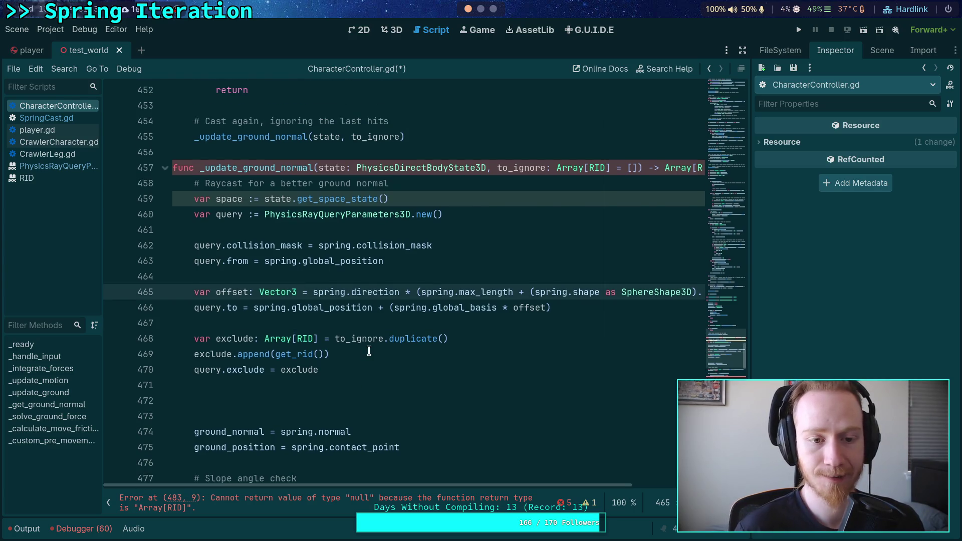
key(alt+Up)
key(alt+Up)
key(alt+Up)
key(Down)
key(Down)
key(Down)
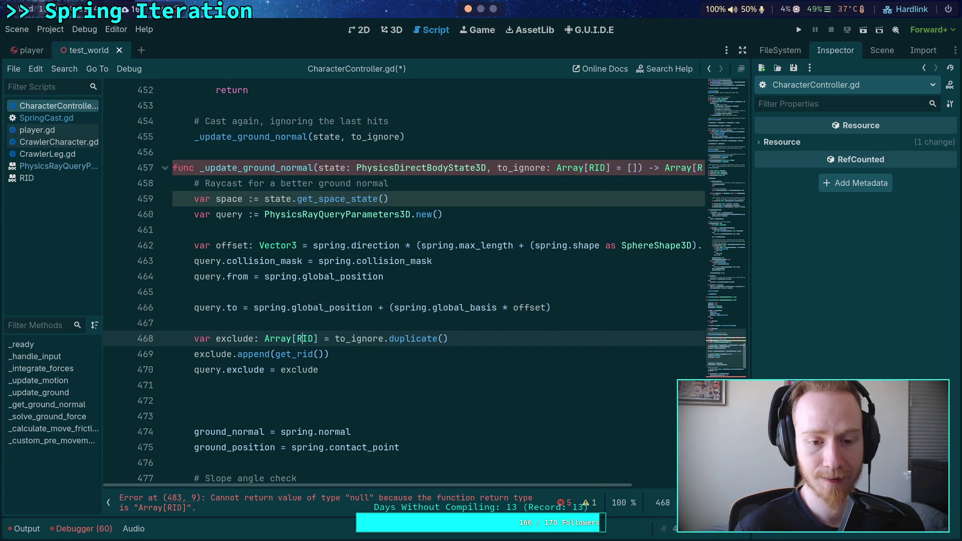
key(alt+Up)
key(alt+Up)
key(alt+Up)
key(Down)
key(Down)
key(Down)
key(Down)
key(alt+Up)
key(alt+Up)
key(alt+Up)
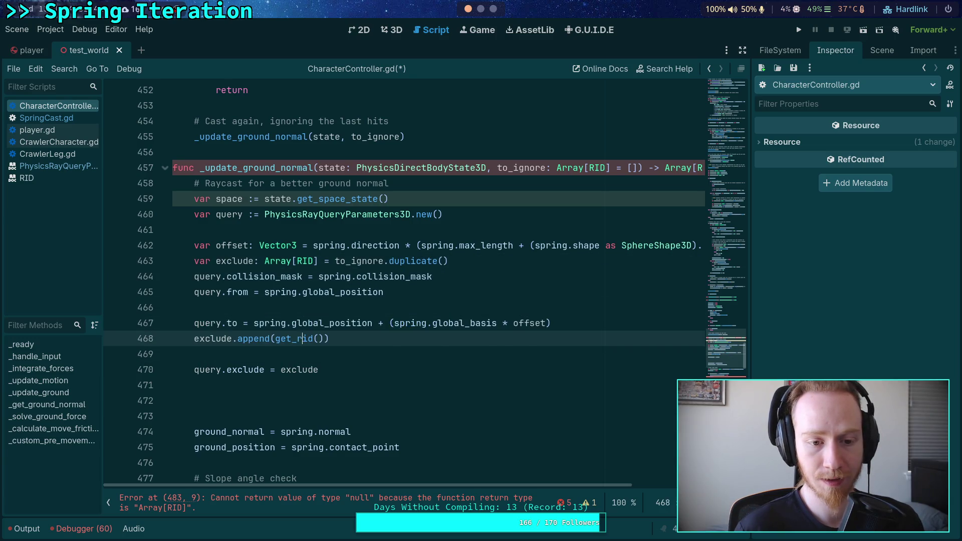
click(370, 276)
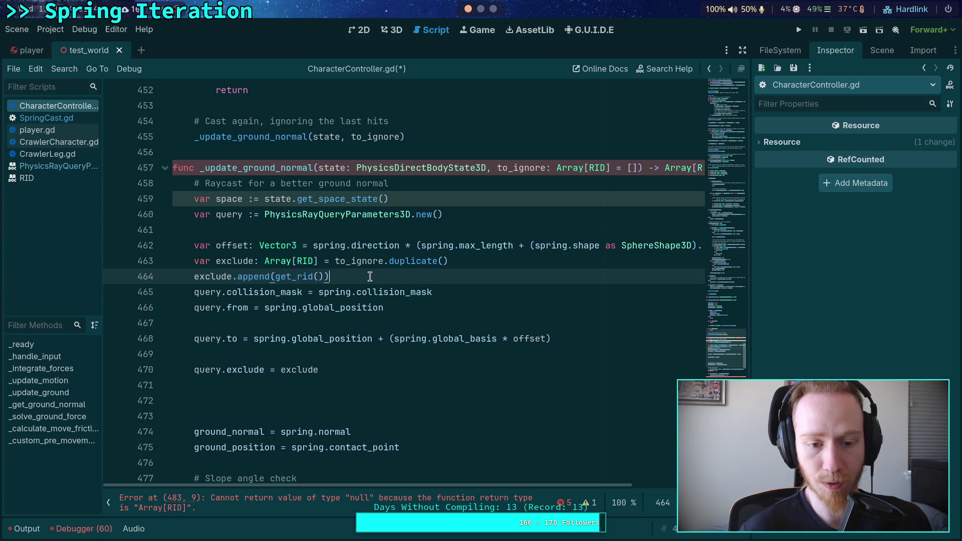
key(Return)
- Group query.from, query.to, query.collision_mask and query.exclude, then view the PhysicsRayQueryParameters3D reference
click(283, 341)
click(302, 307)
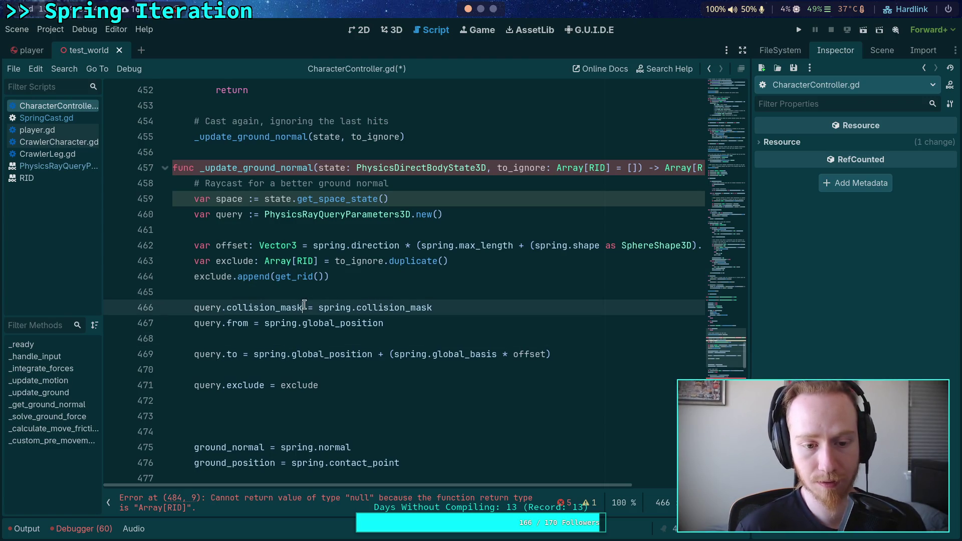
key(alt+Down)
key(alt+Down)
key(alt+Down)
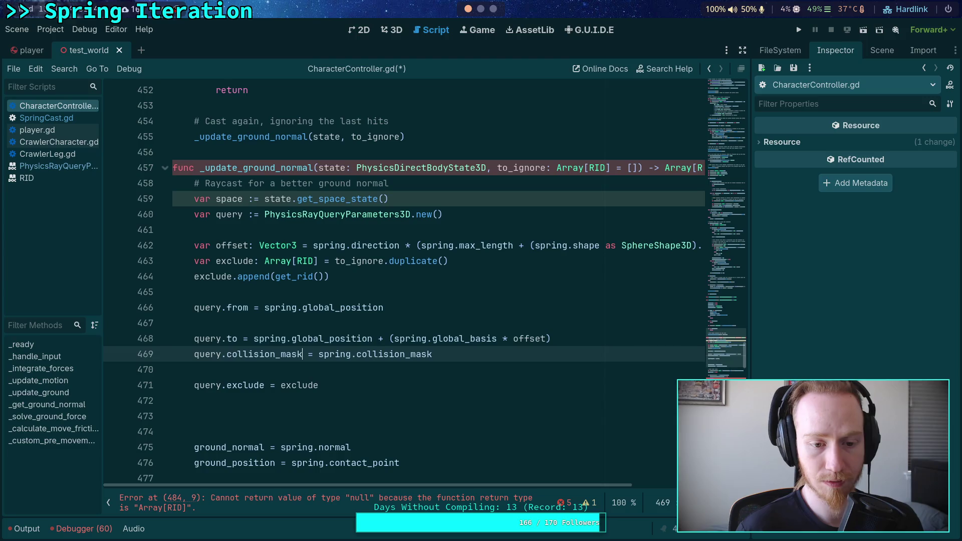
key(Up)
key(Up)
key(BackSpace)
key(Down)
key(Down)
key(Down)
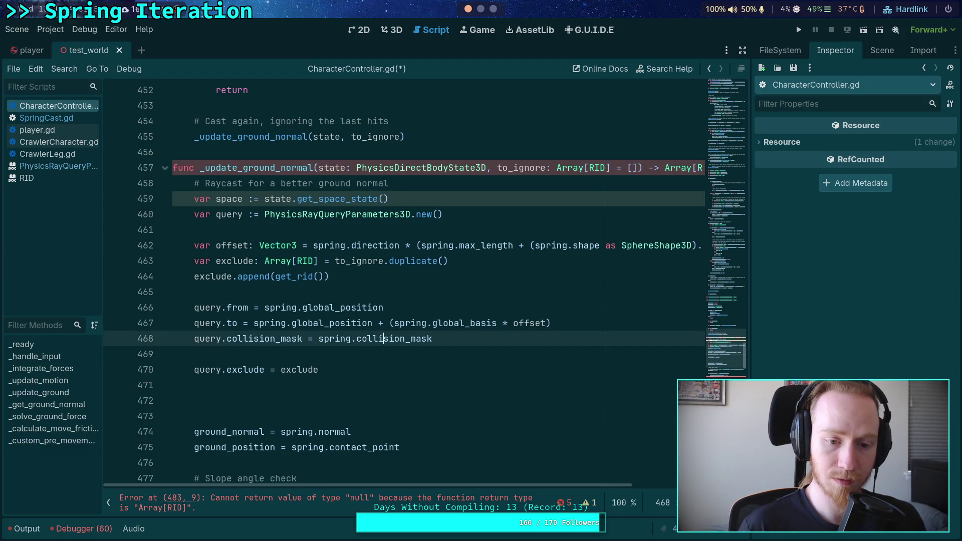
key(BackSpace)
click(375, 385)
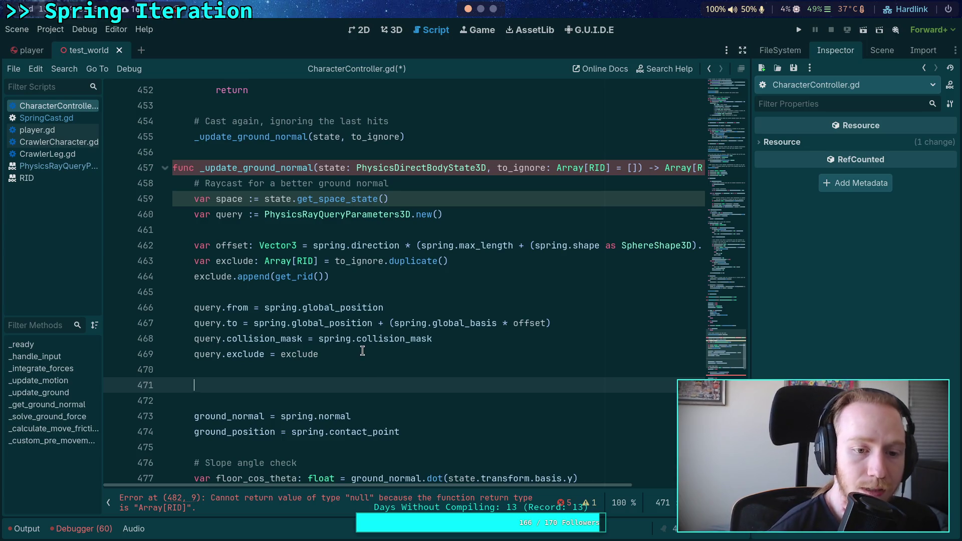
scroll(362, 351, down, 1)
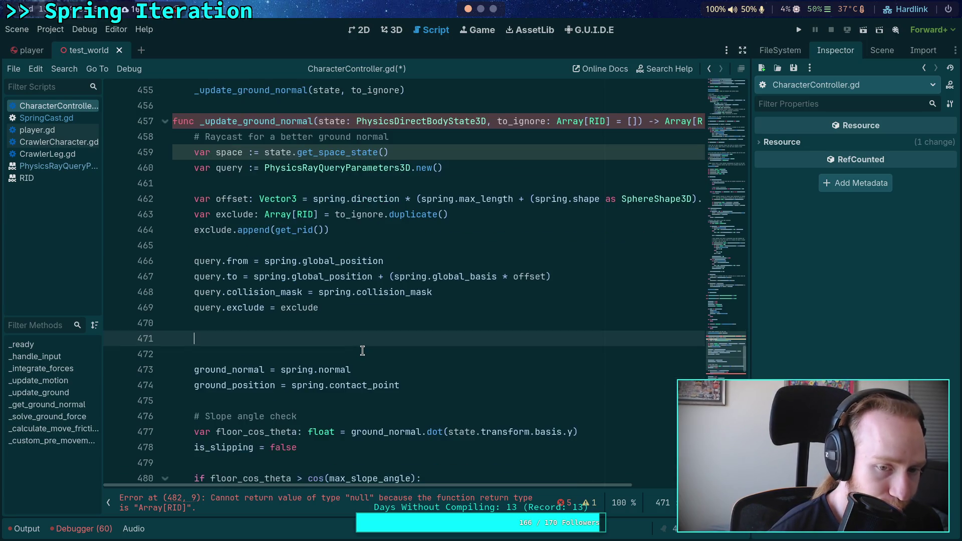
click(65, 167)
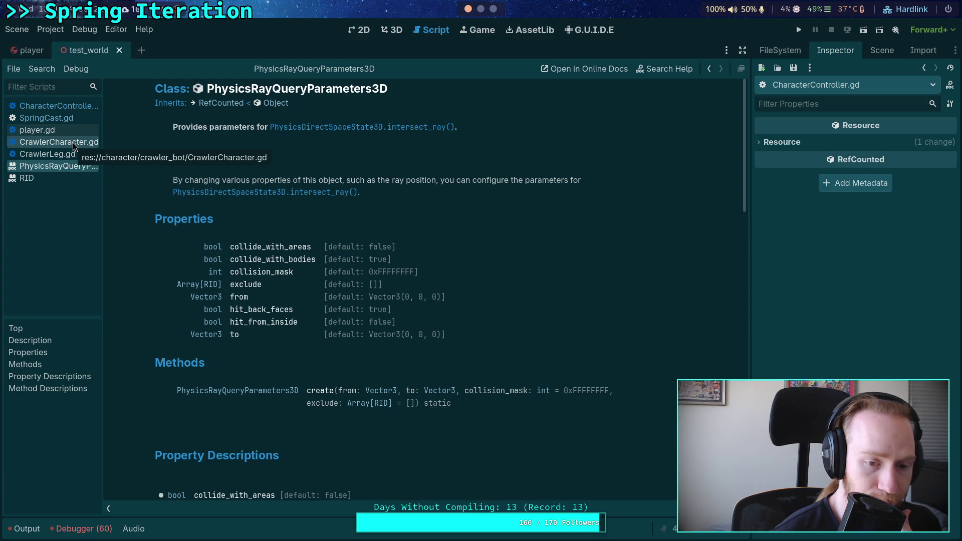
click(77, 109)
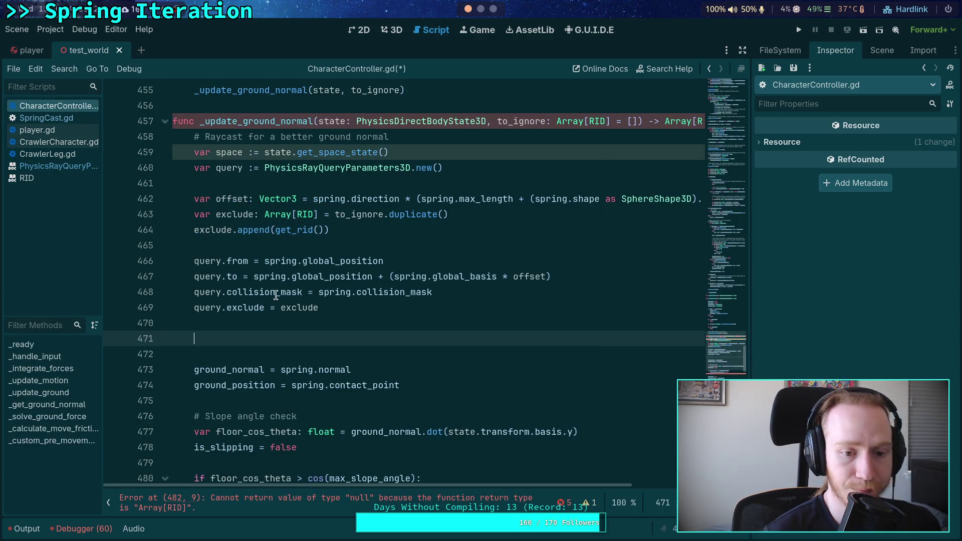
click(294, 340)
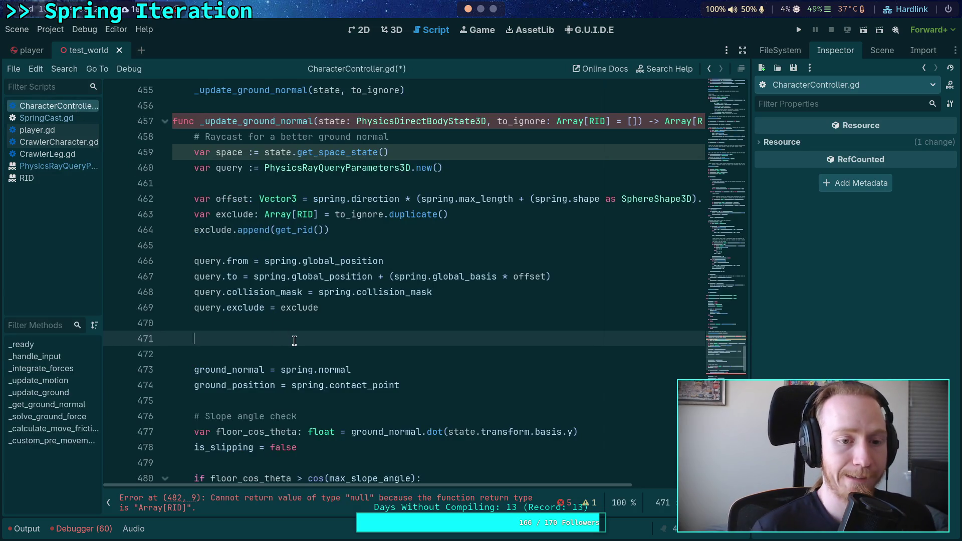
text(var)
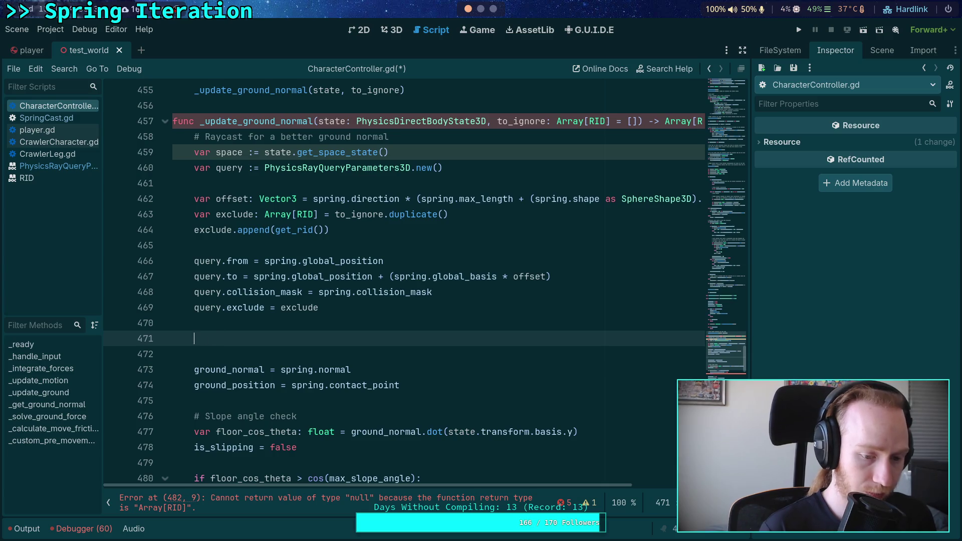
text( hit: Di)
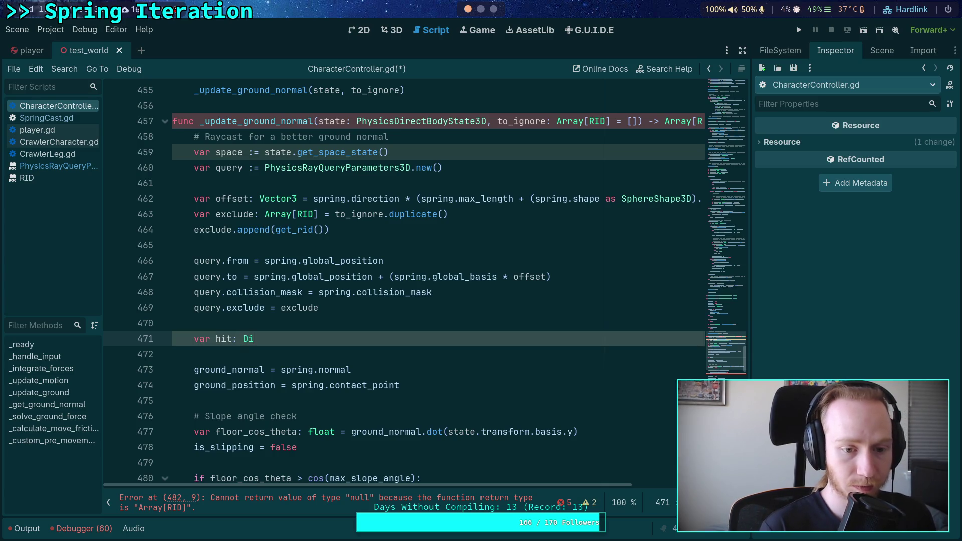
text(ctionary =)
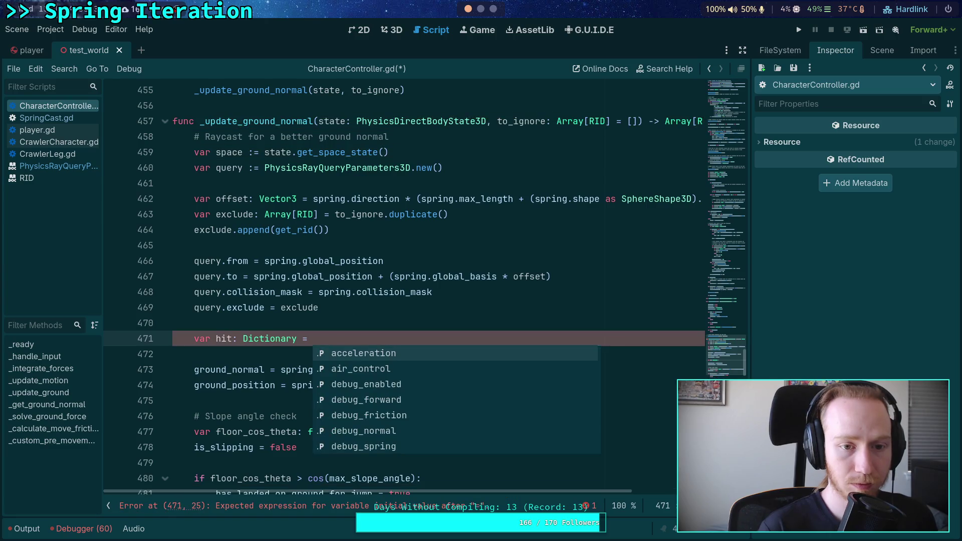
text( hys)
- Complete var hit: Dictionary = space.intersect_ray(query) and start a new line after it
key(BackSpace)
key(BackSpace)
key(BackSpace)
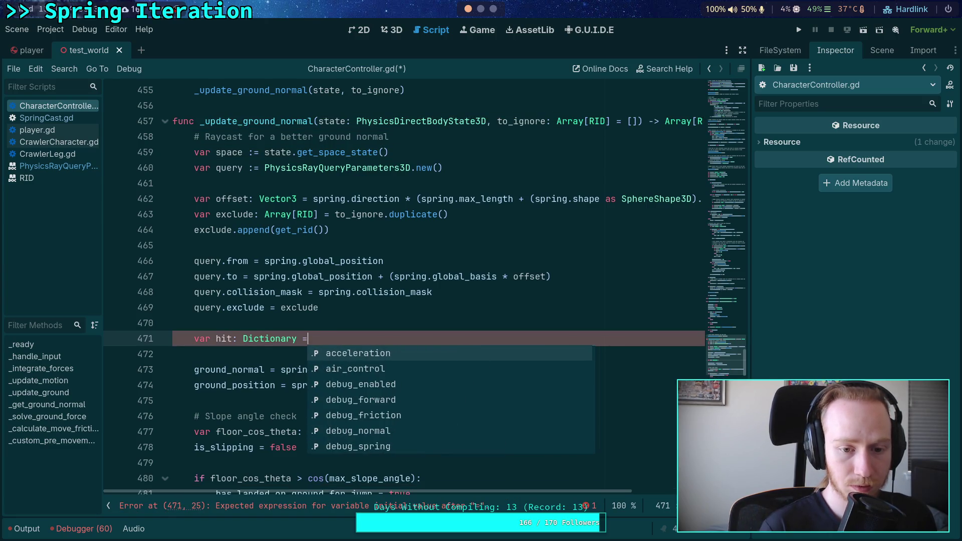
text(s)
key(BackSpace)
text(space.inter)
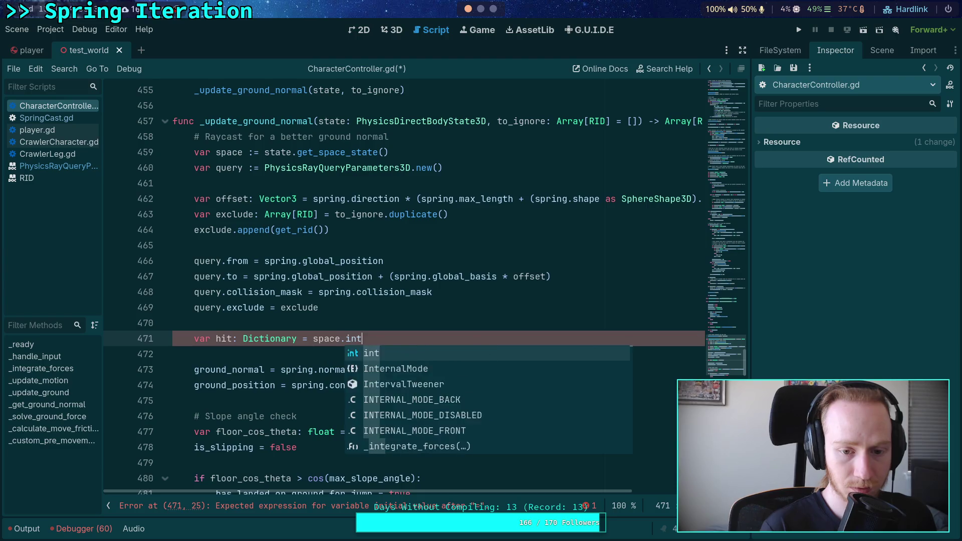
key(Down)
key(Return)
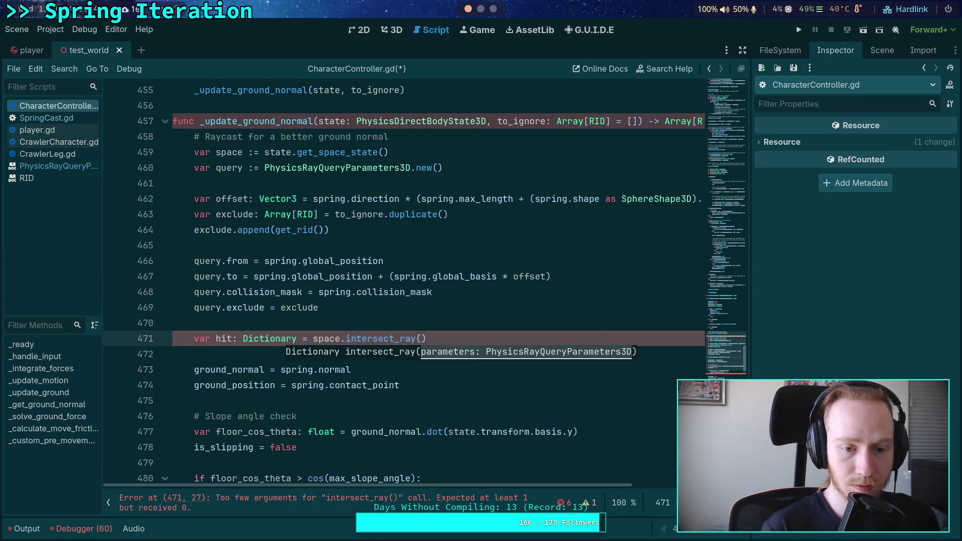
text(query))
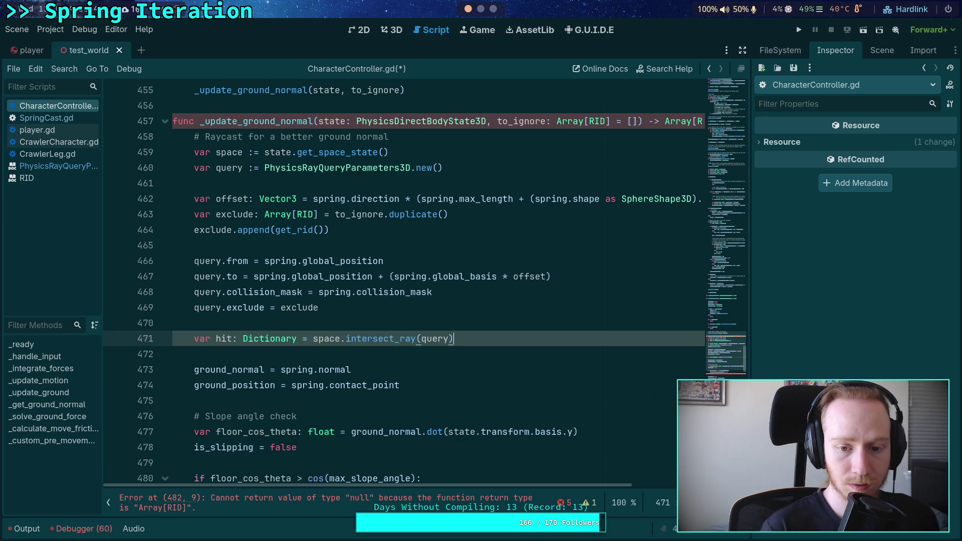
key(Return)
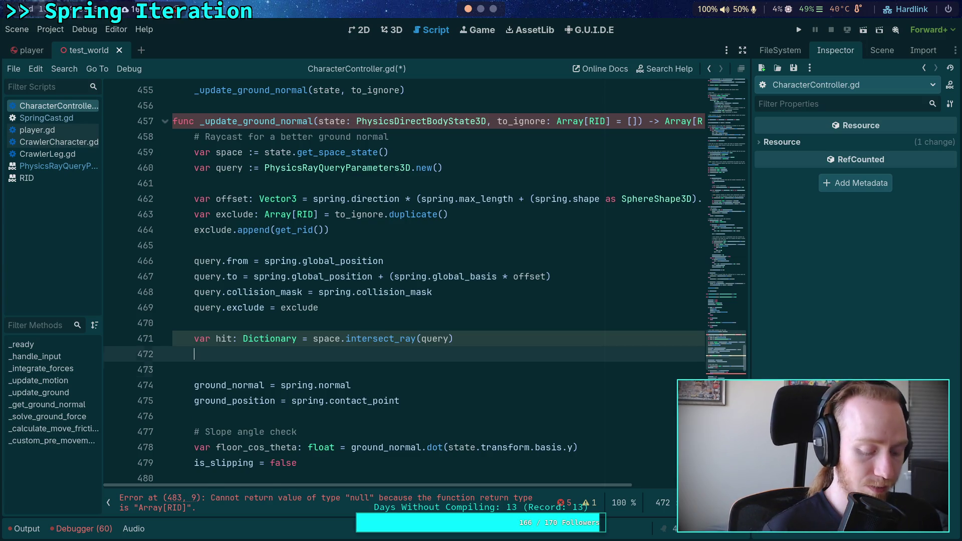
- Wrap the ground_normal and ground_position lines in an 'if not hit:' block followed by 'else:'
key(Return)
text(if)
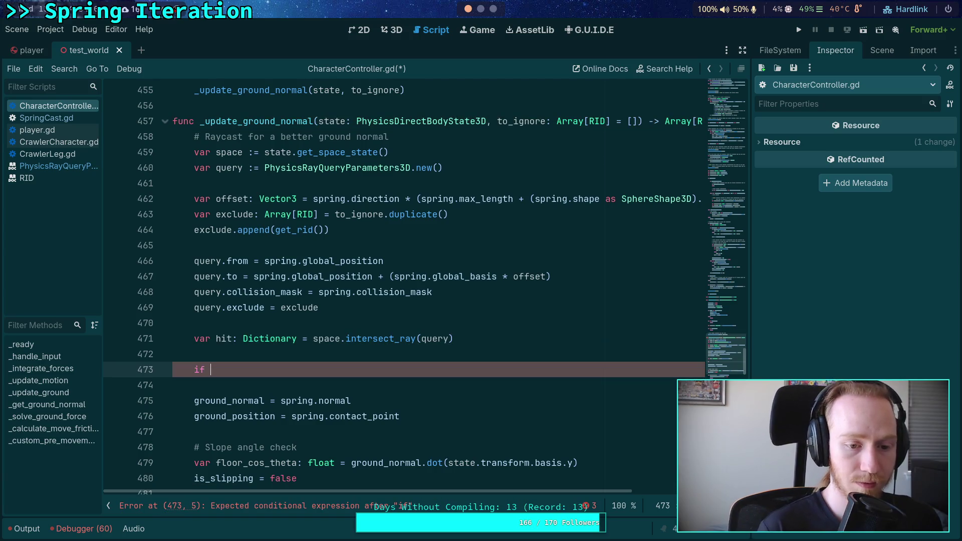
text( not )
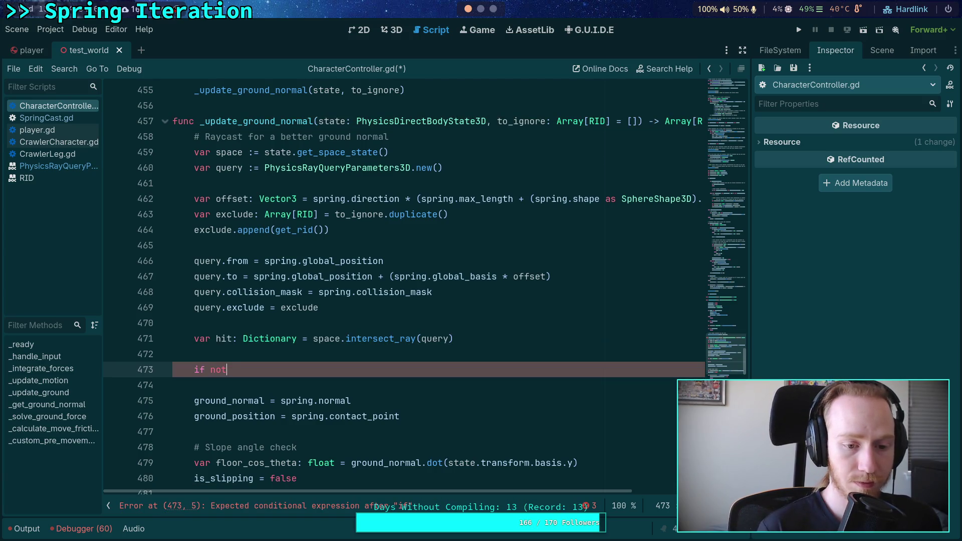
text(hit:)
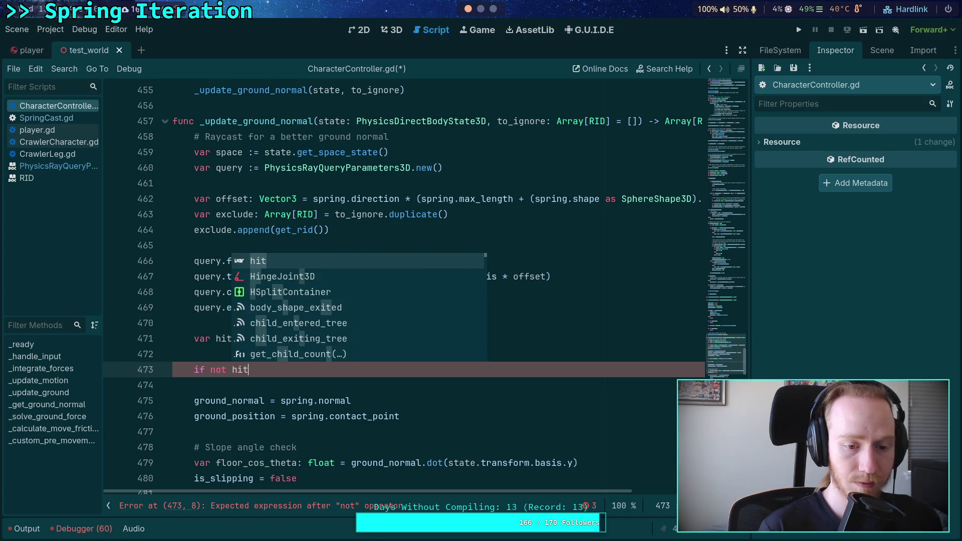
drag(208, 384, 381, 419)
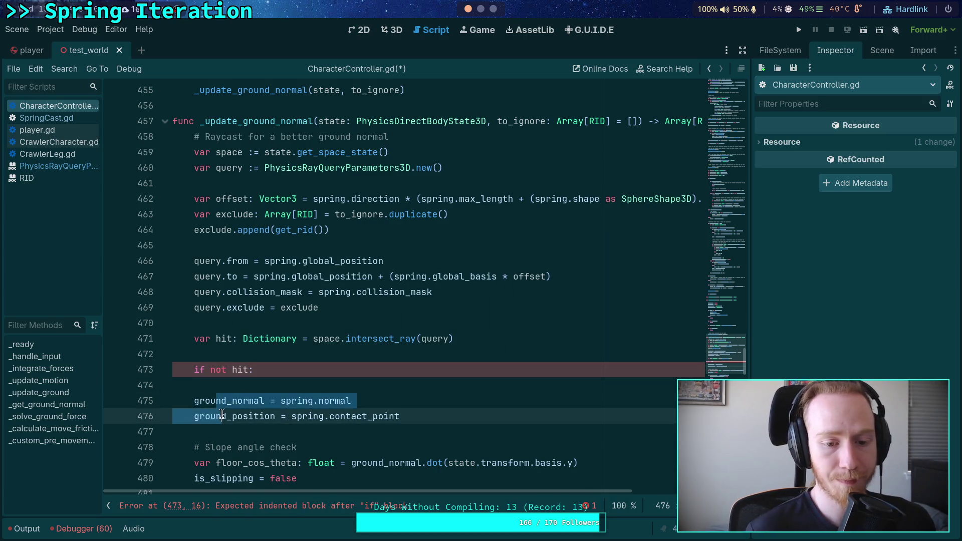
key(Tab)
click(301, 384)
key(BackSpace)
click(486, 407)
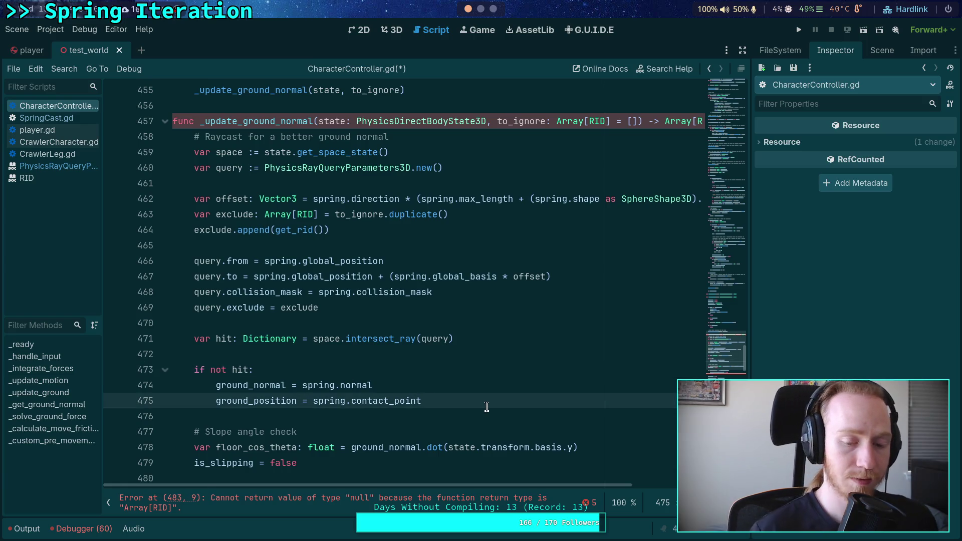
key(Return)
key(BackSpace)
text(else:)
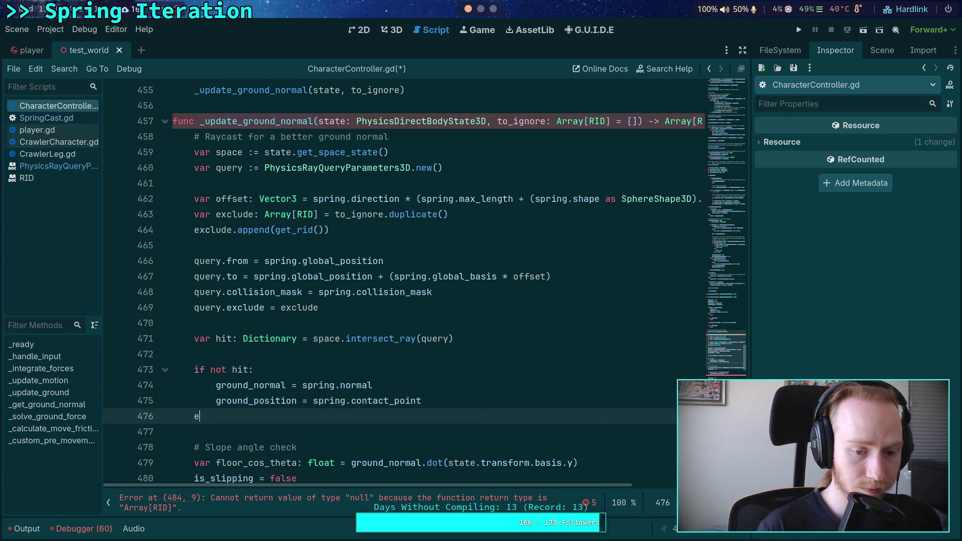
key(Return)
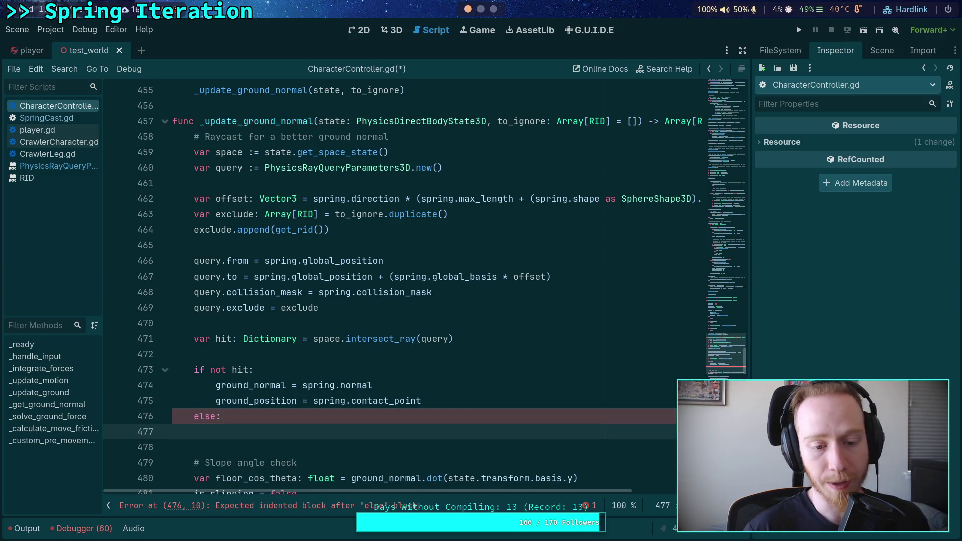
- Change the condition to 'if hit:', move both ground lines under else, and leave an empty if-branch line
click(233, 369)
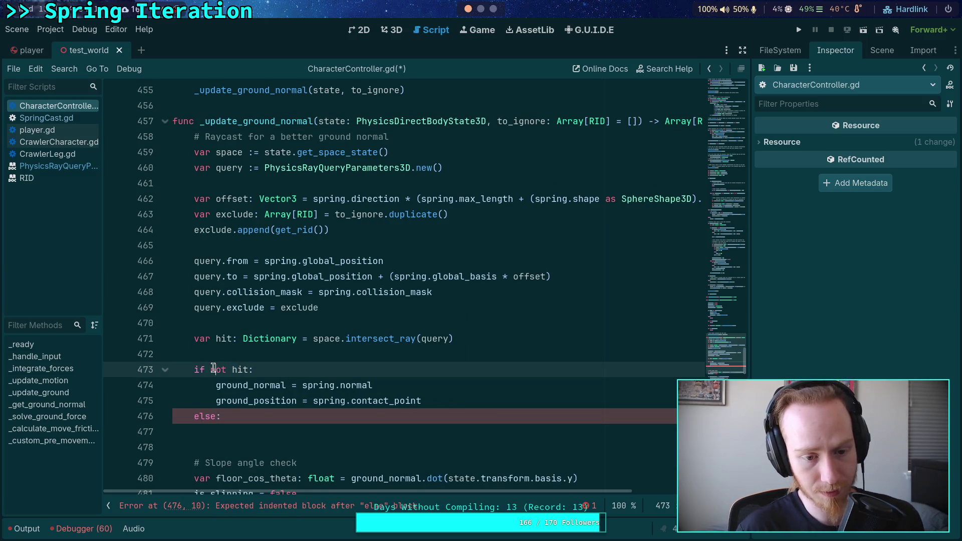
drag(215, 369, 233, 369)
key(BackSpace)
key(Down)
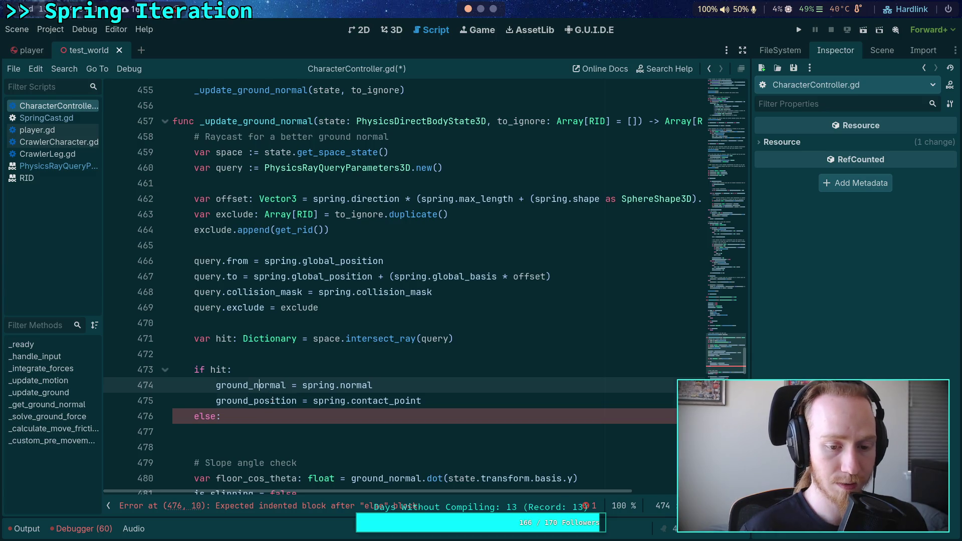
key(alt+Down)
key(alt+Down)
key(Up)
key(Up)
key(alt+Down)
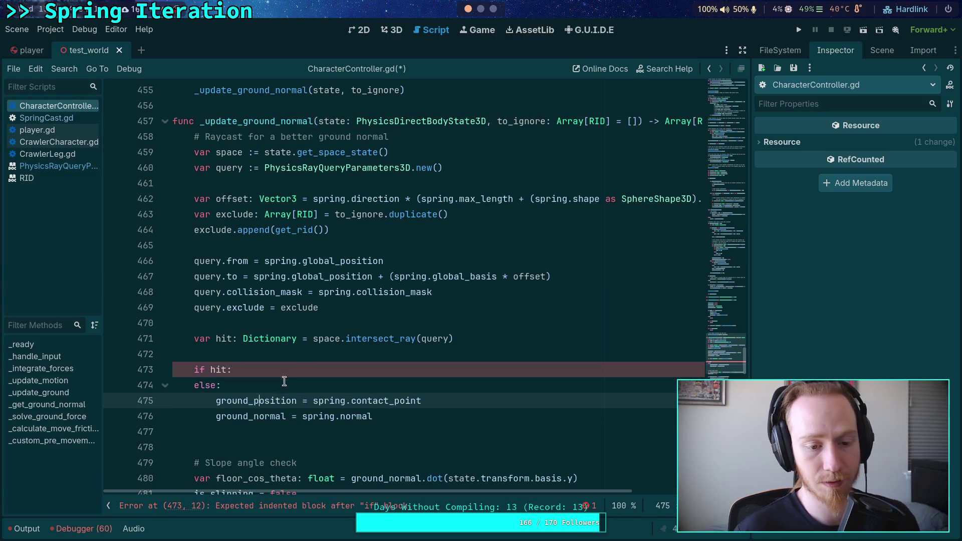
click(360, 373)
key(Return)
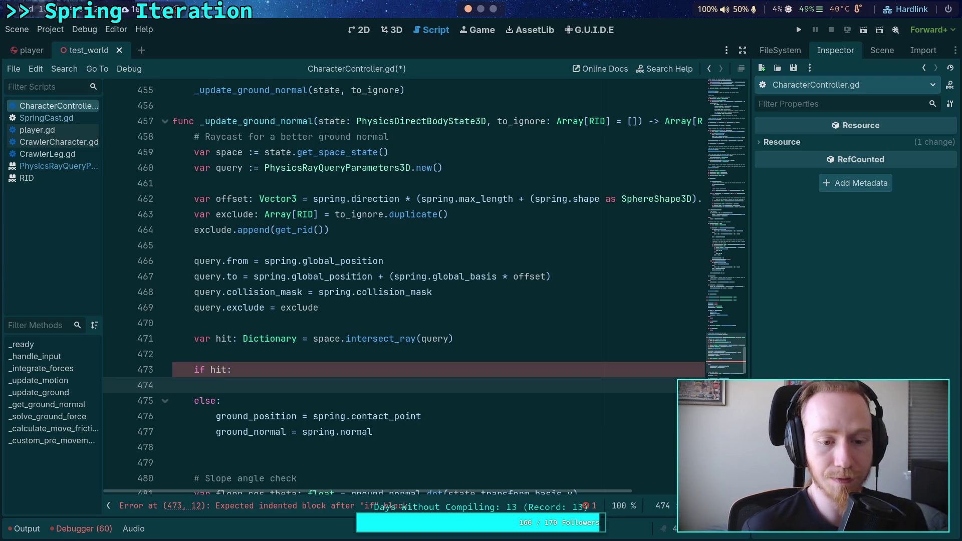
scroll(349, 340, down, 2)
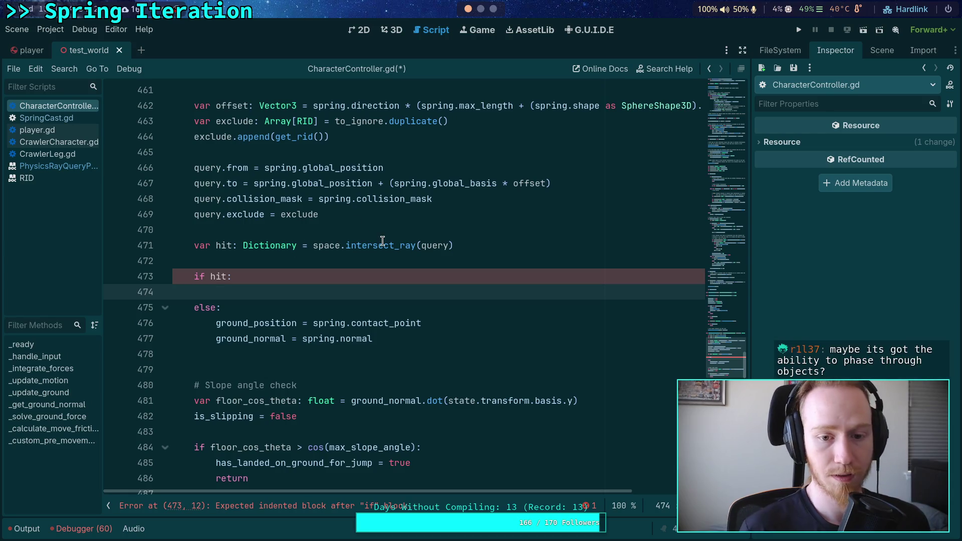
right_click(382, 241)
click(442, 398)
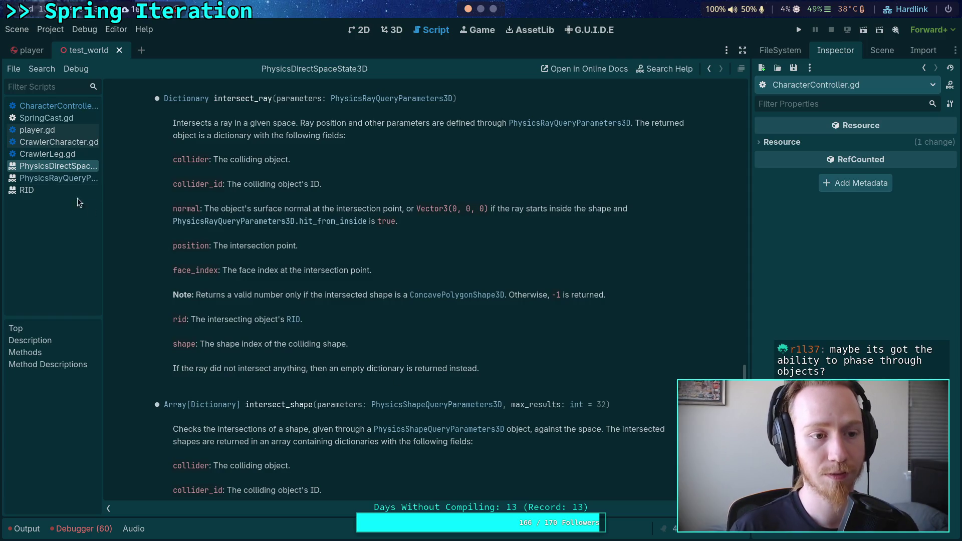
click(81, 110)
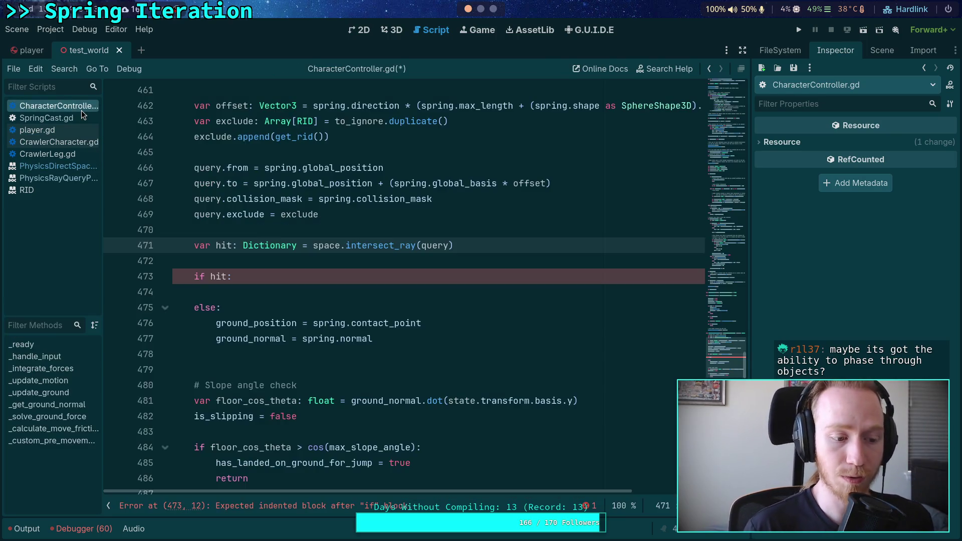
mouse_move(433, 239)
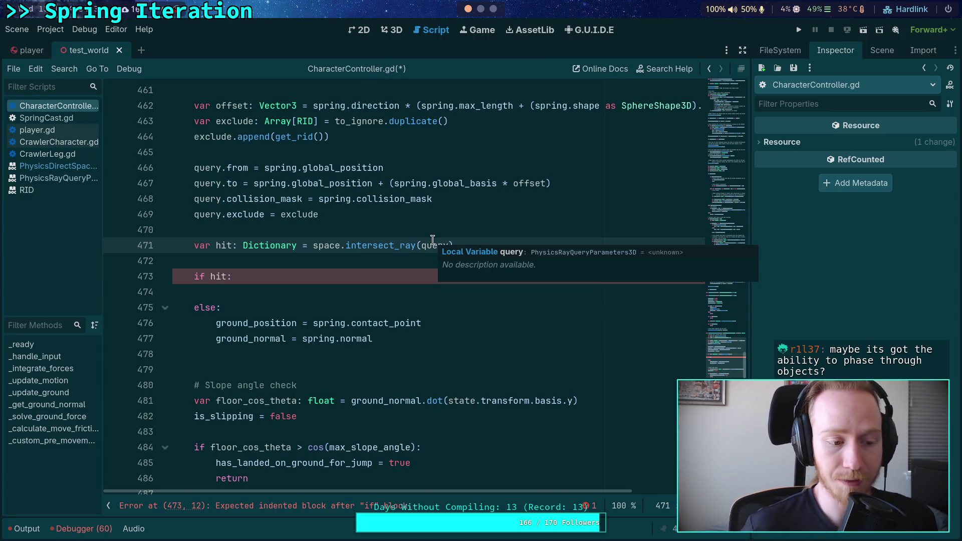
scroll(433, 239, up, 3)
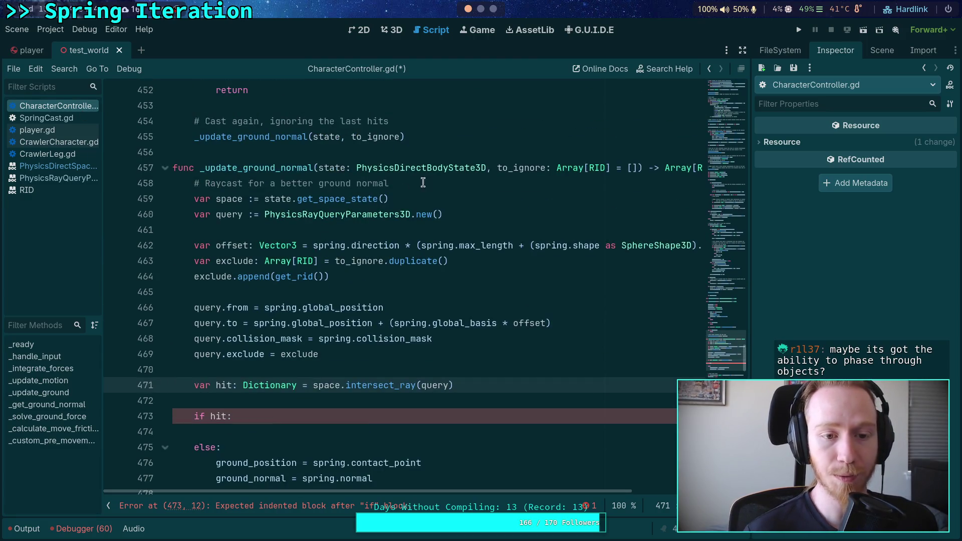
click(190, 185)
click(341, 230)
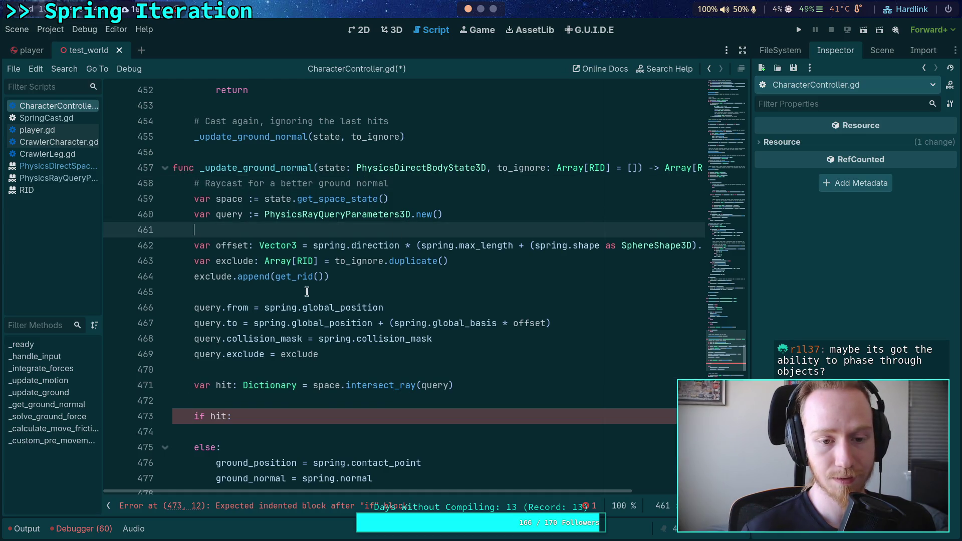
click(326, 292)
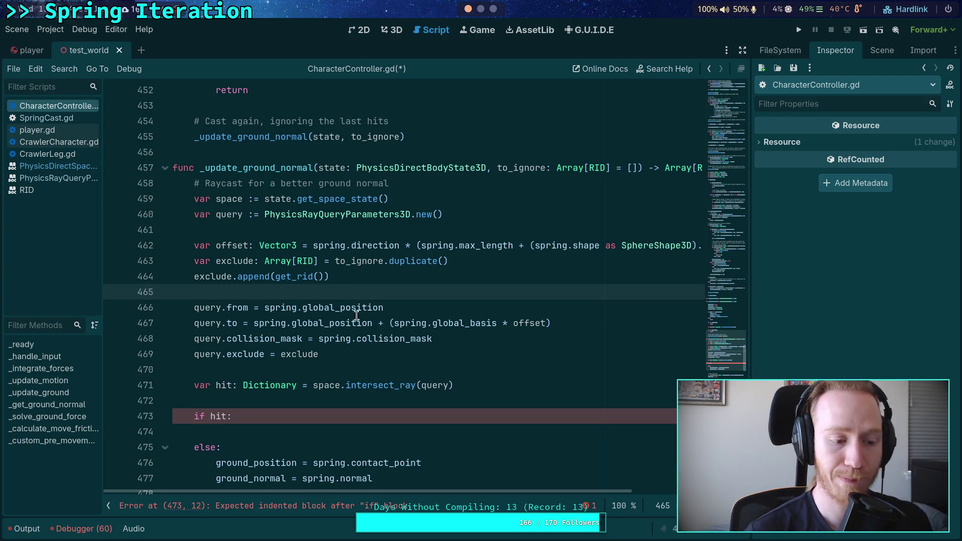
mouse_move(374, 318)
click(332, 432)
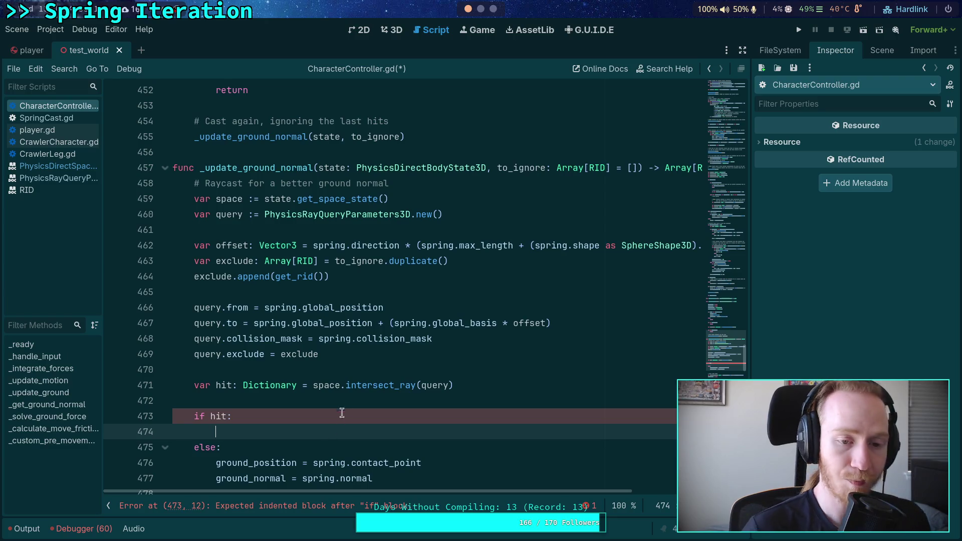
click(309, 232)
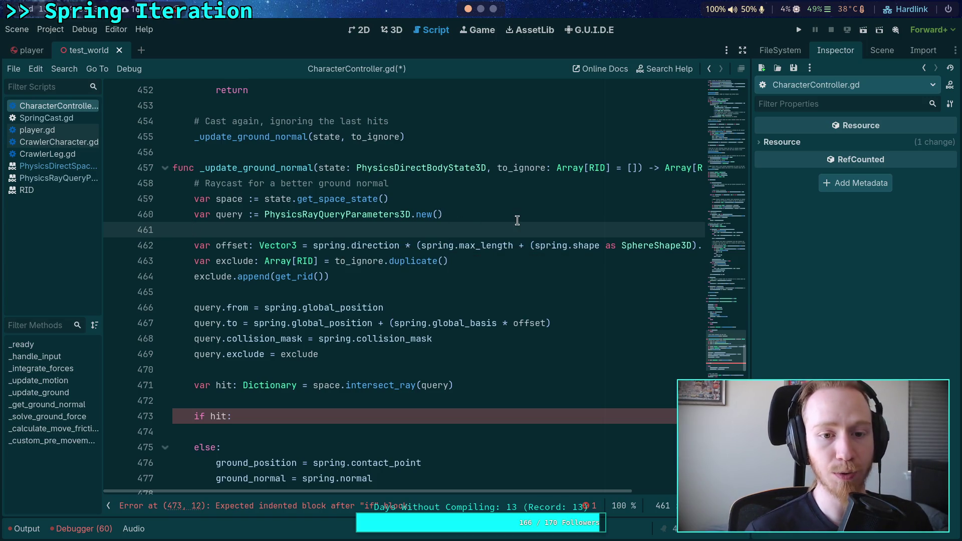
click(302, 184)
- Insert var rids_hit: Array[RID] = [spring.other_rid] as the function's first line
mouse_move(414, 186)
mouse_down()
mouse_move(201, 195)
mouse_move(198, 180)
mouse_up()
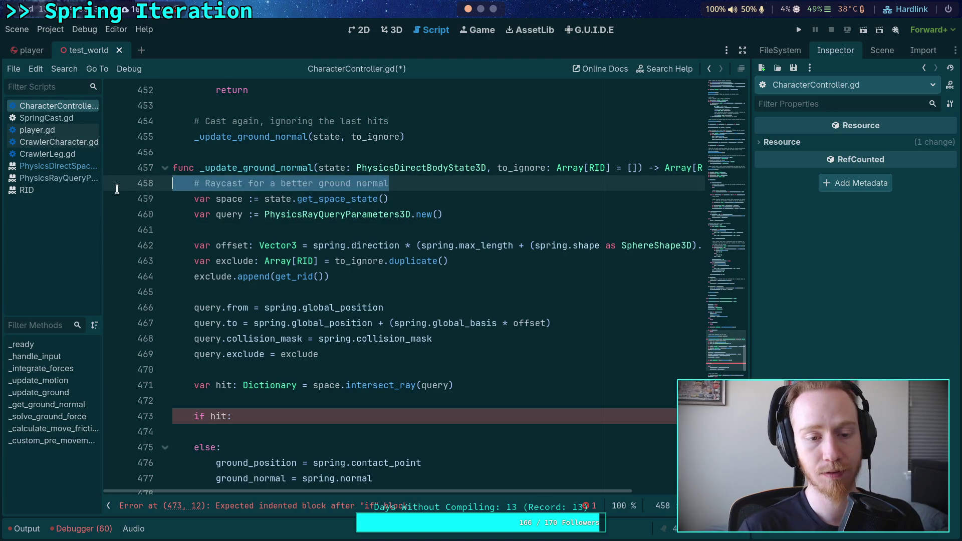
key(Left)
key(Return)
key(Return)
key(Up)
key(Up)
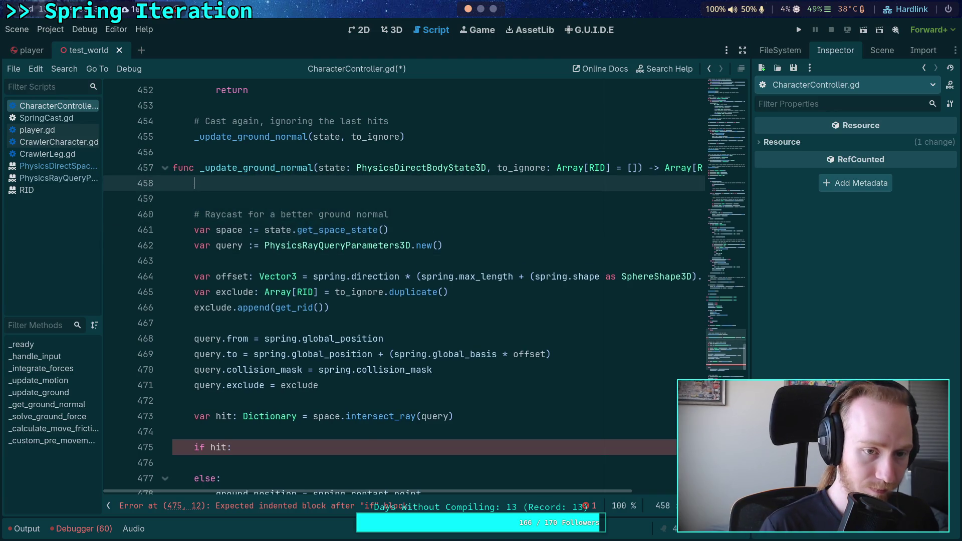
text(var )
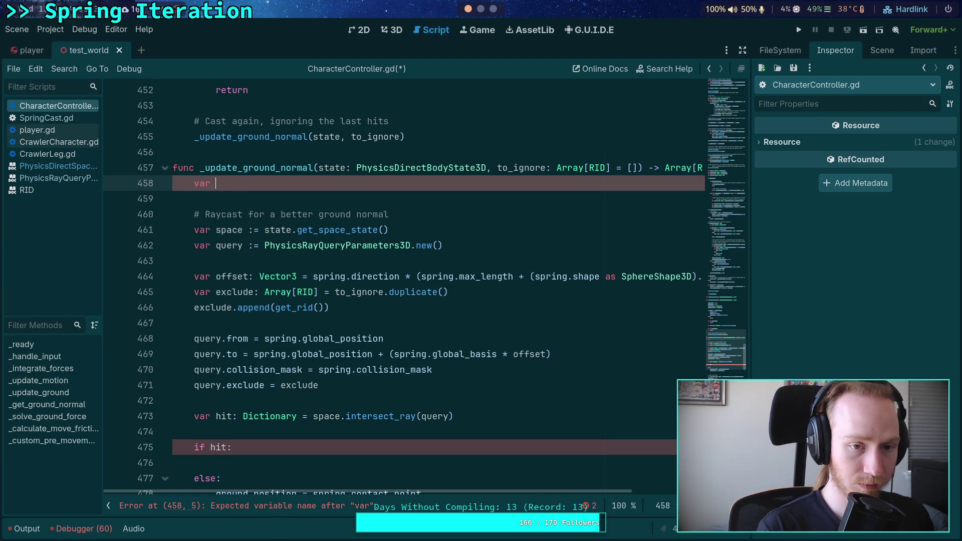
text(rids)
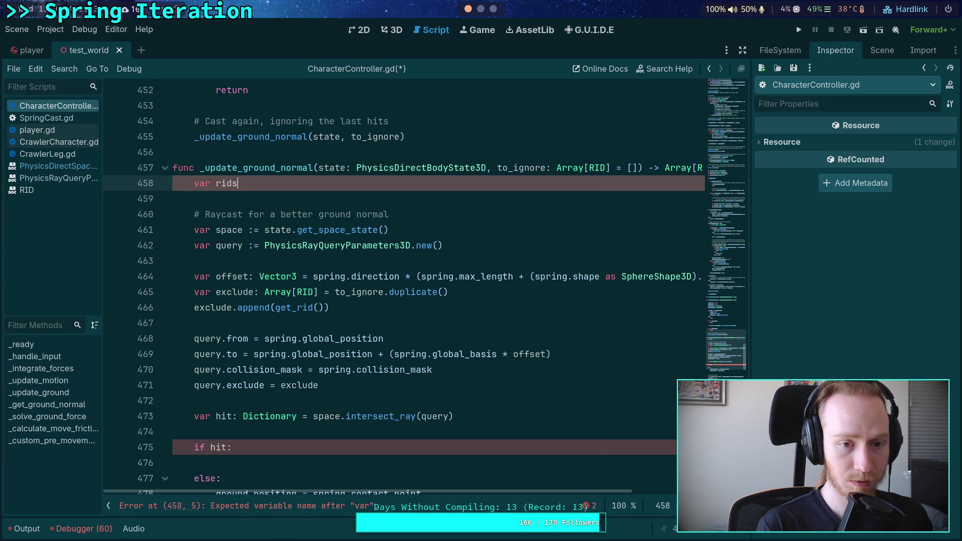
text(_hit: Ar)
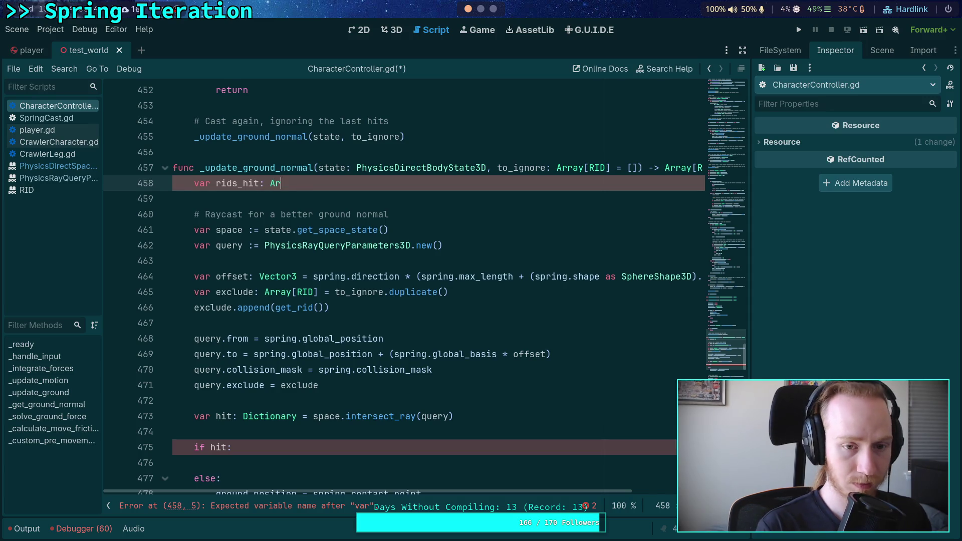
text(ray[RID] = [spring.)
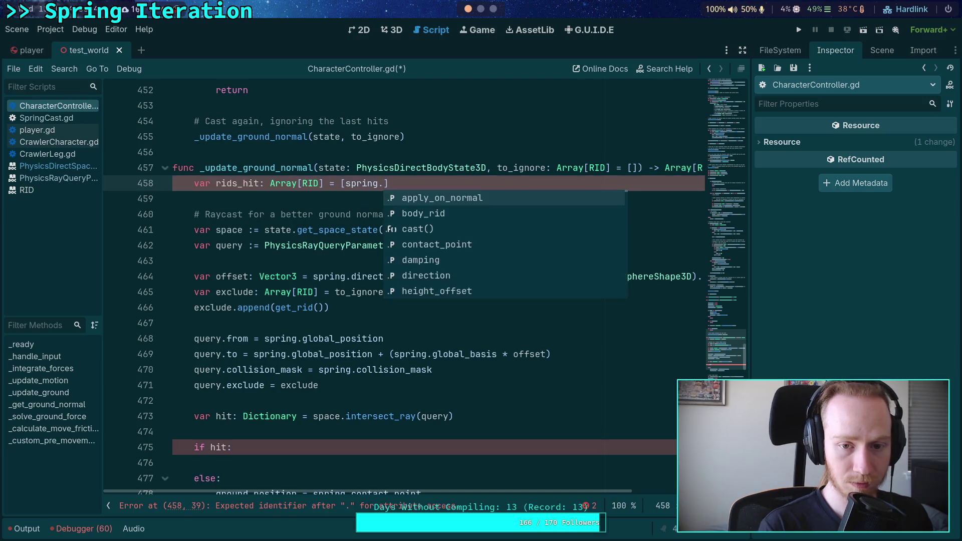
text(oth)
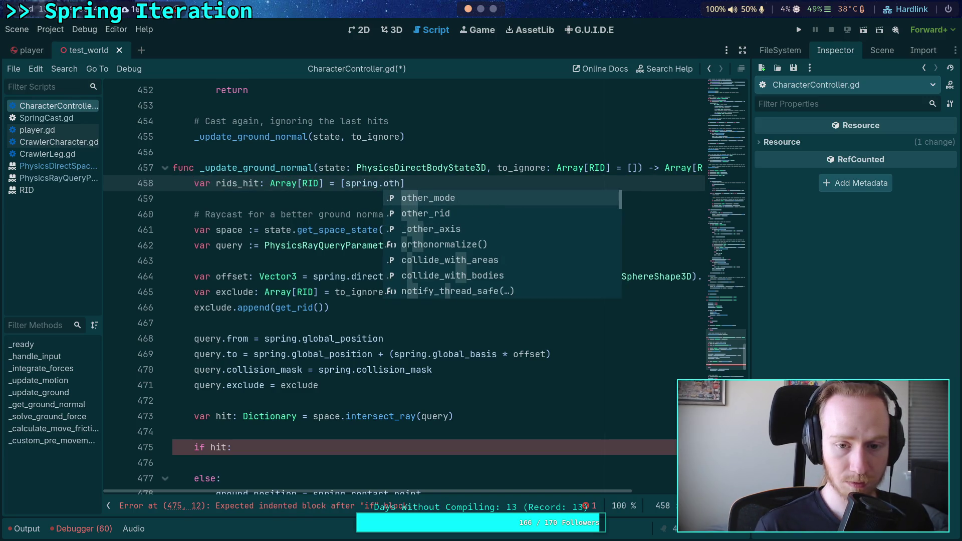
key(Down)
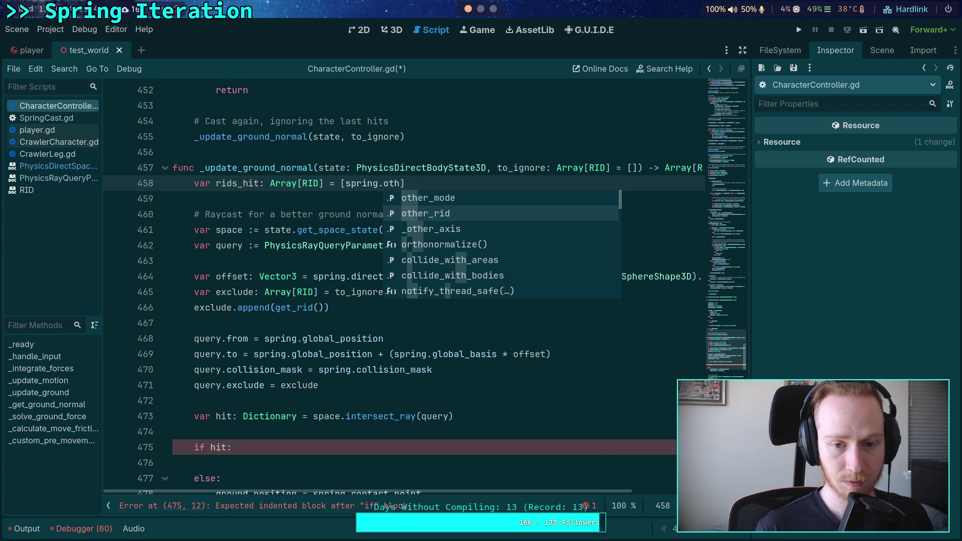
key(Return)
- Check where other_rid is set in SpringCast.gd, then return to CharacterController.gd
click(64, 117)
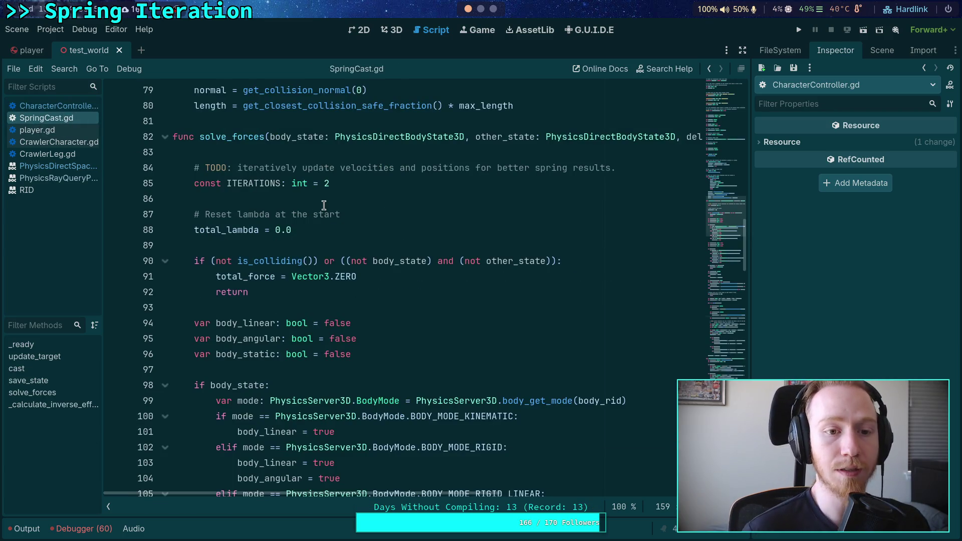
scroll(323, 205, up, 8)
scroll(281, 215, down, 3)
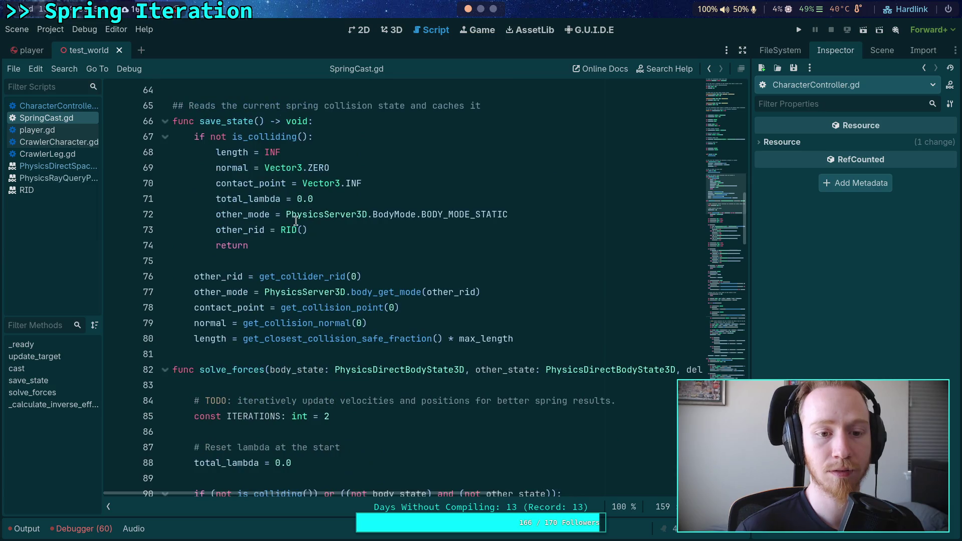
double_click(245, 230)
click(74, 106)
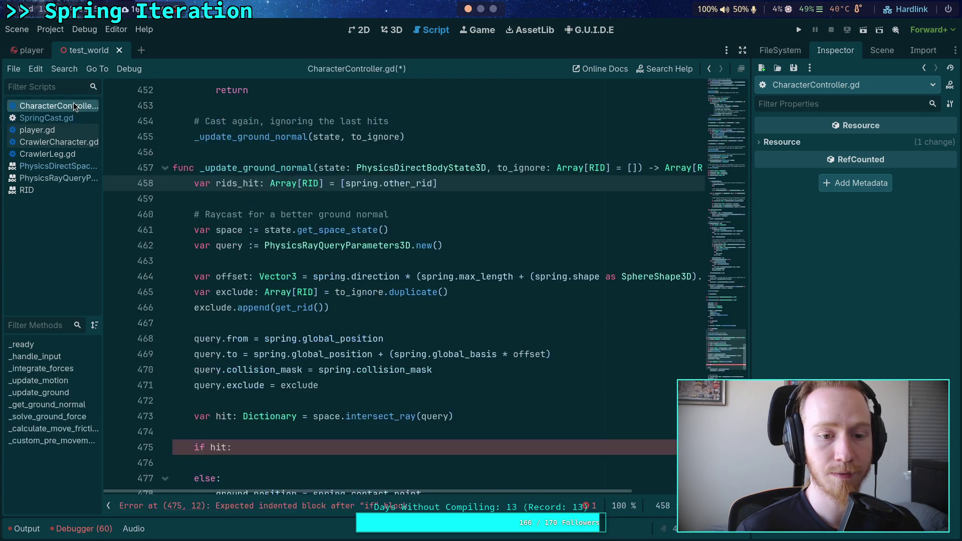
- Highlight and review every use of _update_ground_normal in the script
double_click(281, 168)
scroll(282, 190, up, 5)
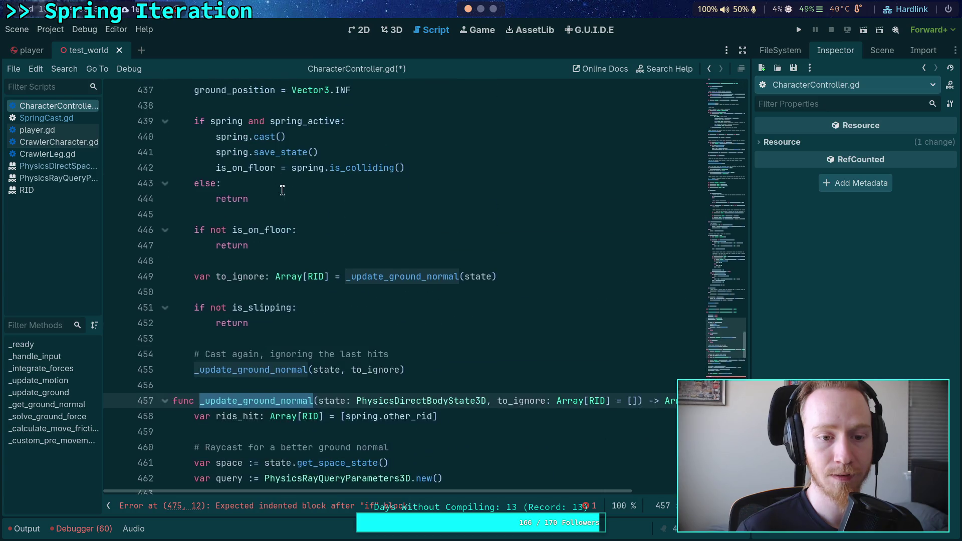
scroll(305, 231, down, 3)
scroll(306, 231, up, 3)
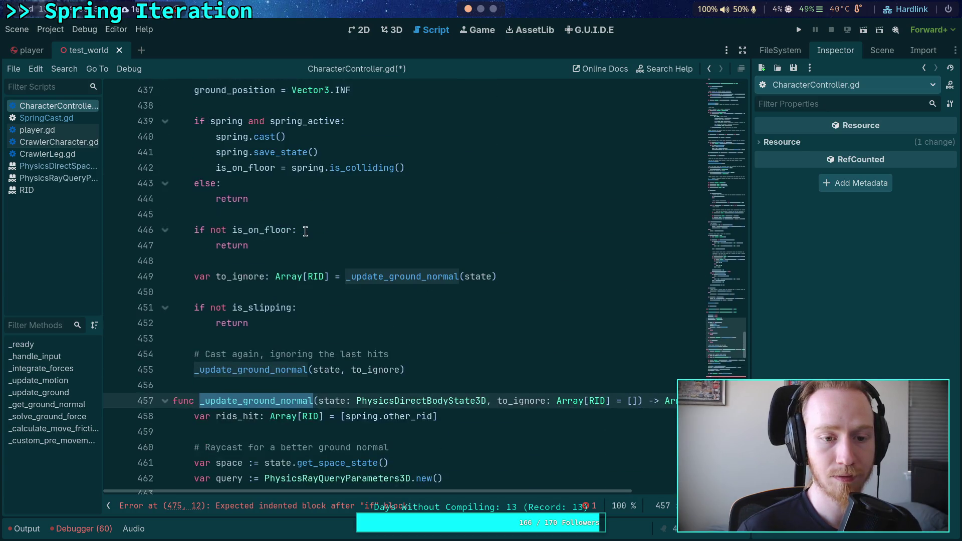
scroll(305, 232, down, 4)
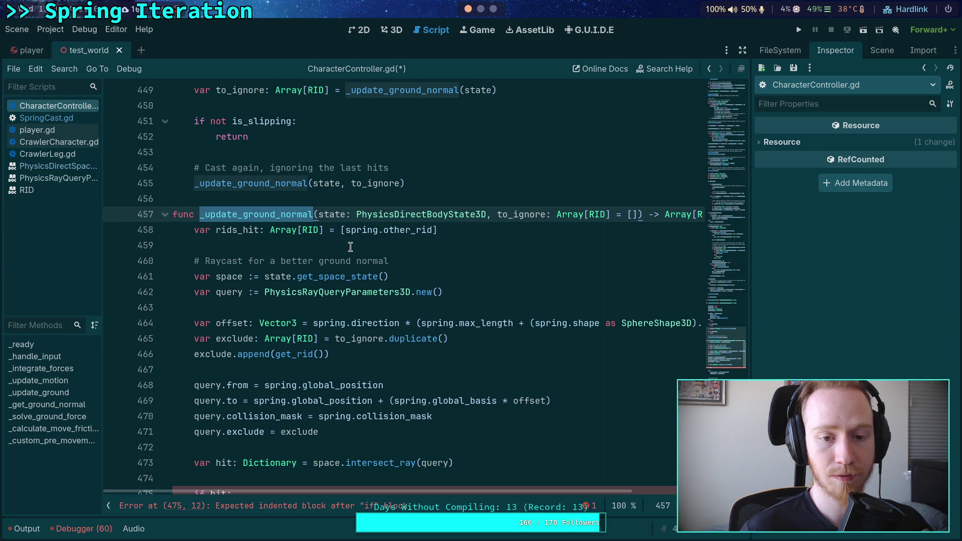
scroll(350, 246, up, 2)
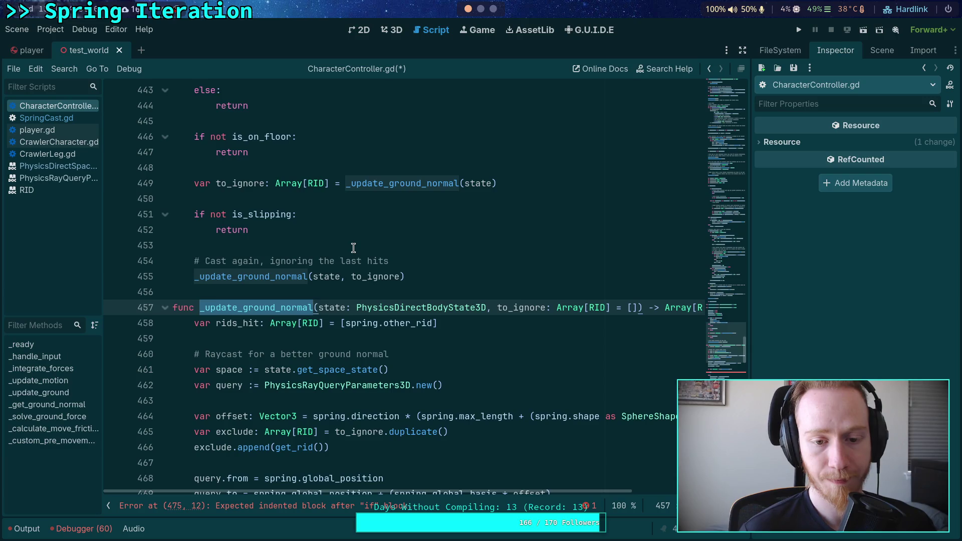
scroll(353, 248, down, 4)
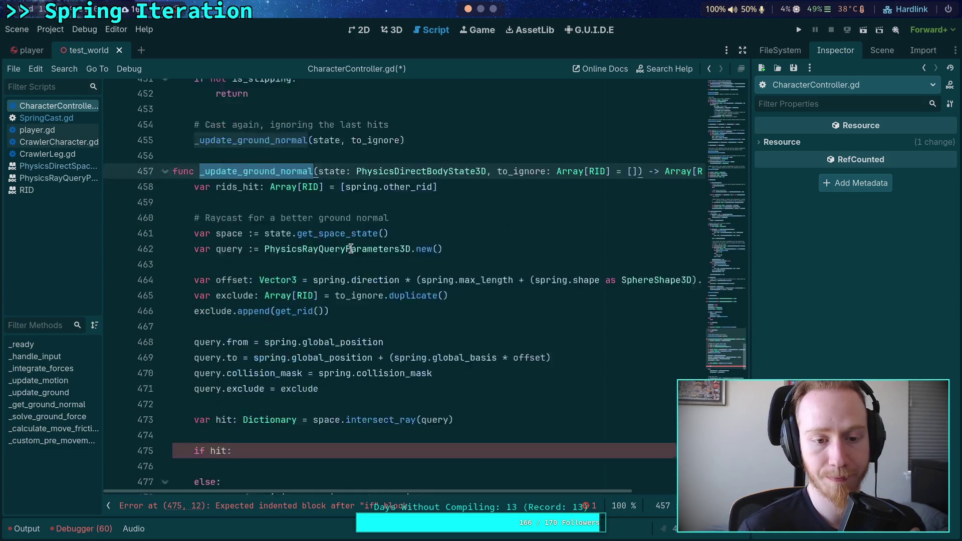
- Write rids_hit.append(hit.rid) under 'if hit:', checking intersect_ray's return in the docs
click(381, 413)
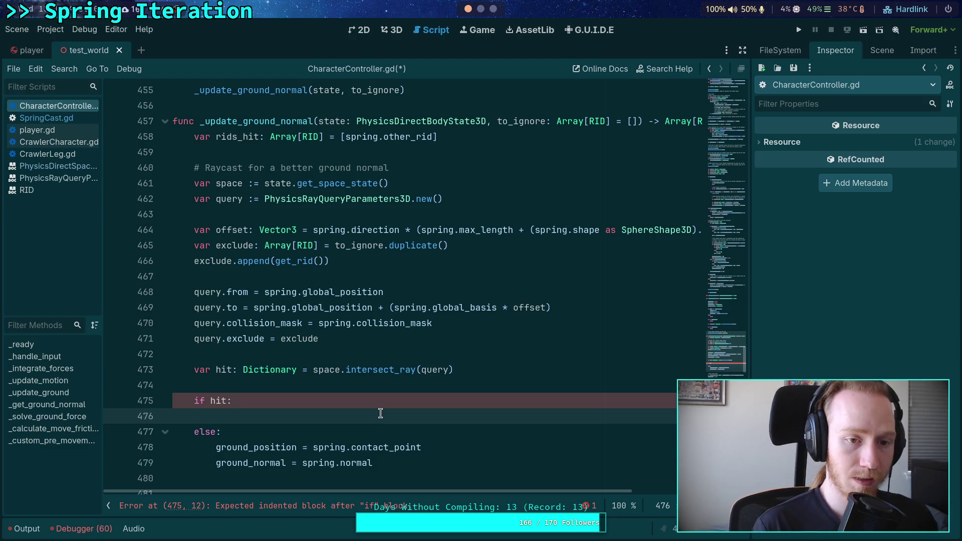
text(rids_hi)
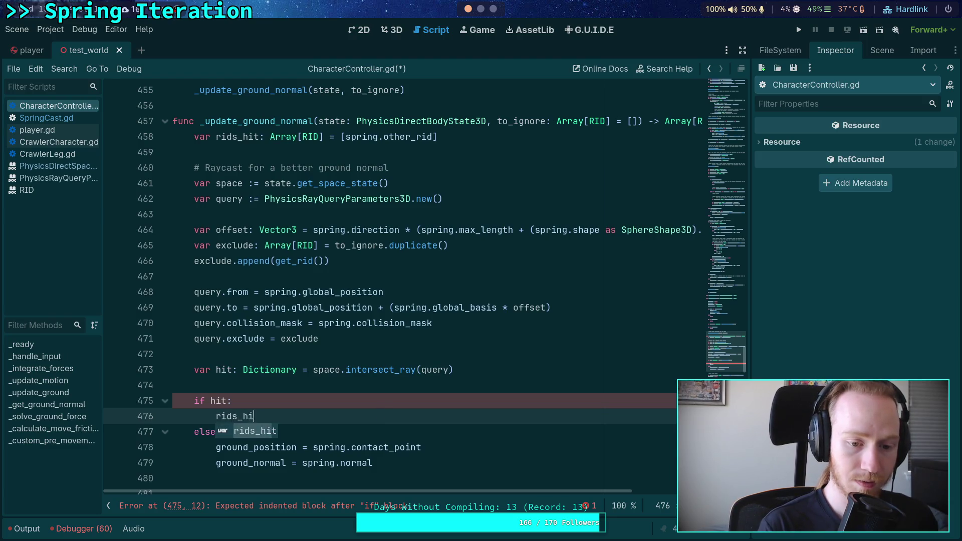
text(t.append())
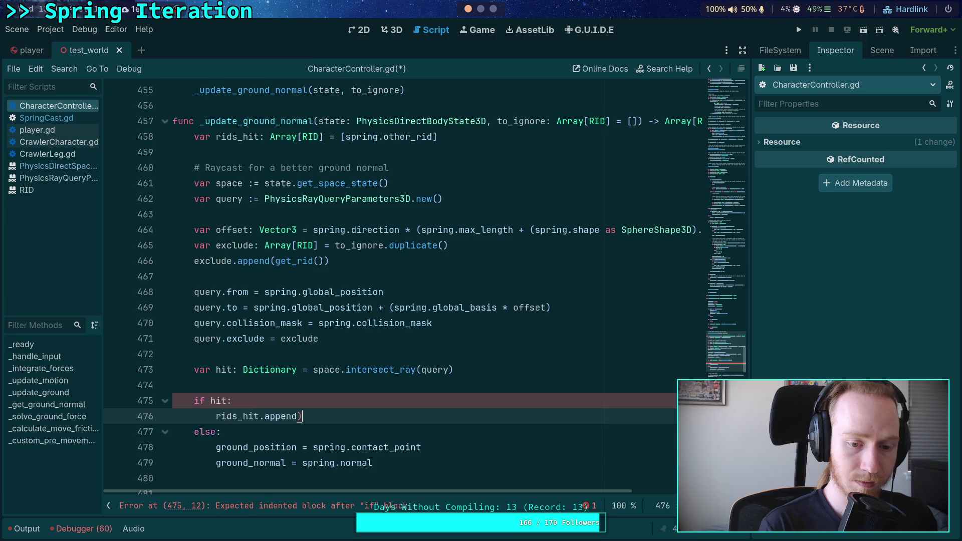
key(BackSpace)
text(hit.)
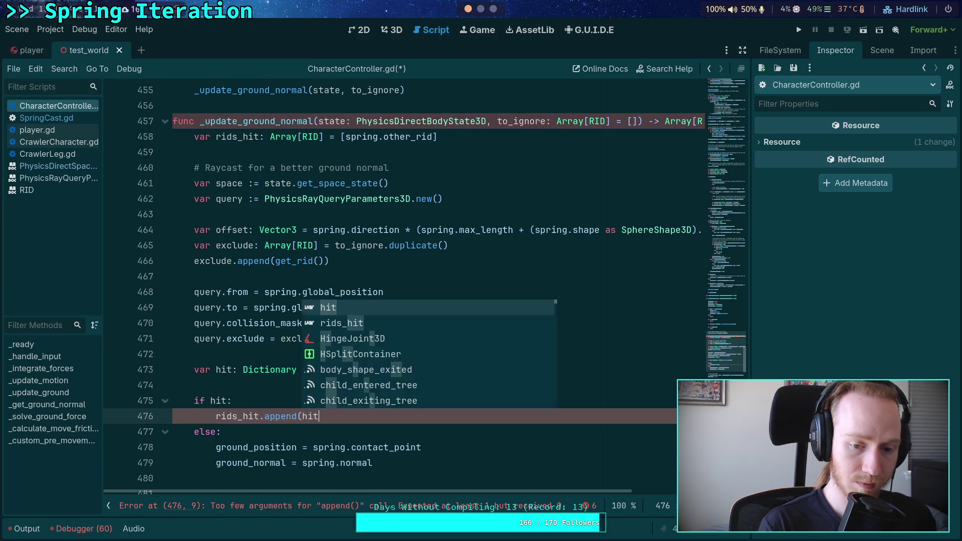
click(61, 167)
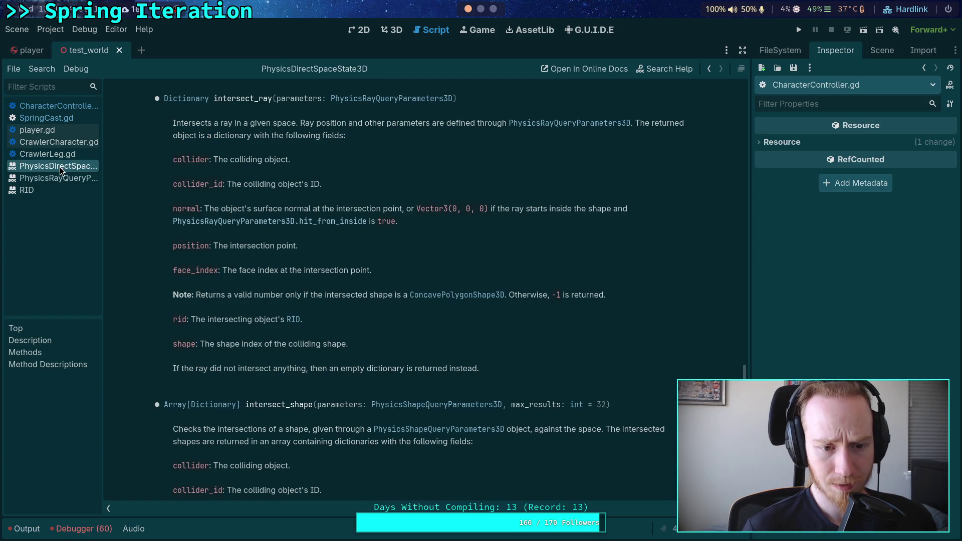
click(66, 108)
text(rids_hit.append(hit.rid)
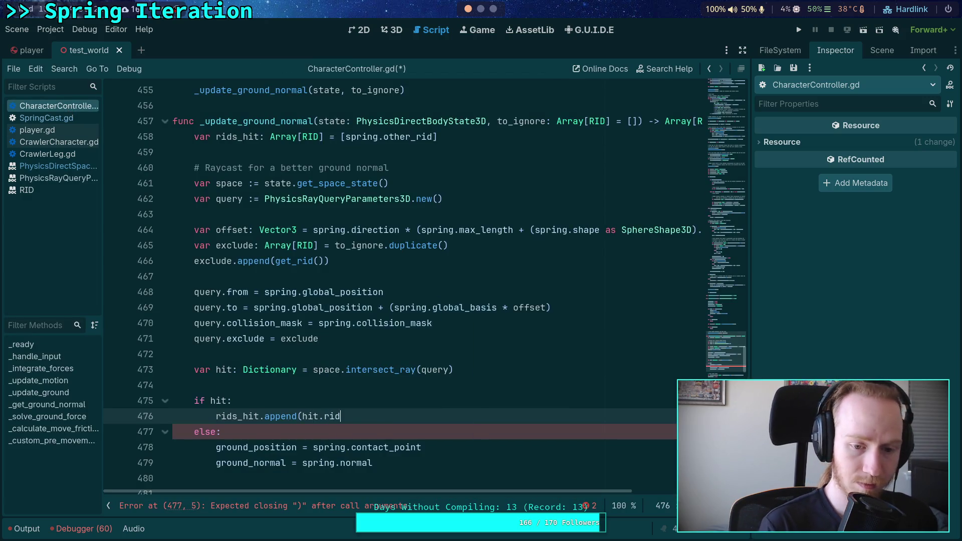
key(BackSpace)
key(BackSpace)
key(BackSpace)
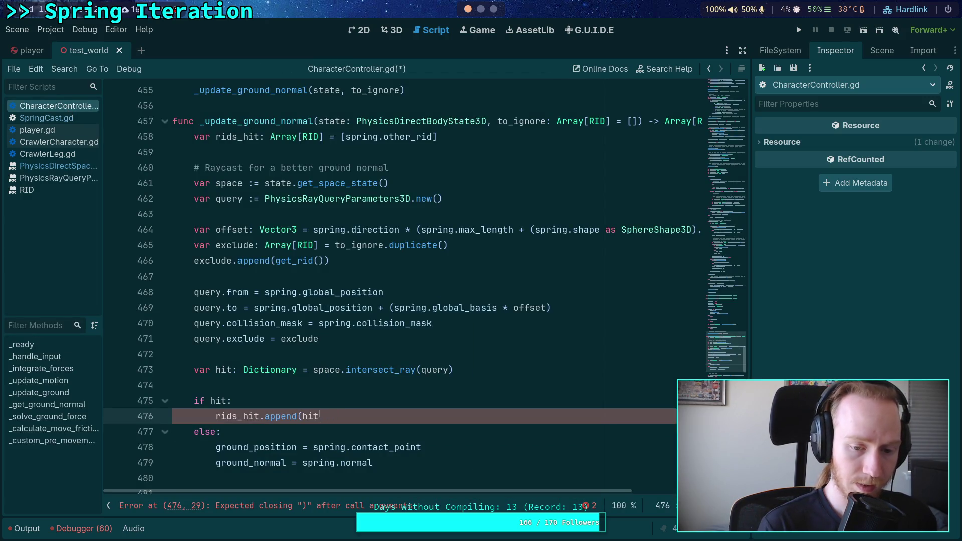
text(['rid)
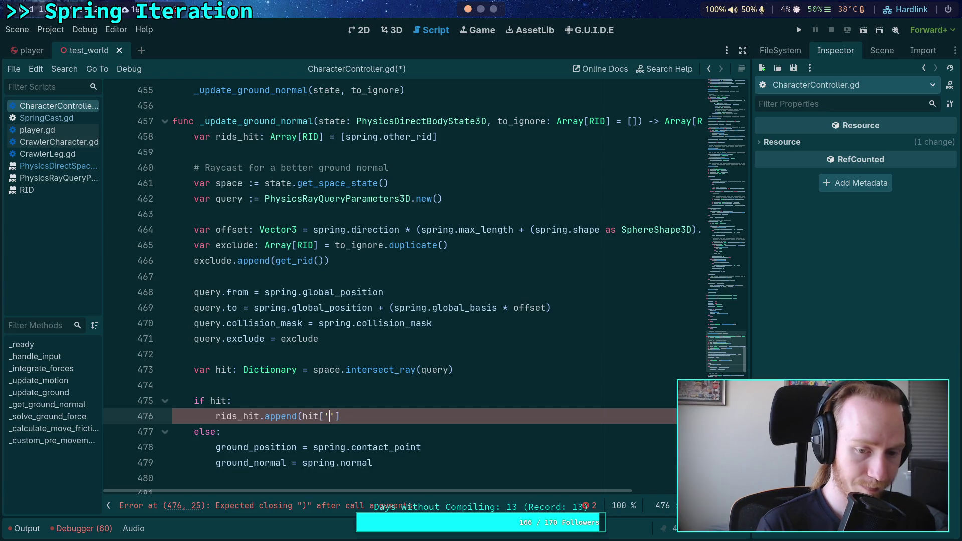
key(BackSpace)
key(BackSpace)
key(BackSpace)
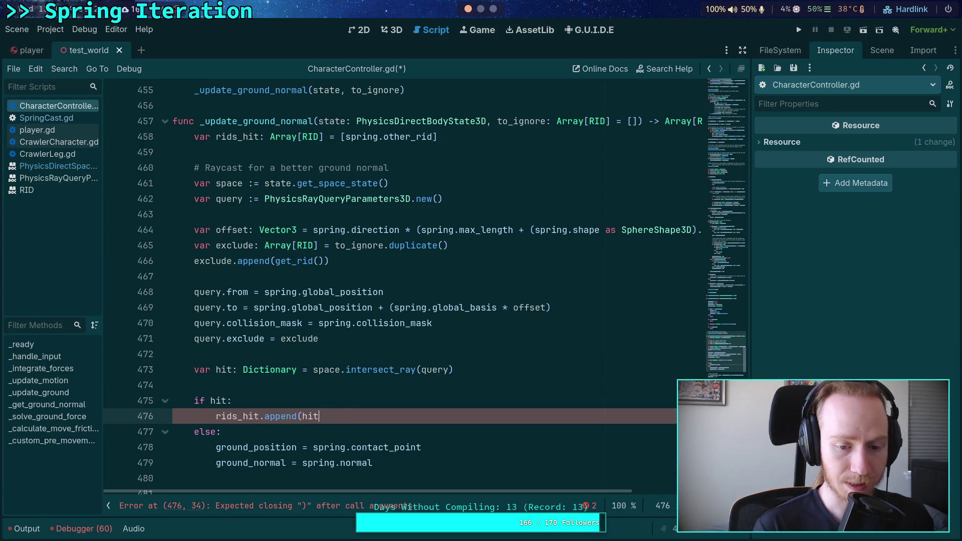
text(.)
key(Down)
key(Down)
key(Down)
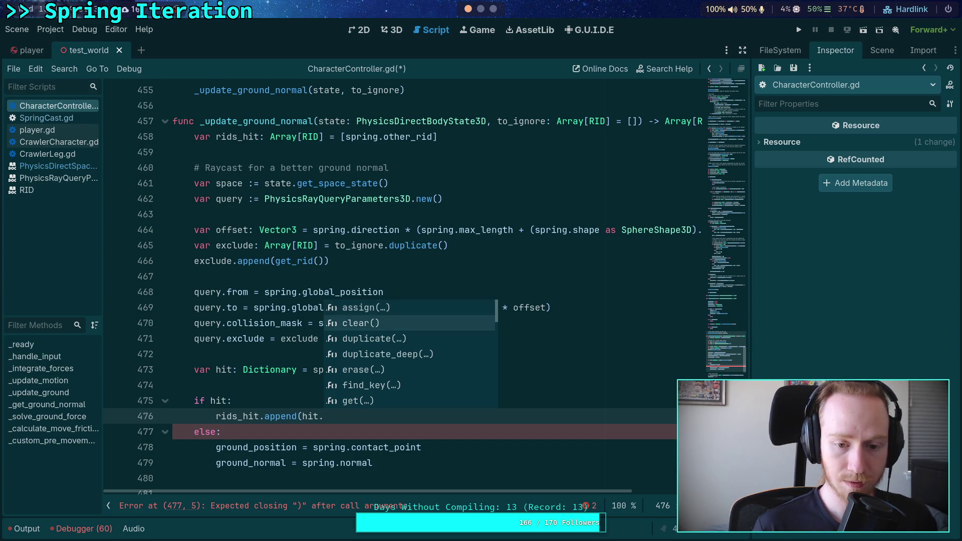
text(rid))
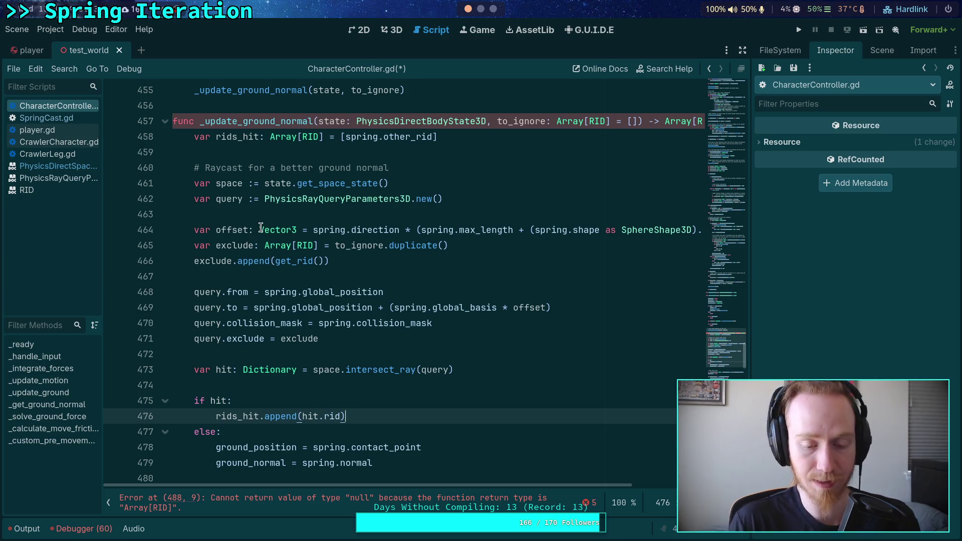
key(Return)
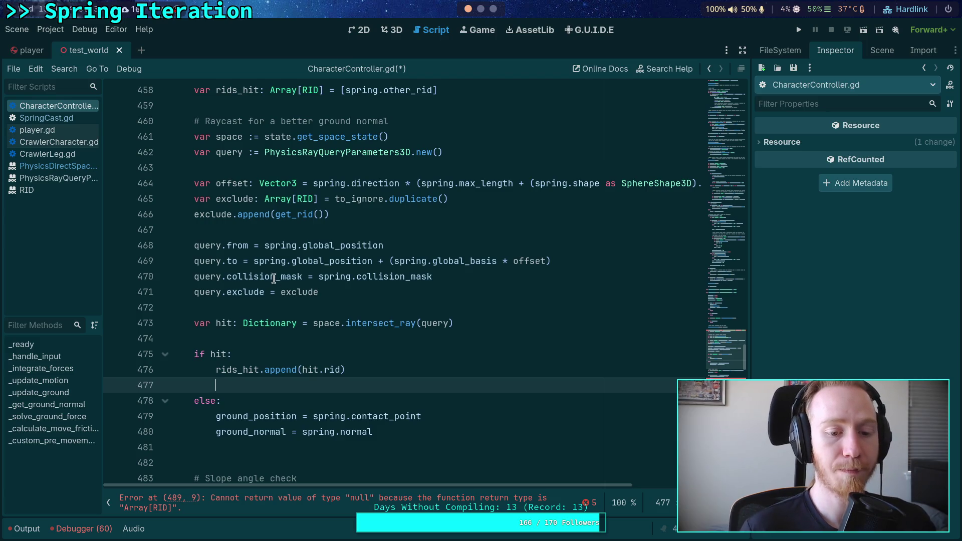
- Move the floor_cos_theta line above the raycast, followed by a blank line
scroll(406, 337, down, 1)
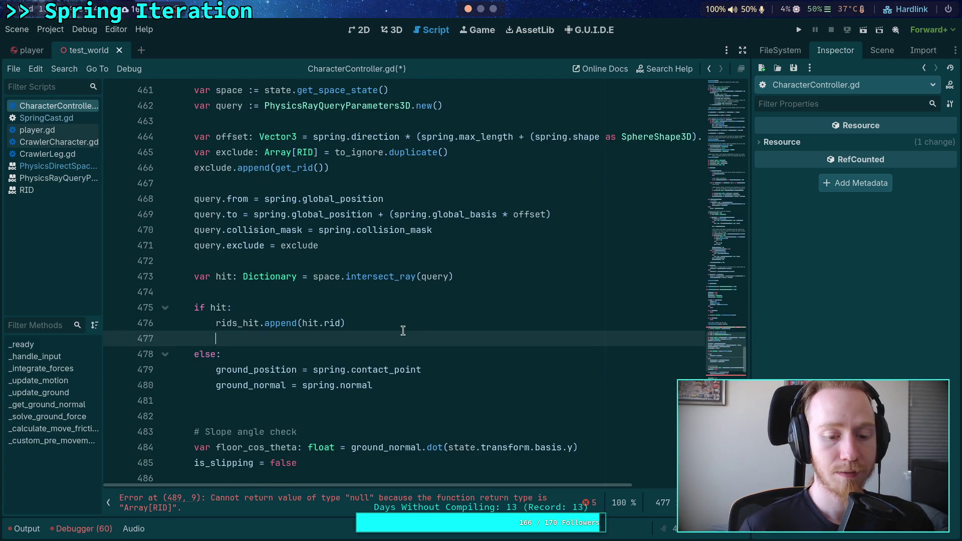
text(var)
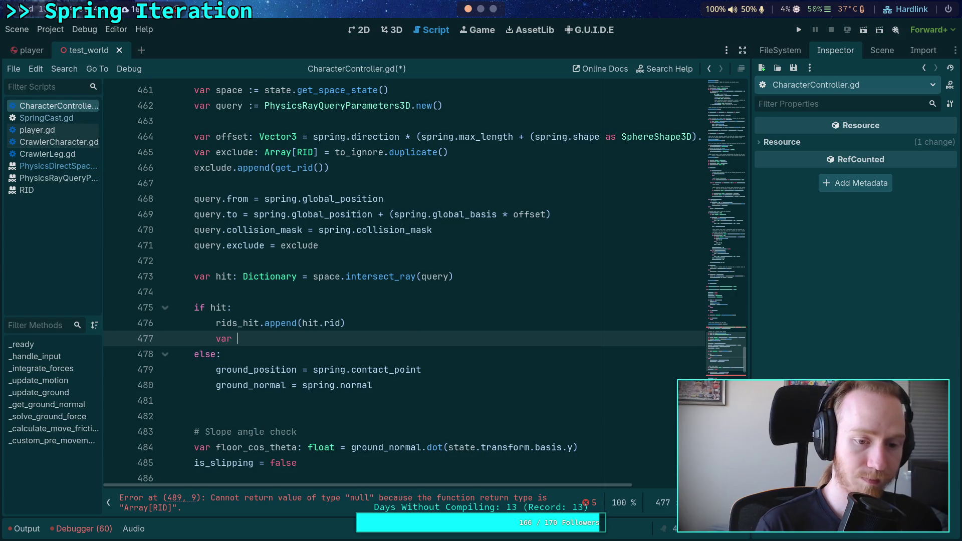
click(488, 263)
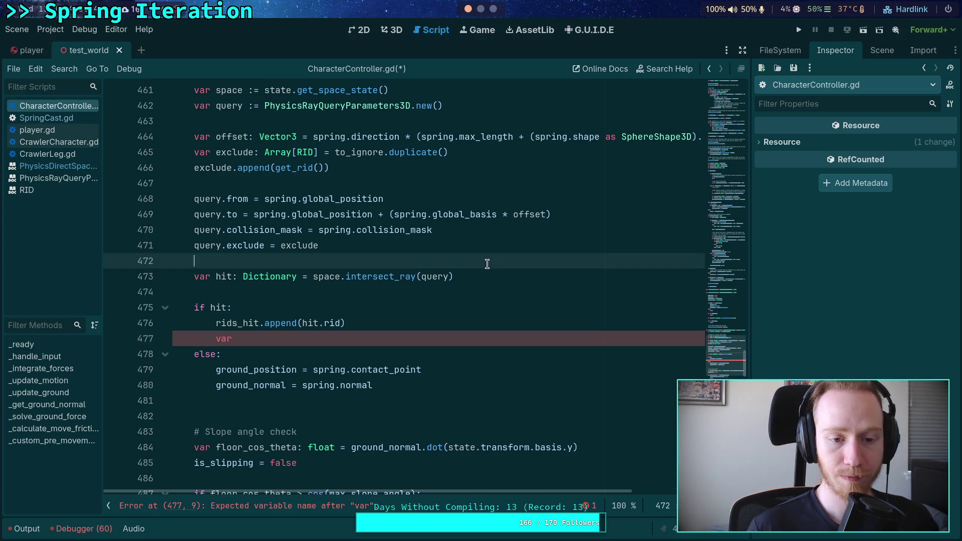
scroll(513, 375, down, 1)
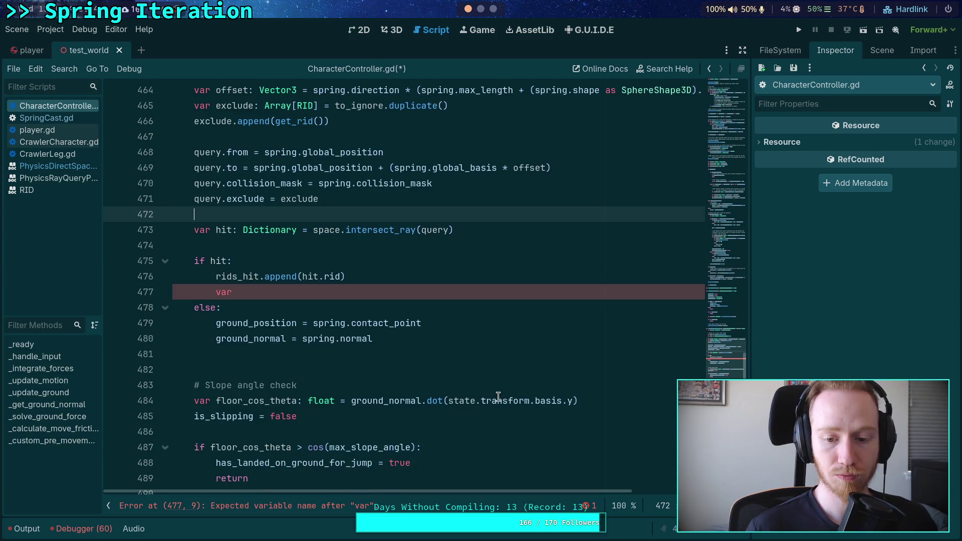
double_click(371, 407)
click(388, 407)
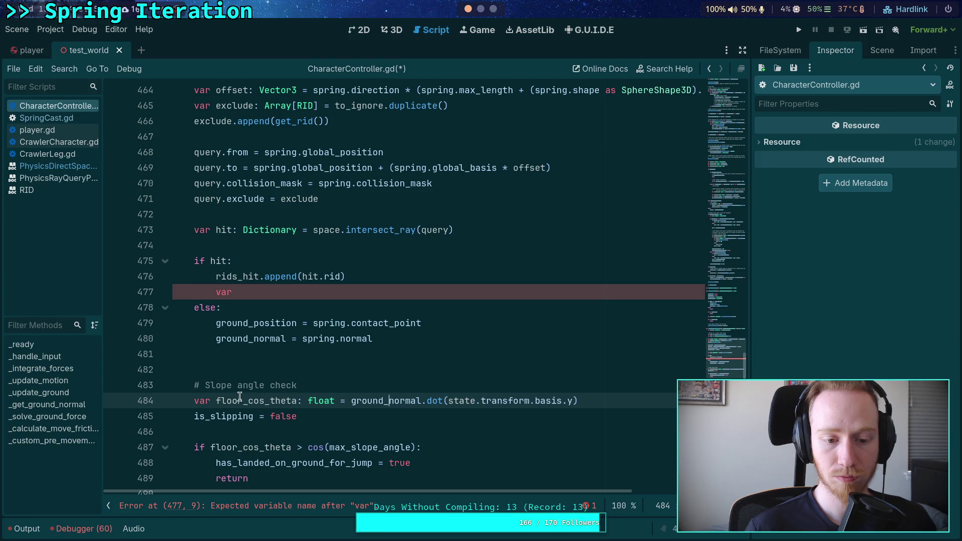
key(alt+Up)
key(alt+Up)
key(alt+Up)
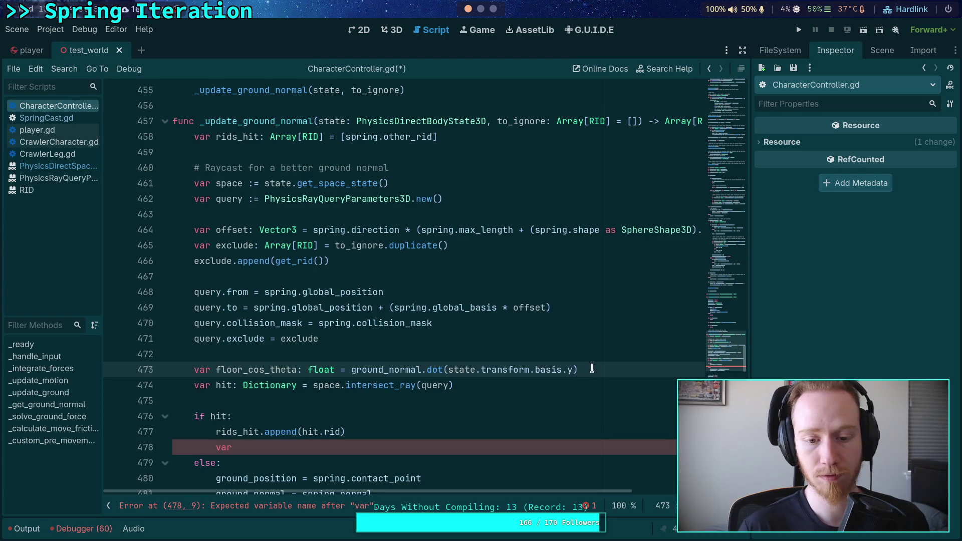
click(602, 370)
key(Return)
scroll(376, 350, down, 2)
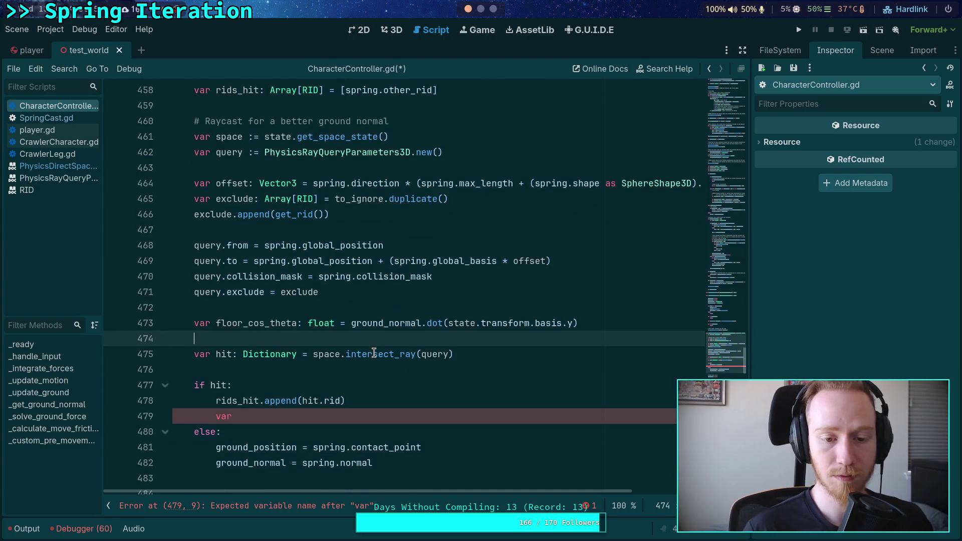
- Rename it spring_cos_theta, computed as spring.normal.dot(state.transform.basis.y)
drag(216, 276, 242, 276)
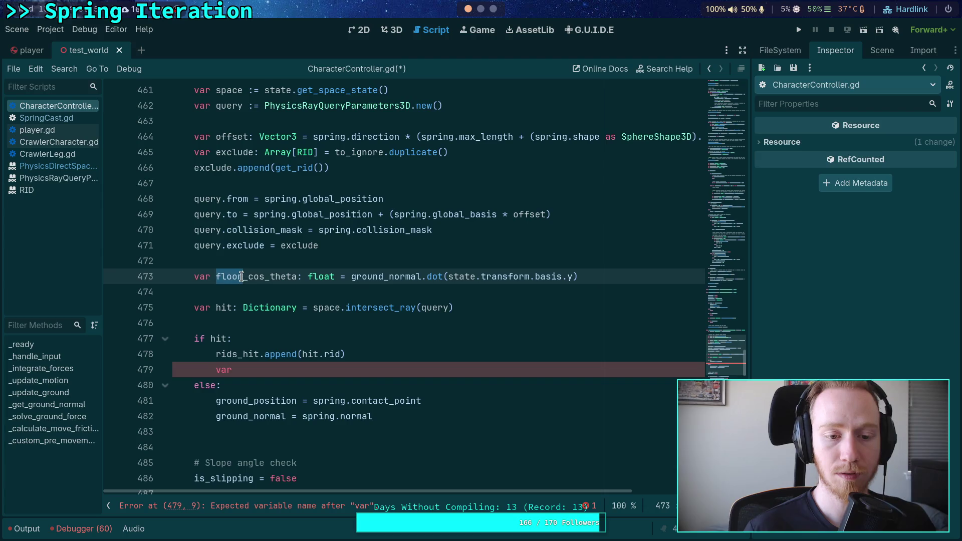
text(spring)
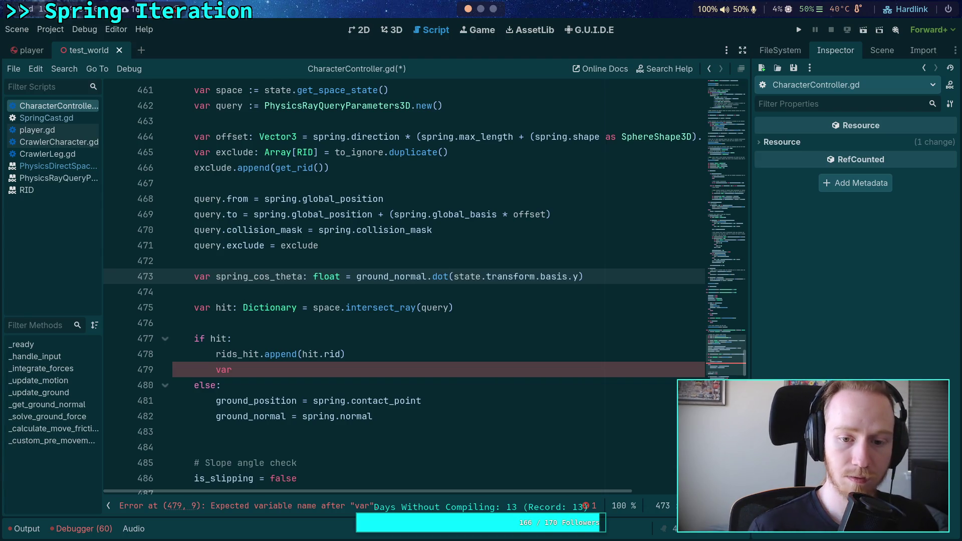
mouse_move(357, 277)
mouse_down()
mouse_move(427, 277)
mouse_move(391, 276)
mouse_up()
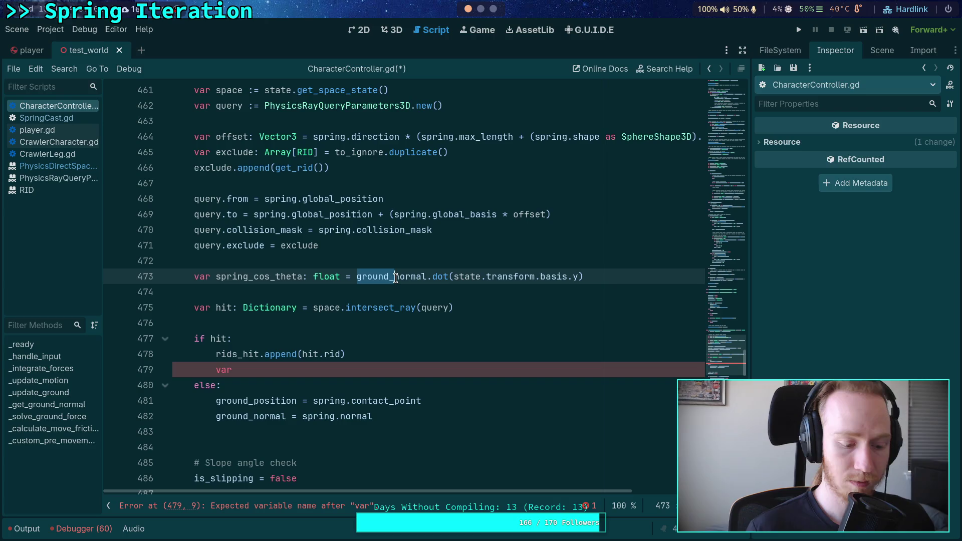
text(spring.)
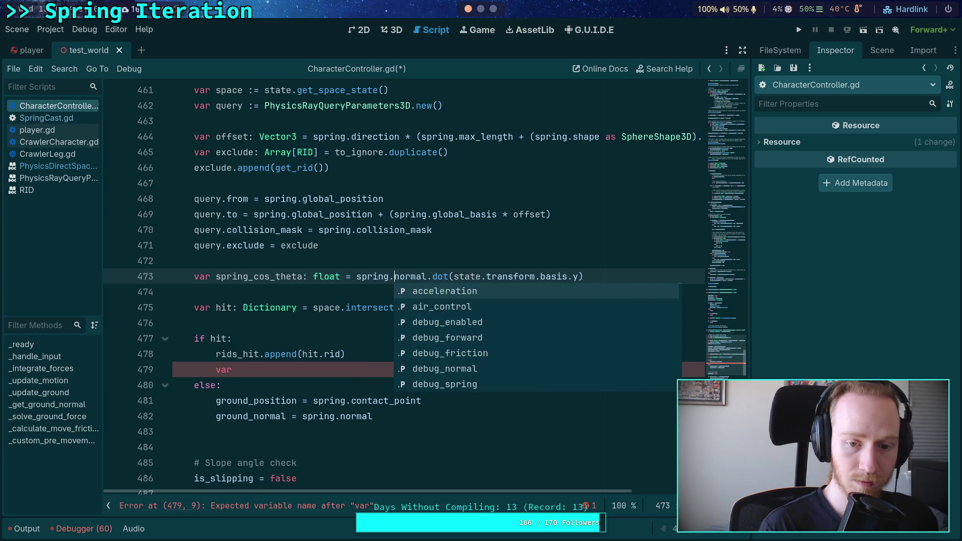
click(426, 262)
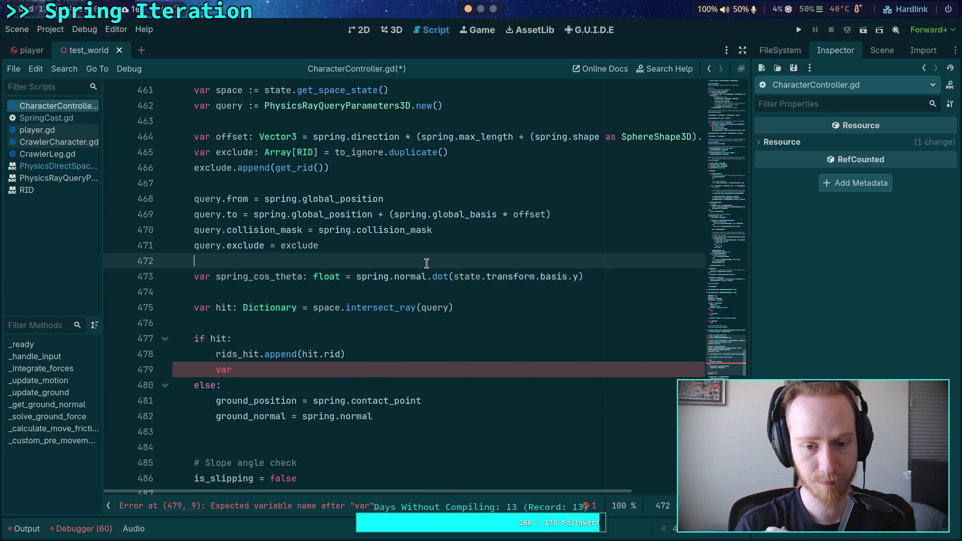
click(406, 290)
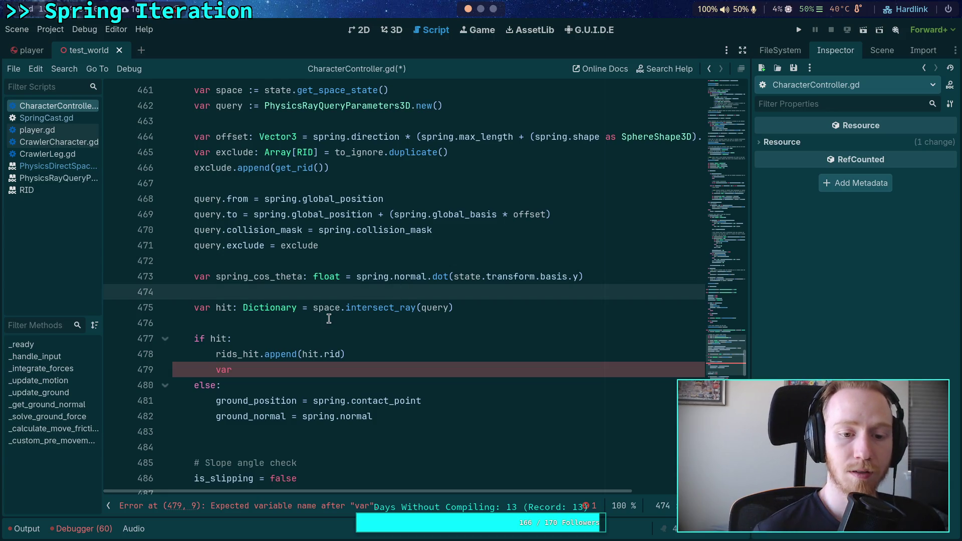
scroll(405, 352, down, 1)
click(362, 323)
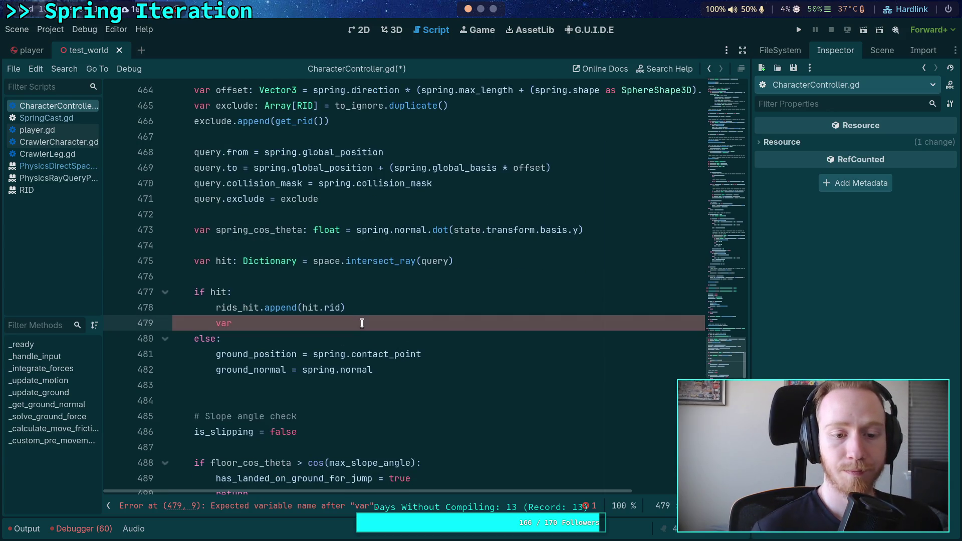
- Declare var ray_cos_theta: float = state.transform.basis.tdoty(hit.normal) in the hit branch
text( ray)
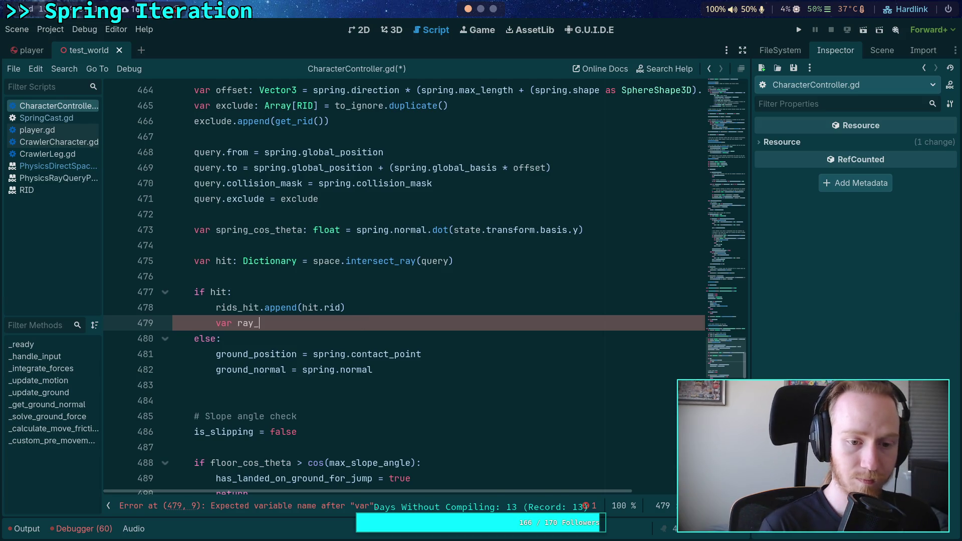
text(_cos_theta: f)
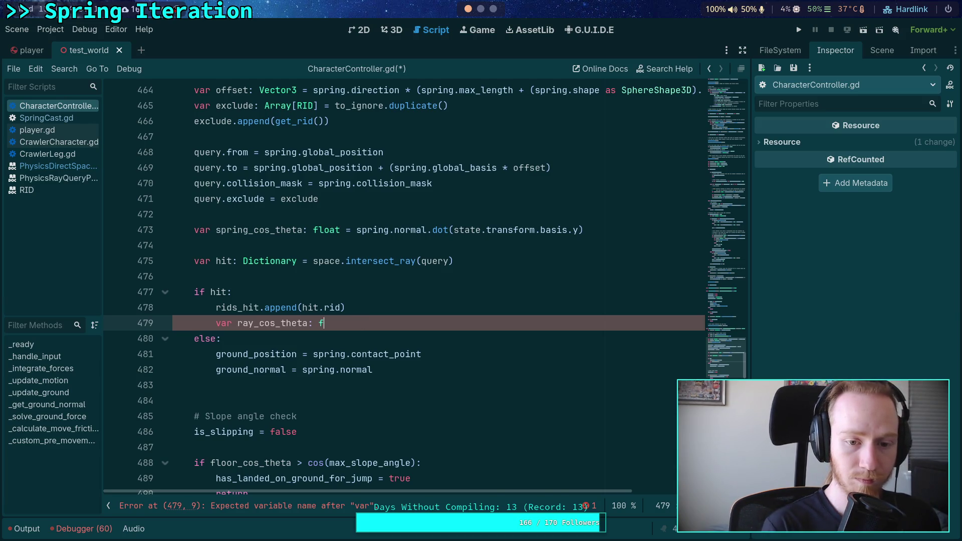
text(loat = ra)
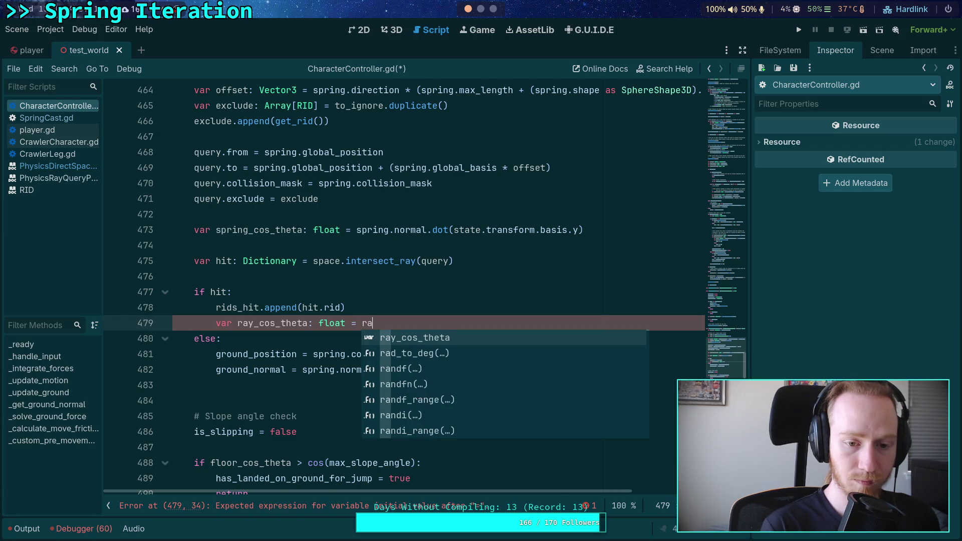
key(BackSpace)
key(BackSpace)
text(hit.normal)
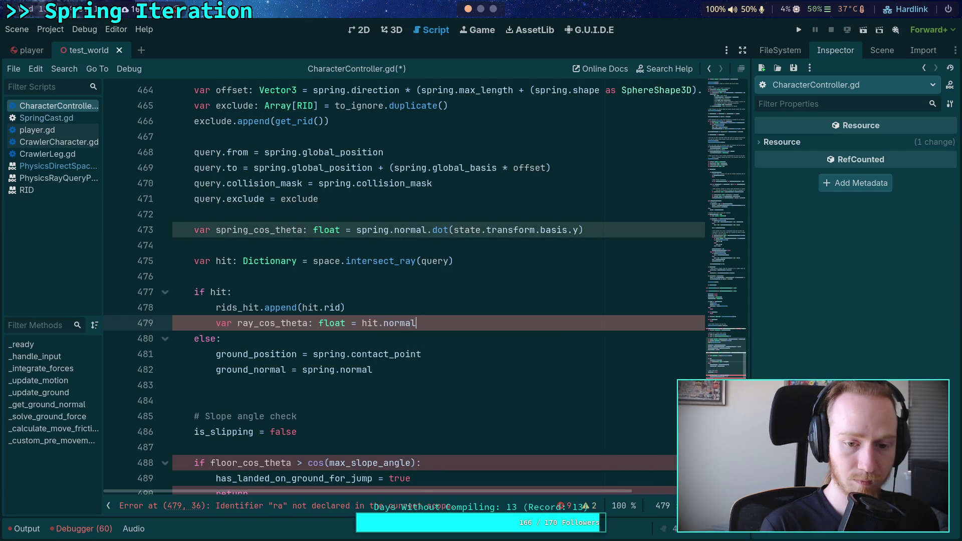
text(.dot)
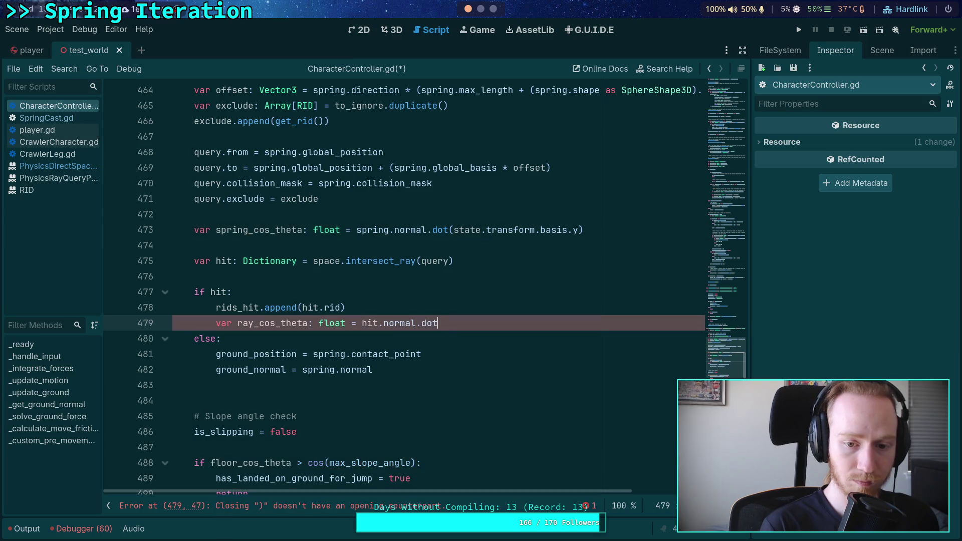
key(BackSpace)
key(BackSpace)
key(BackSpace)
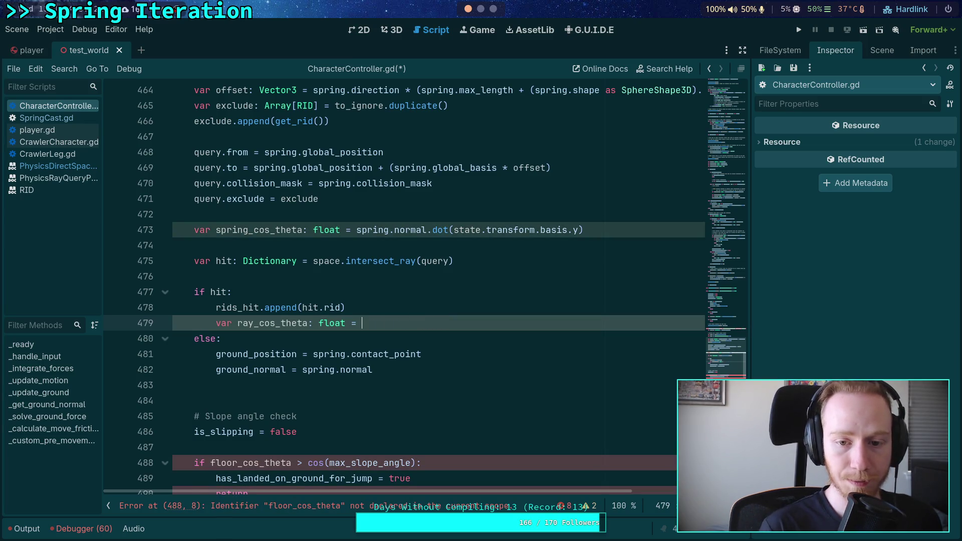
text(state.transform.basis.t)
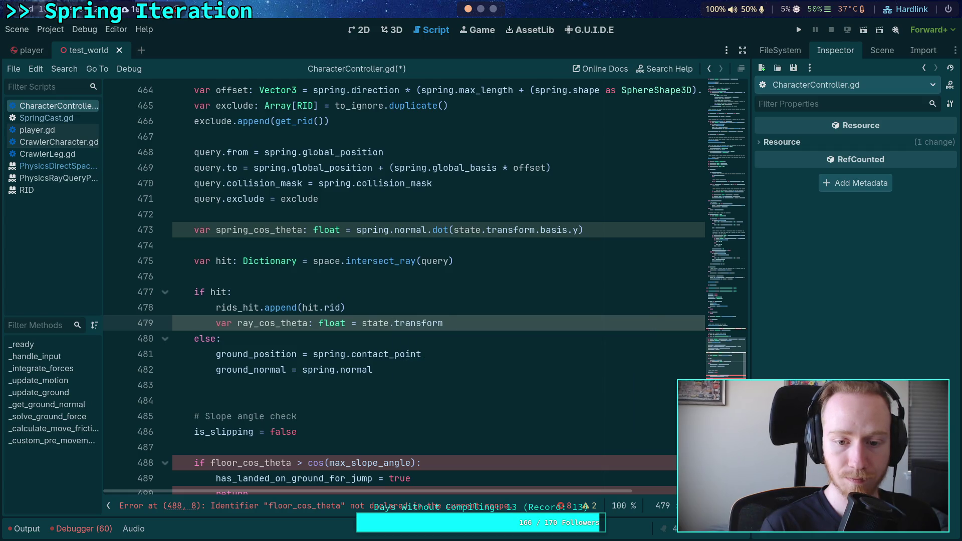
text(doty)
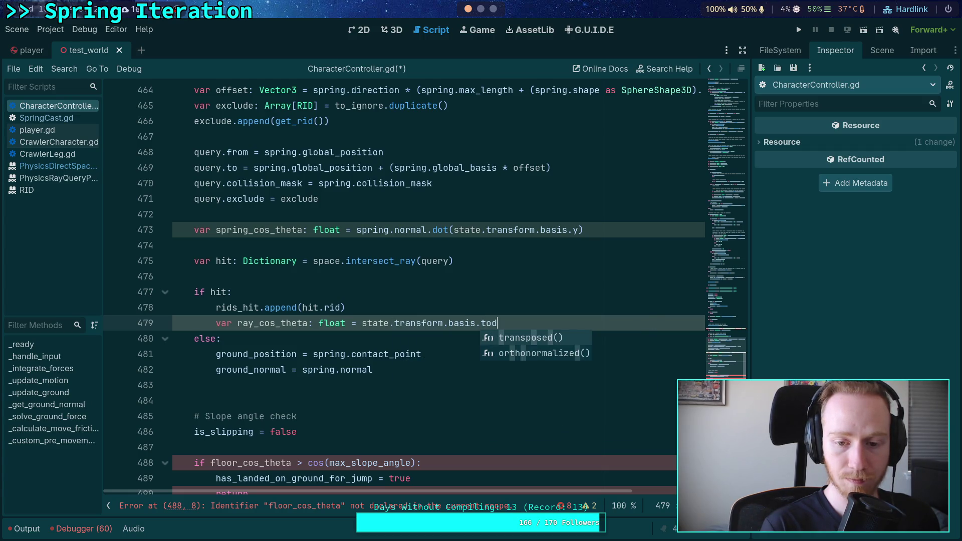
key(Return)
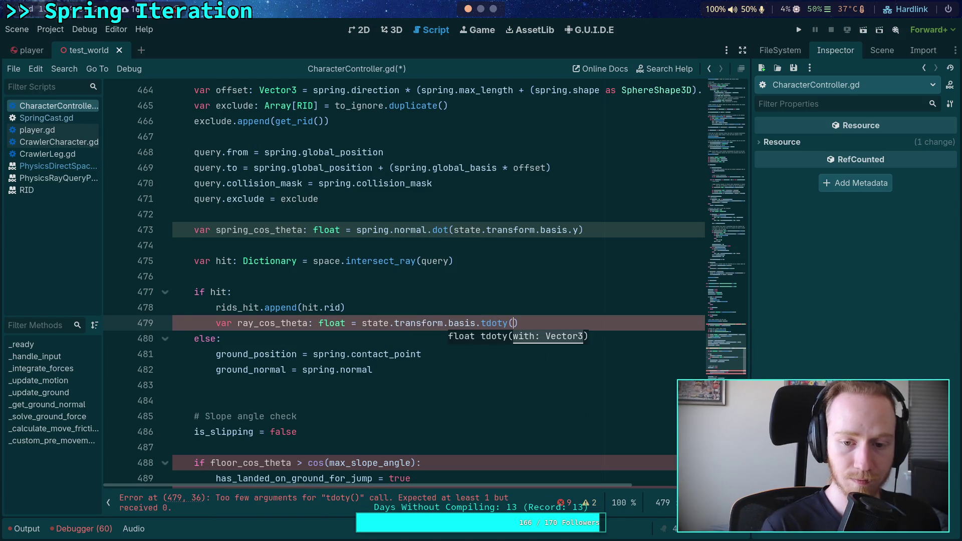
text(hit.normal)
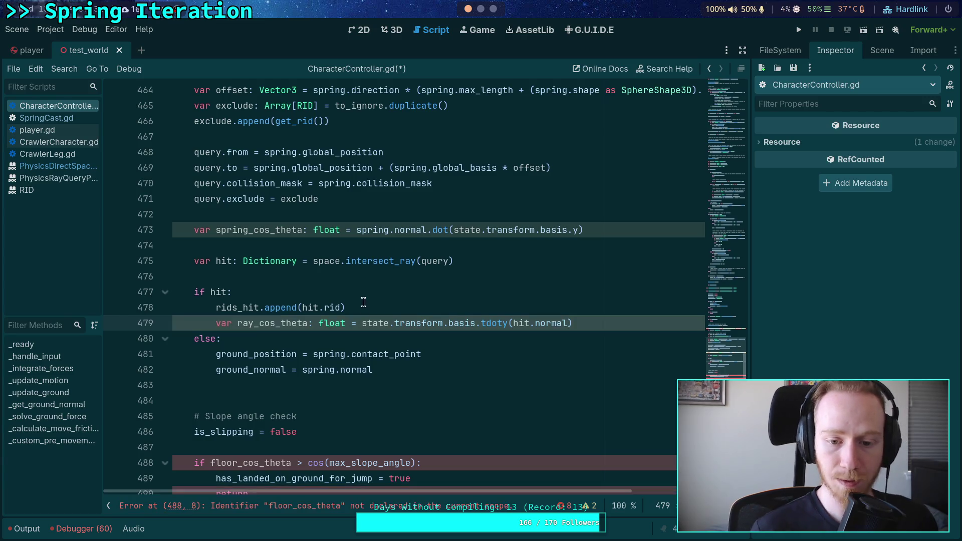
- Change spring_cos_theta on line 473 to state.transform.basis.tdoty(spring.normal)
mouse_move(356, 230)
mouse_down()
mouse_move(449, 231)
mouse_move(432, 230)
mouse_up()
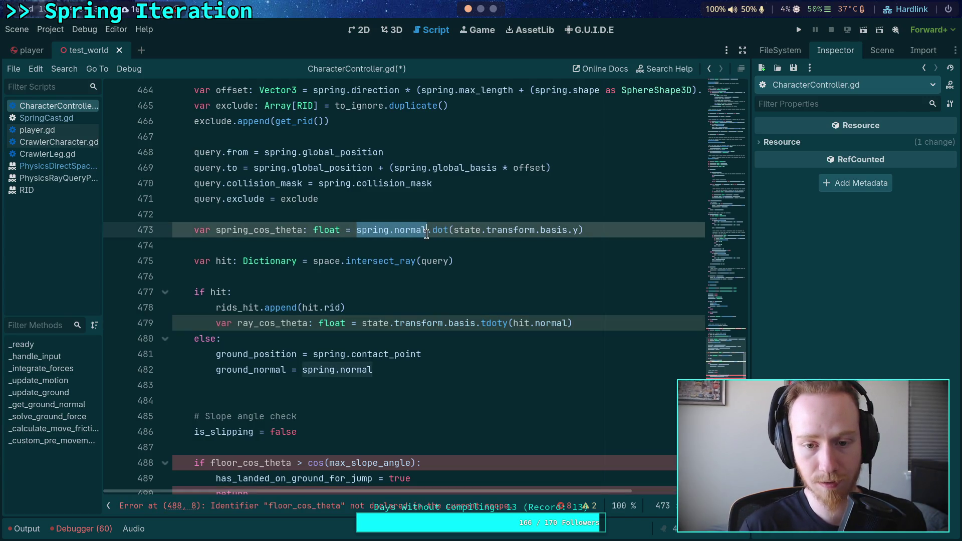
key(ctrl+shift+Right)
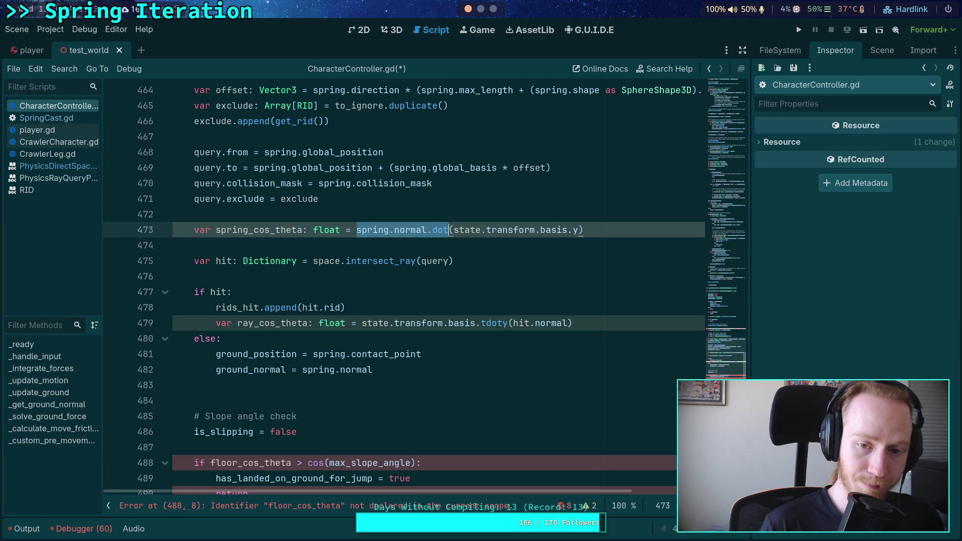
text(state.transform.)
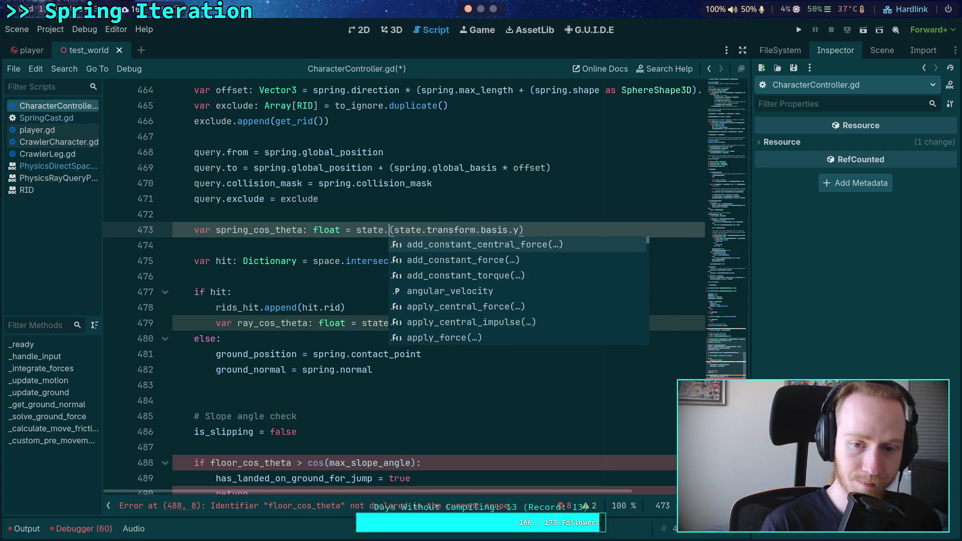
text(basis.to)
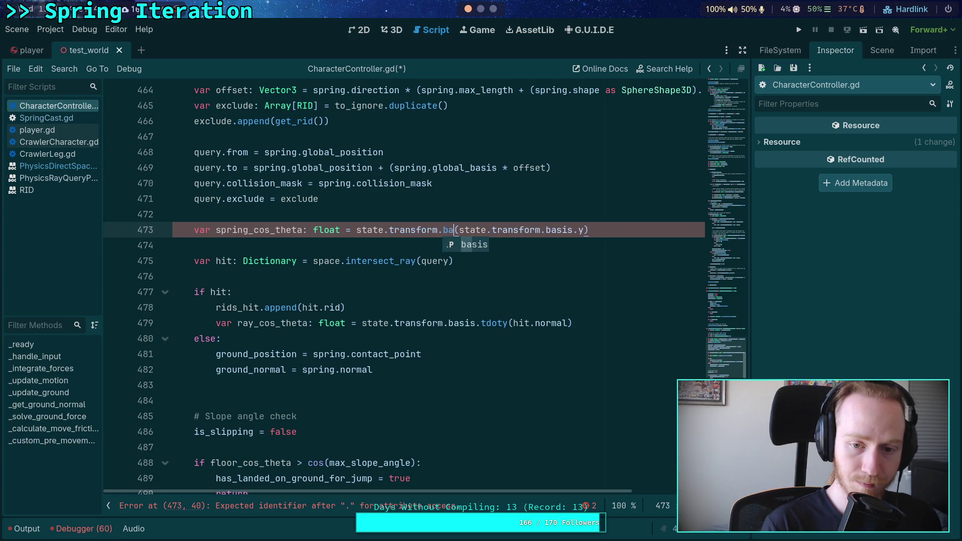
key(Down)
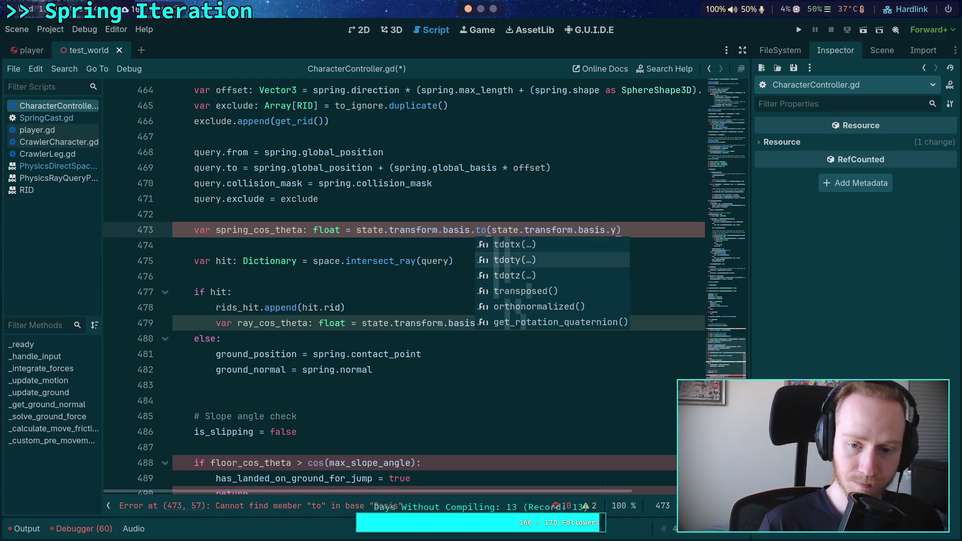
key(Return)
key(Delete)
key(Delete)
key(Delete)
key(Delete)
key(Delete)
key(Delete)
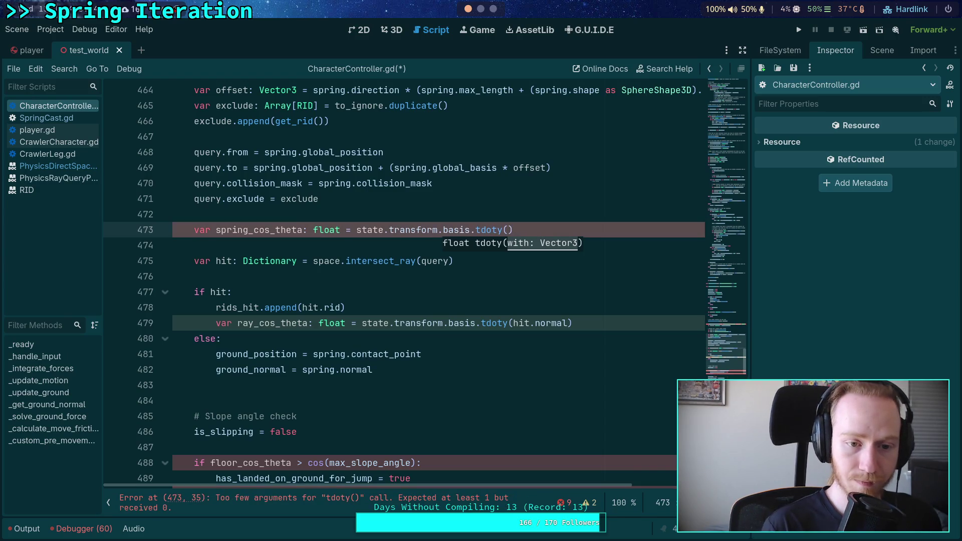
text(spring.normal)
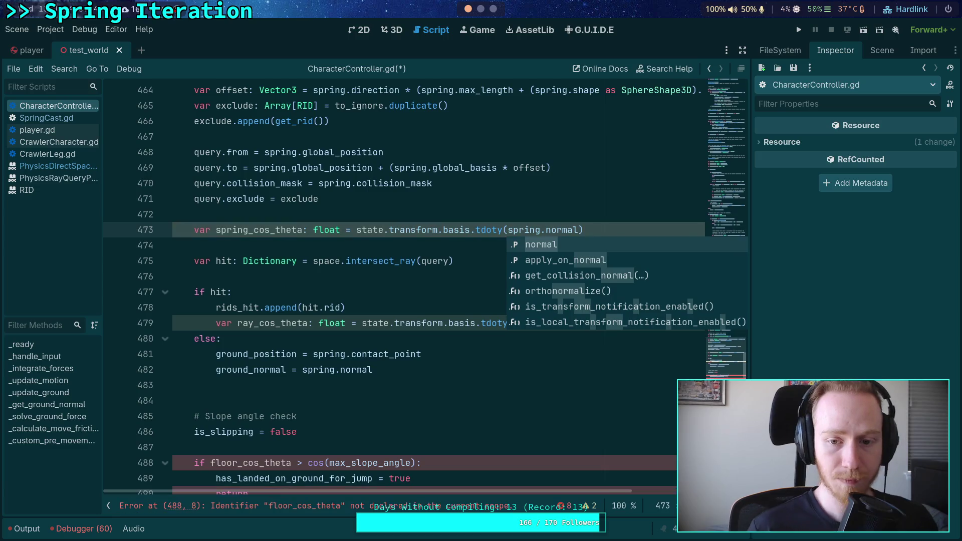
click(269, 345)
click(638, 320)
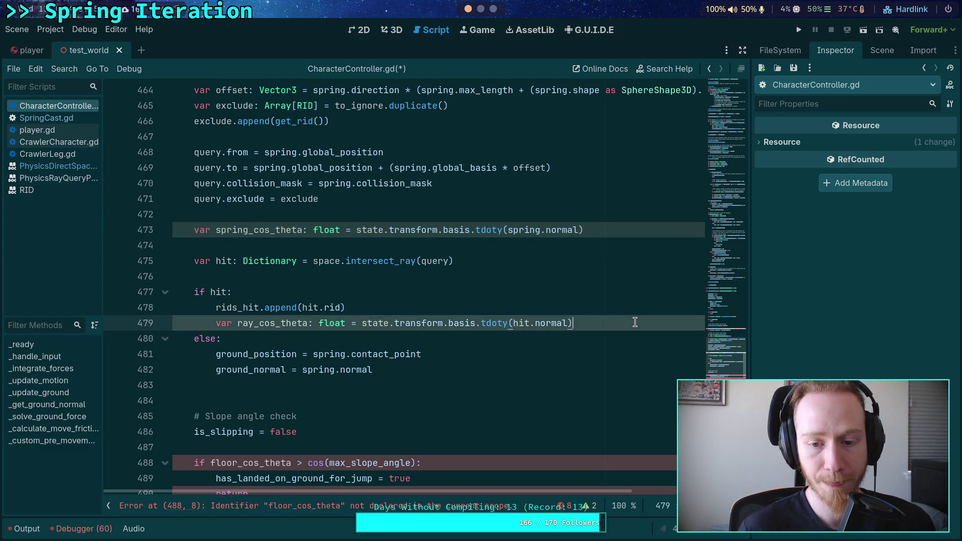
- Add an 'if ray_cos_theta > spring_cos_theta:' branch that sets ground_normal = hit.normal
key(Return)
text(if ra)
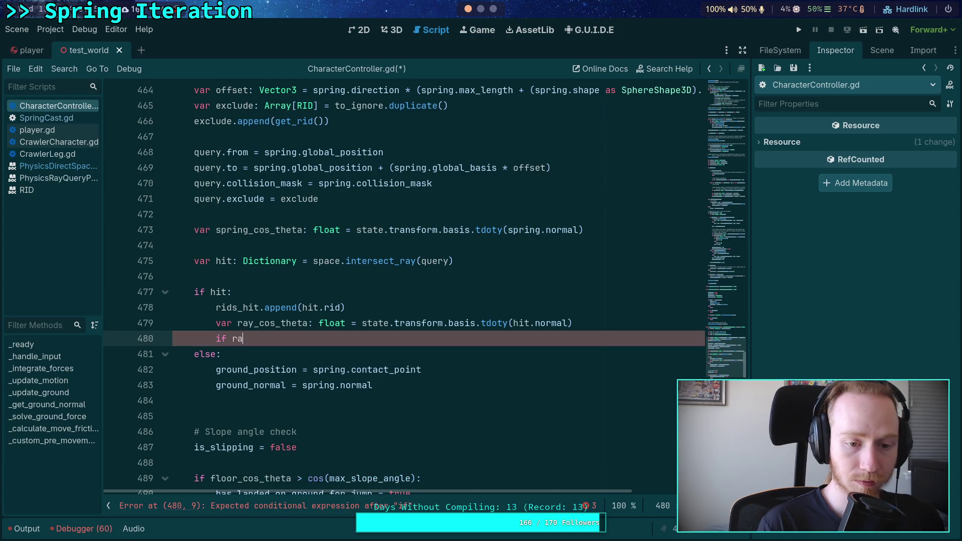
text(y)
key(Return)
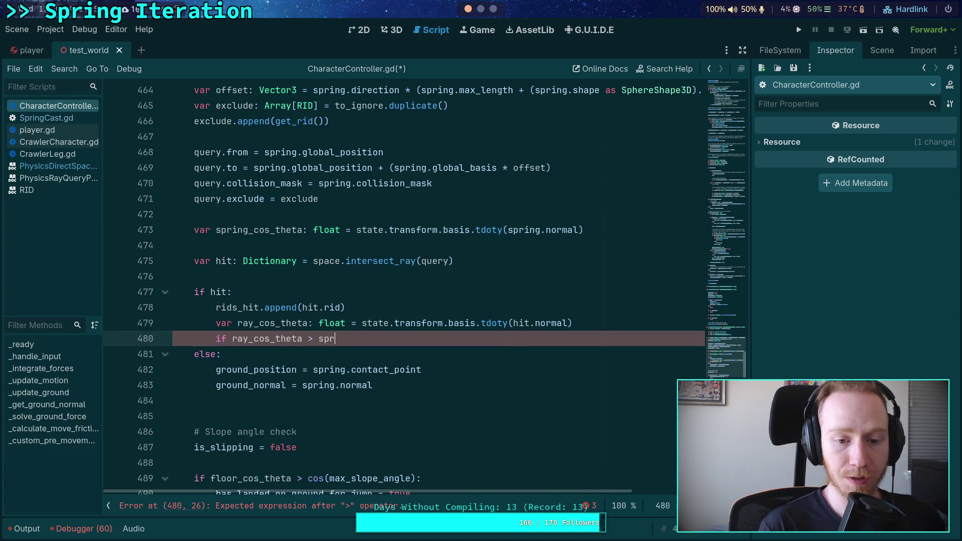
key(Down)
key(Down)
key(Return)
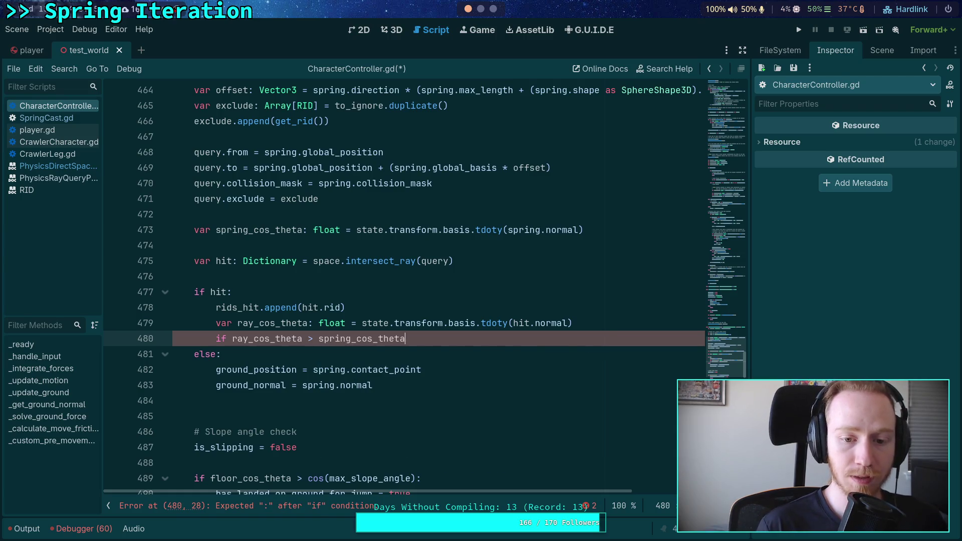
text(:)
key(Return)
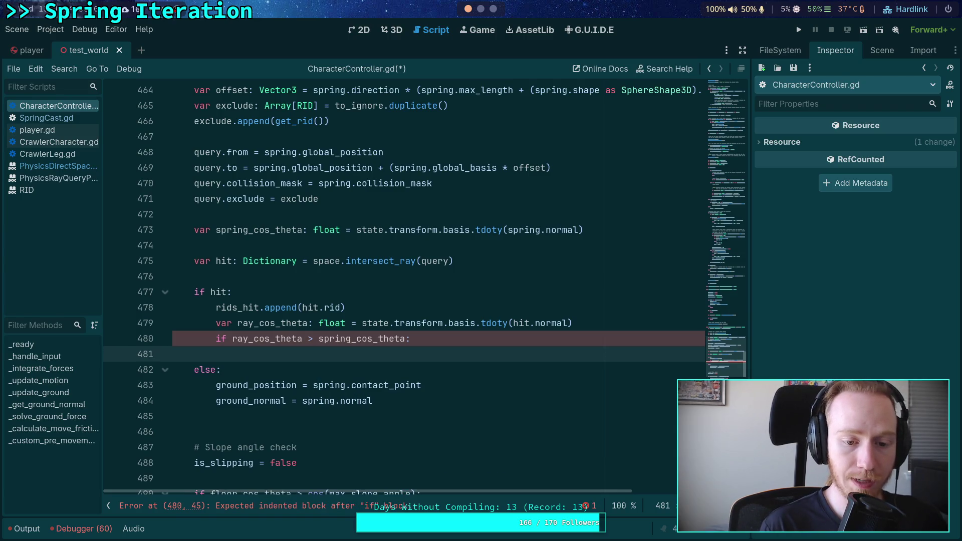
text(ground_normal =)
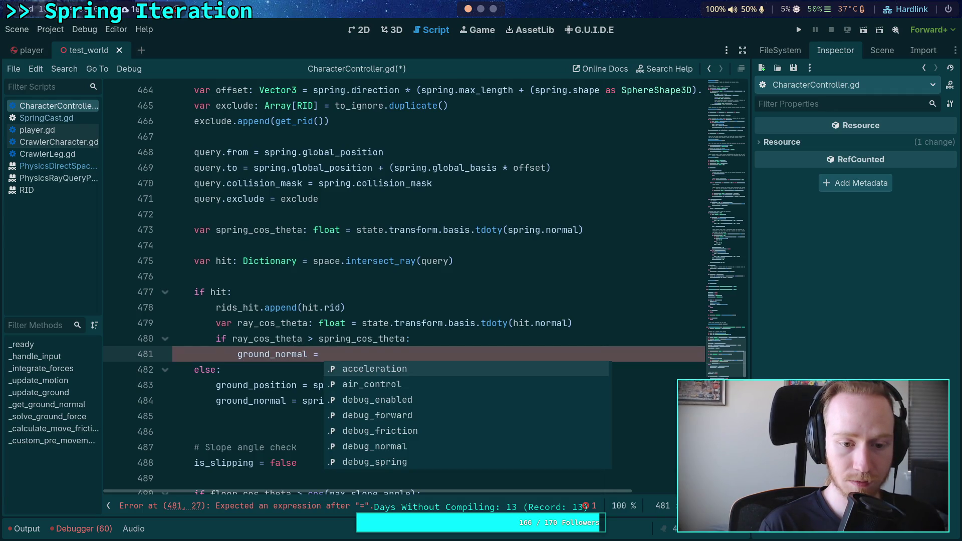
text( hit.normal)
key(Return)
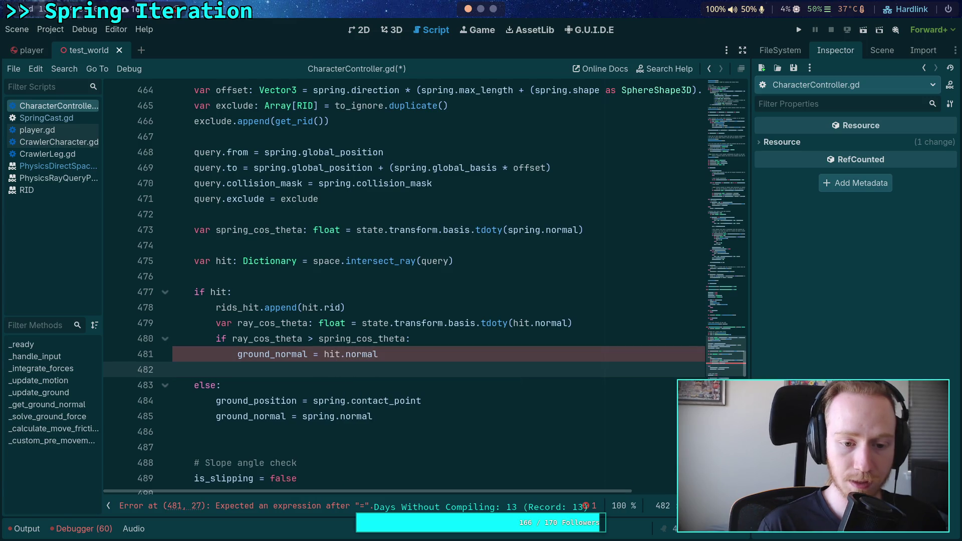
text(ground_position =)
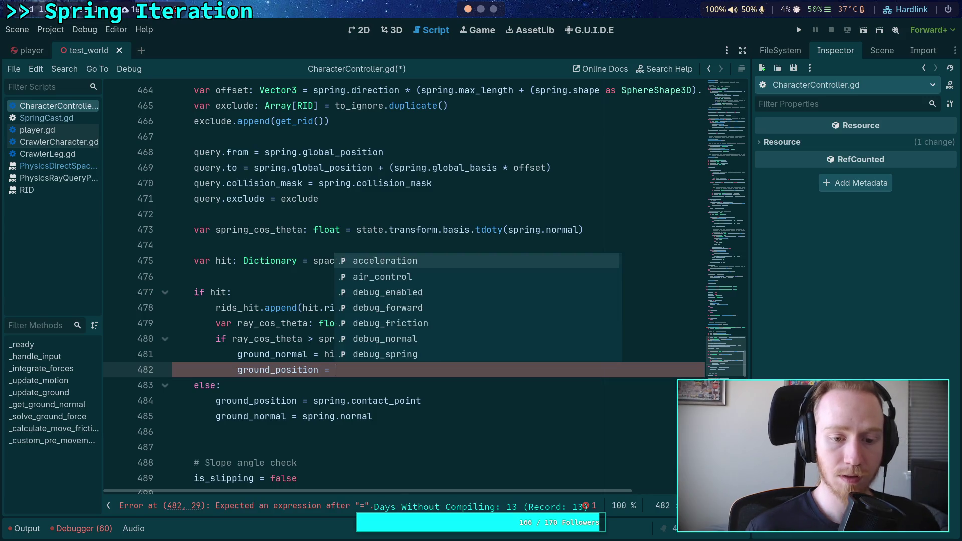
- Move the else branch's ground_position = spring.contact_point line above the raycast and dedent it
click(552, 379)
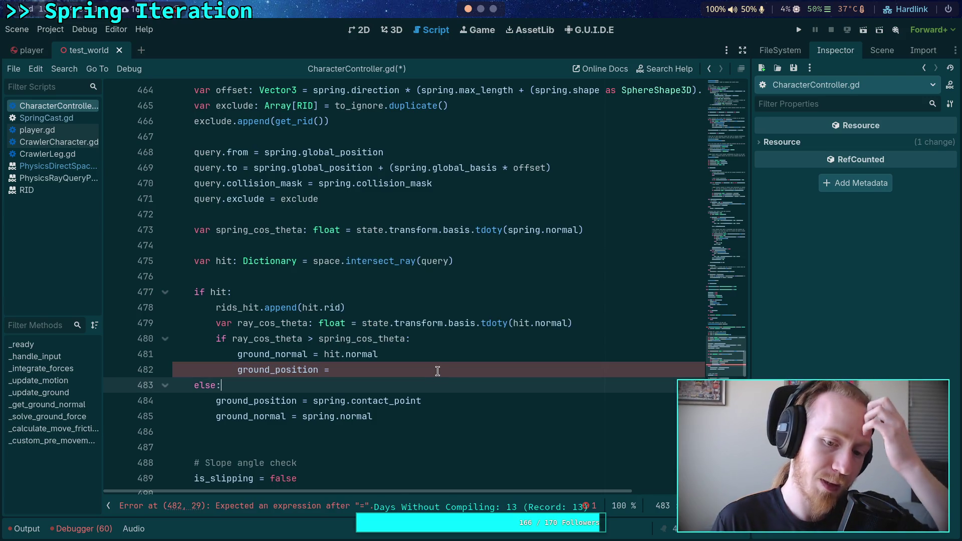
double_click(258, 402)
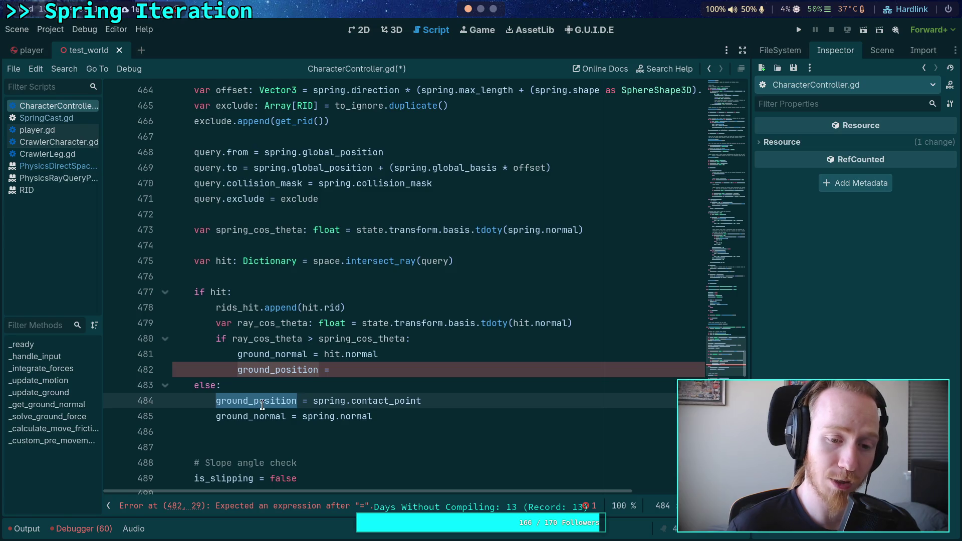
click(373, 401)
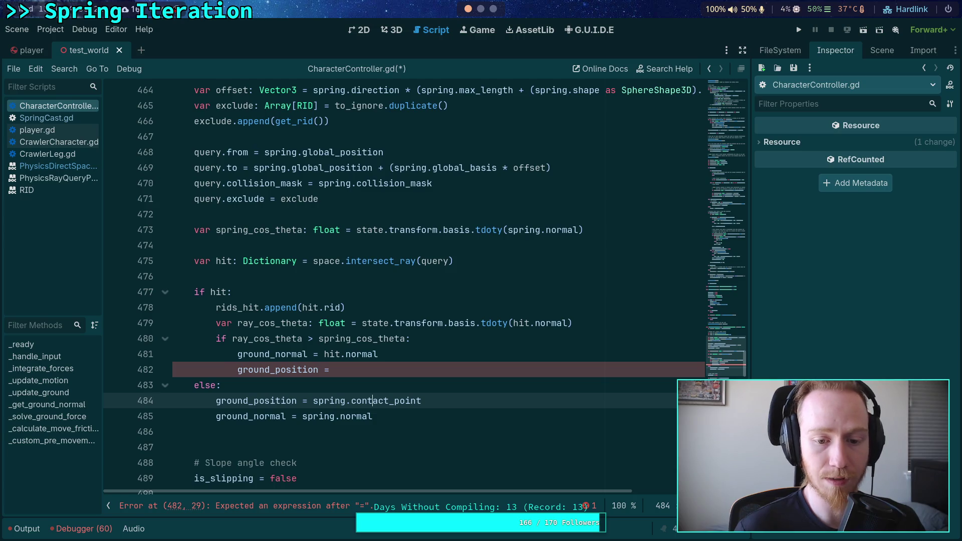
key(alt+Up)
key(alt+Up)
key(alt+Up)
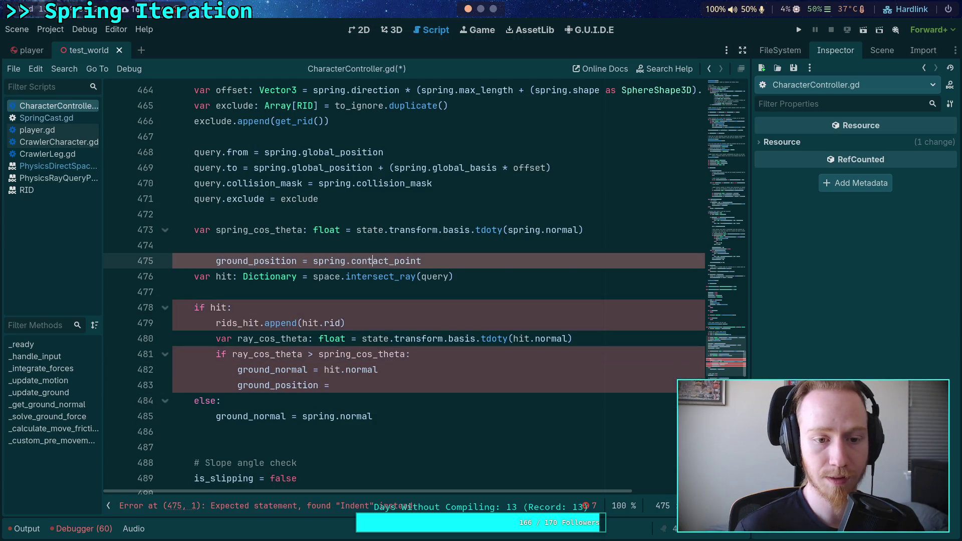
scroll(514, 434, down, 2)
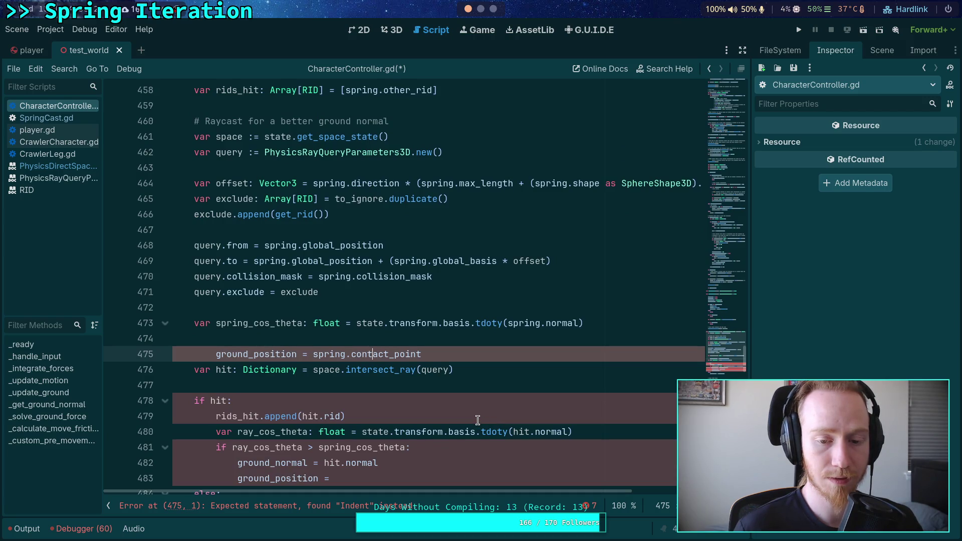
scroll(477, 420, down, 1)
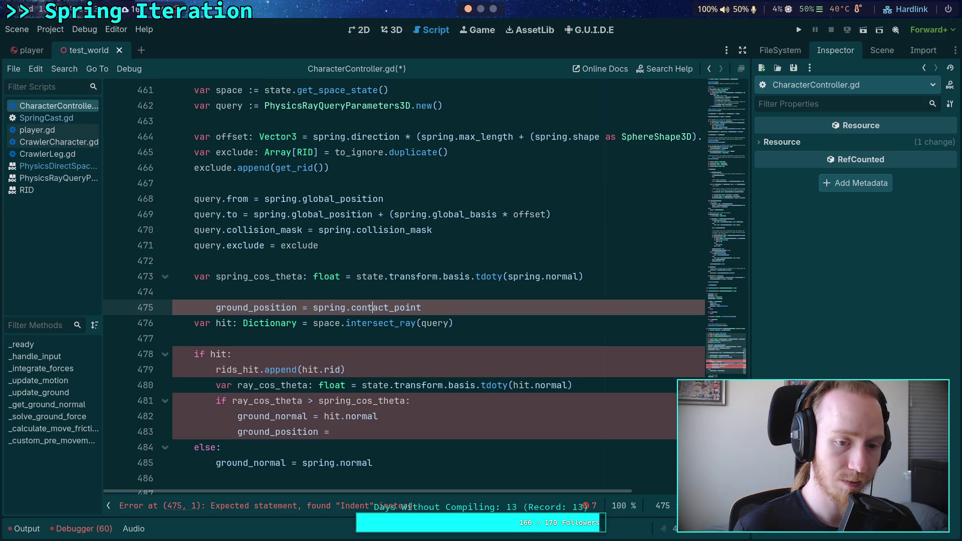
key(shift+Tab)
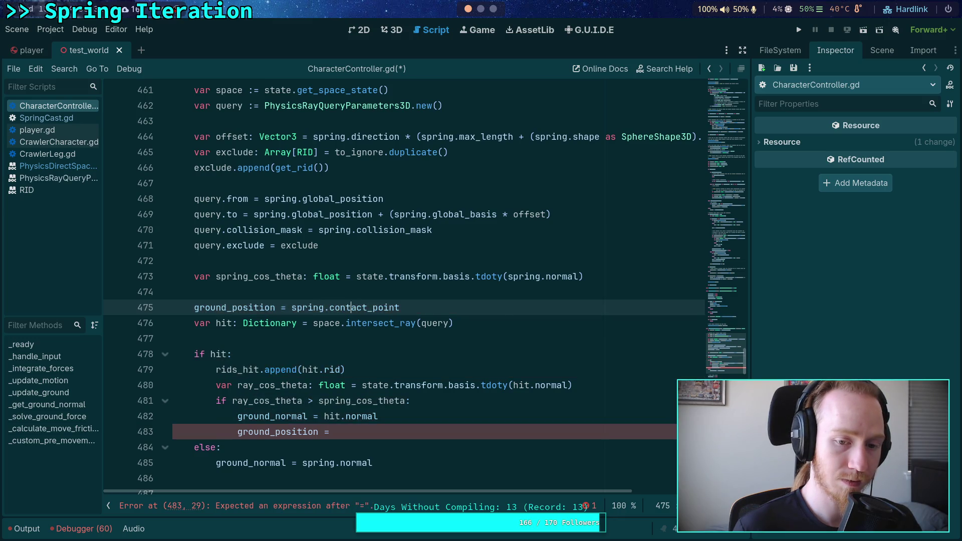
scroll(401, 285, up, 4)
scroll(401, 286, up, 1)
scroll(401, 285, down, 4)
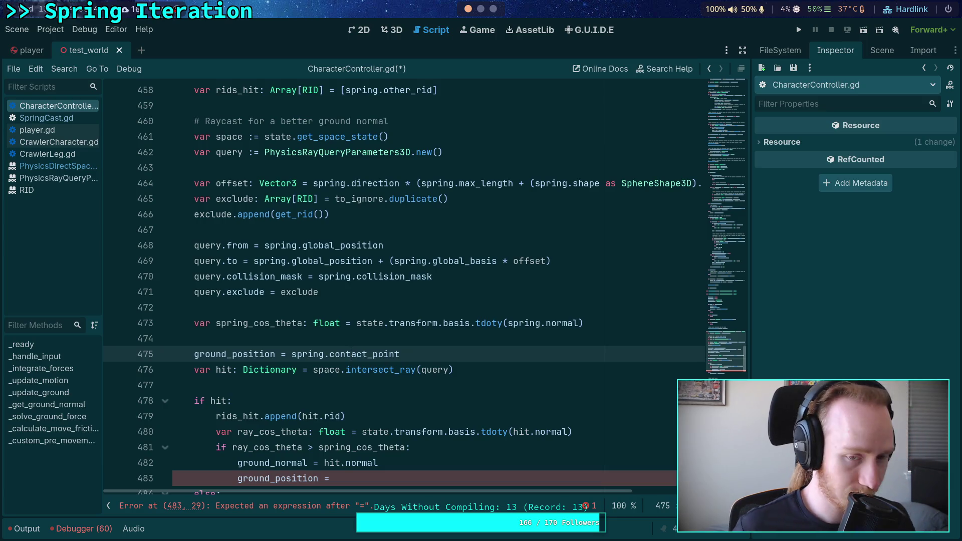
drag(418, 356, 429, 341)
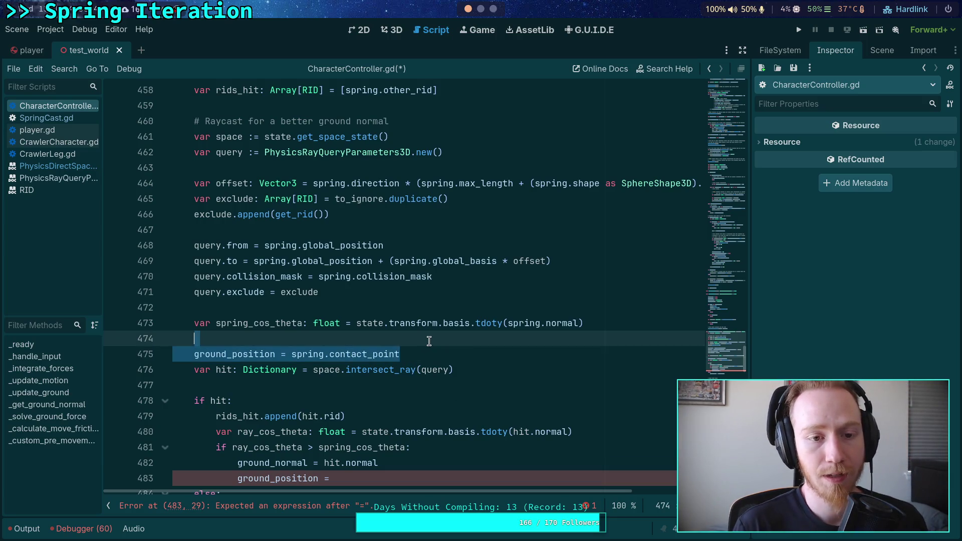
- Delete the moved spring.contact_point line and review the spring.cast call above
key(BackSpace)
scroll(421, 342, up, 8)
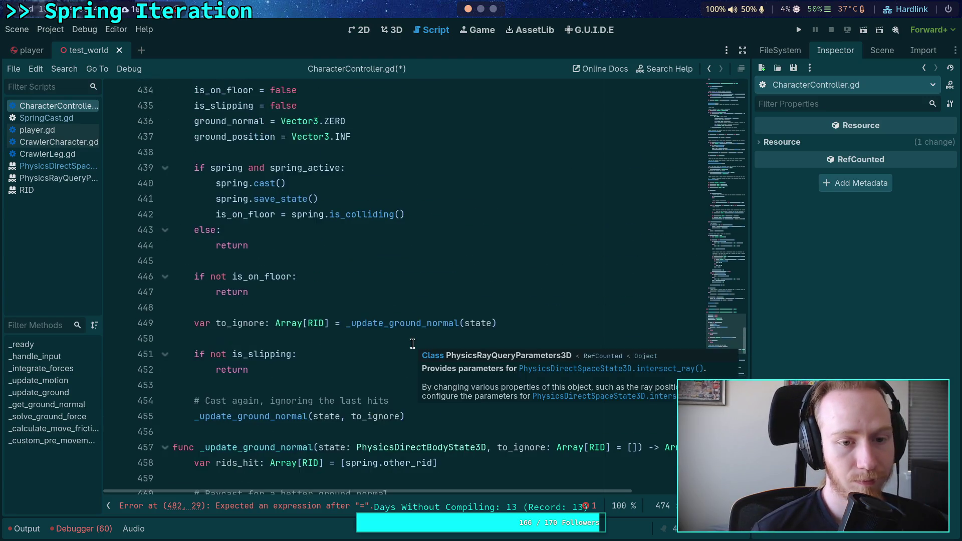
double_click(264, 183)
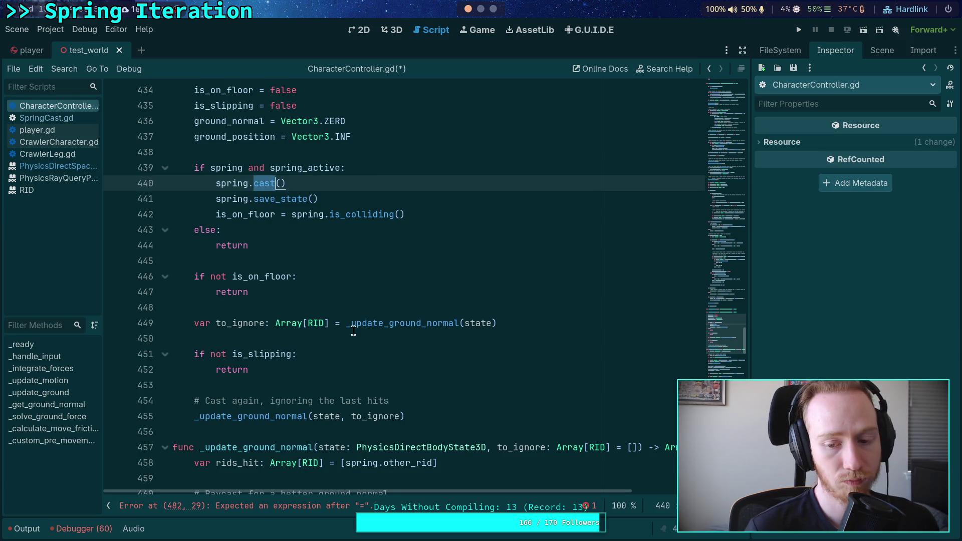
scroll(552, 384, down, 1)
scroll(485, 362, down, 3)
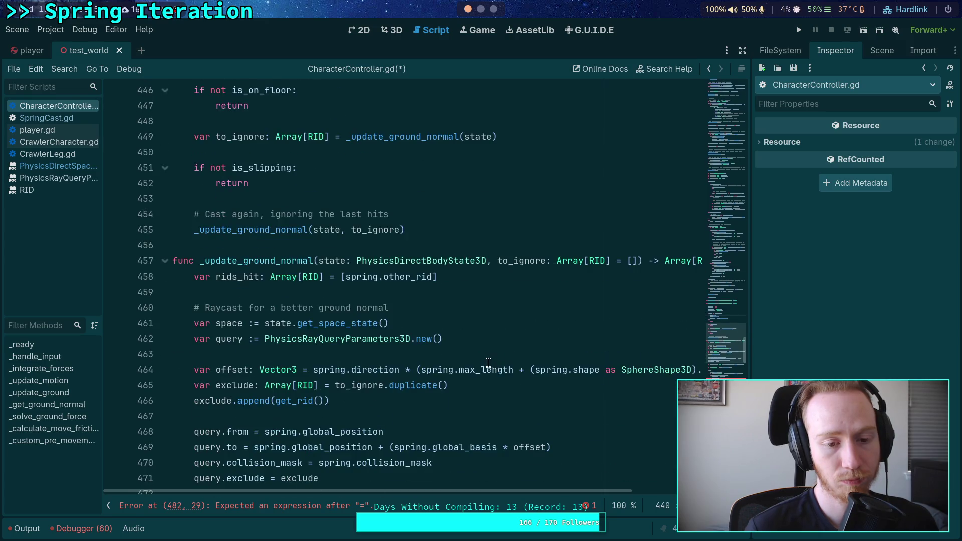
scroll(485, 361, up, 3)
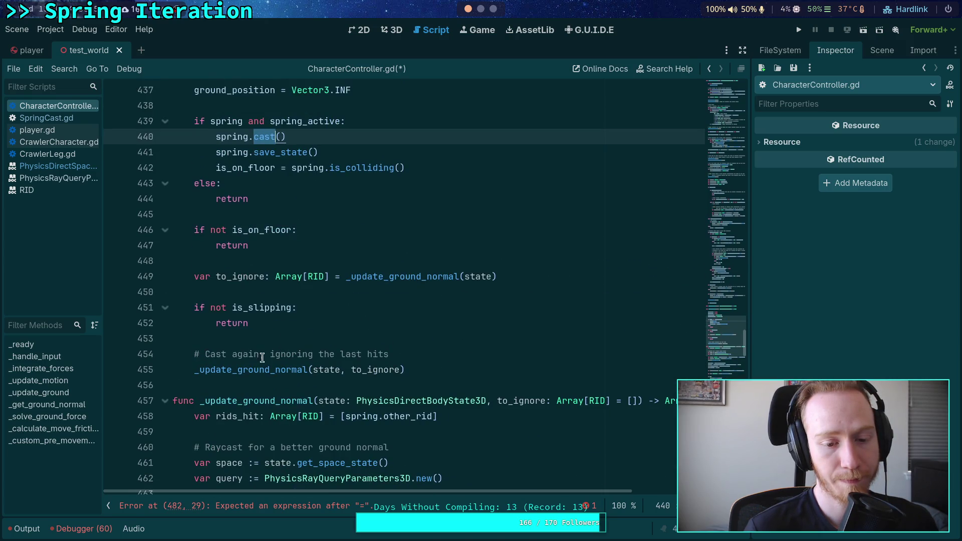
click(196, 419)
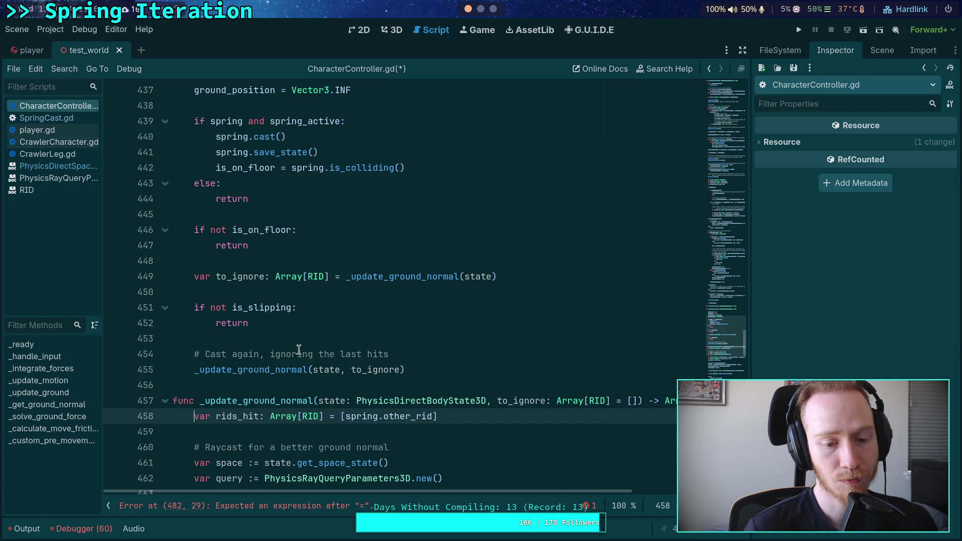
scroll(299, 350, down, 2)
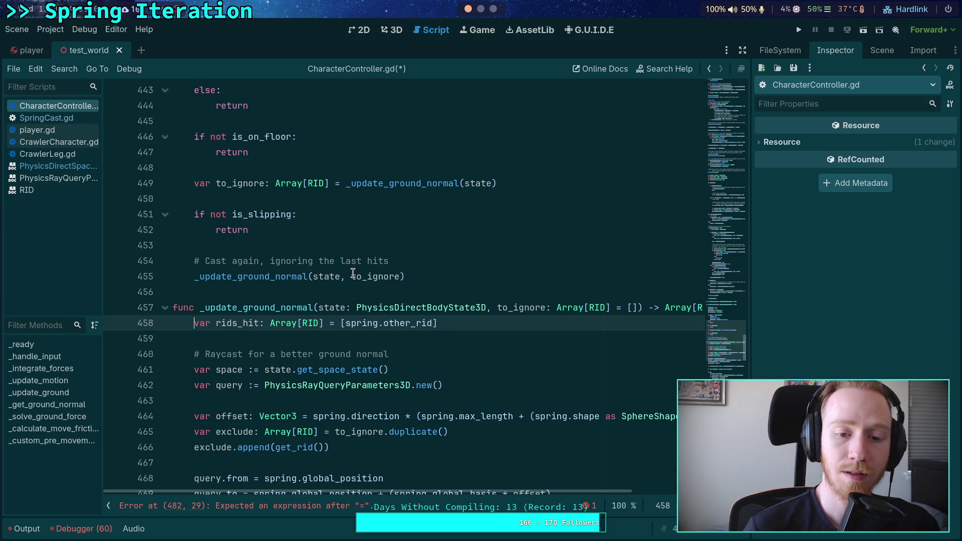
- Try removing the to_ignore argument, parameter and exclude setup, then undo those removals
drag(341, 277, 398, 279)
key(BackSpace)
drag(486, 307, 642, 307)
key(BackSpace)
scroll(418, 338, down, 3)
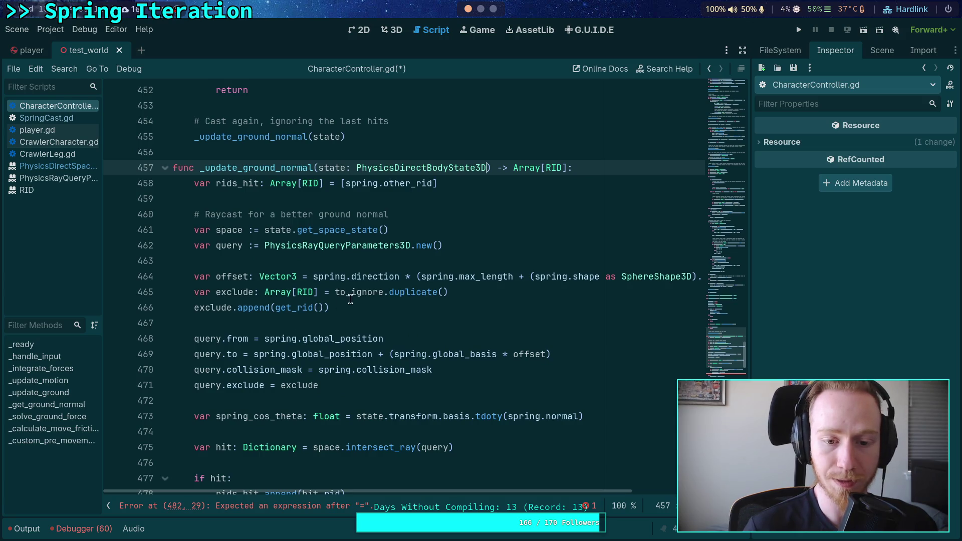
mouse_move(374, 313)
mouse_down()
mouse_move(114, 306)
mouse_move(98, 291)
mouse_up()
key(BackSpace)
key(BackSpace)
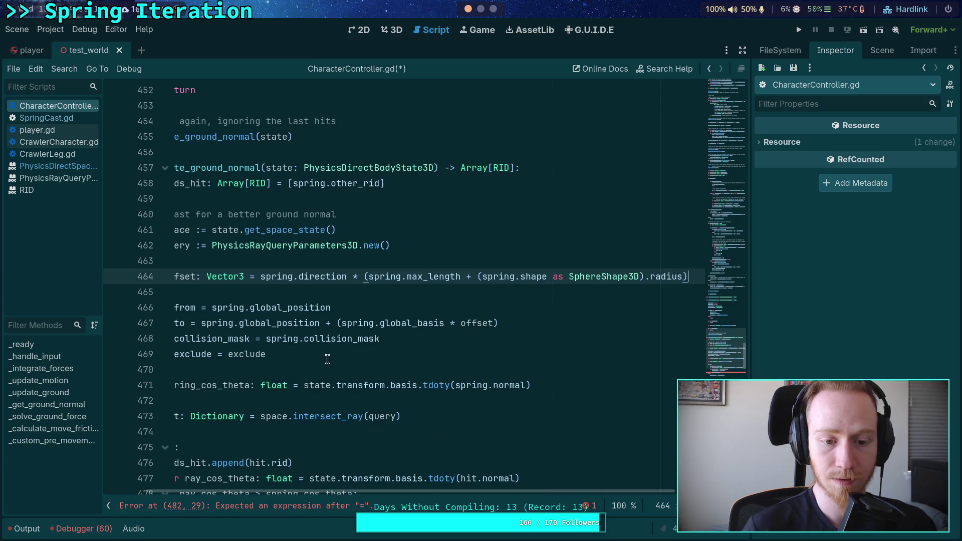
mouse_move(145, 354)
mouse_down()
mouse_move(100, 354)
mouse_move(208, 351)
mouse_up()
double_click(299, 354)
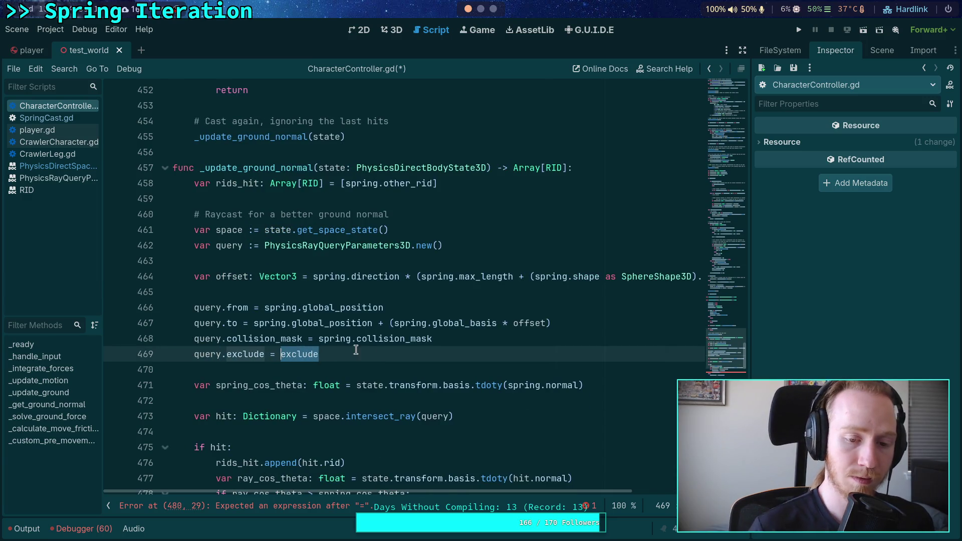
key(BackSpace)
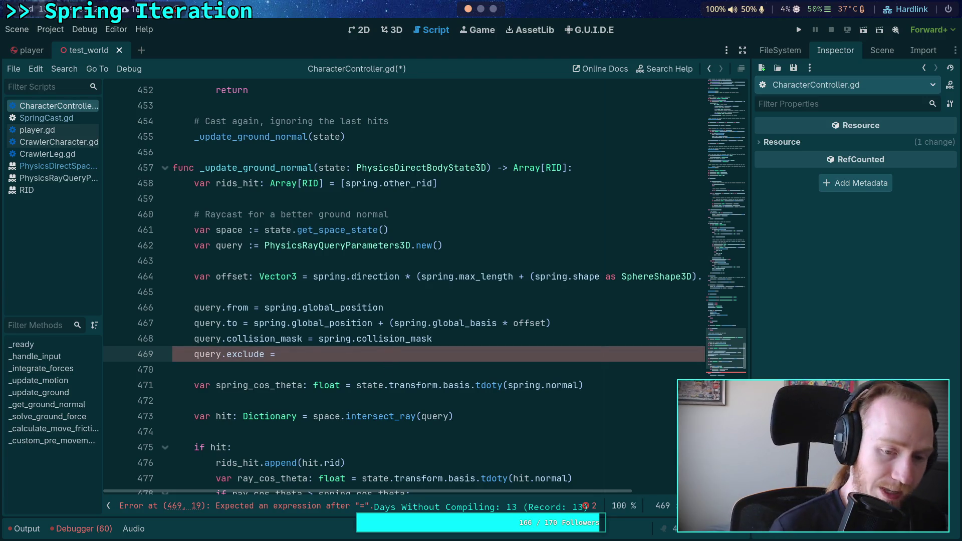
key(ctrl+z)
key(ctrl+z)
key(ctrl+z)
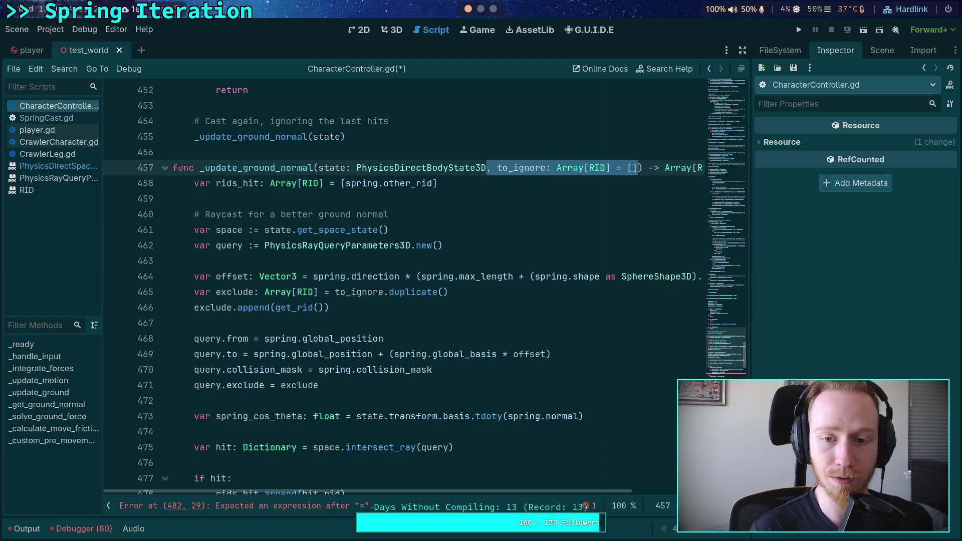
- Restore the to_ignore argument in the second _update_ground_normal call
click(417, 323)
scroll(417, 304, up, 5)
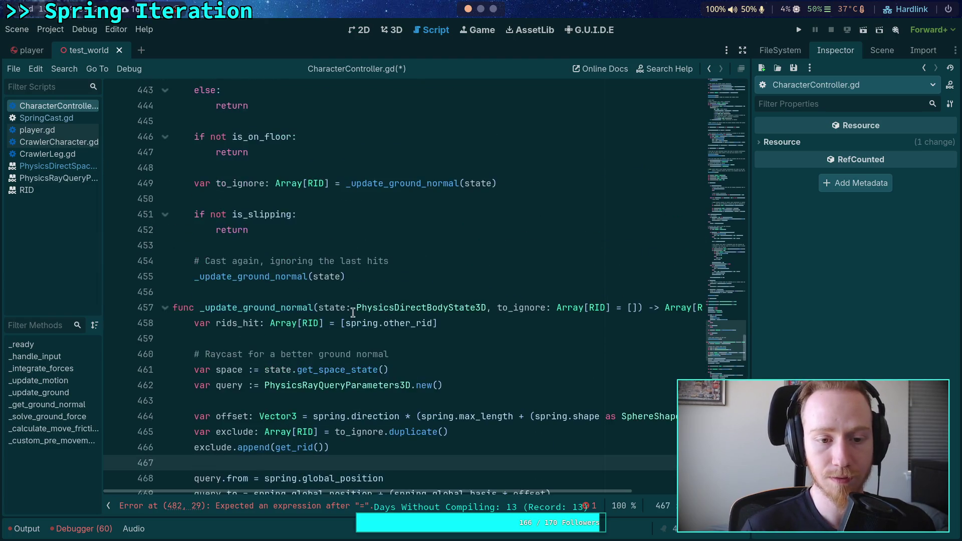
click(345, 370)
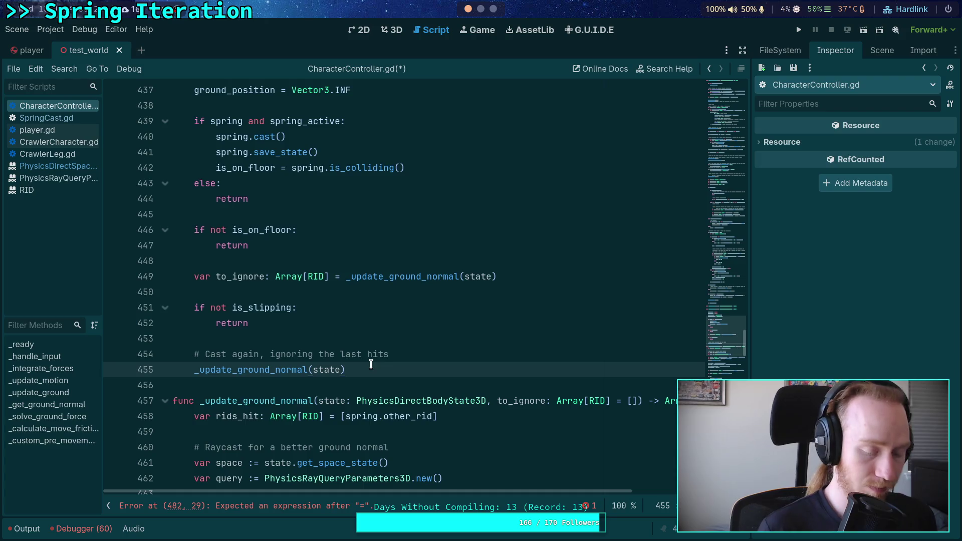
key(Left)
text(, to)
key(Return)
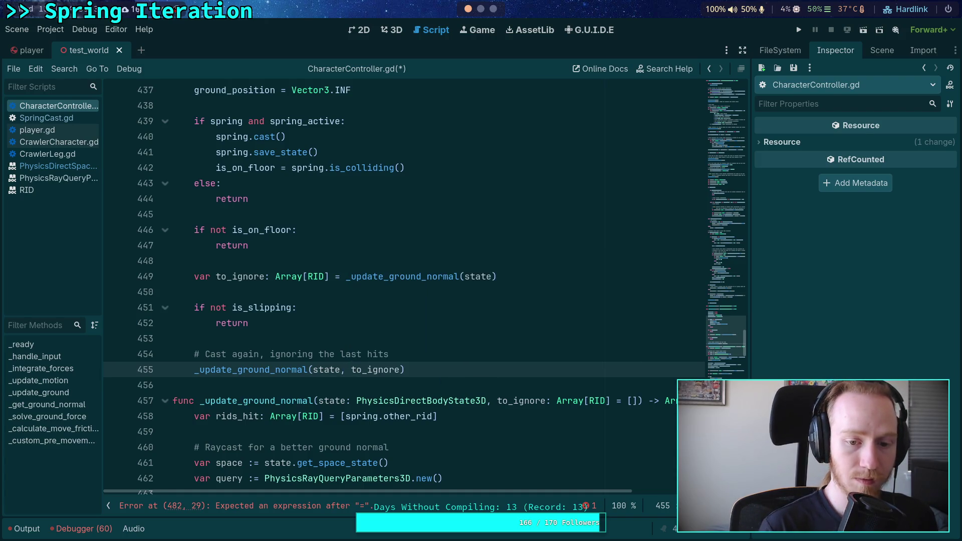
- Review the is_on_floor early-return block and position above the spring check
click(453, 353)
scroll(464, 337, down, 3)
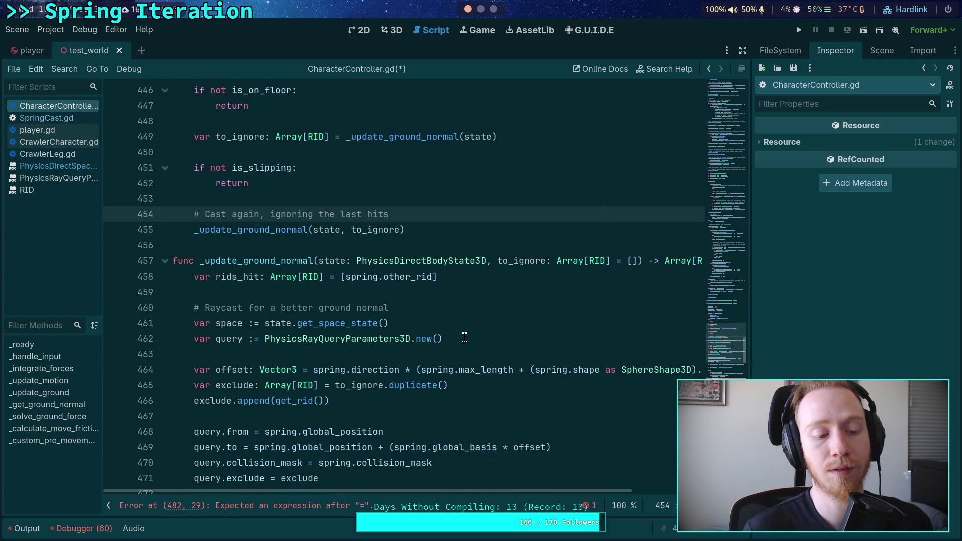
scroll(464, 337, up, 4)
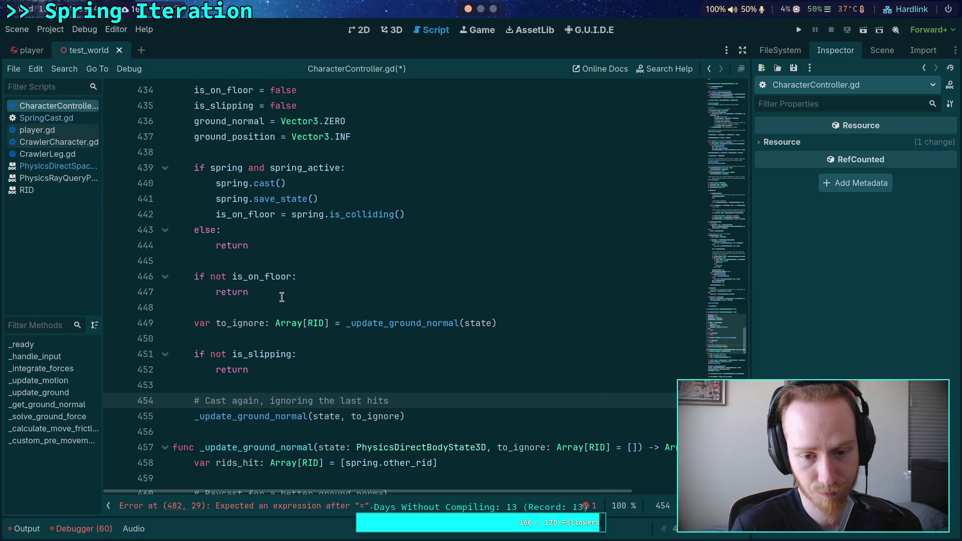
drag(282, 297, 163, 280)
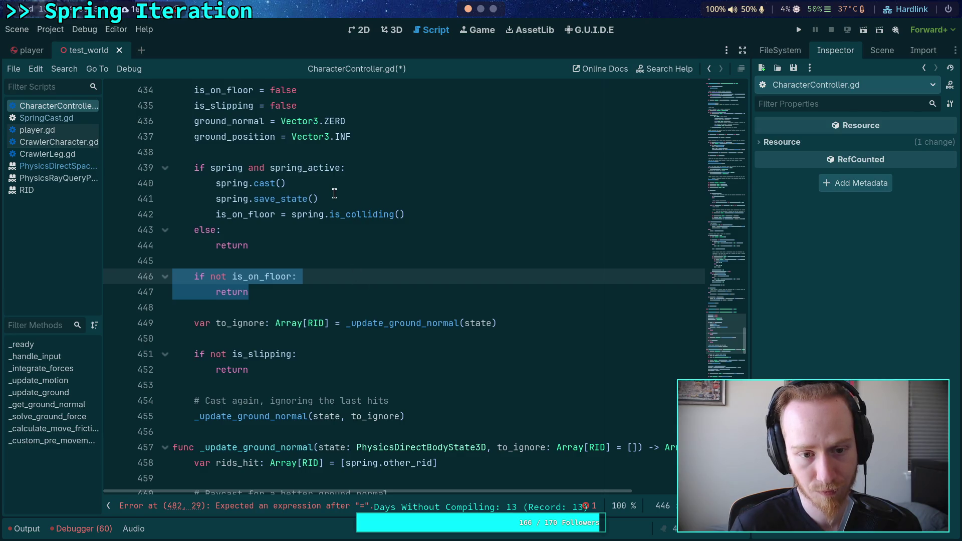
scroll(382, 259, up, 2)
scroll(382, 259, down, 2)
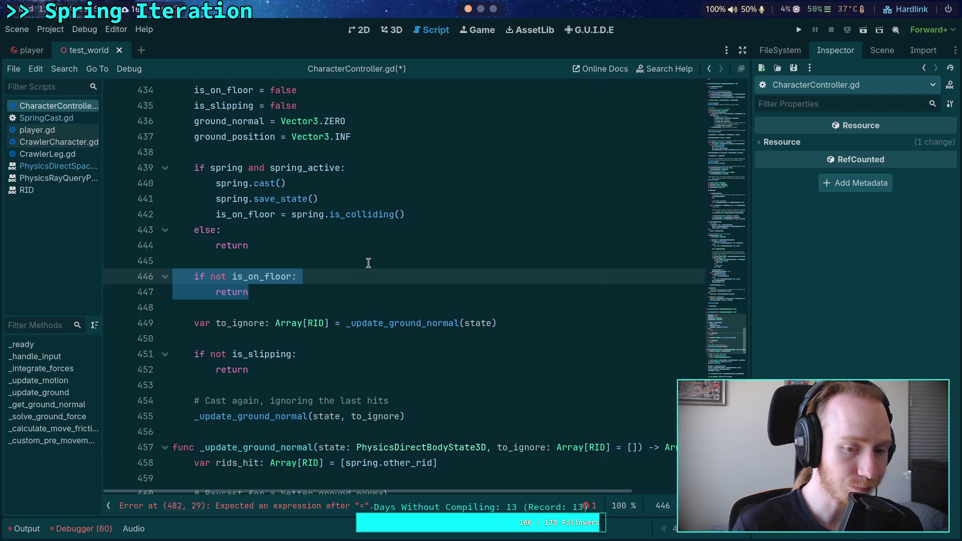
click(414, 154)
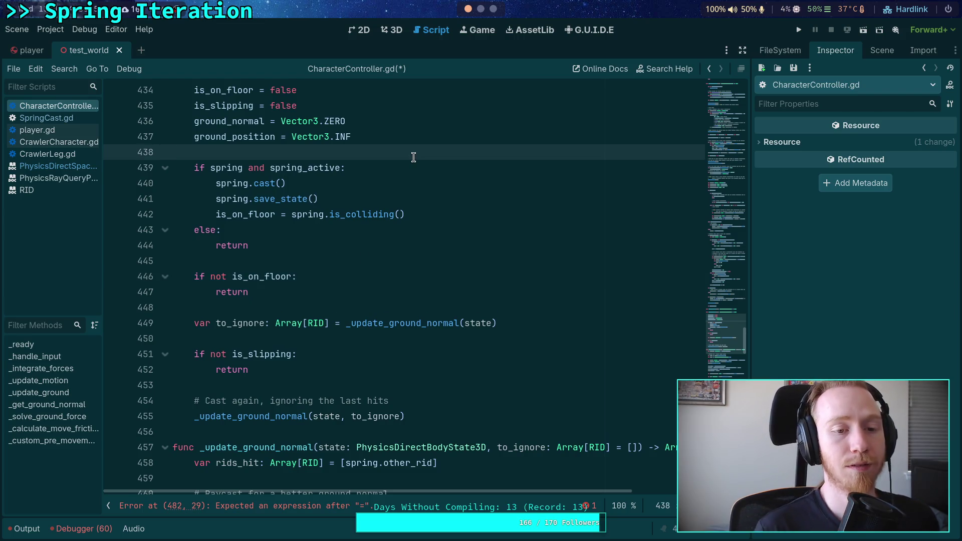
- Add a guard in _update_ground that returns when (not spring_active) or (not spring)
key(Return)
key(Return)
key(Up)
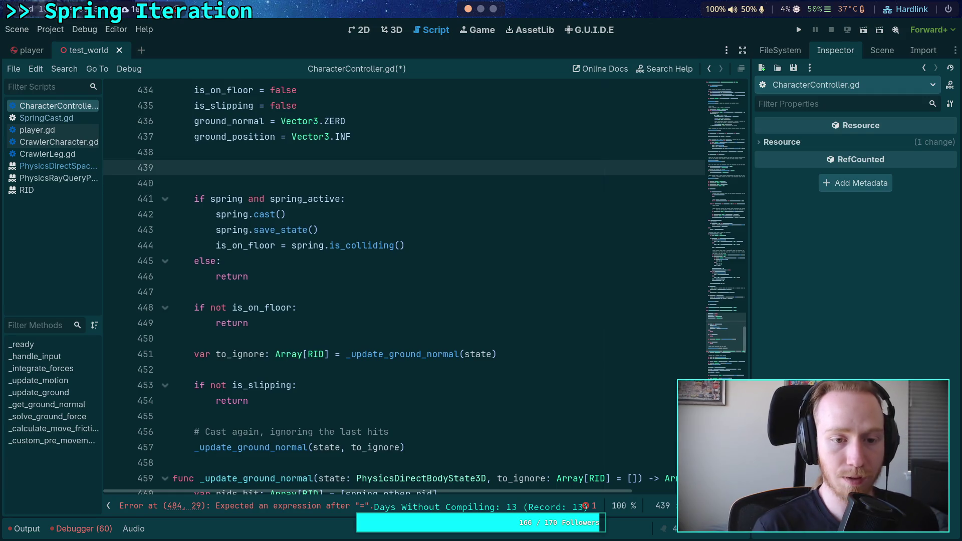
key(Tab)
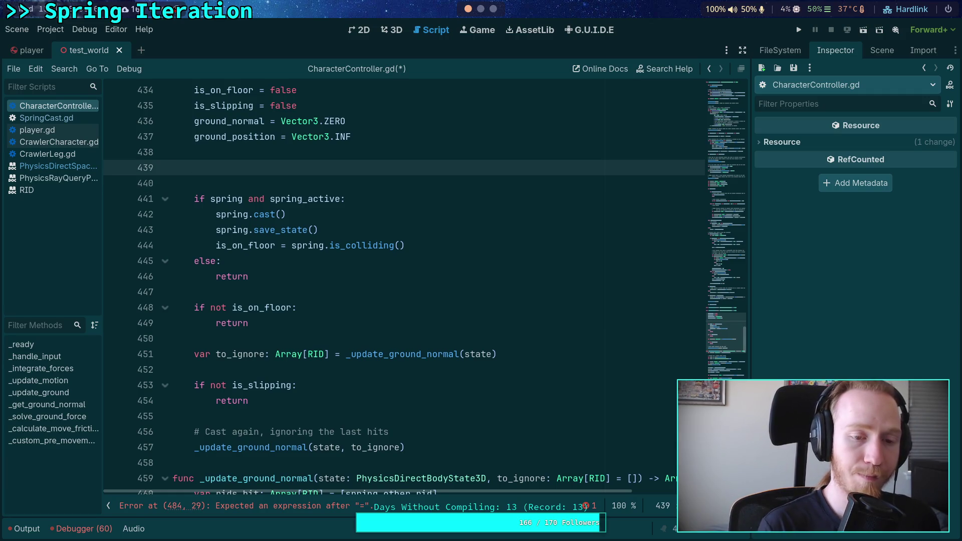
text(n)
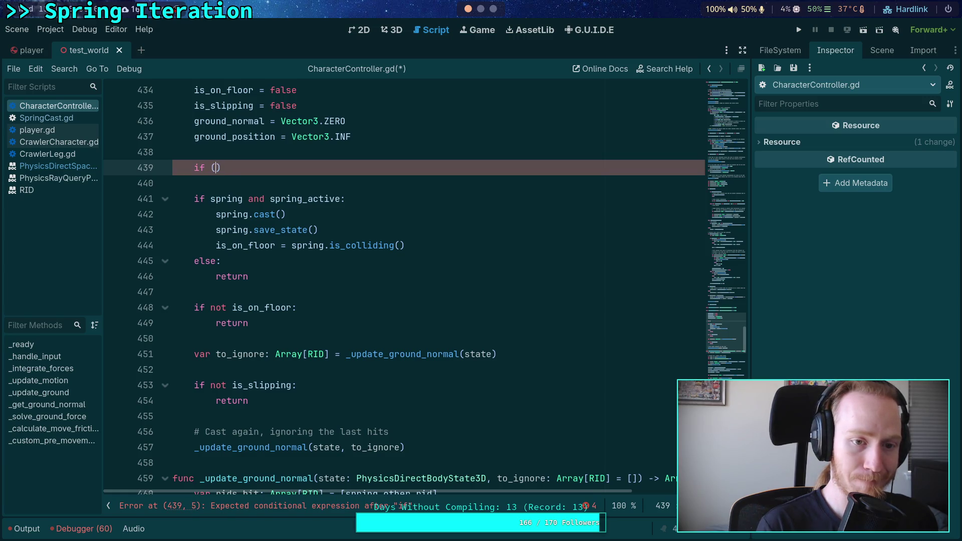
text(not spring_ac)
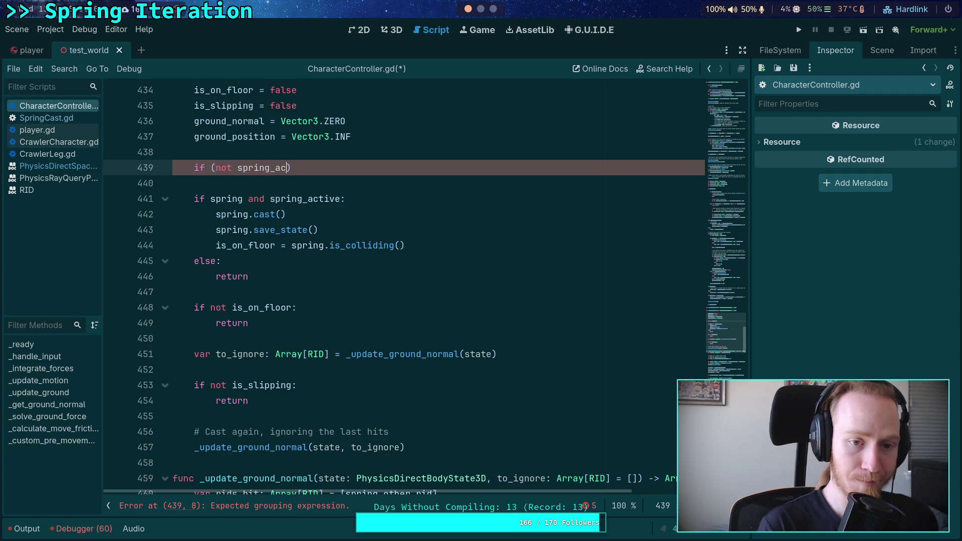
key(Return)
text((not spring)
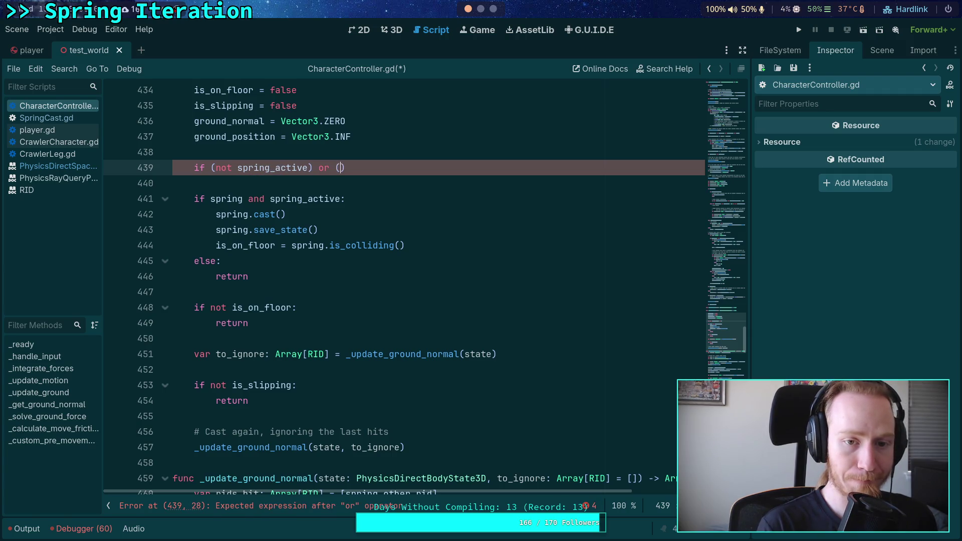
text():)
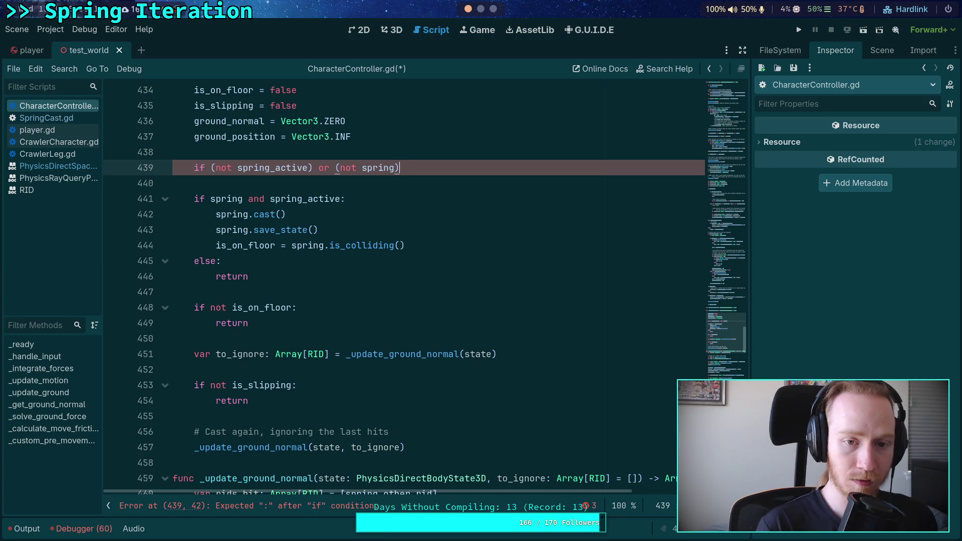
key(Return)
text(return)
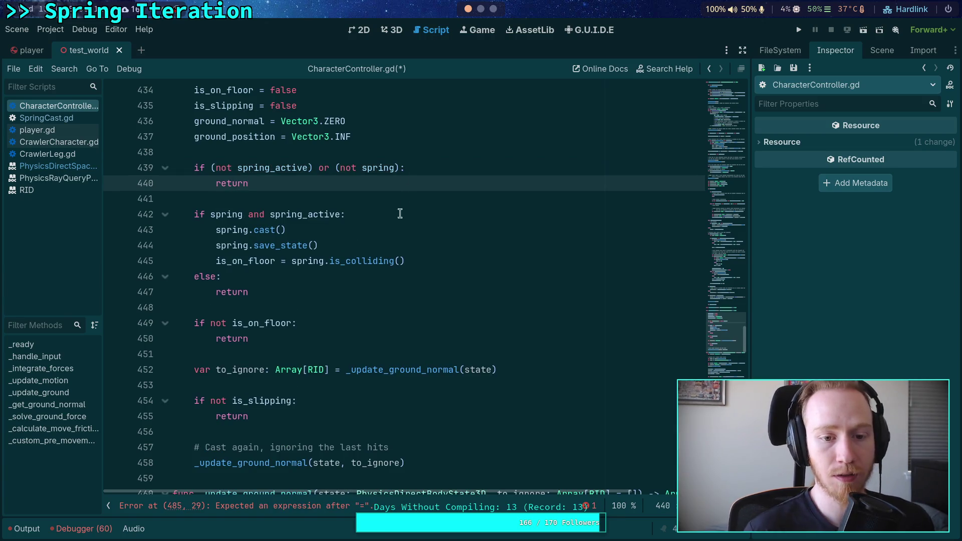
drag(312, 287, 323, 194)
- Cut the three spring casting lines, delete the old spring and is_on_floor checks, and tidy blank lines
click(340, 261)
mouse_move(431, 267)
mouse_down()
mouse_move(218, 245)
mouse_move(217, 231)
mouse_up()
key(BackSpace)
drag(302, 260, 256, 199)
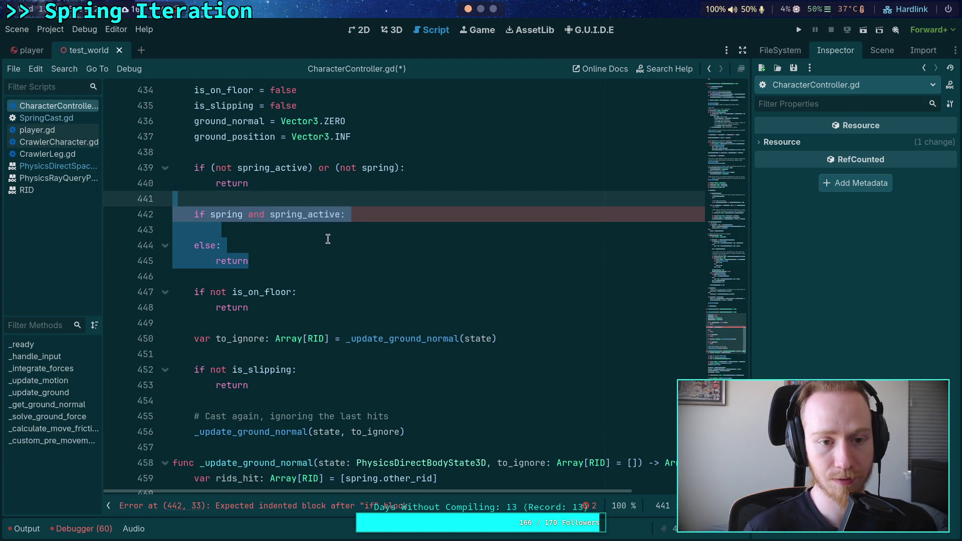
click(273, 292)
drag(264, 311, 297, 196)
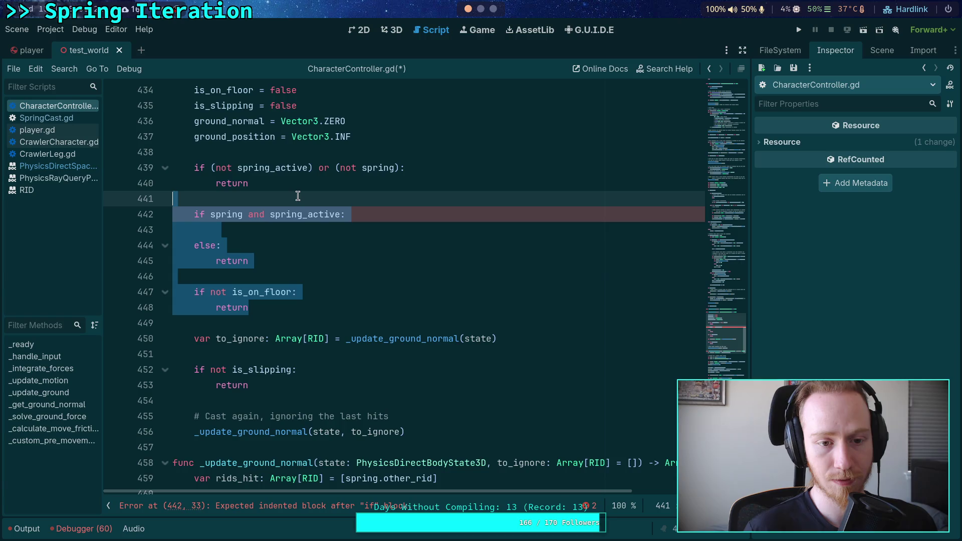
scroll(373, 264, up, 2)
key(BackSpace)
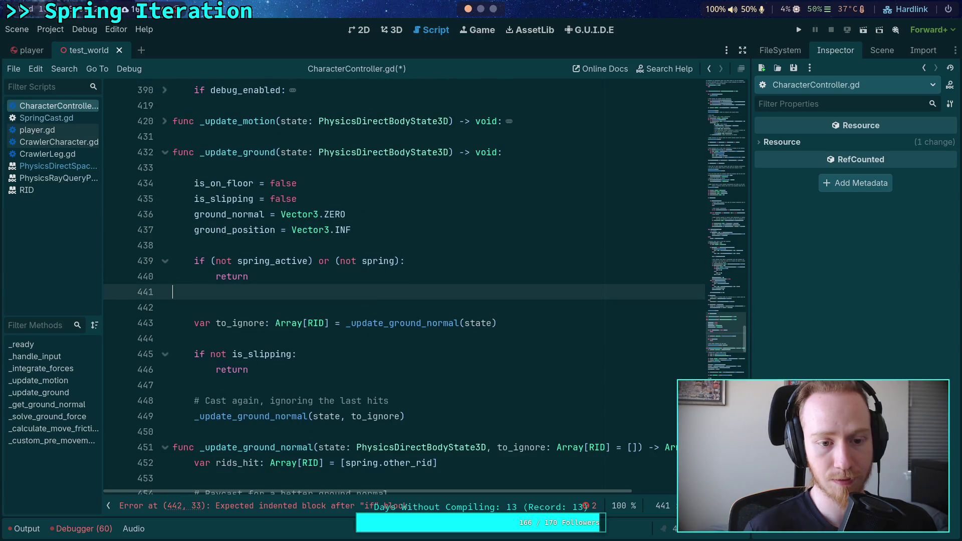
key(Delete)
click(431, 324)
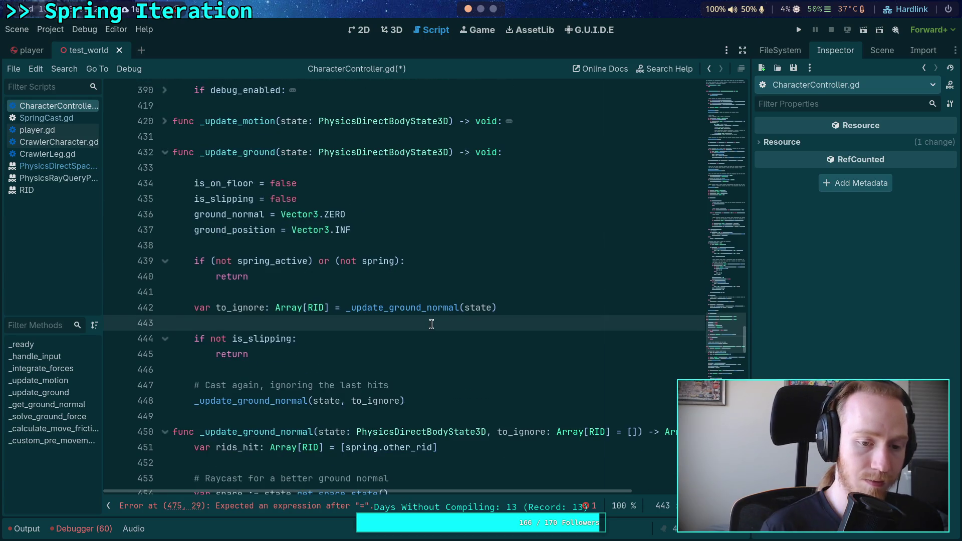
key(Return)
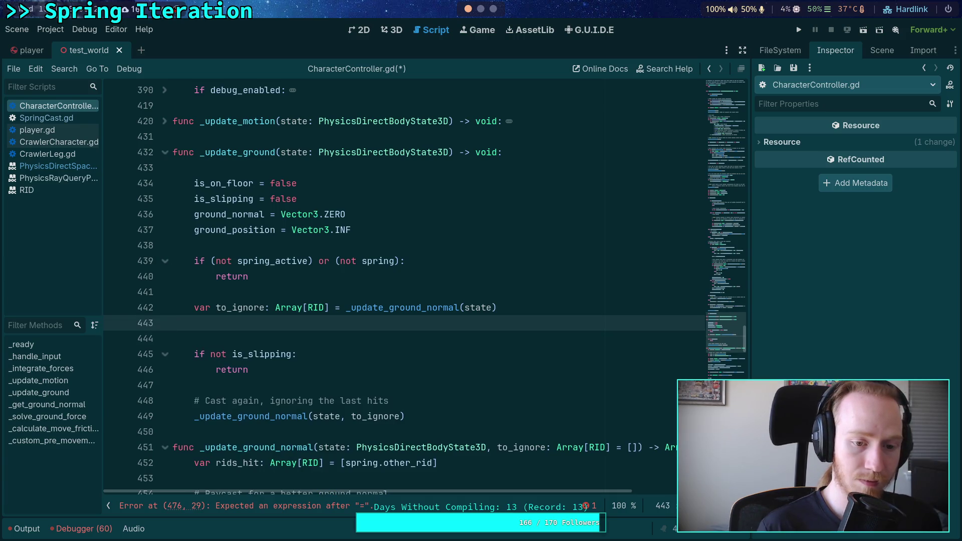
click(173, 338)
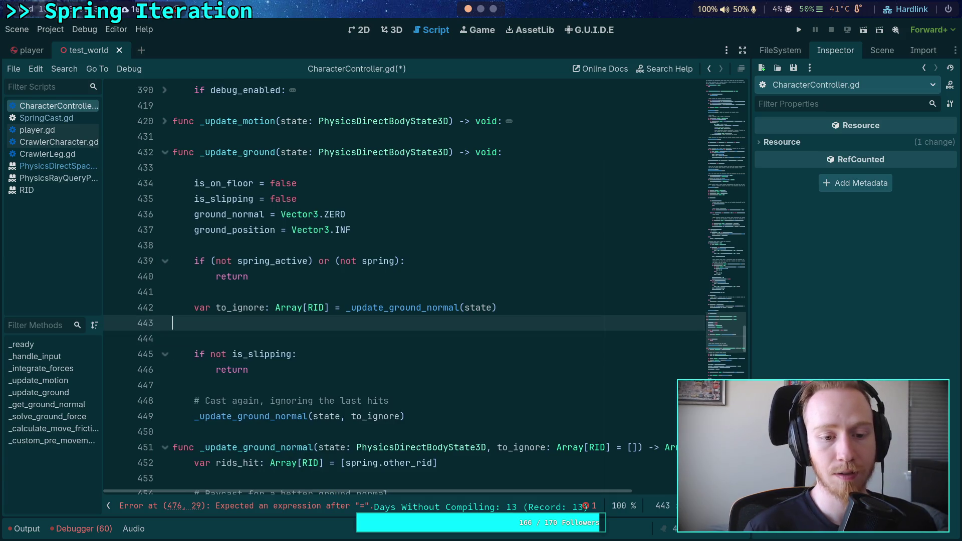
key(BackSpace)
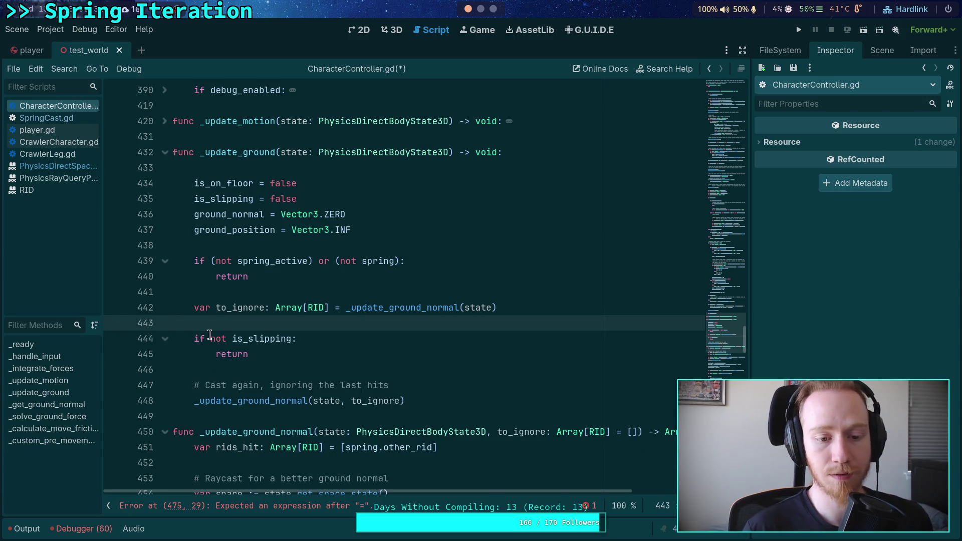
- Change the condition to 'if is_on_floor and (not is_slipping):'
click(207, 335)
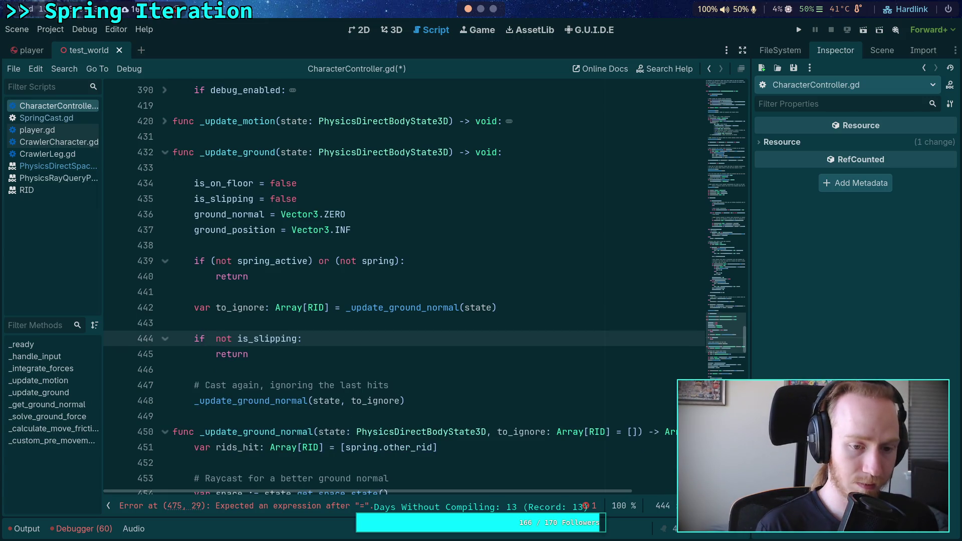
text(is_on)
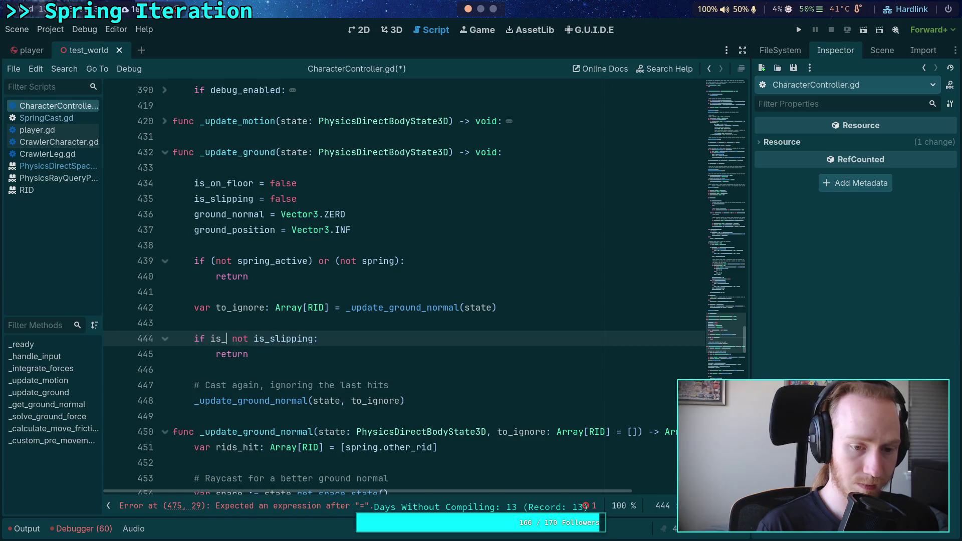
key(Return)
text(and )
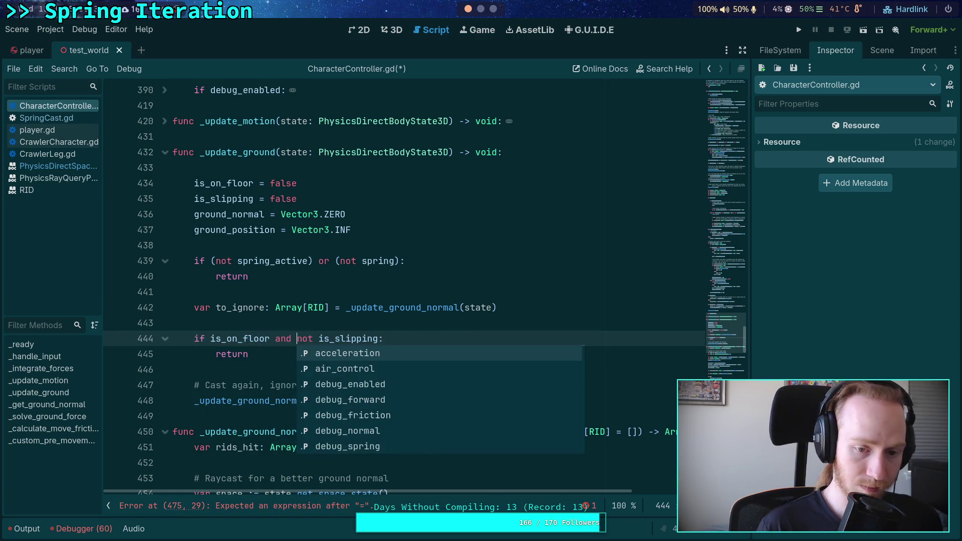
text(()
click(324, 338)
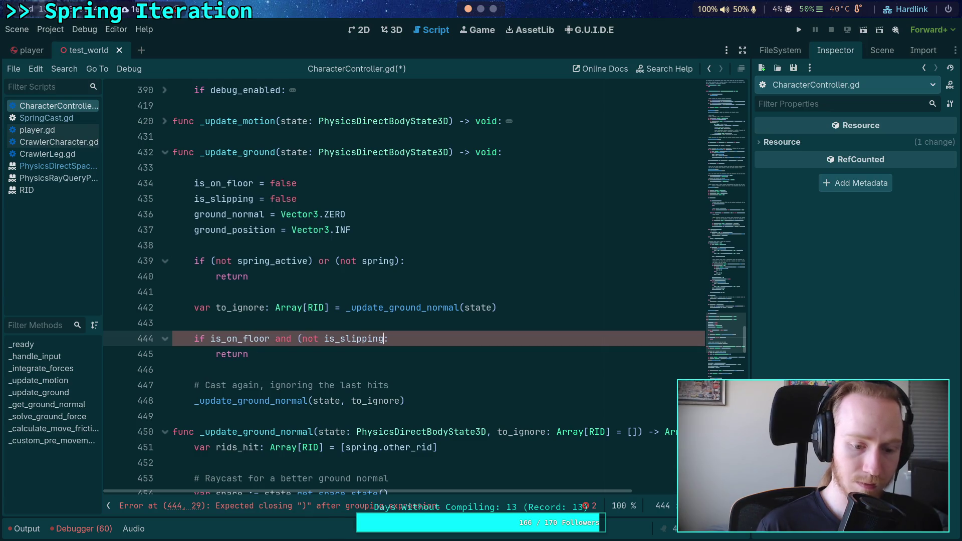
text())
scroll(202, 337, down, 1)
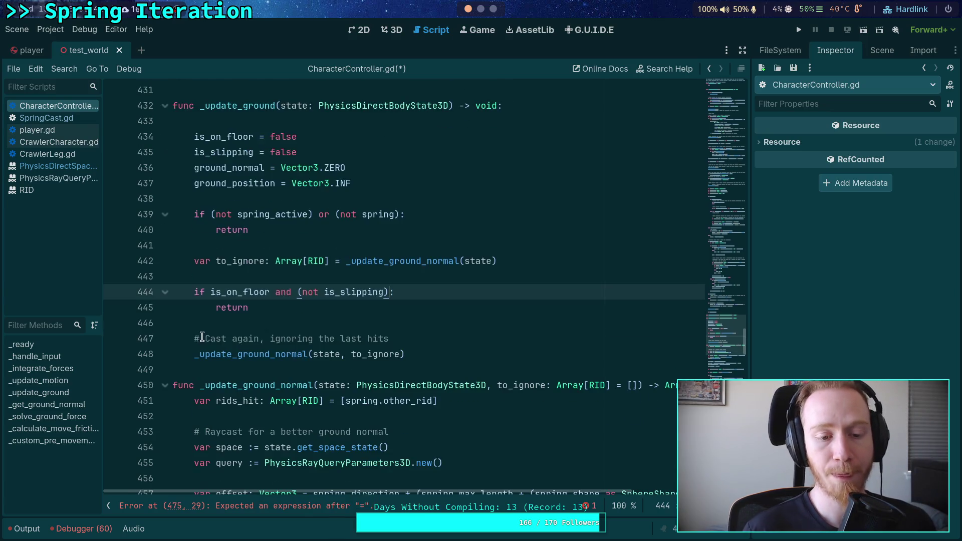
click(251, 307)
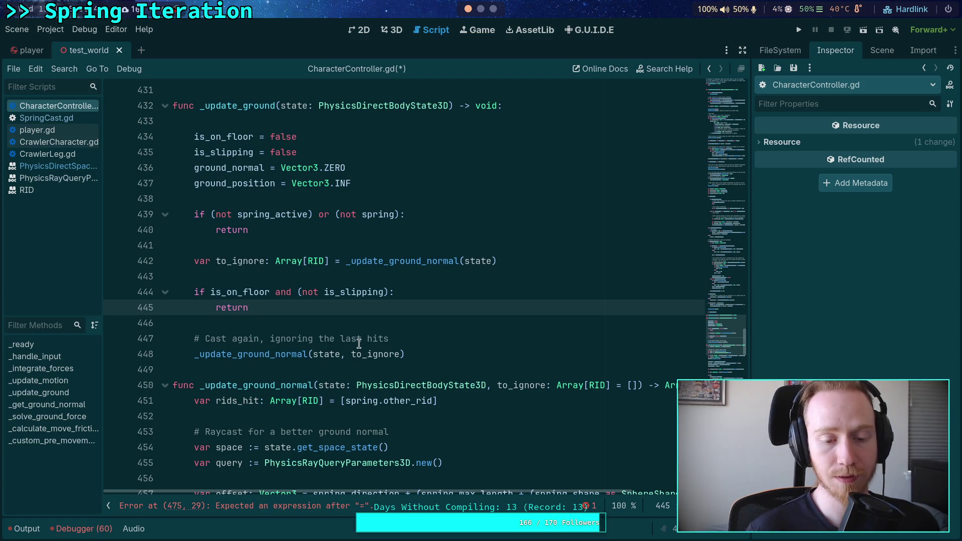
- Check where to_ignore and spring are used in the remaining code
drag(434, 355, 196, 339)
click(273, 313)
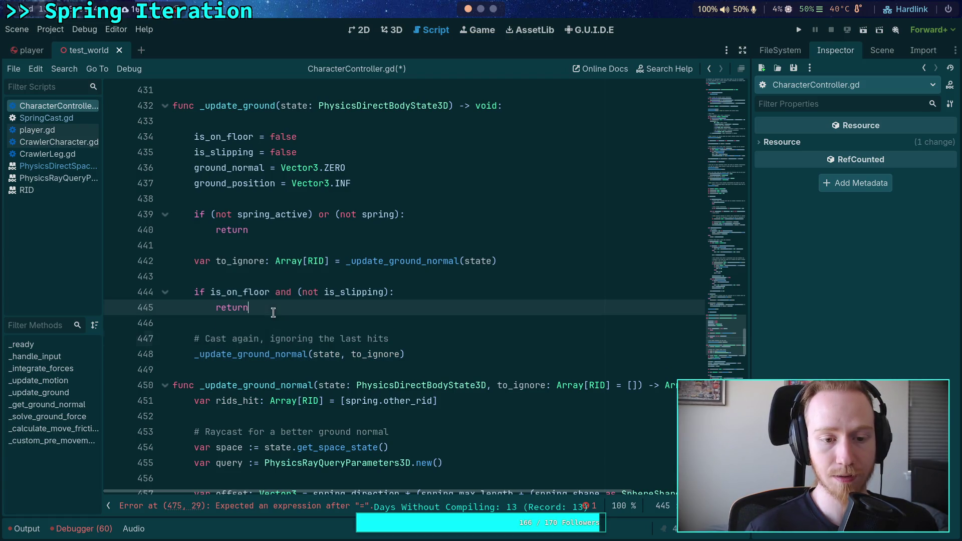
double_click(226, 260)
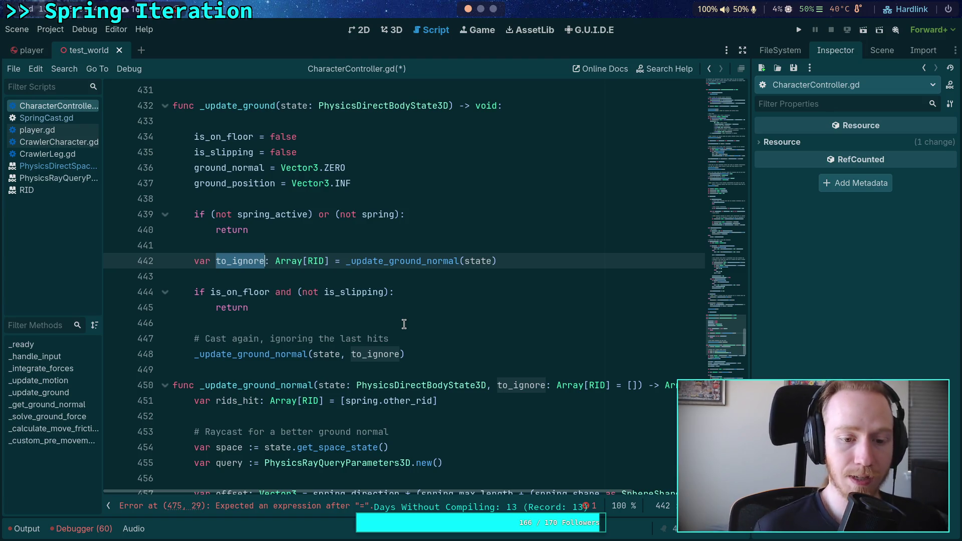
scroll(404, 324, down, 6)
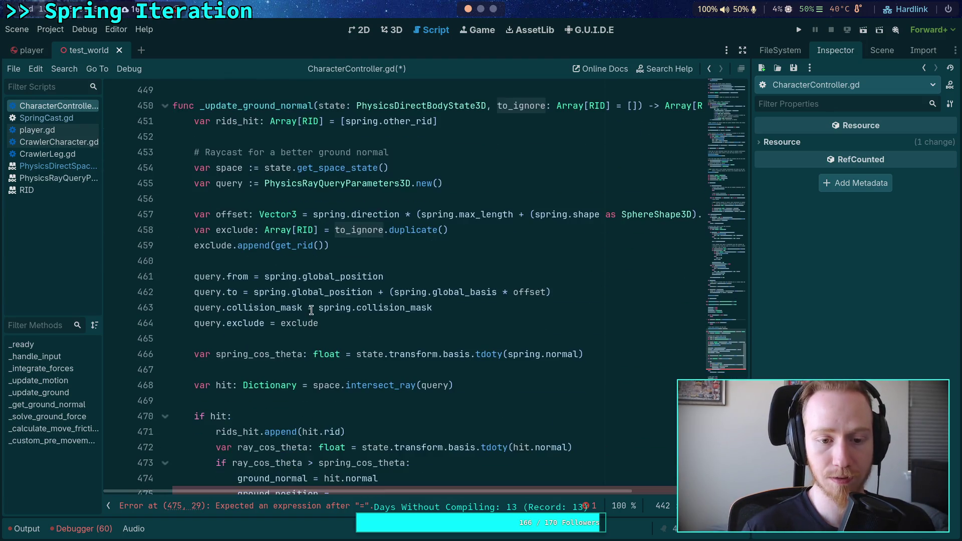
double_click(271, 276)
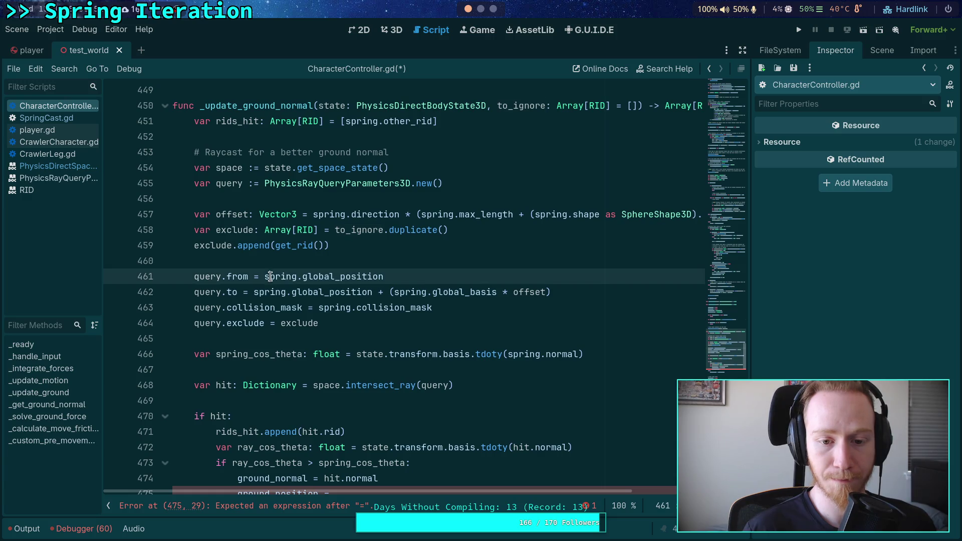
scroll(291, 332, down, 1)
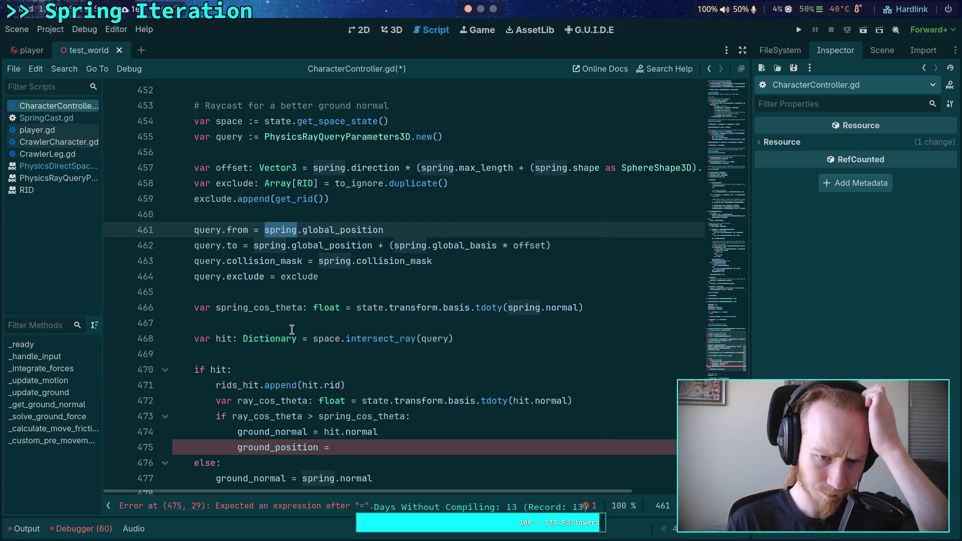
click(386, 279)
click(394, 299)
scroll(394, 300, up, 2)
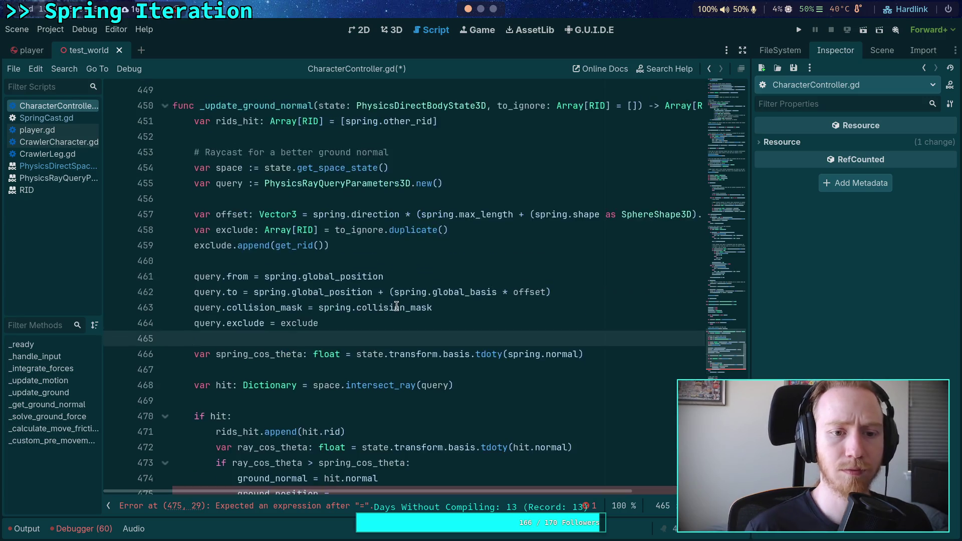
click(376, 183)
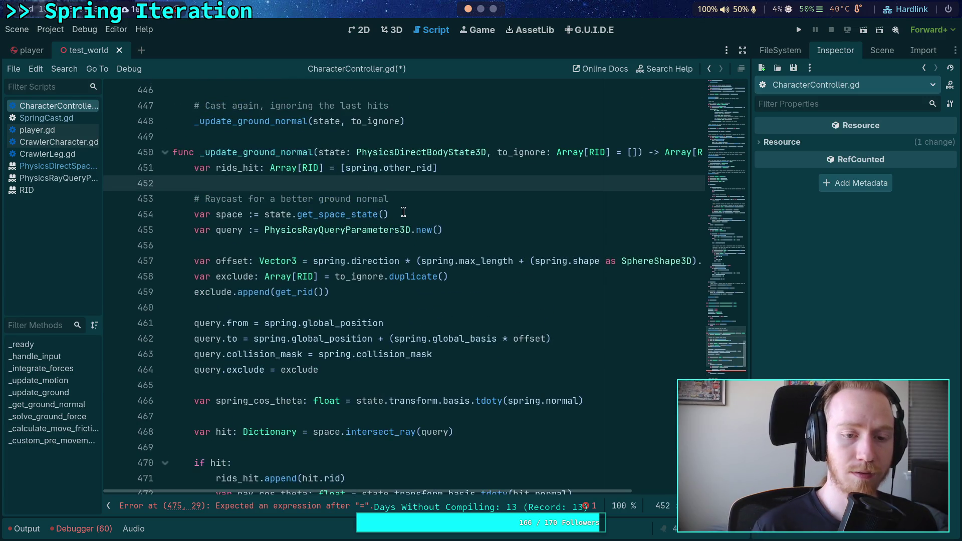
- Paste spring.cast(), spring.save_state() and is_on_floor = spring.is_colliding() above var rids_hit
key(Up)
key(ctrl+shift+Return)
key(ctrl+shift+Return)
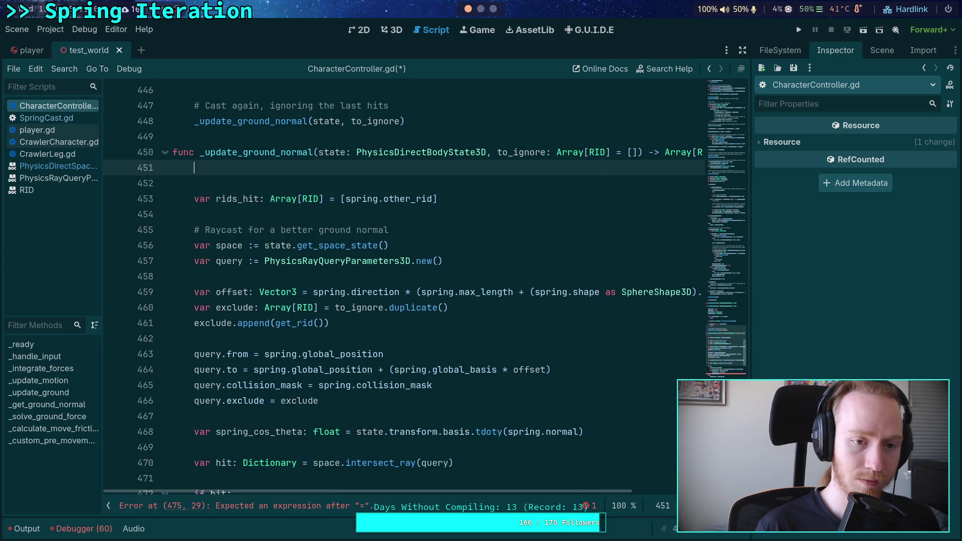
text(spring.cast() 		spring.save_state() 		is_on_floor = spring.is_colliding())
mouse_move(253, 199)
mouse_down()
mouse_move(244, 183)
mouse_move(196, 169)
mouse_up()
click(197, 168)
scroll(400, 281, up, 4)
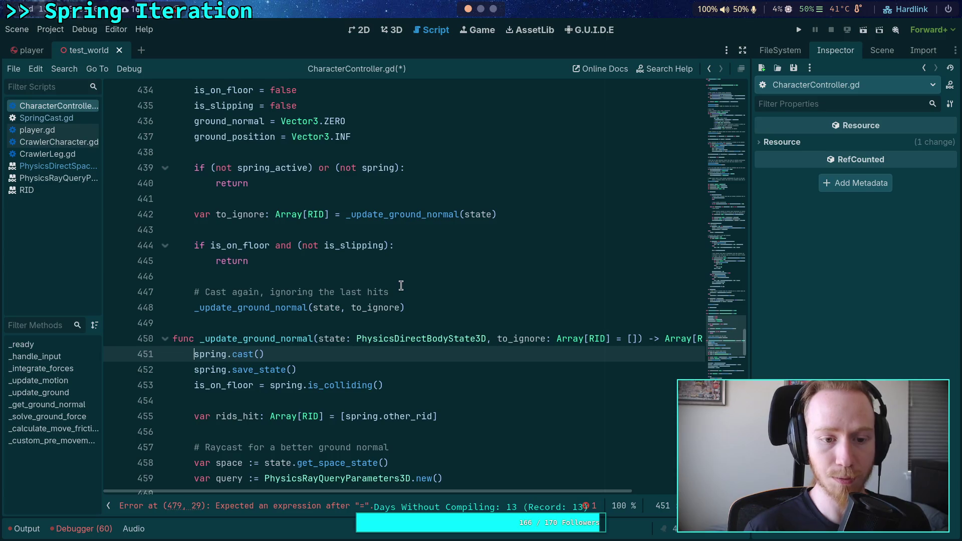
scroll(403, 291, down, 3)
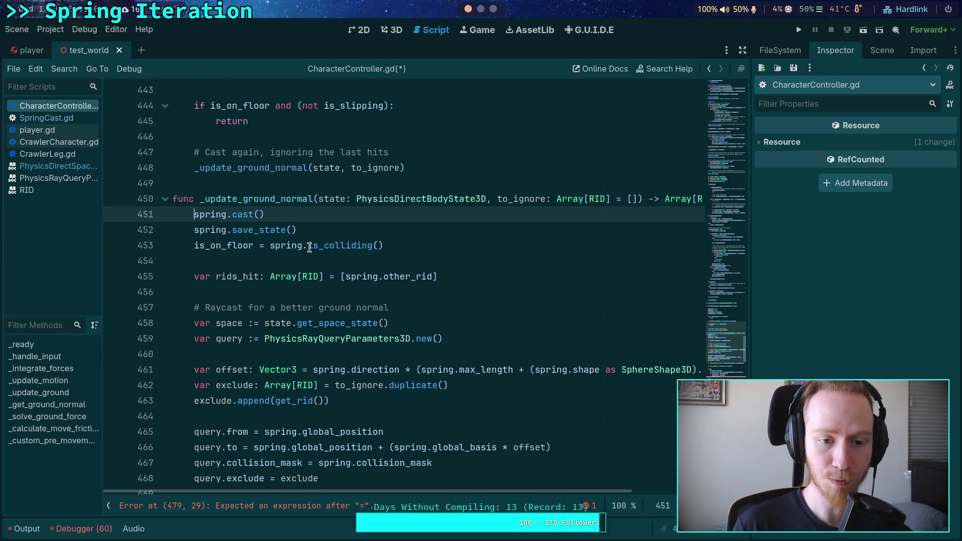
click(330, 228)
click(447, 242)
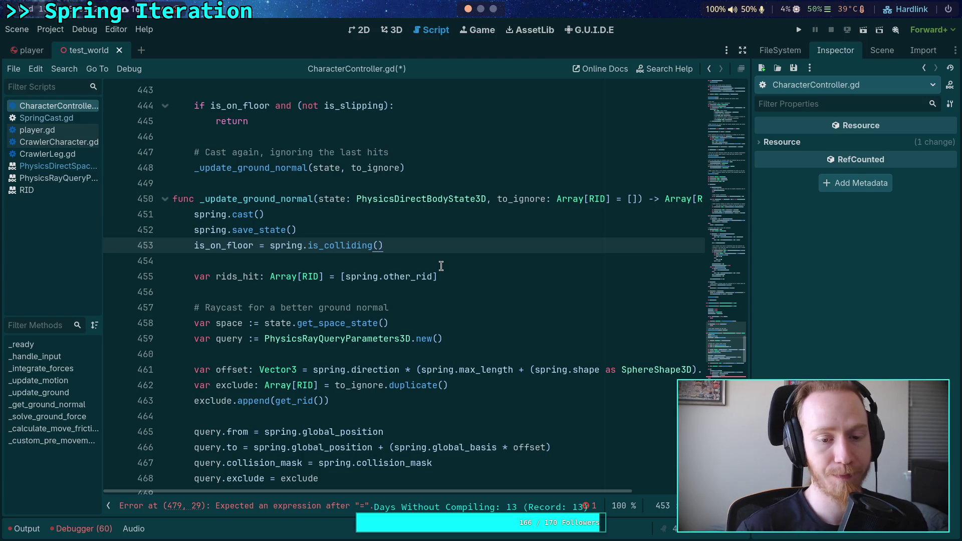
click(367, 260)
click(324, 276)
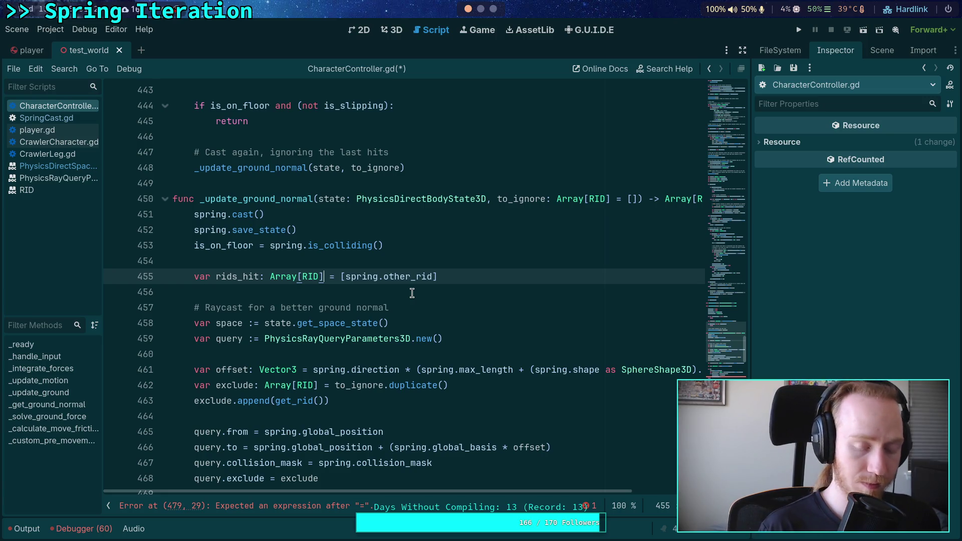
- Make rids_hit start empty and append spring.other_rid inside an 'if is_on_floor:' block
key(Return)
text(if  = [spring.other_rid)
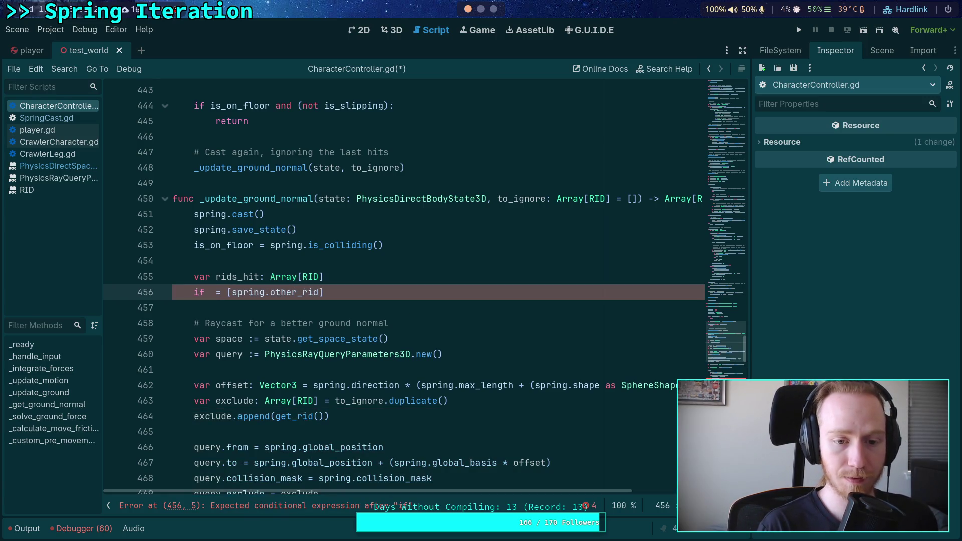
text(is_on_floor:)
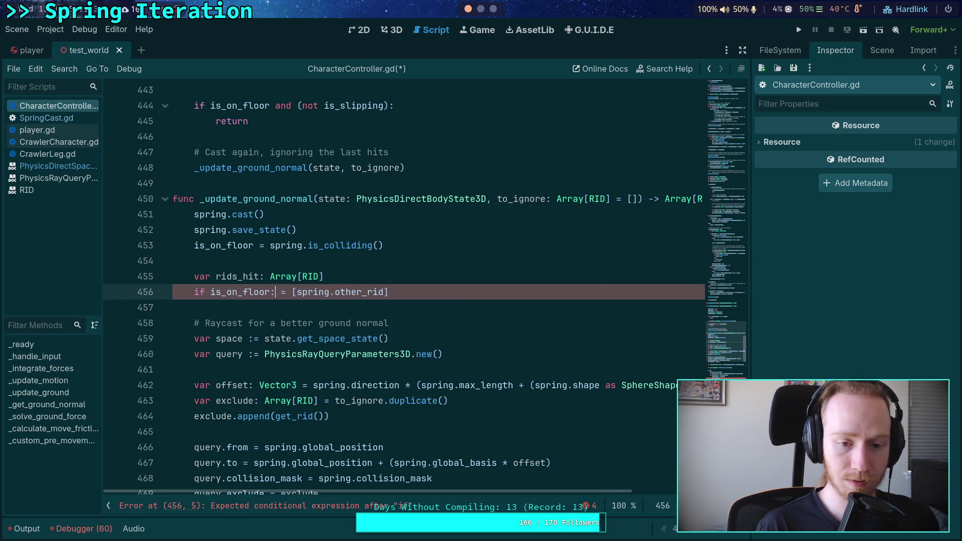
key(Delete)
key(Delete)
key(Return)
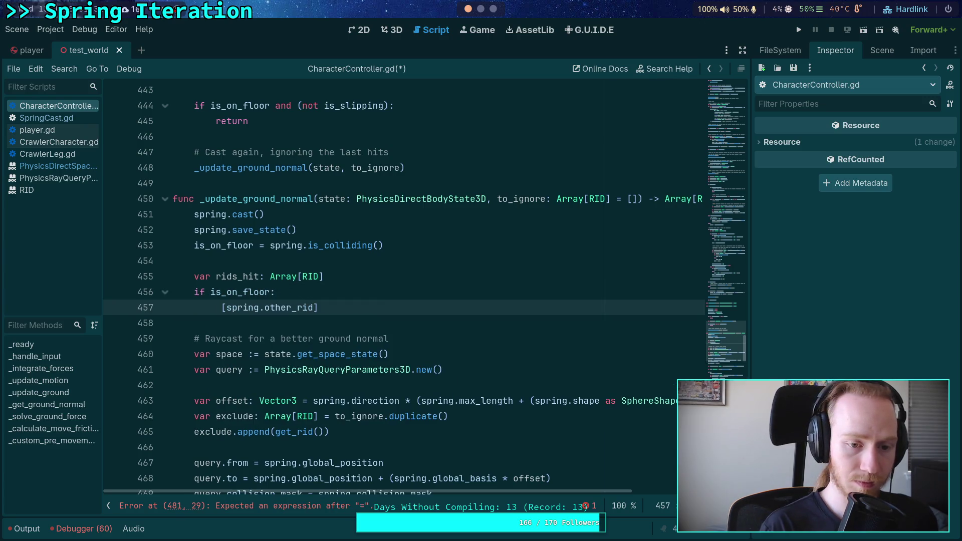
text(rids_hit.app )
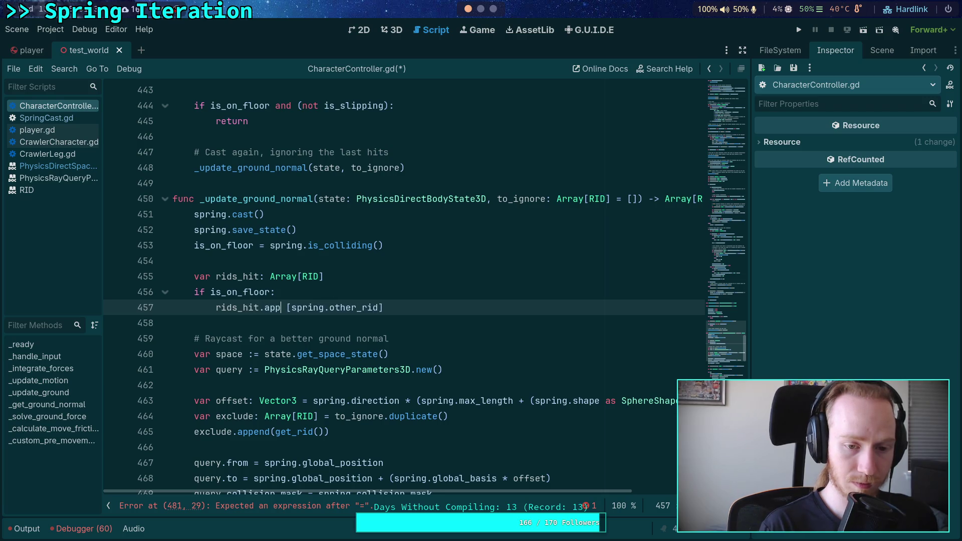
text(end()
key(Delete)
key(Delete)
key(Delete)
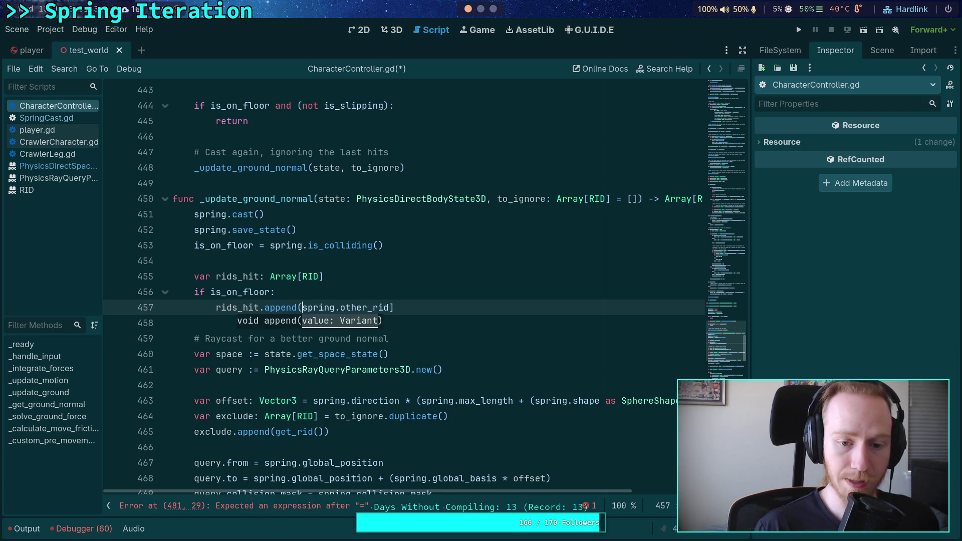
click(458, 301)
key(BackSpace)
text())
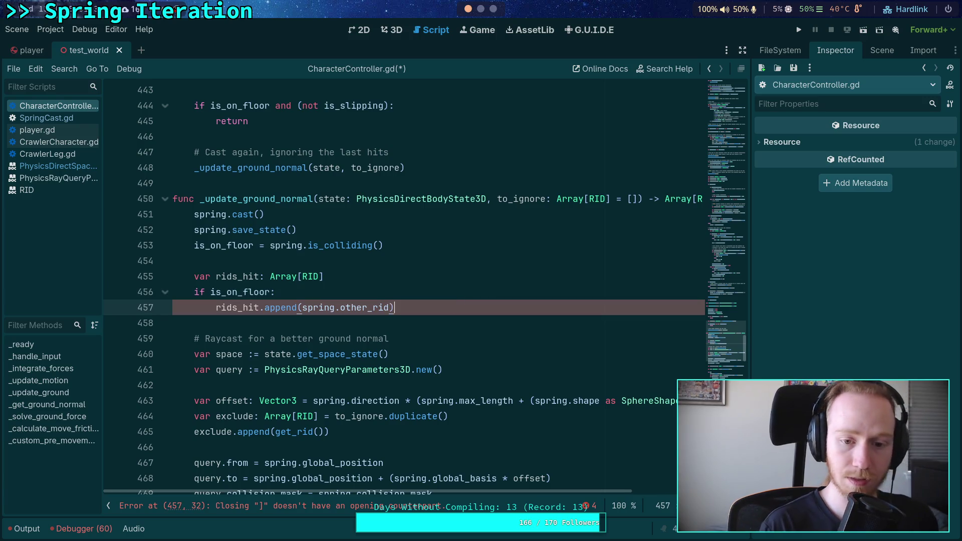
click(397, 326)
scroll(251, 289, down, 1)
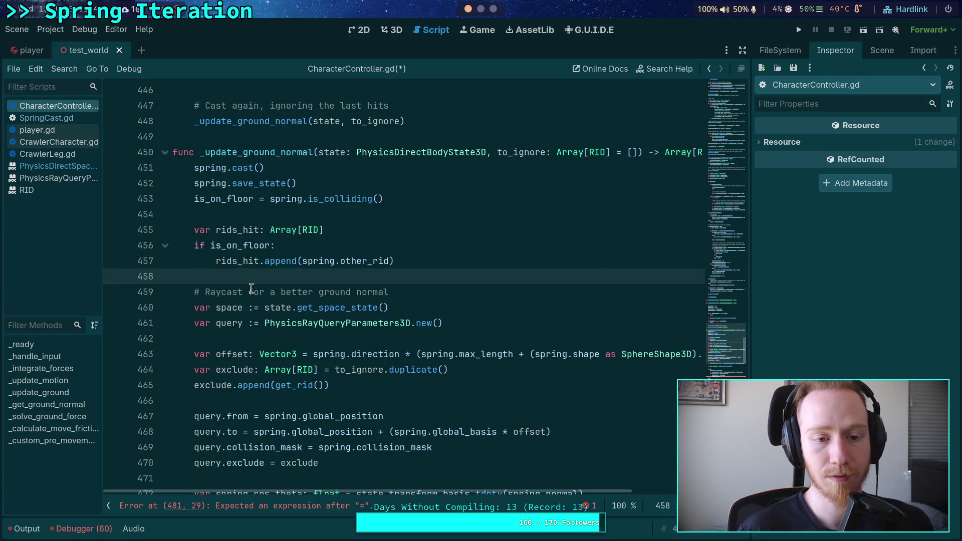
- Replace the is_on_floor condition with spring.other_rid
double_click(251, 245)
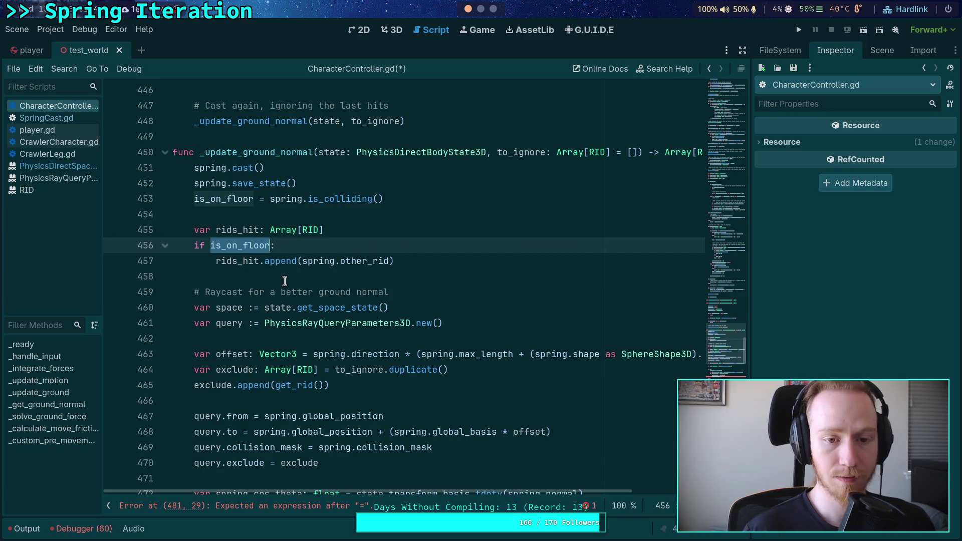
text(spring.is)
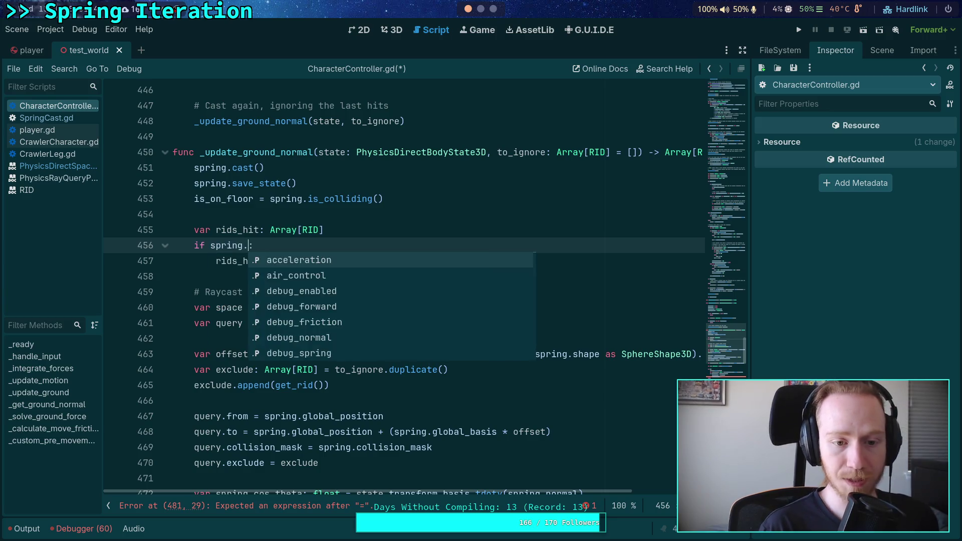
key(BackSpace)
key(BackSpace)
text(r)
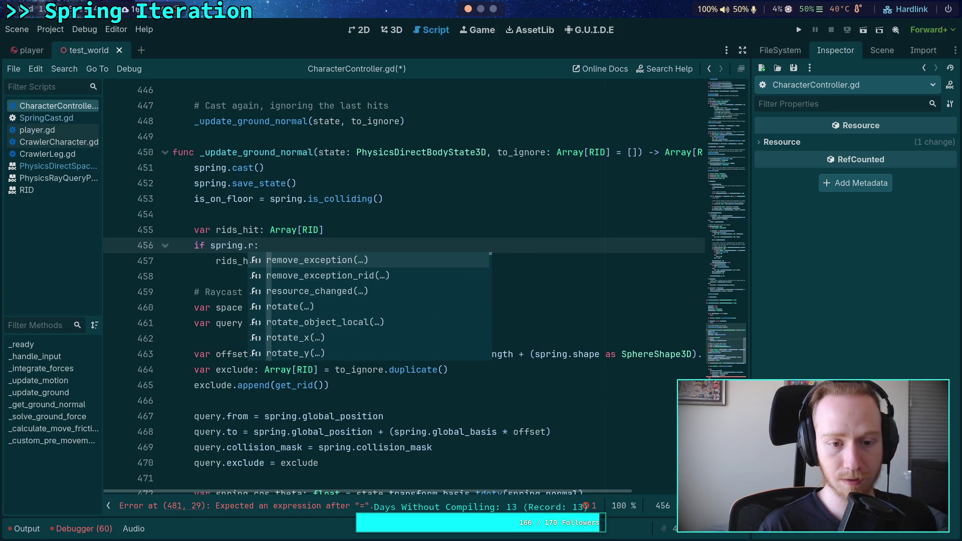
key(BackSpace)
text(oth)
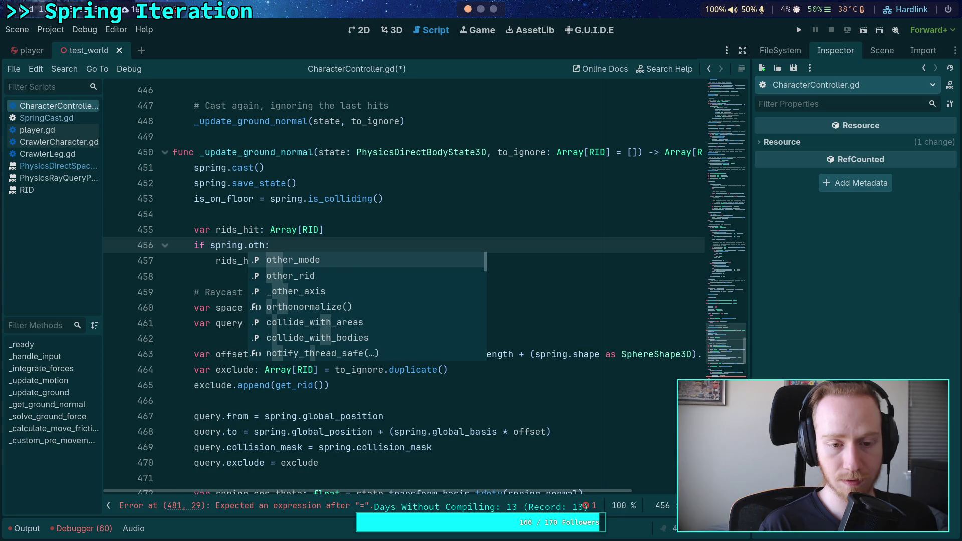
key(Down)
key(Return)
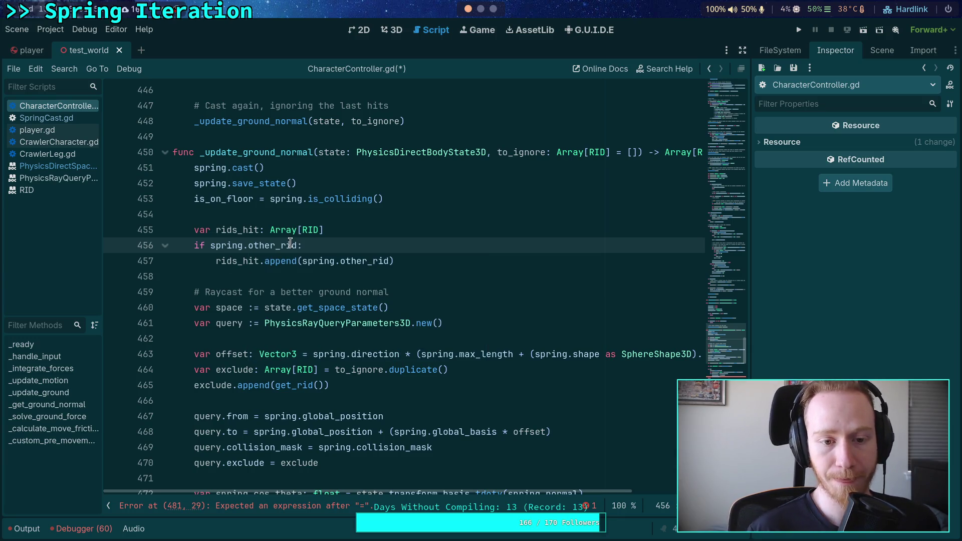
key(Down)
key(Down)
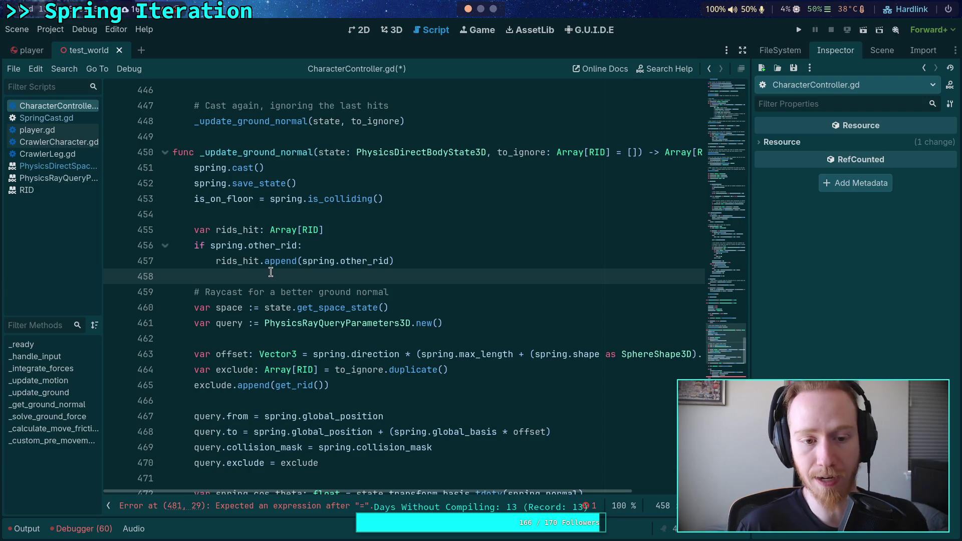
- Move the rids_hit declaration to the top and spring_cos_theta above the Raycast comment
click(374, 229)
key(alt+Up)
key(alt+Up)
key(alt+Up)
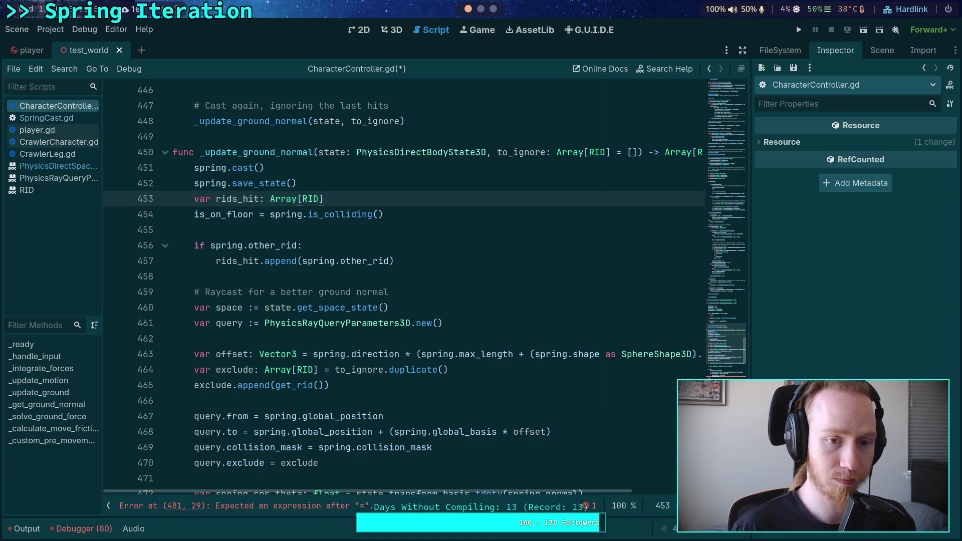
key(Return)
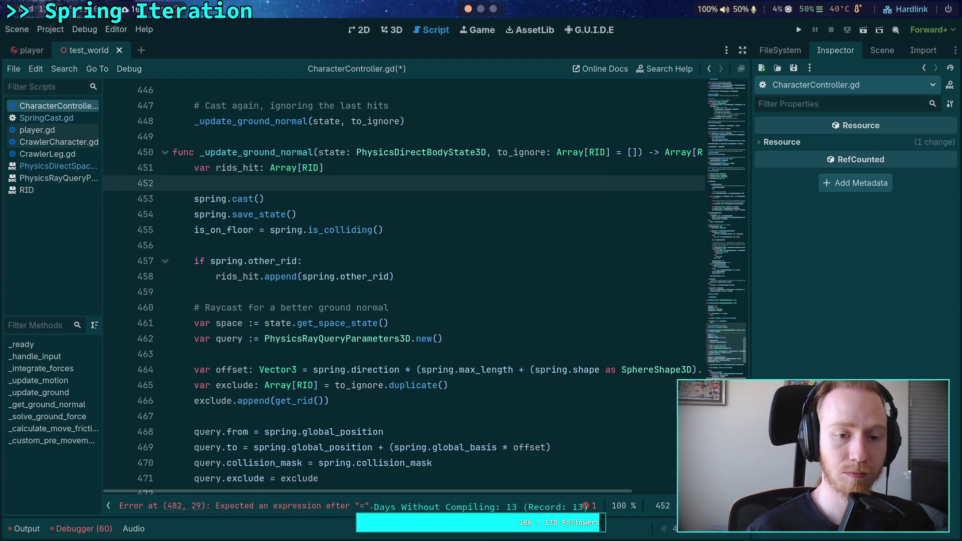
scroll(299, 244, down, 1)
click(265, 463)
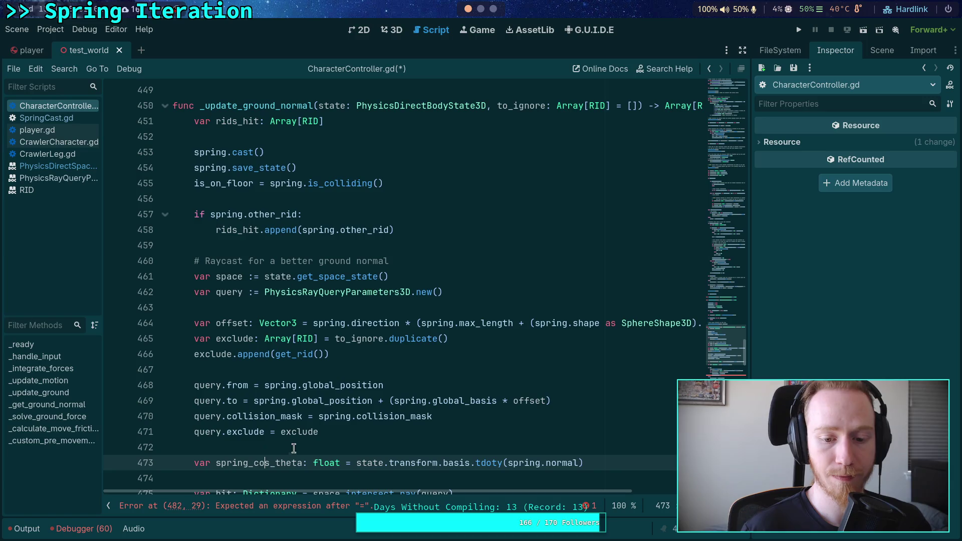
key(alt+Up)
key(alt+Up)
key(alt+Up)
key(alt+Up)
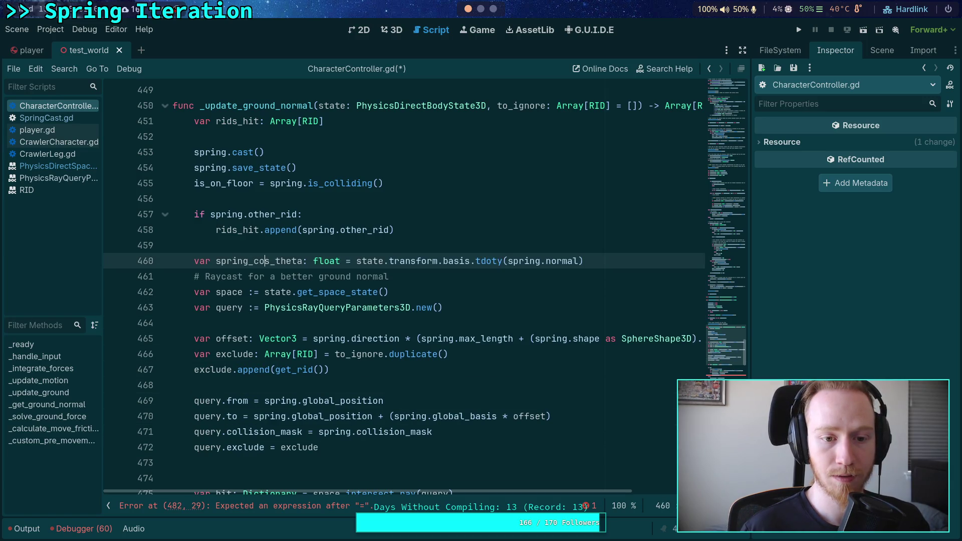
key(alt+Up)
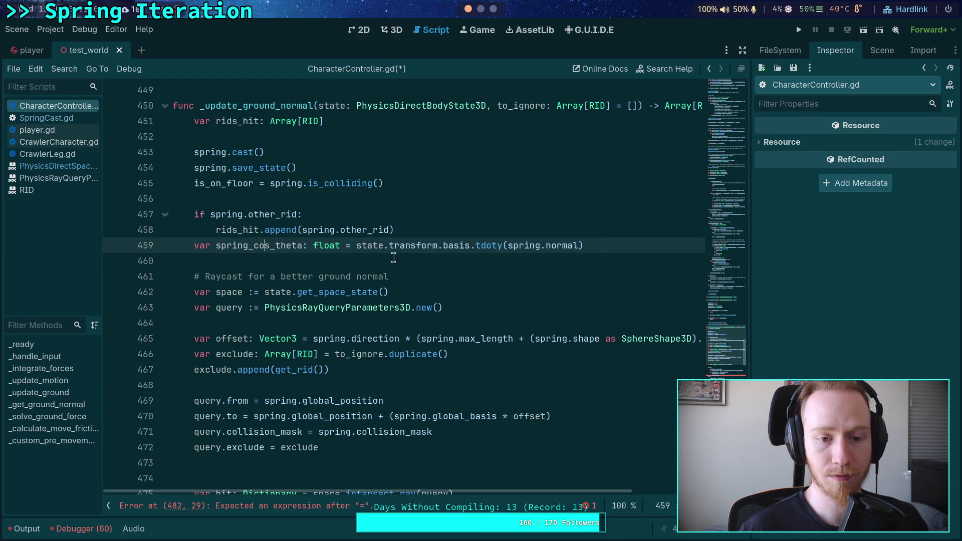
click(427, 231)
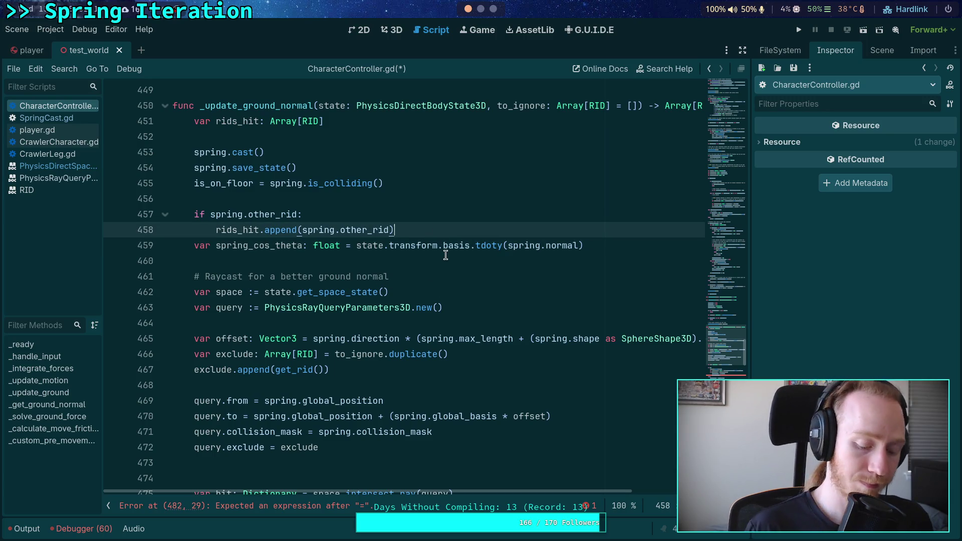
key(Return)
- Give spring_cos_theta a 'float = 0.0' default and start an 'if spring.normal' line below it
click(341, 263)
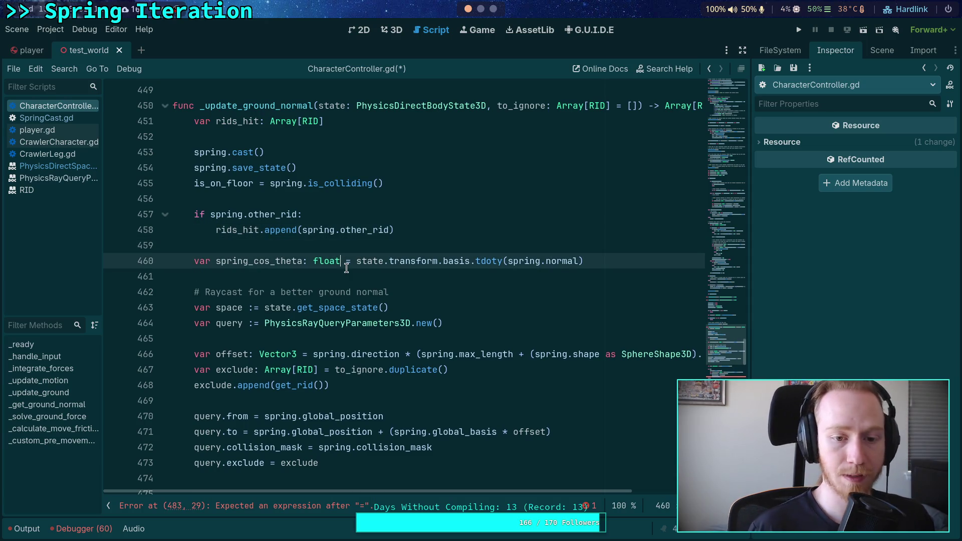
text(float  )
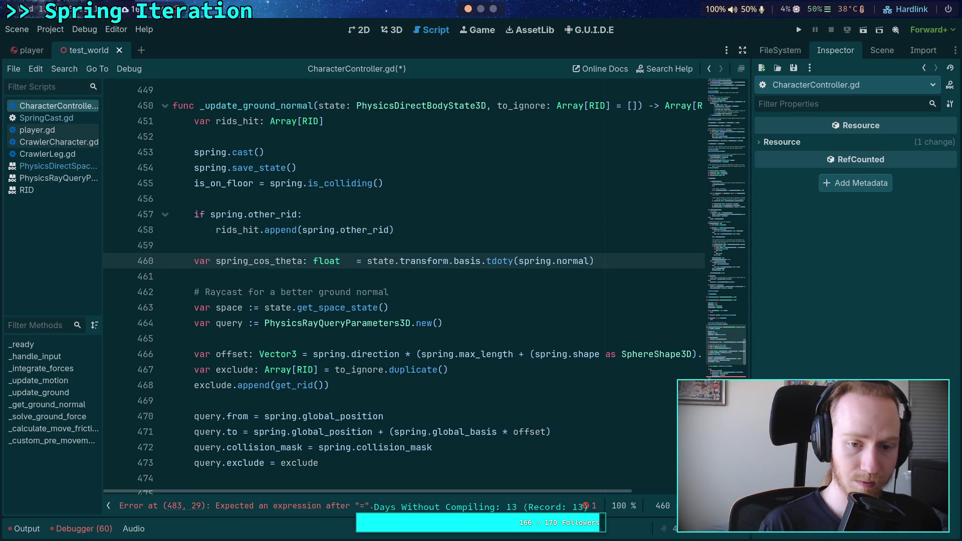
text(= 0.0)
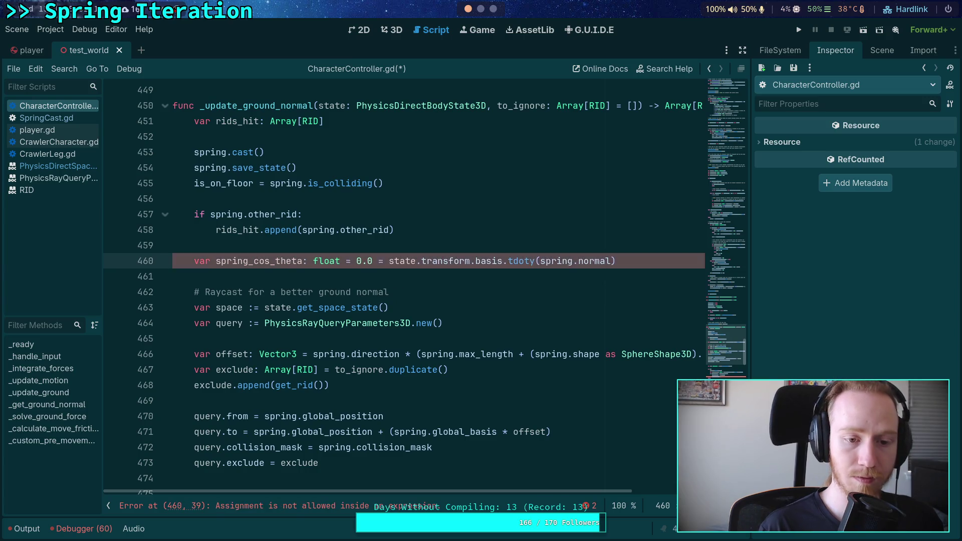
key(Return)
text(if )
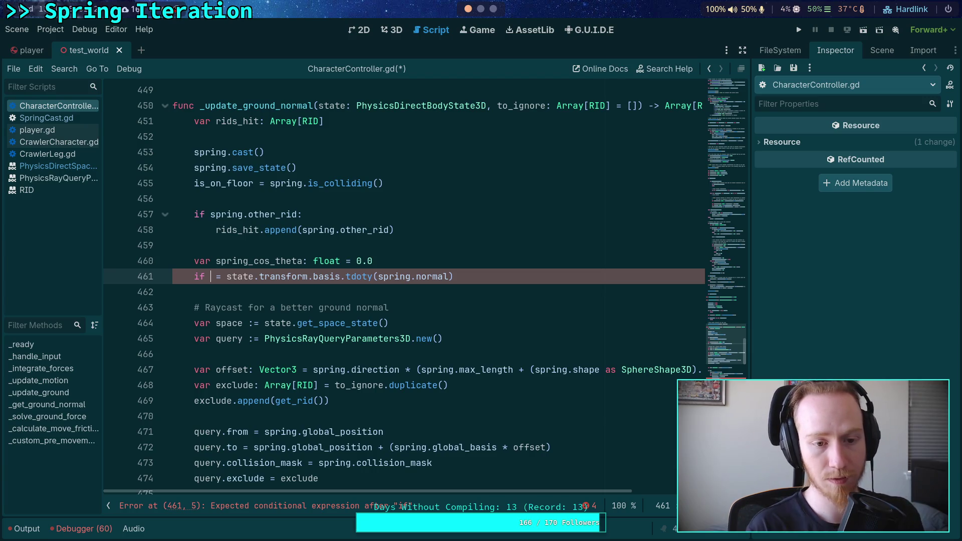
text(spring.no)
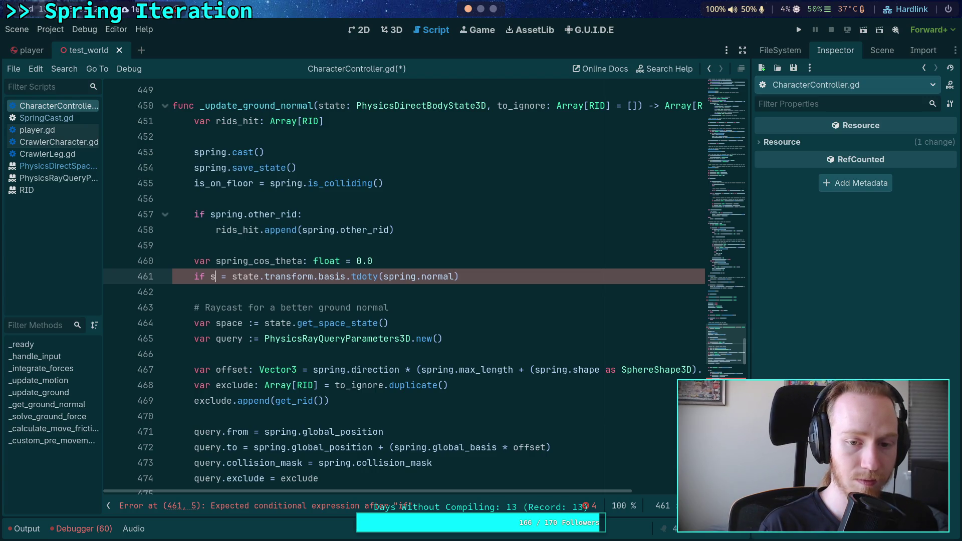
key(Return)
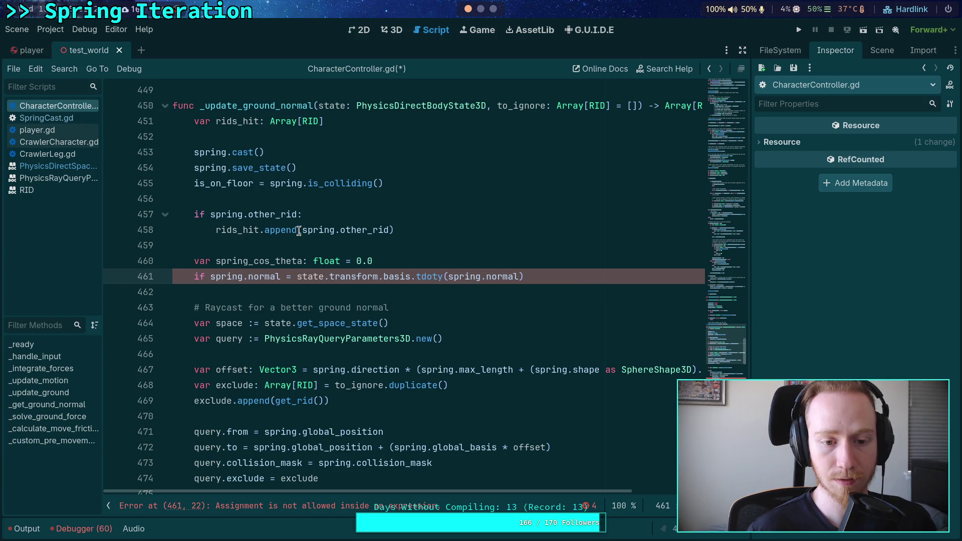
- Negate the new guard so it reads 'if not spring.normal'
click(207, 278)
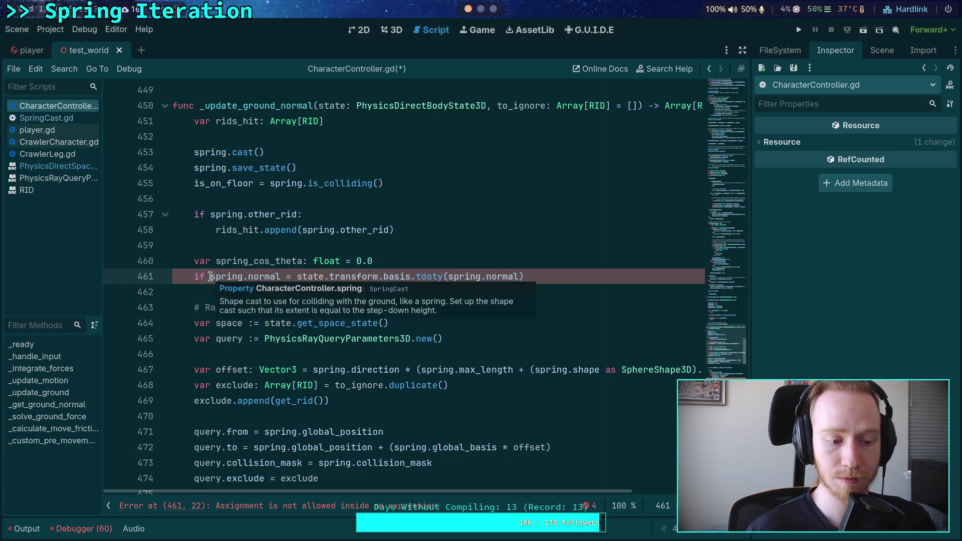
drag(210, 278, 281, 277)
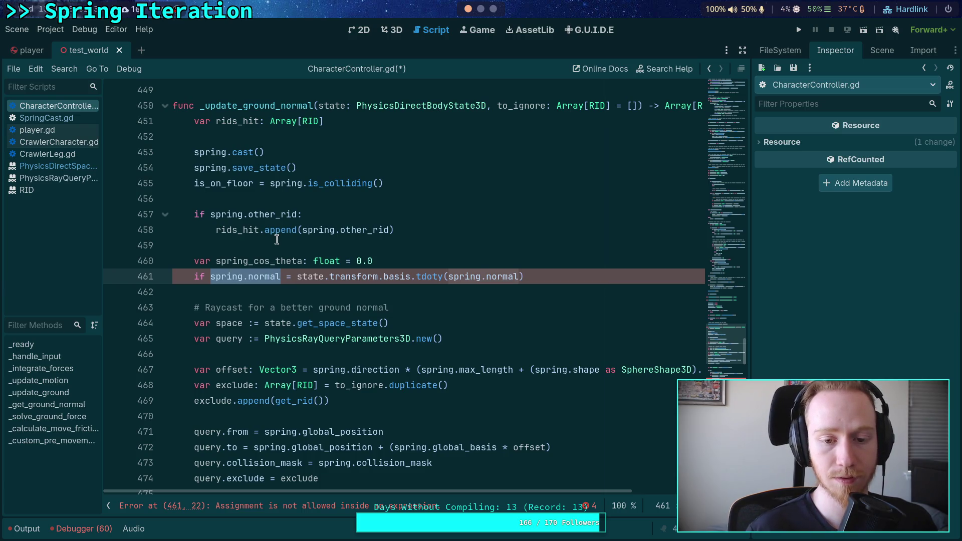
click(276, 276)
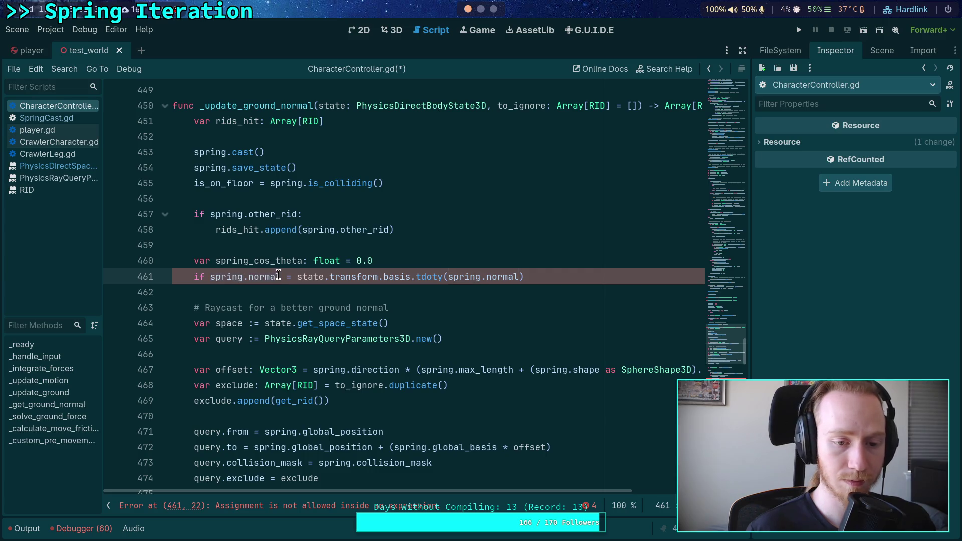
click(209, 276)
text(not)
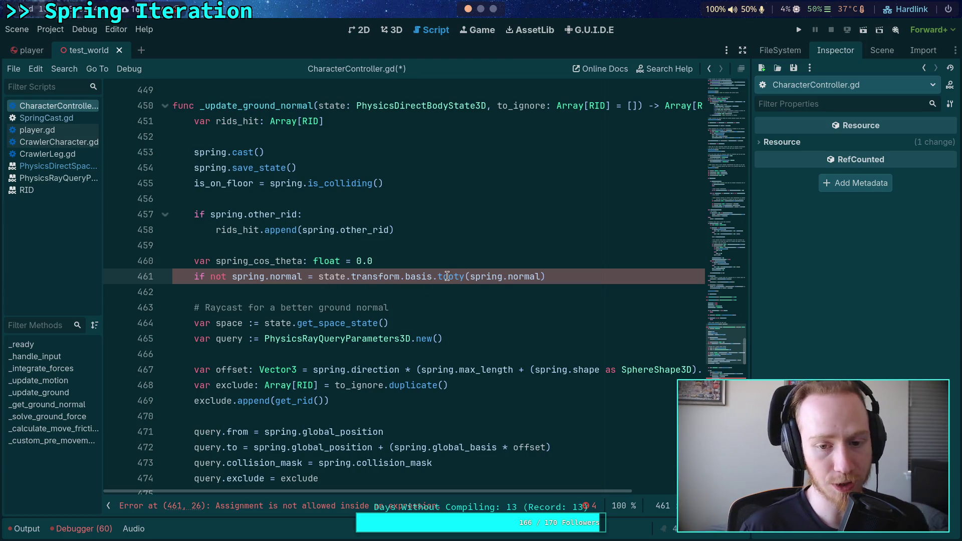
- Delete the 0.0 default and guard to restore the original spring_cos_theta assignment, then view SpringCast.gd
mouse_move(448, 276)
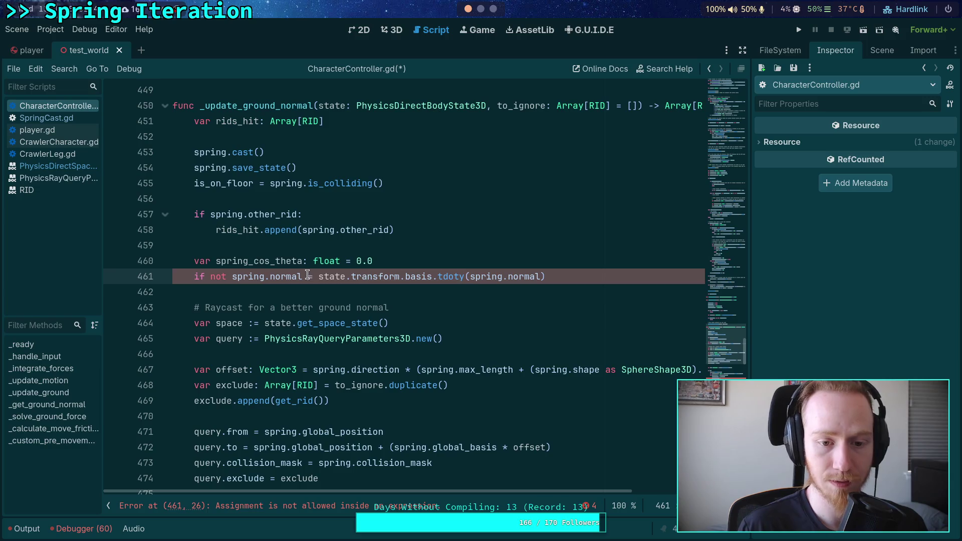
drag(309, 276, 356, 260)
key(BackSpace)
key(Delete)
key(Delete)
click(397, 274)
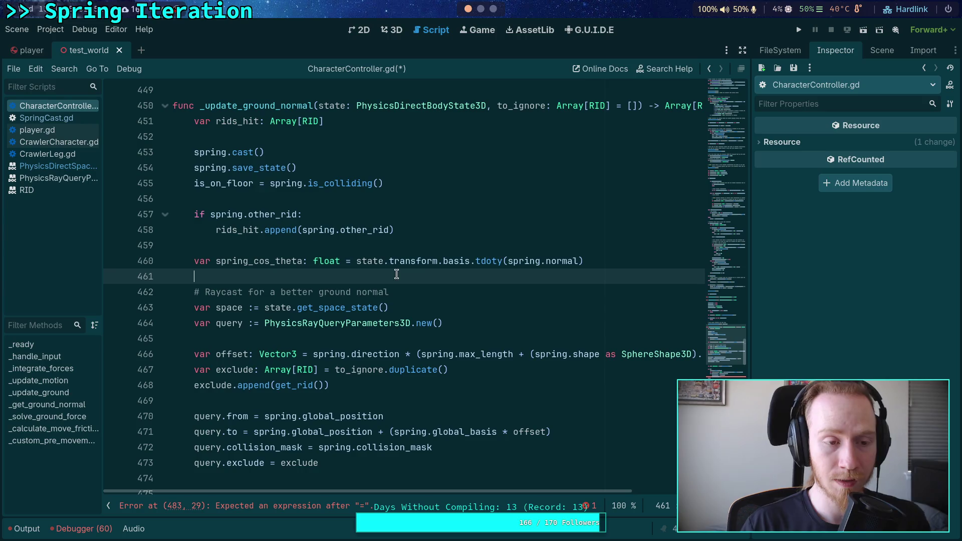
click(42, 119)
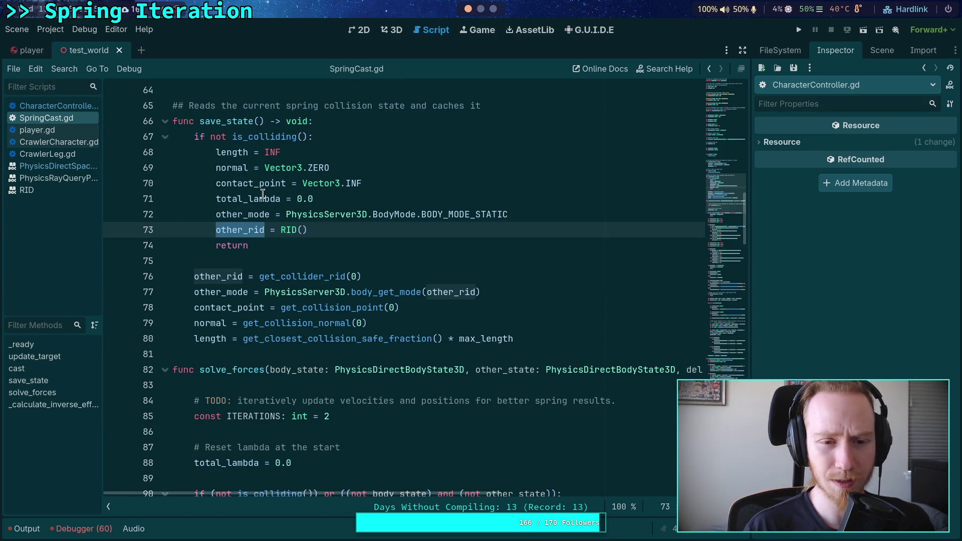
double_click(222, 168)
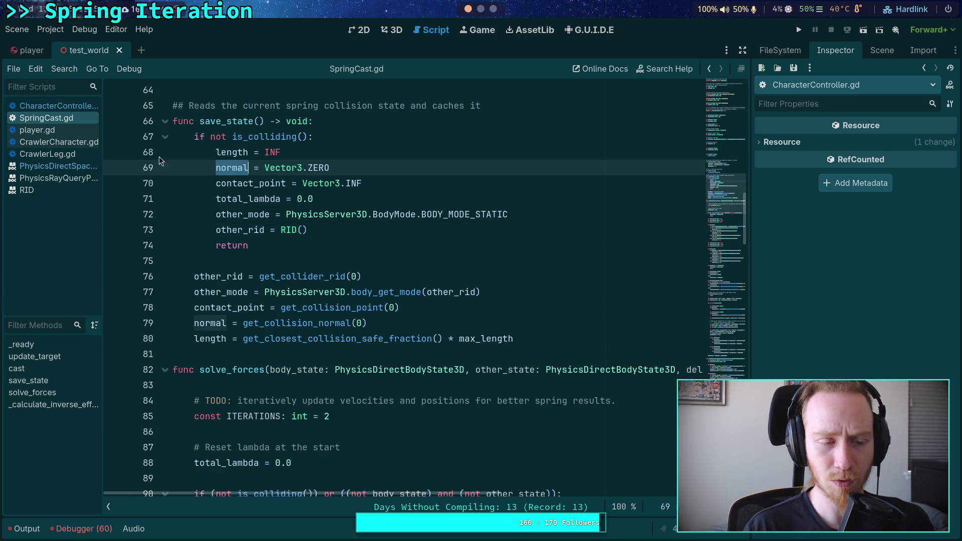
click(50, 106)
mouse_move(401, 268)
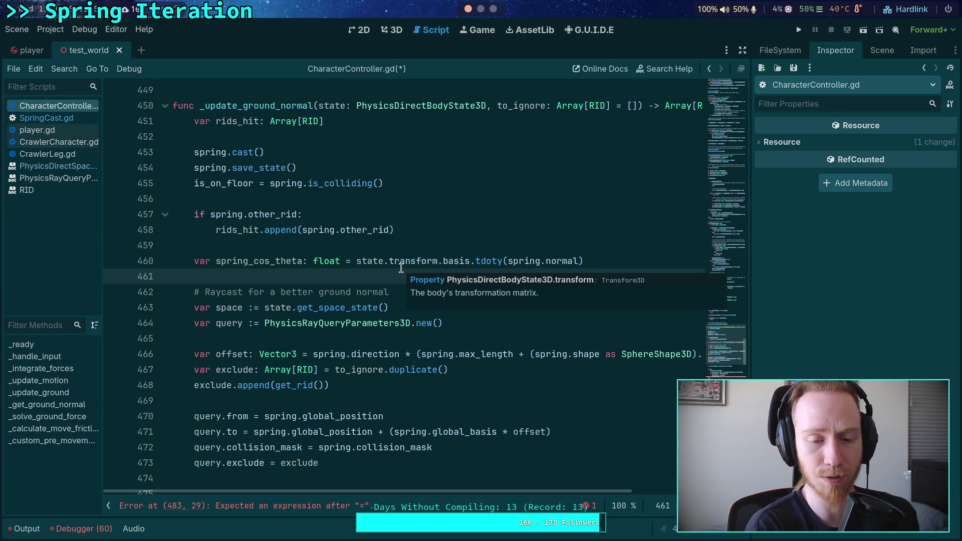
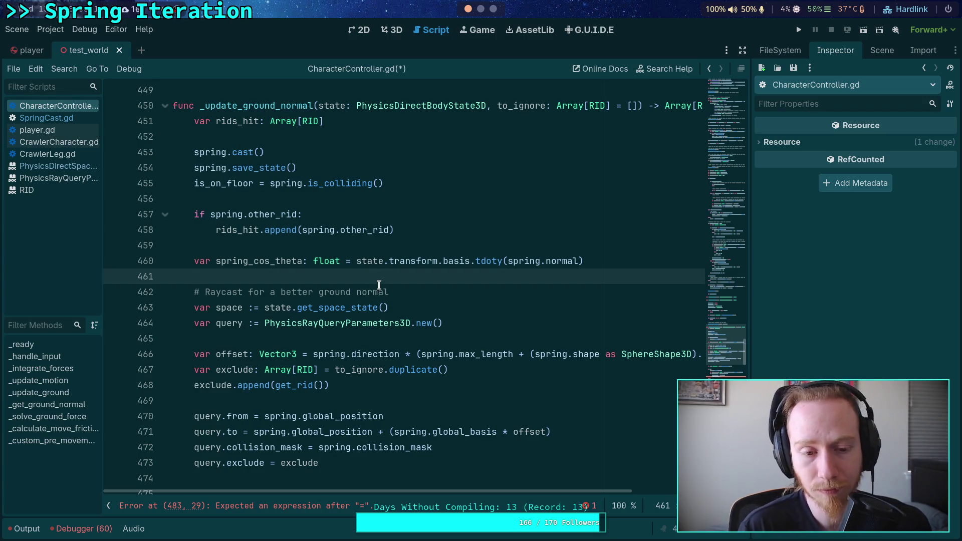
- Review the to_ignore exclude line, the rids_hit append and the ray/spring slope comparison
scroll(376, 281, down, 1)
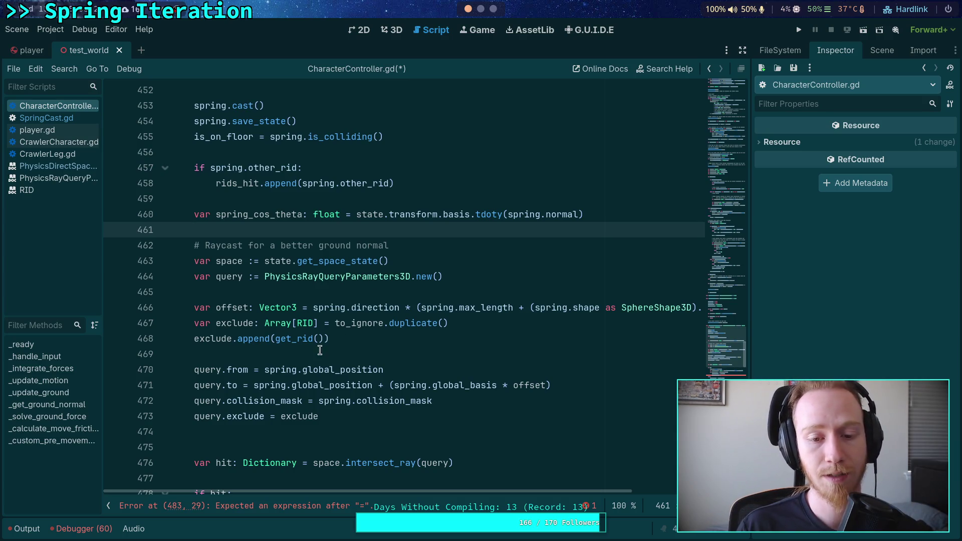
double_click(343, 327)
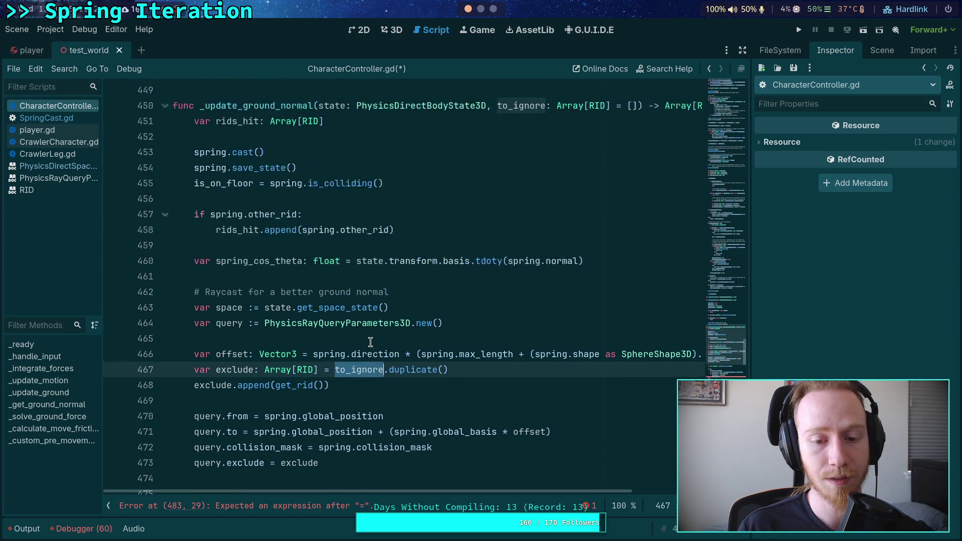
scroll(375, 330, down, 1)
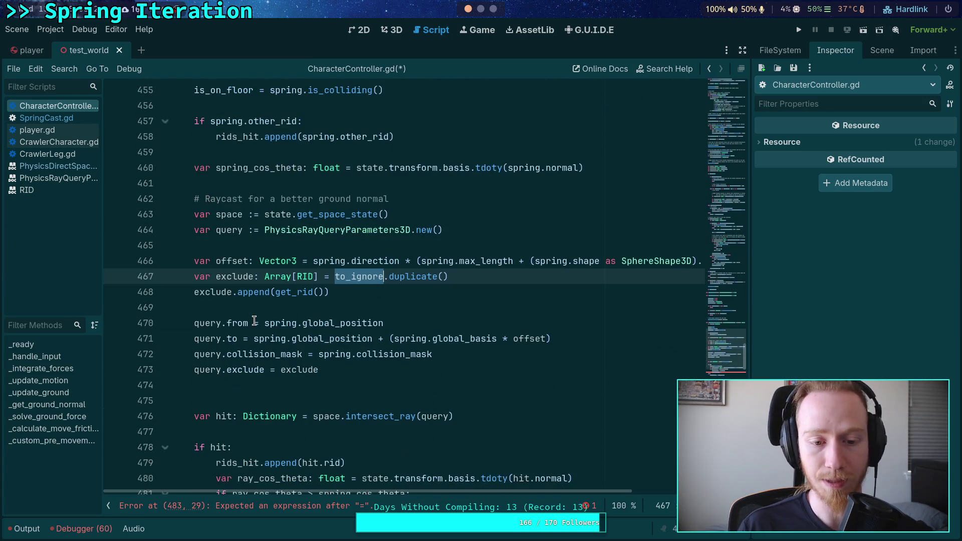
scroll(274, 378, down, 1)
click(294, 341)
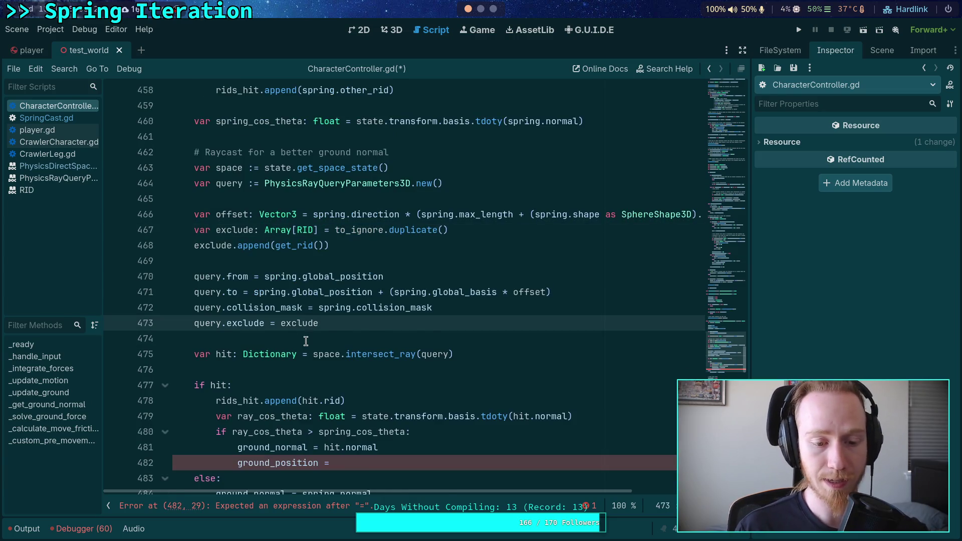
scroll(305, 341, down, 1)
click(265, 354)
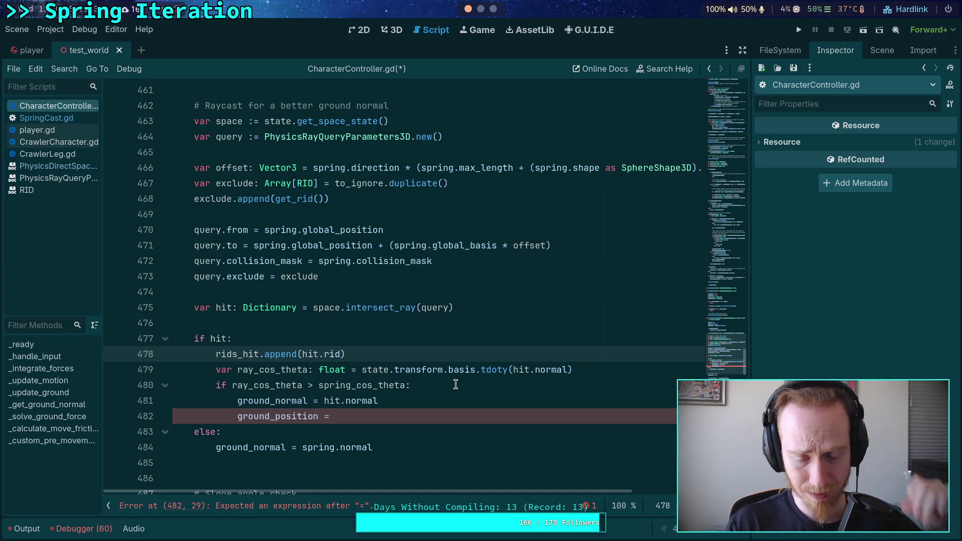
double_click(270, 387)
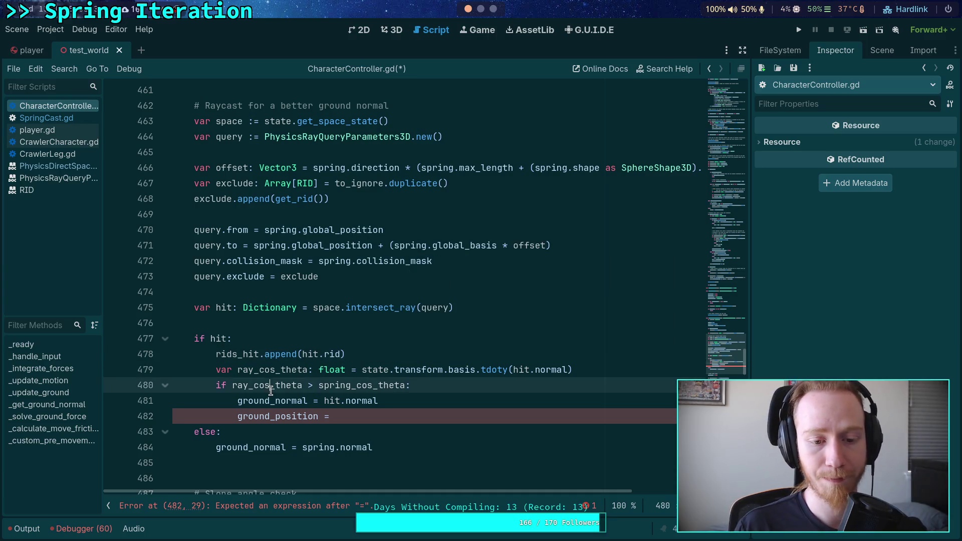
double_click(372, 386)
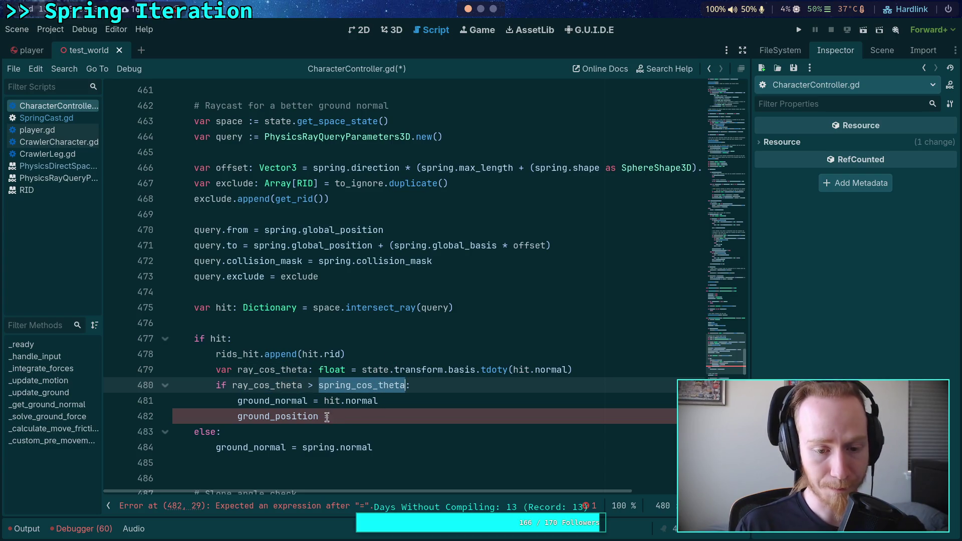
- Move the unfinished ground_position line up, delete it, and return below ground_normal = hit.normal
click(289, 417)
scroll(416, 412, up, 1)
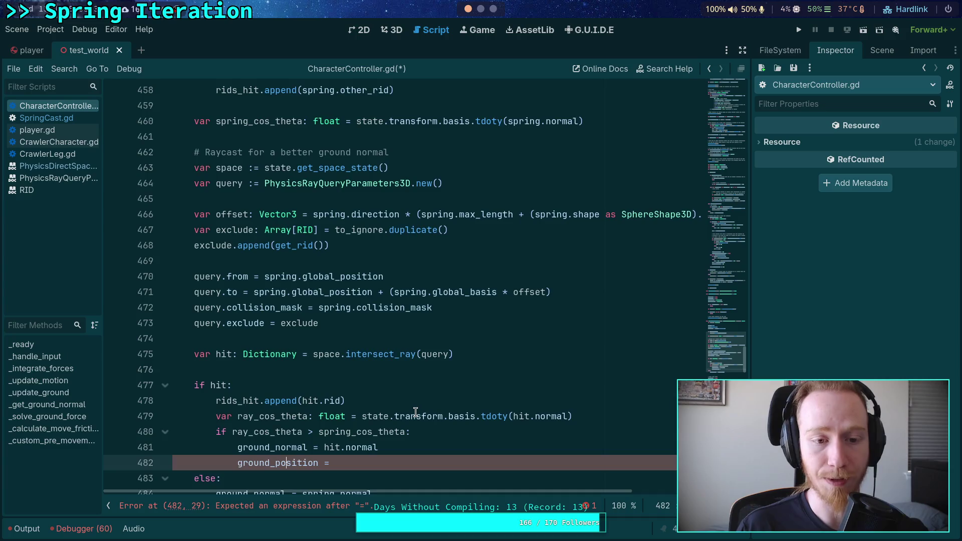
scroll(416, 412, up, 3)
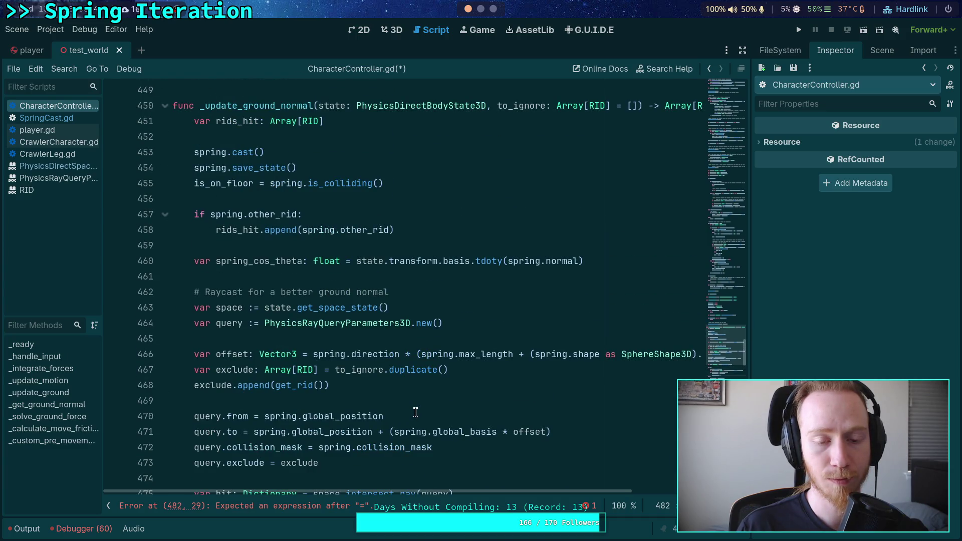
scroll(415, 412, up, 1)
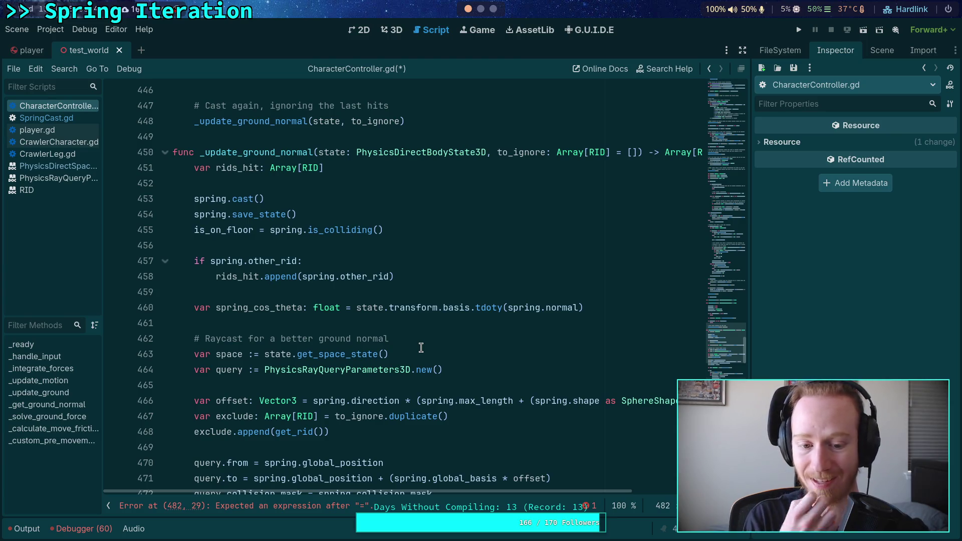
scroll(421, 347, down, 4)
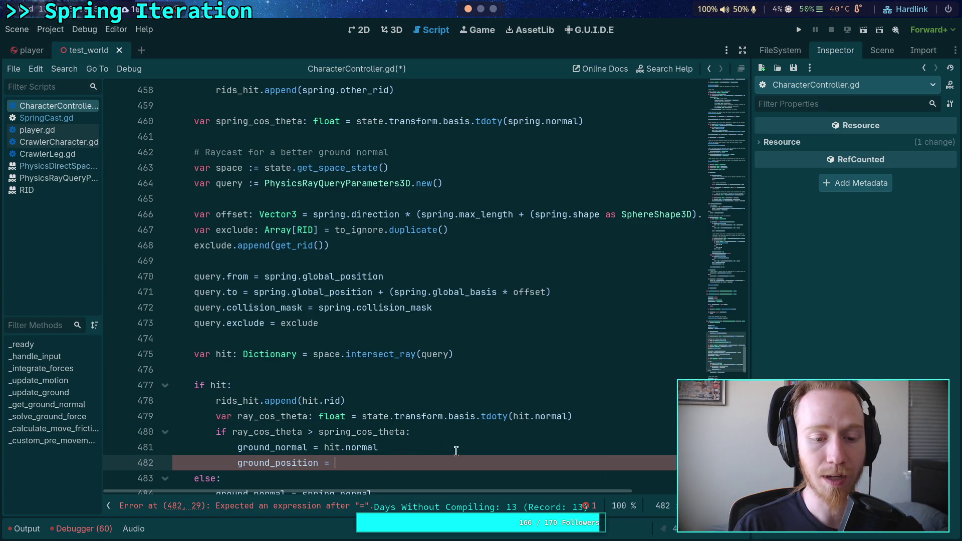
scroll(479, 431, down, 2)
key(alt+Up)
key(alt+Up)
key(alt+Up)
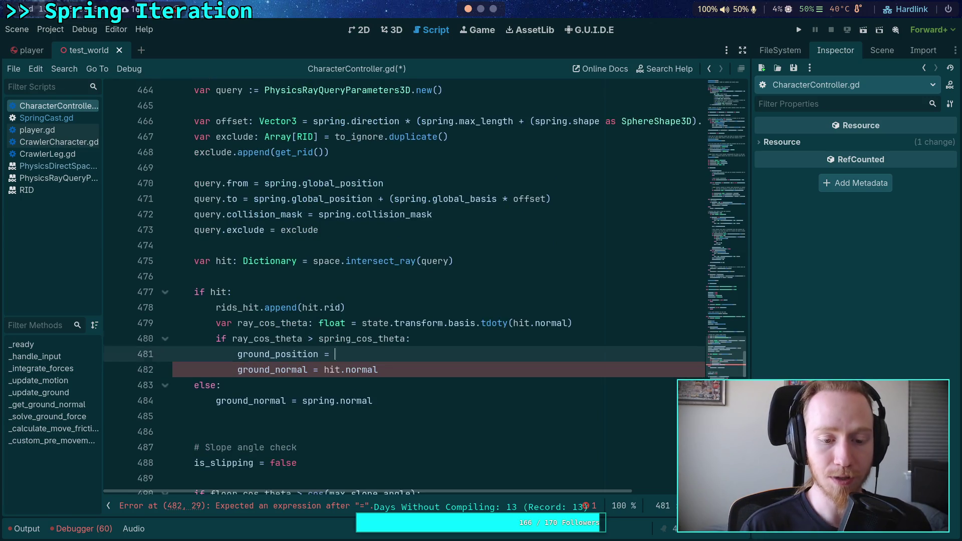
key(shift+Tab)
key(shift+Tab)
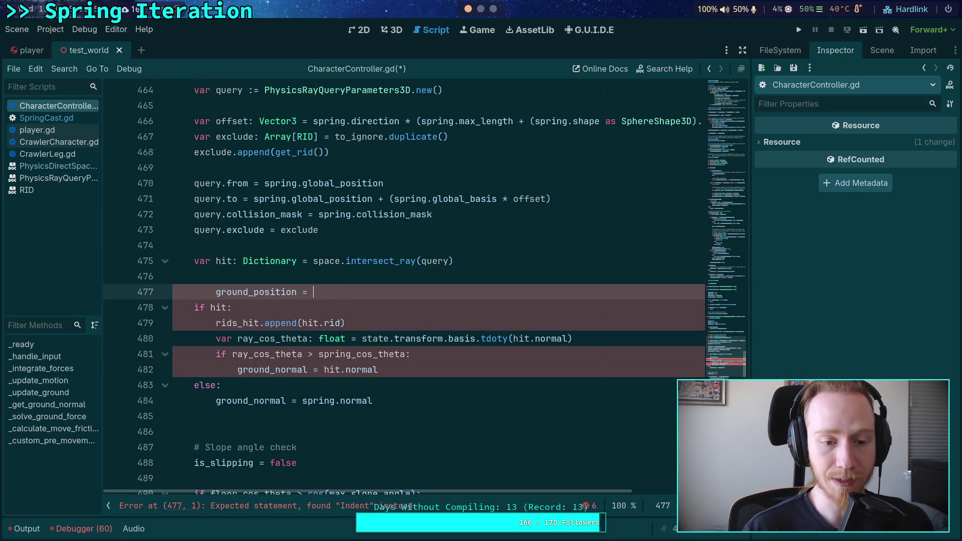
scroll(498, 425, up, 3)
key(alt+Up)
key(alt+Up)
key(alt+Up)
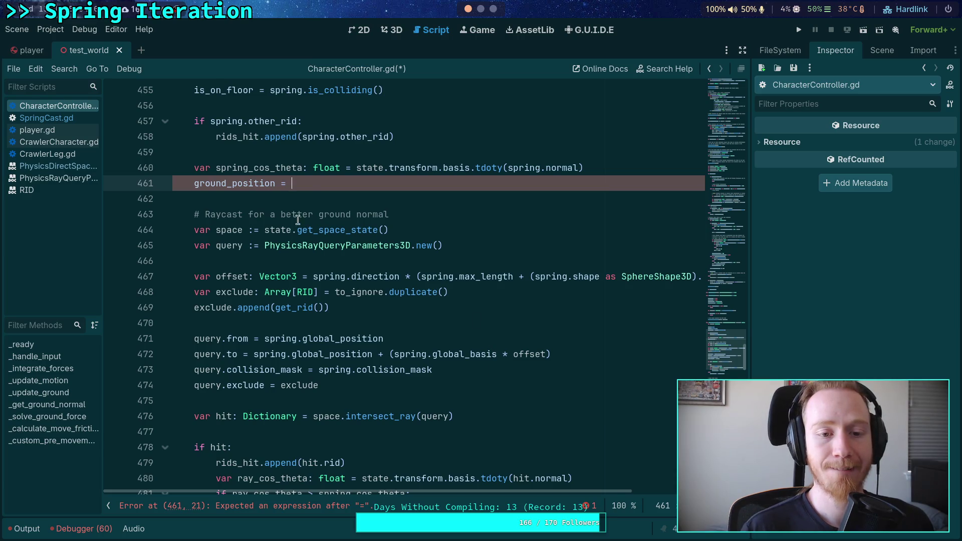
triple_click(312, 184)
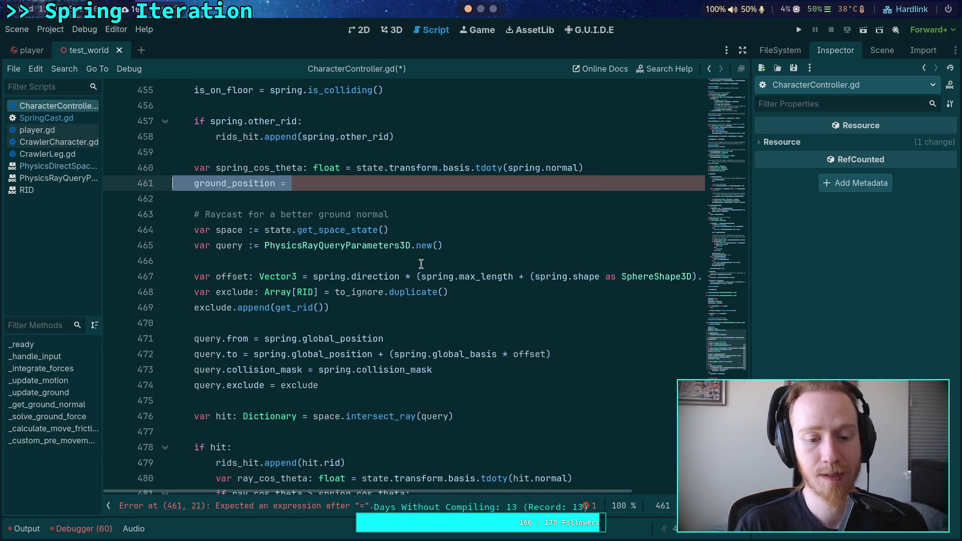
key(BackSpace)
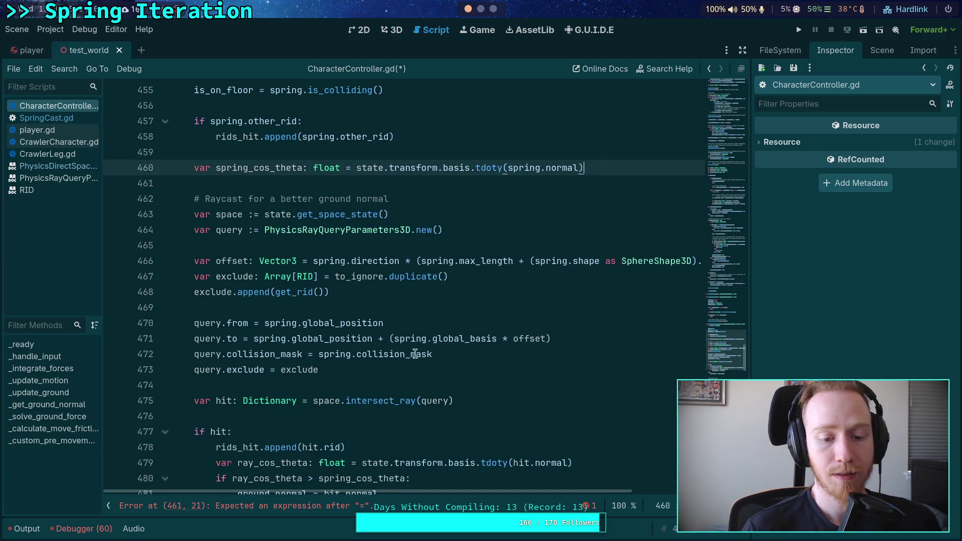
scroll(421, 265, down, 2)
click(470, 407)
- Add an 'if is_finite(spring.contact_point.x):' check after the hit normal assignment
key(Return)
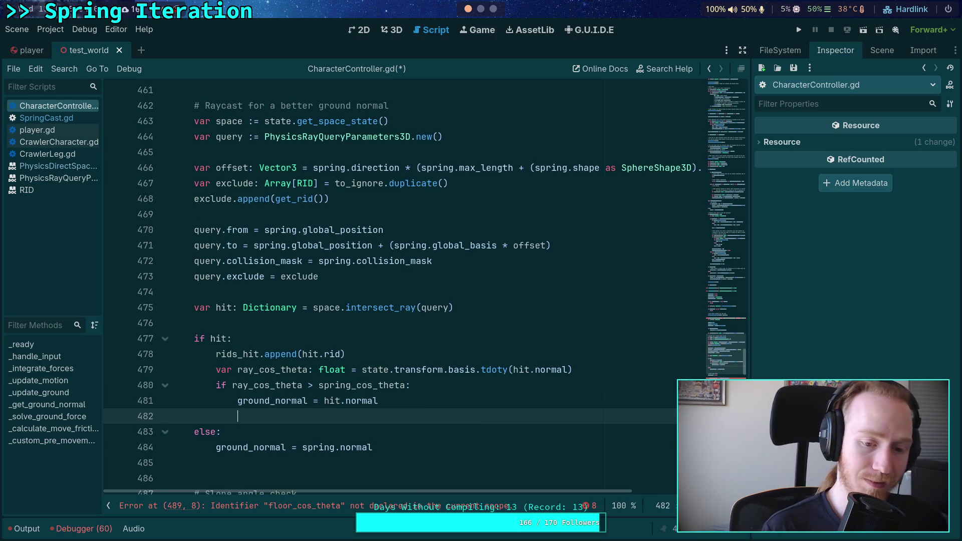
text(if )
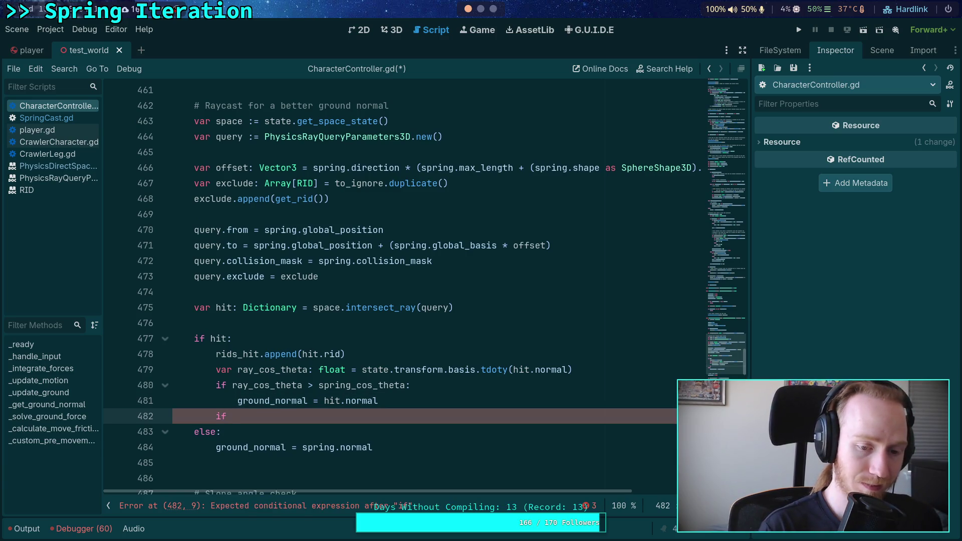
text(spring.con)
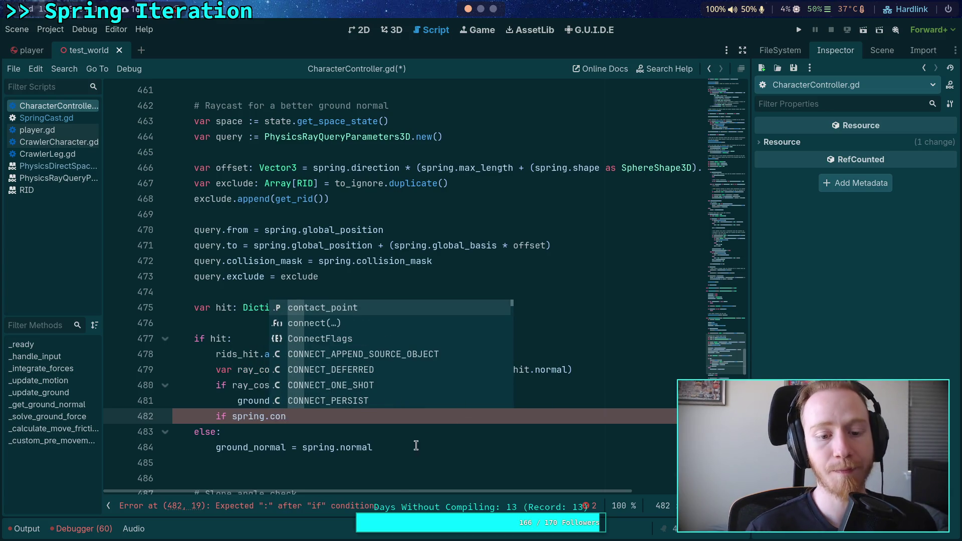
key(Return)
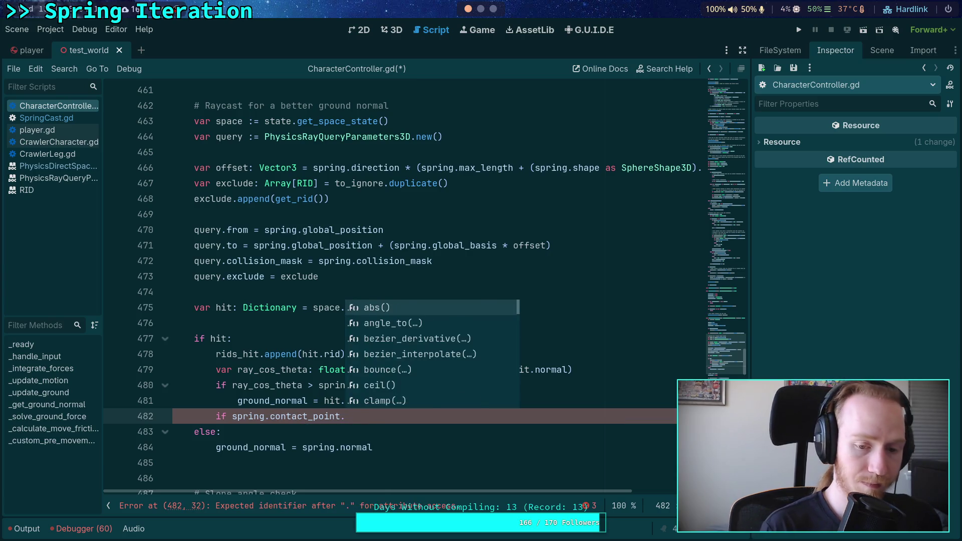
text(is)
key(Down)
key(Return)
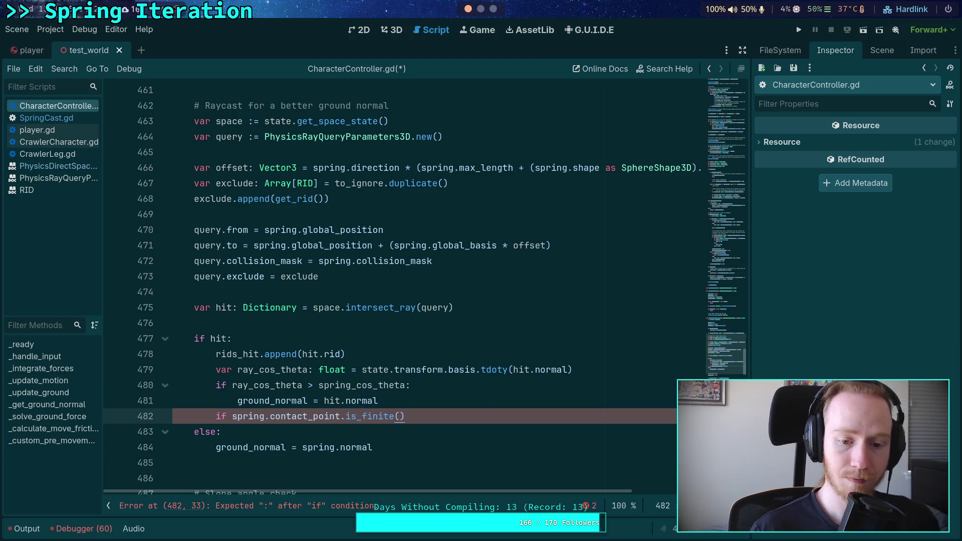
text(:)
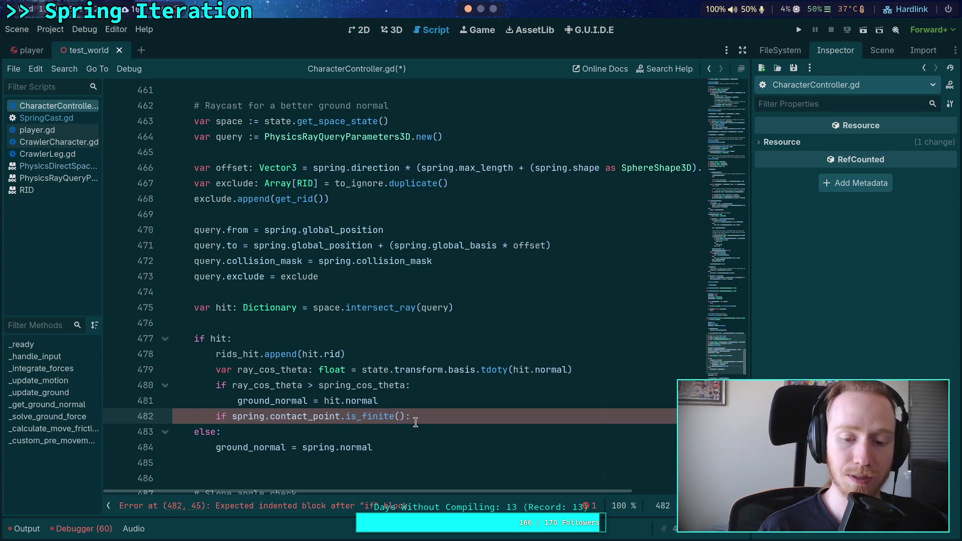
key(Left)
key(BackSpace)
key(BackSpace)
key(BackSpace)
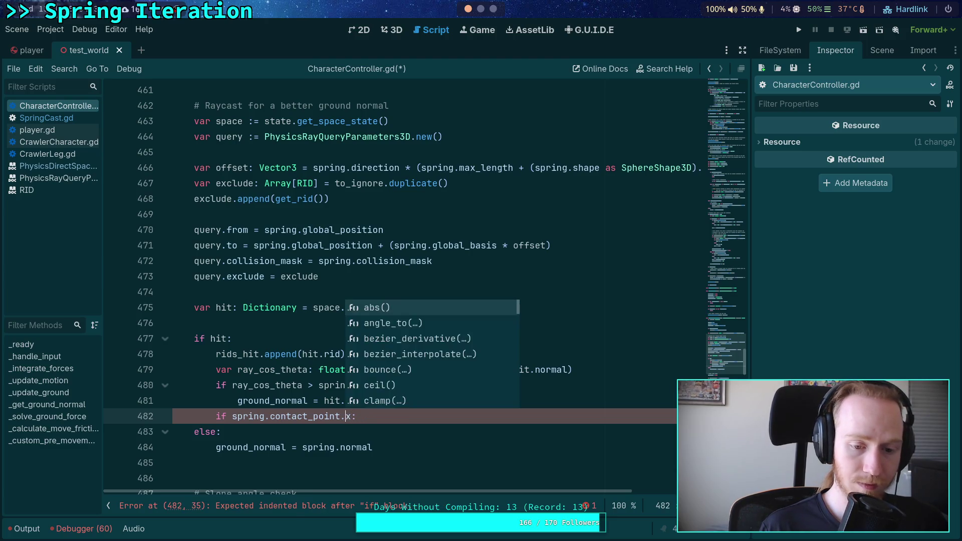
click(248, 417)
text(is_fin)
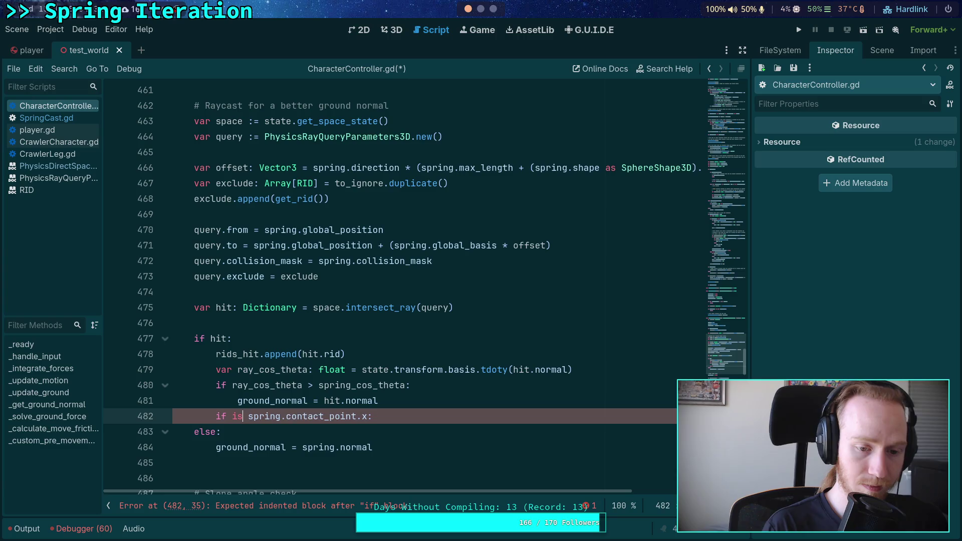
key(Return)
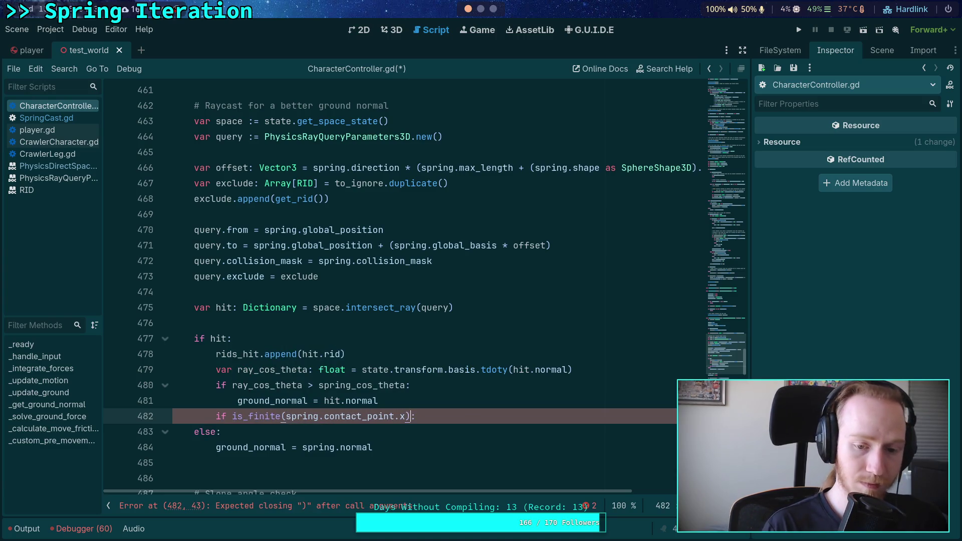
text())
key(End)
key(Return)
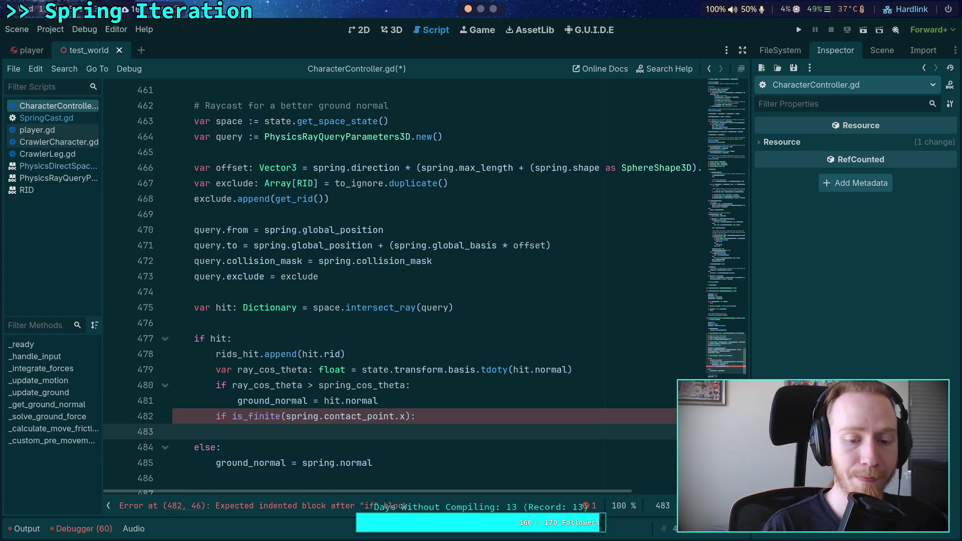
- Assign ground_position = spring.contact_point inside that check and add an empty else branch
text(ground_po)
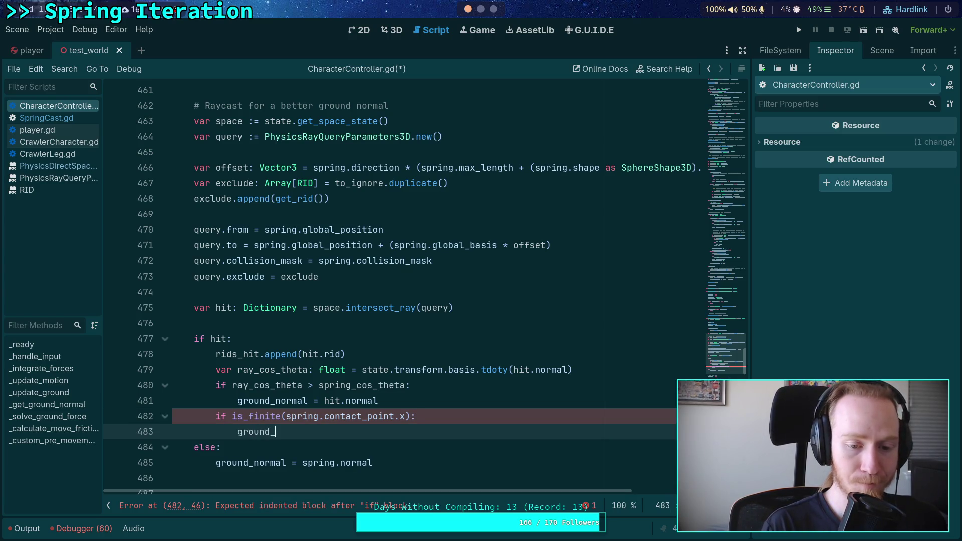
key(Return)
text(spri)
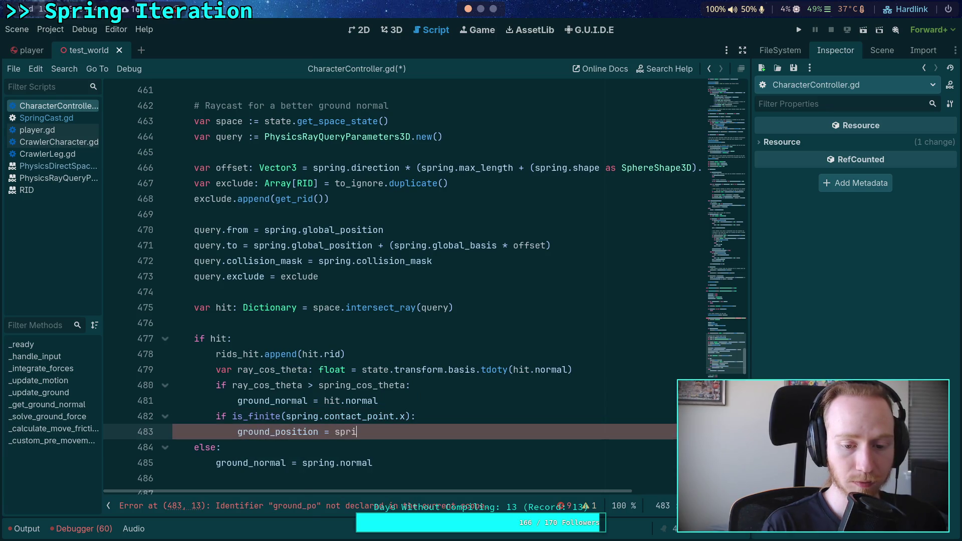
text(ng.con)
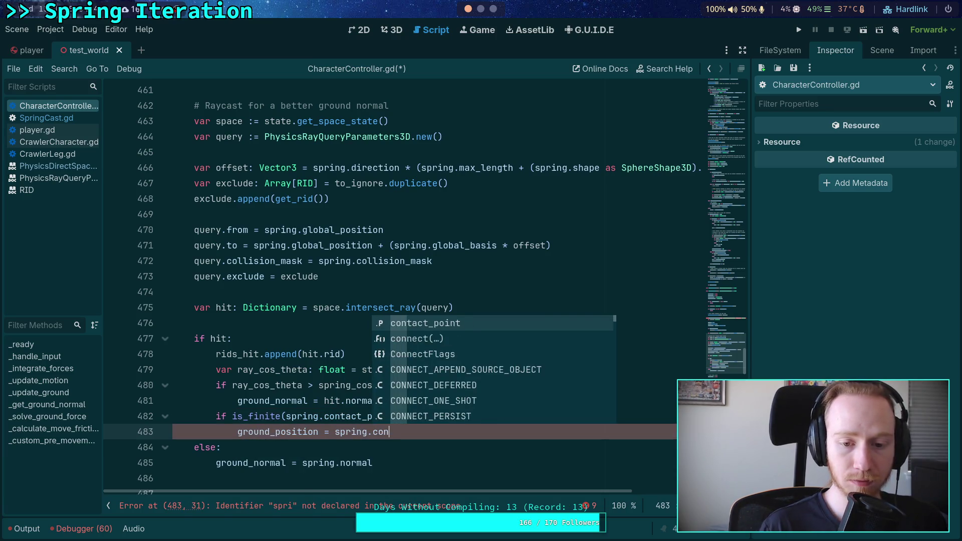
key(Return)
key(Return)
text(e)
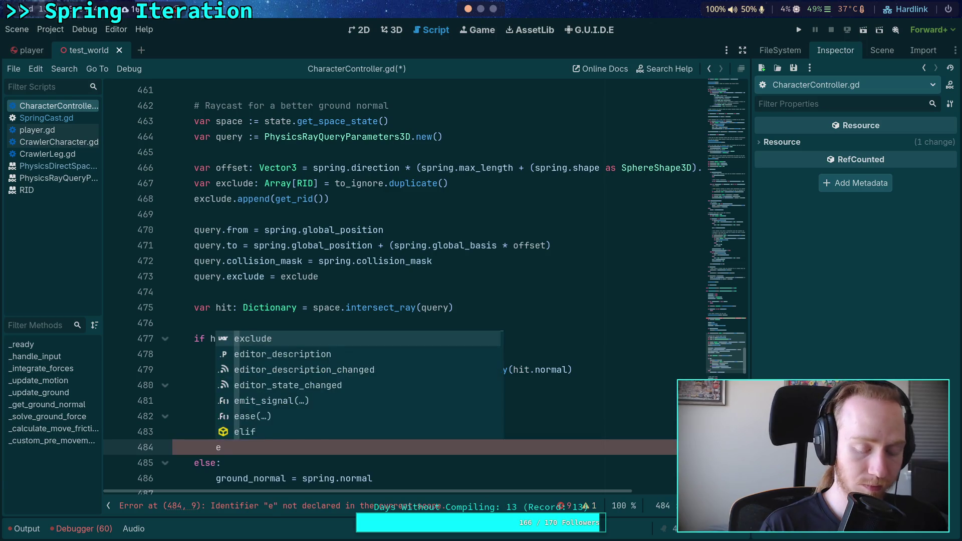
text(lse:)
key(Return)
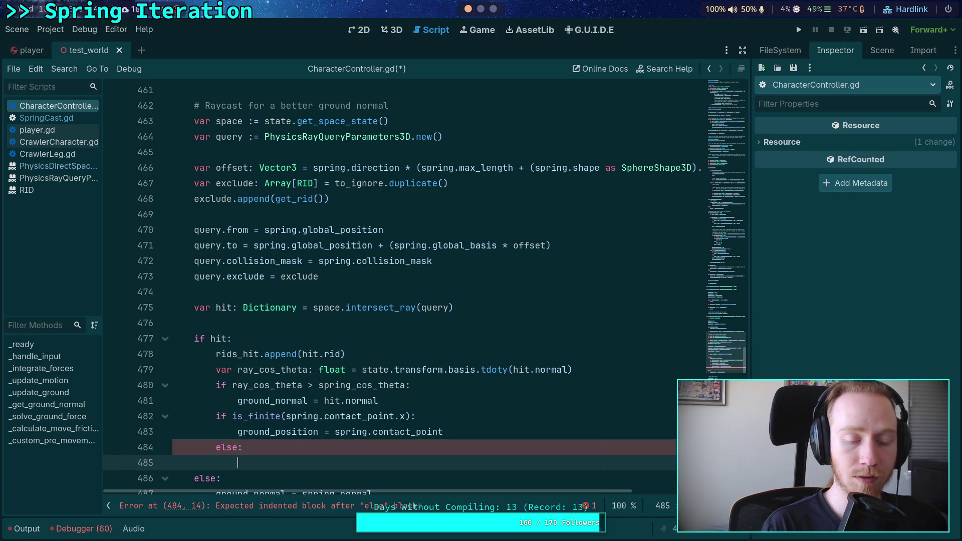
scroll(265, 356, down, 2)
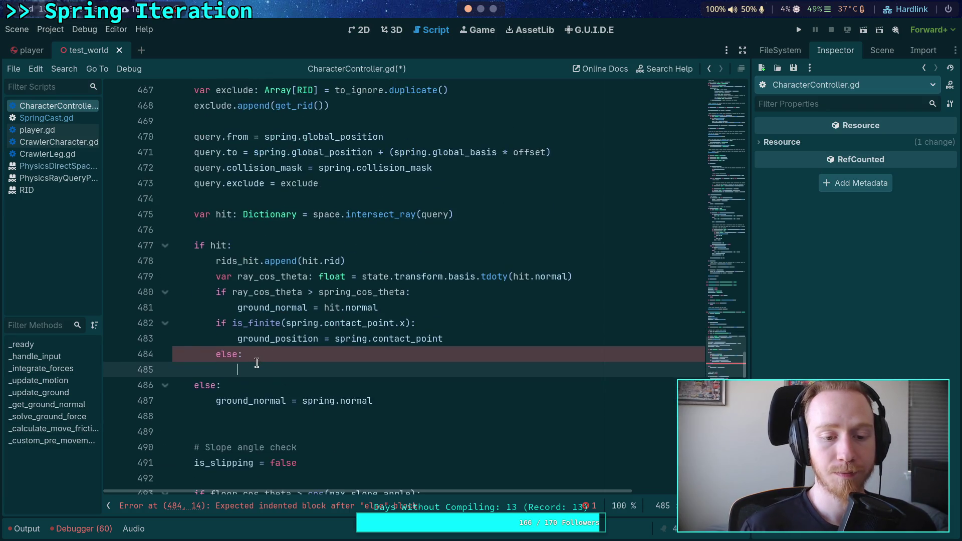
click(464, 338)
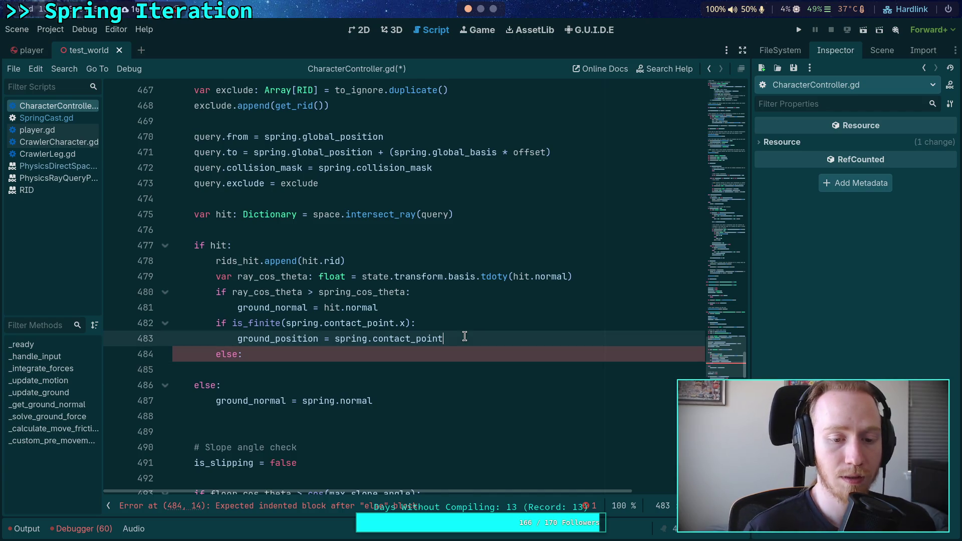
- Move the ground_position = spring.contact_point line up beside is_on_floor and unindent it
scroll(476, 338, up, 2)
key(alt+Up)
key(alt+Up)
key(alt+Up)
key(alt+Up)
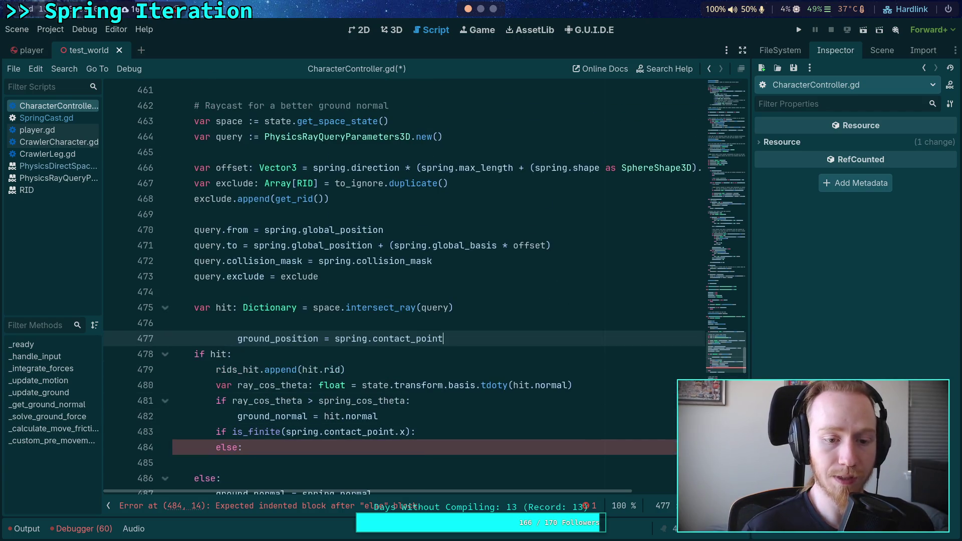
key(alt+Up)
key(alt+Up)
key(alt+Up)
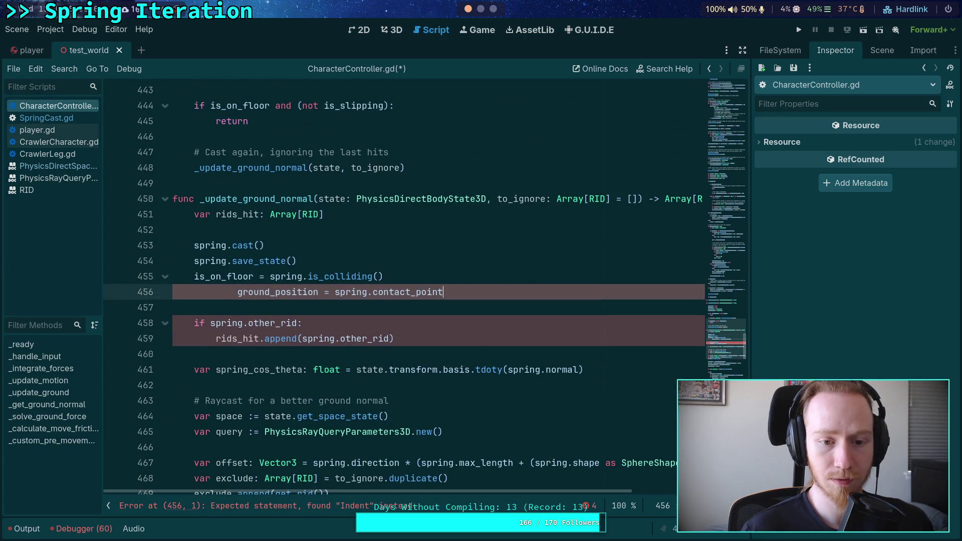
key(shift+Tab)
key(shift+Tab)
scroll(426, 291, down, 8)
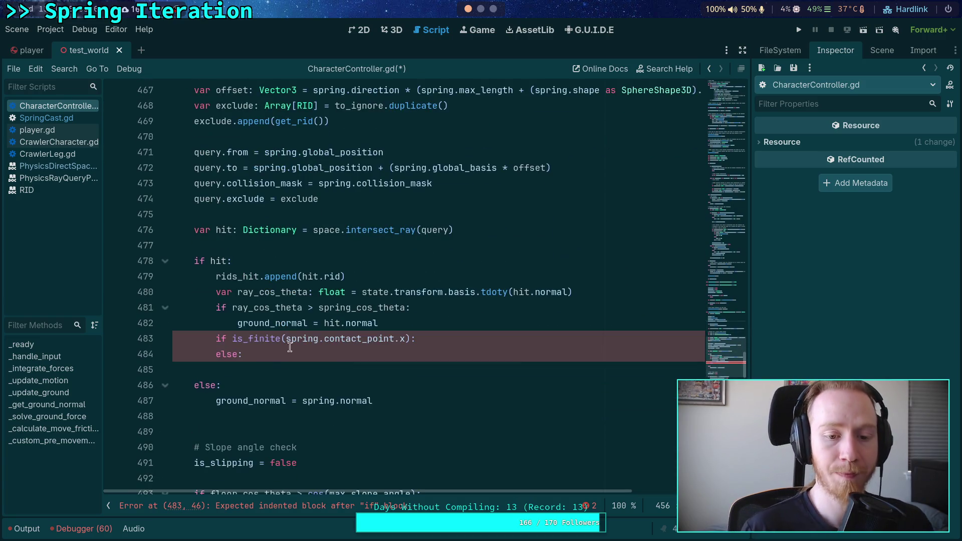
scroll(346, 353, up, 1)
- Change the condition to is_inf(ground_position.x) and remove the leftover else line
drag(285, 386, 403, 382)
text(ground_position.)
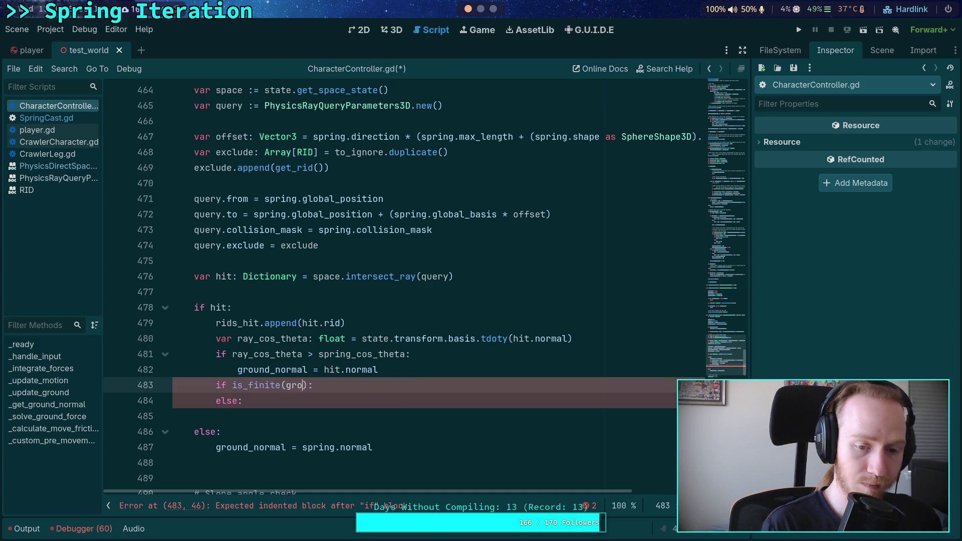
text(x)
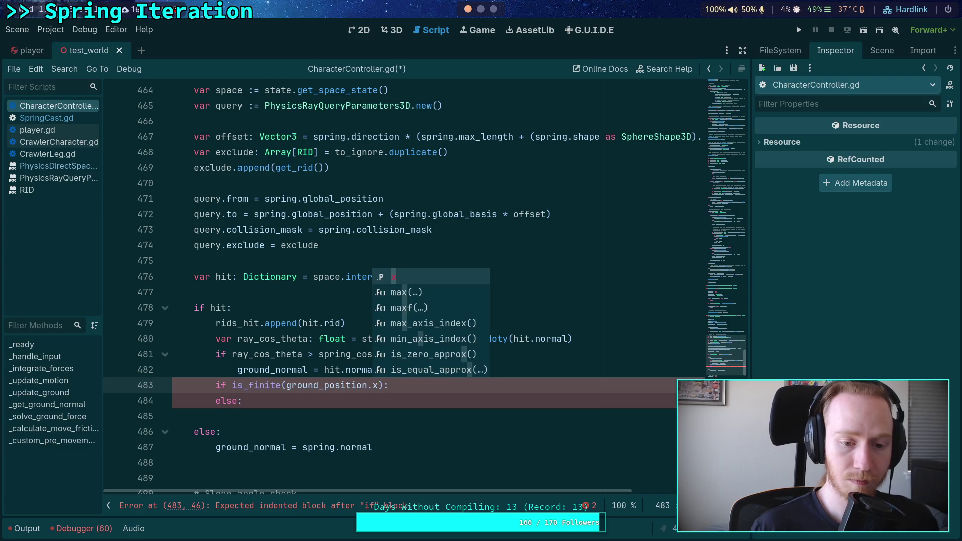
click(275, 399)
key(ctrl+shift+k)
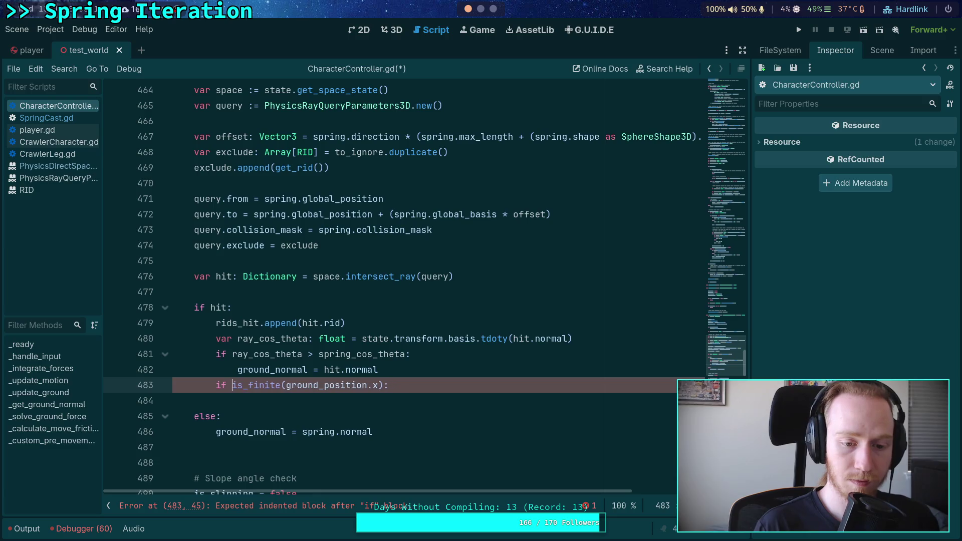
key(ctrl+Delete)
text(_inf)
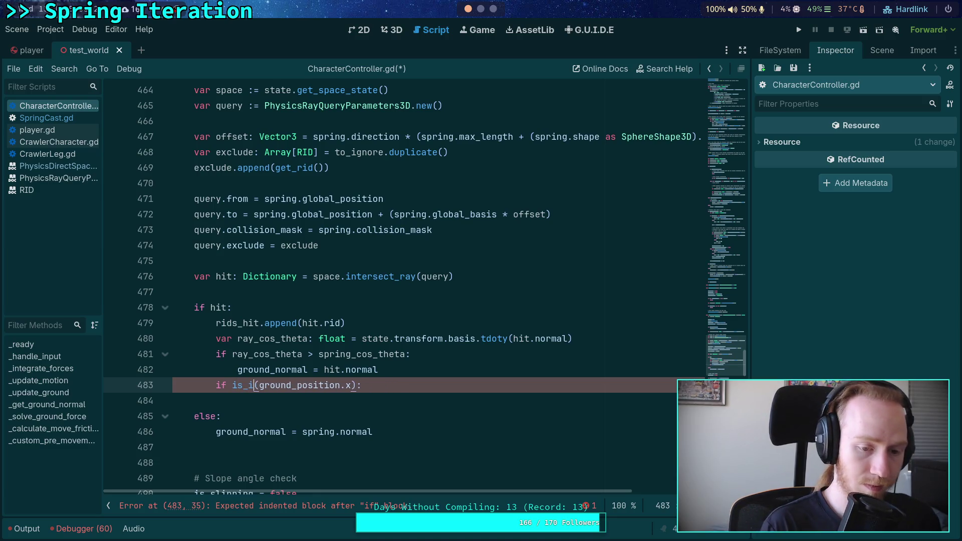
key(Escape)
- Assign ground_position = hit.position under the is_inf check, consulting intersect_ray's documentation
click(444, 399)
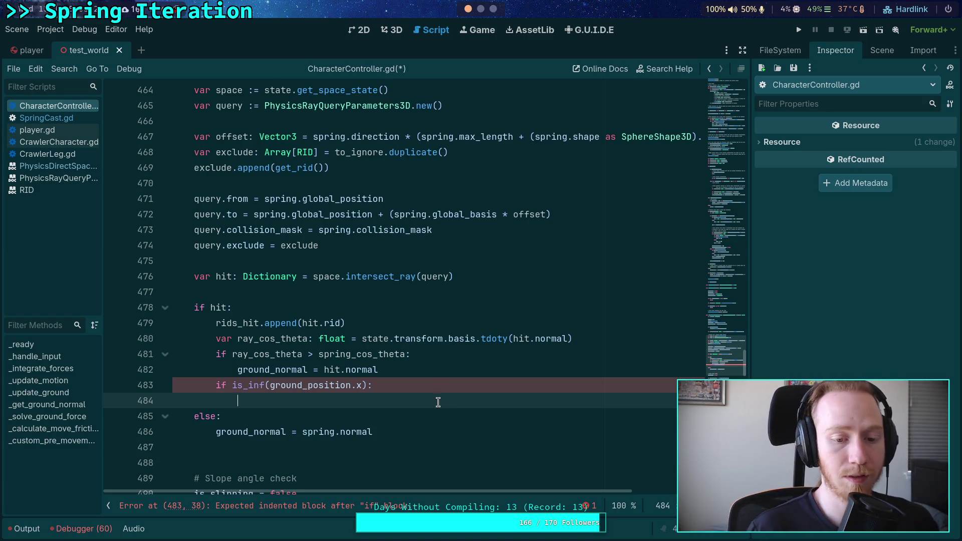
text(ground_pos)
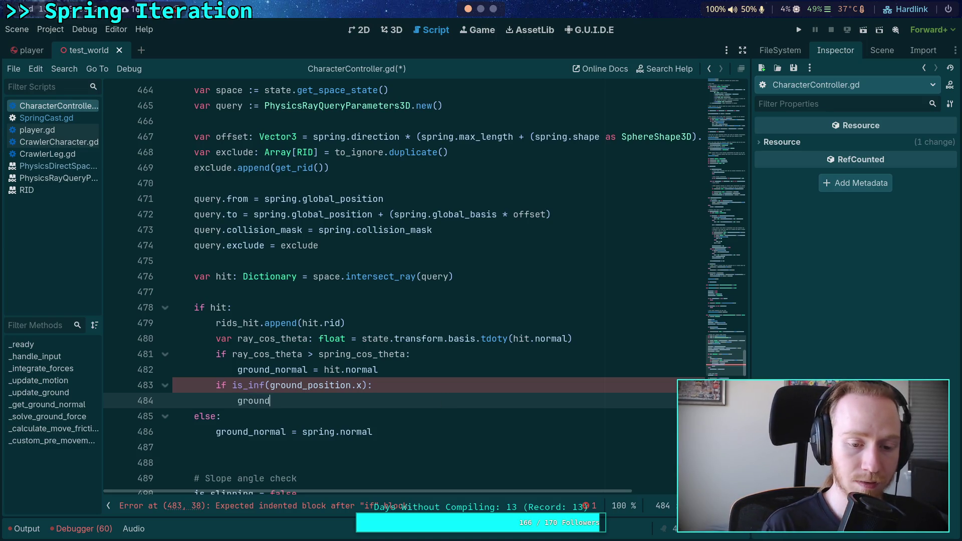
key(Return)
text(=)
key(ctrl+space)
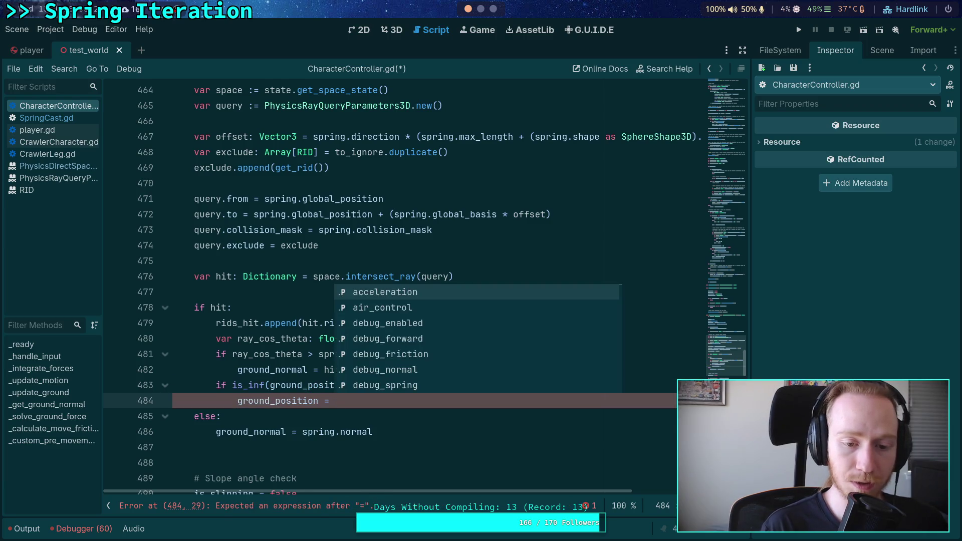
text(hit.po)
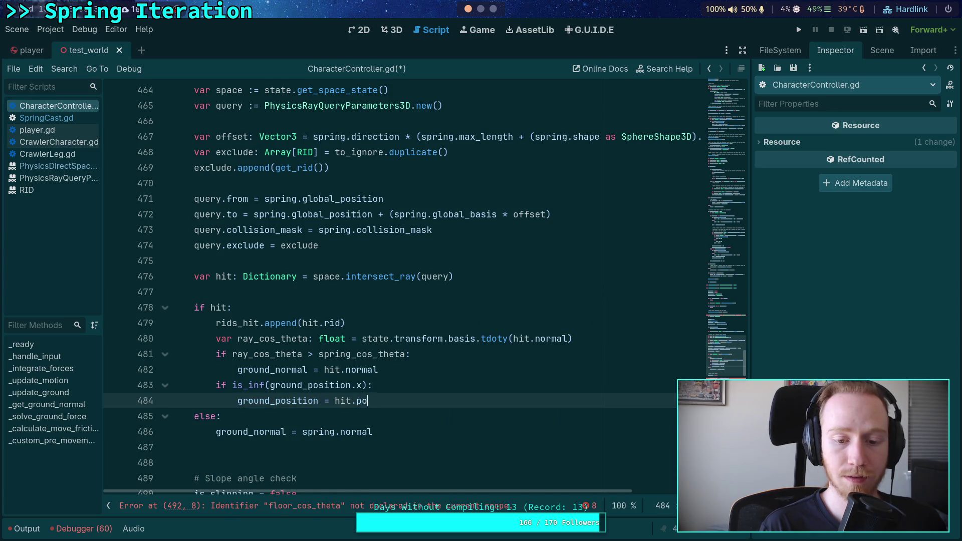
text(sition)
click(55, 167)
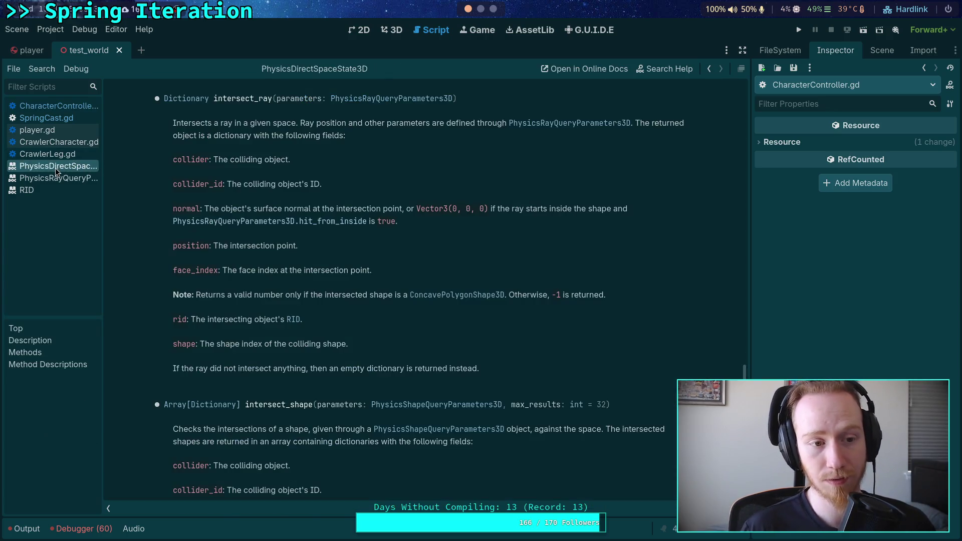
click(68, 109)
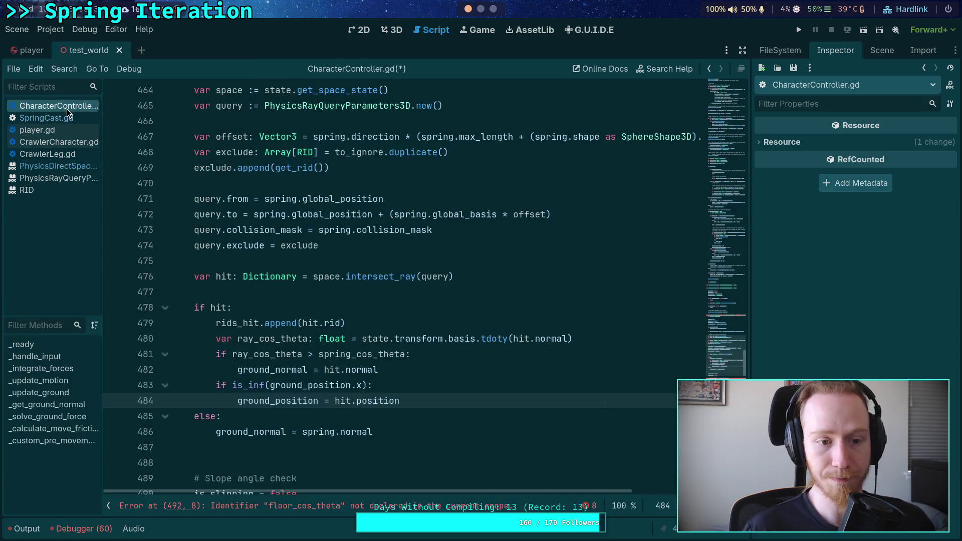
- Add a new line after the ground_normal = spring.normal fallback
scroll(427, 394, down, 1)
click(451, 390)
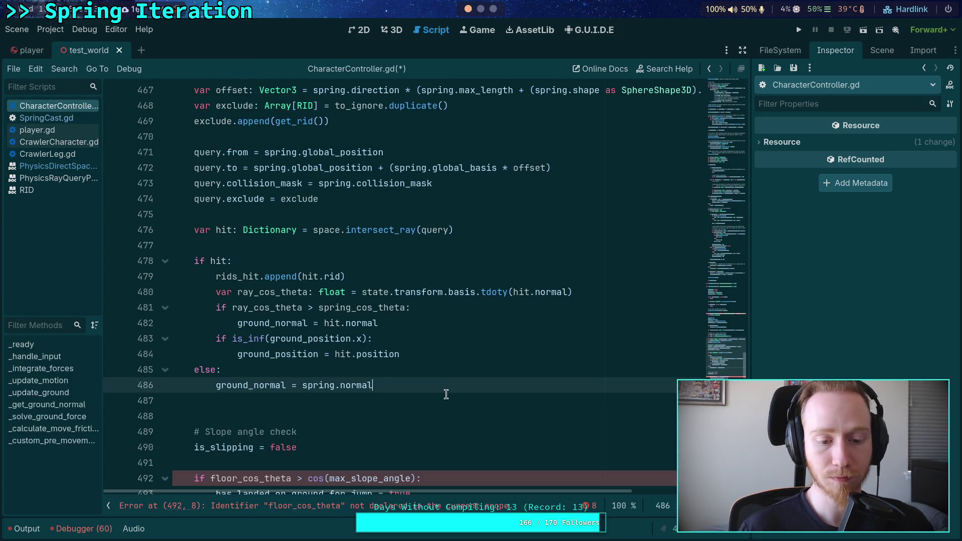
scroll(446, 394, up, 1)
key(Return)
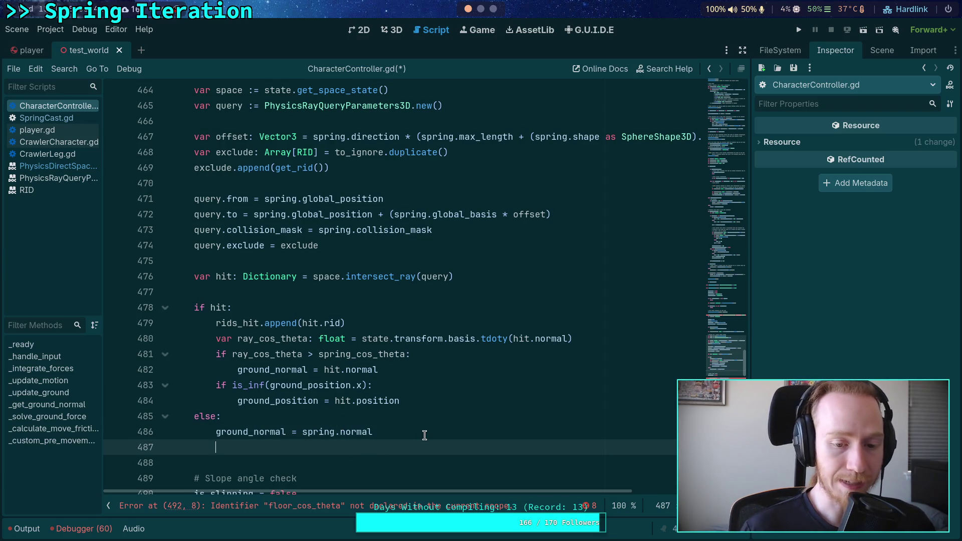
- Highlight the uses of ground_normal and ground_position to review them
double_click(241, 430)
scroll(301, 405, up, 3)
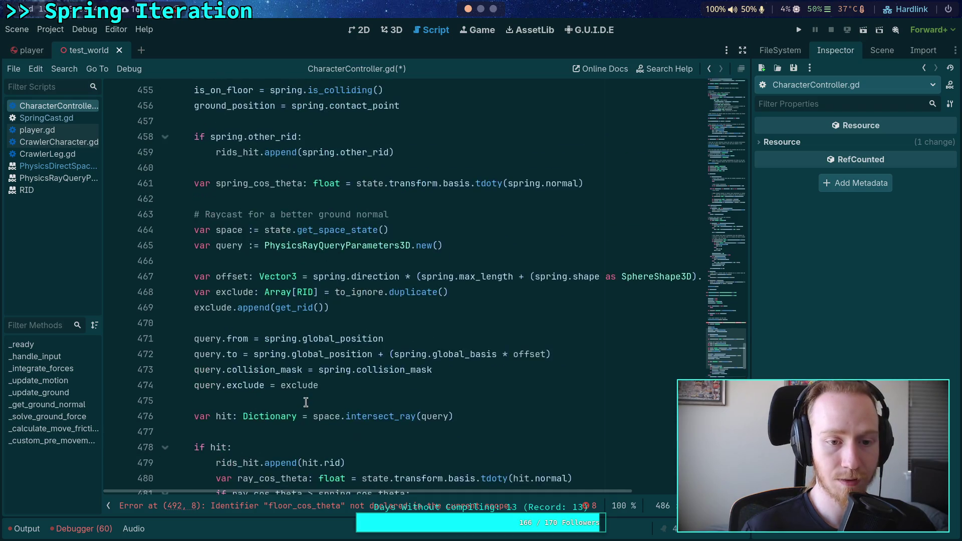
scroll(306, 402, up, 1)
scroll(270, 386, down, 4)
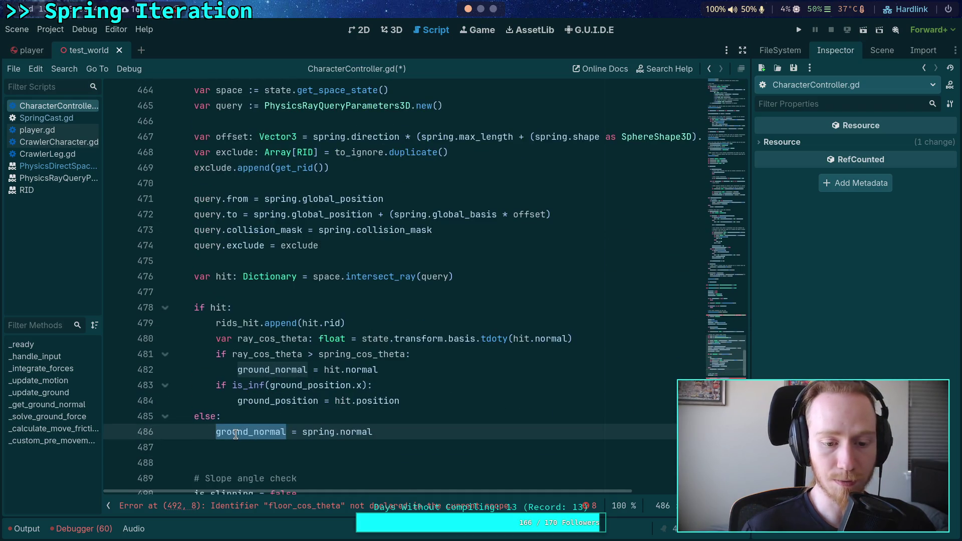
mouse_move(235, 434)
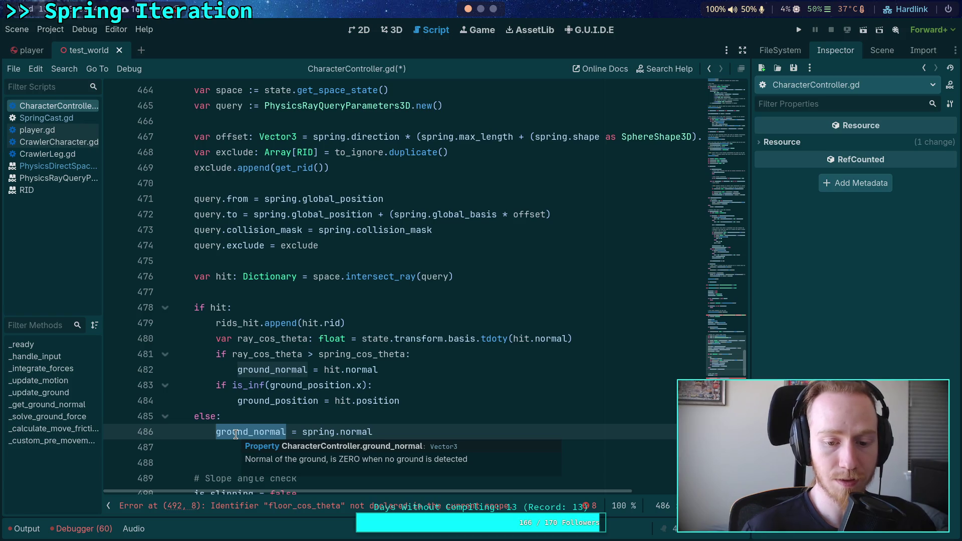
scroll(265, 339, up, 6)
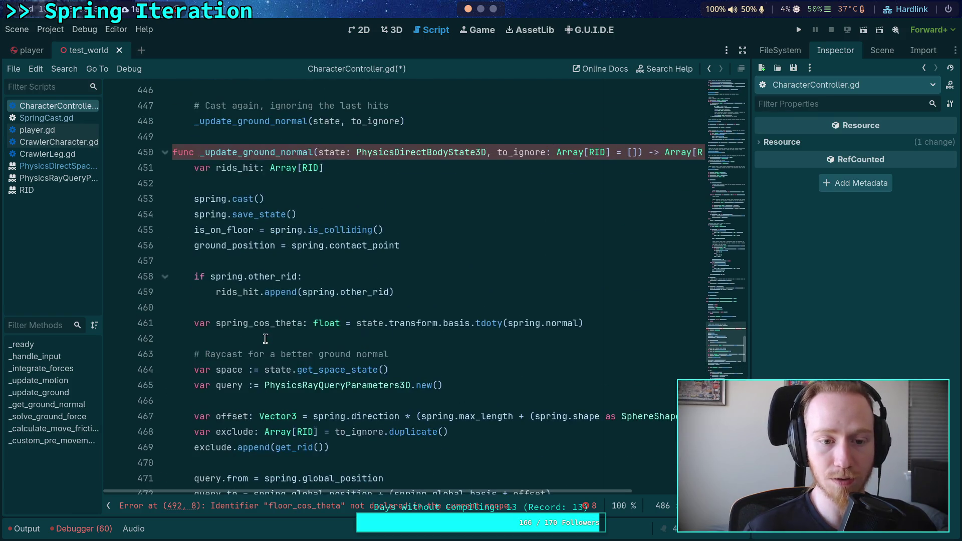
scroll(265, 339, up, 2)
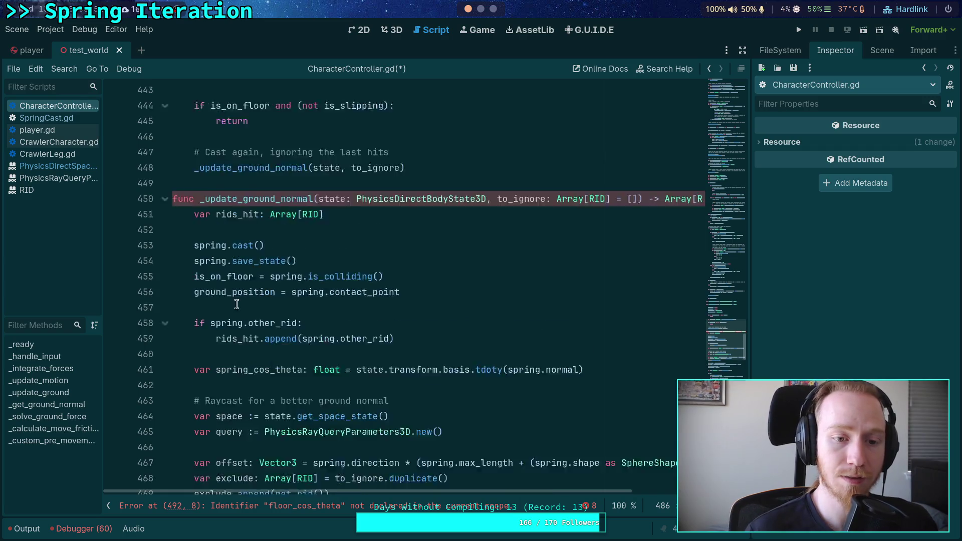
double_click(228, 339)
scroll(228, 340, up, 5)
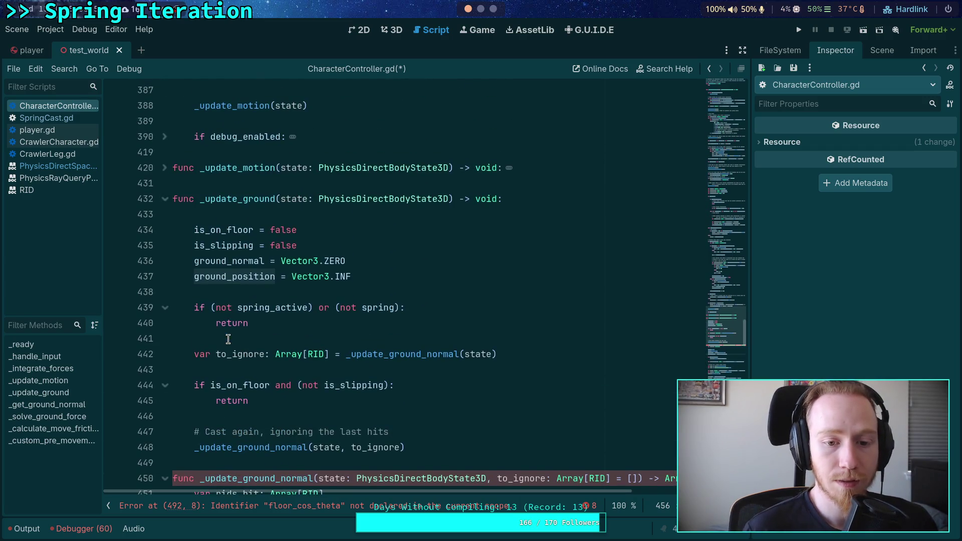
drag(351, 277, 267, 277)
- Delete the extra blank line after the else branch
click(284, 293)
scroll(285, 296, down, 20)
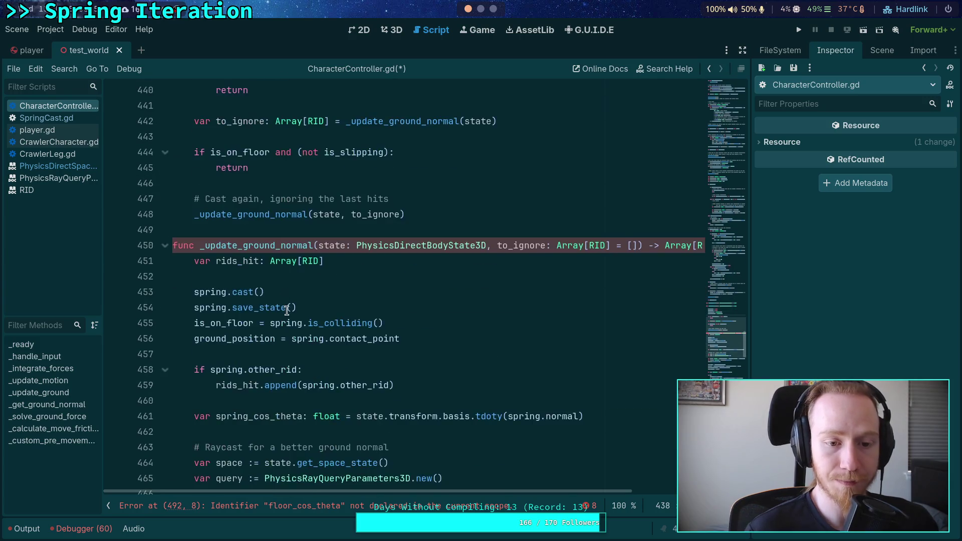
scroll(254, 219, down, 6)
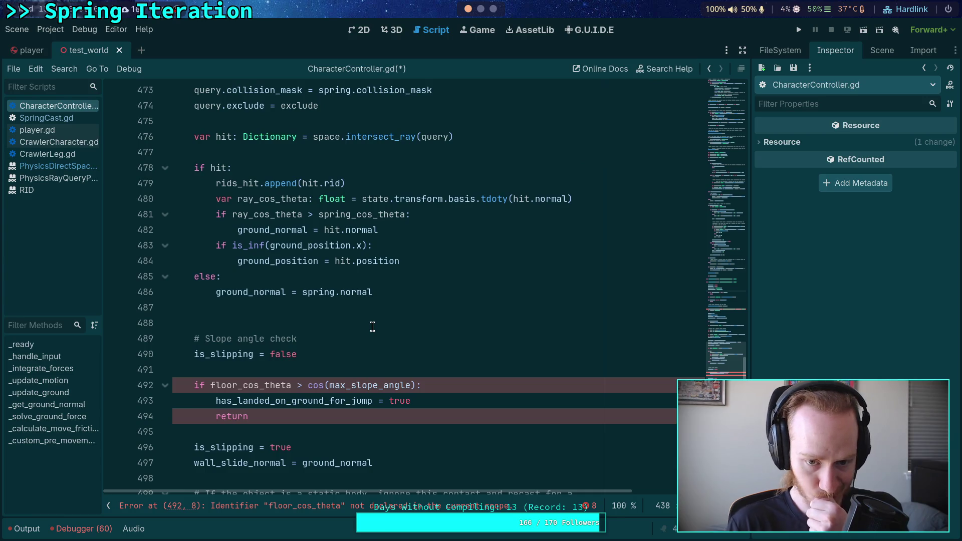
click(420, 312)
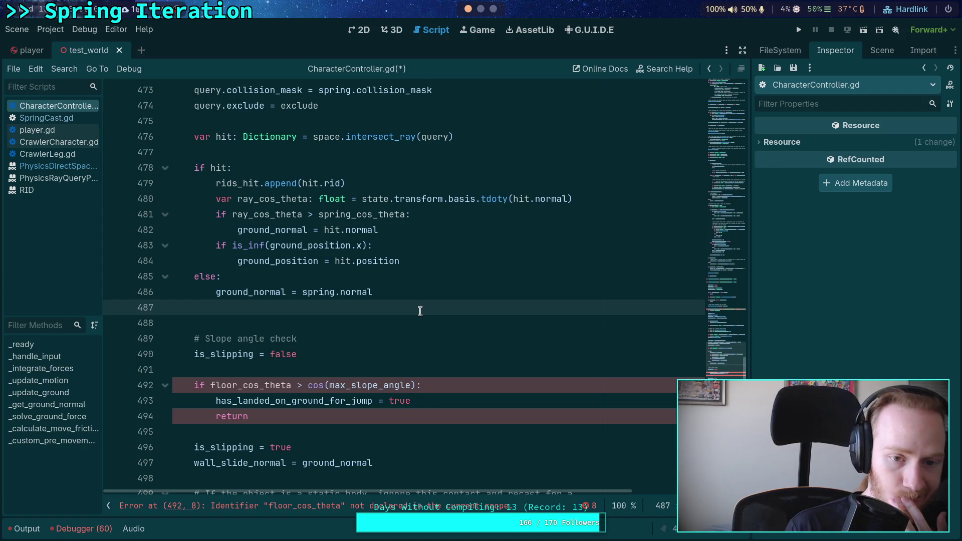
key(BackSpace)
scroll(432, 354, up, 1)
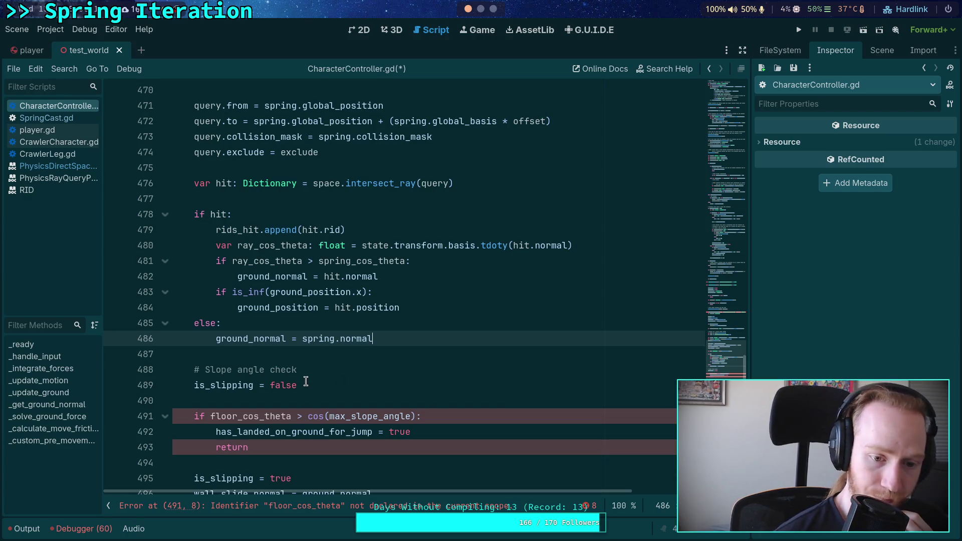
scroll(306, 382, up, 3)
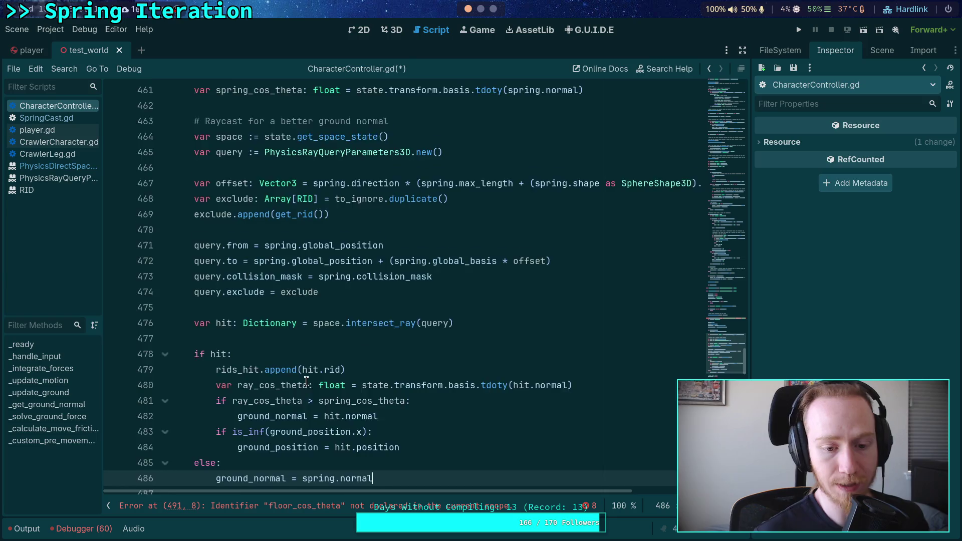
scroll(306, 382, down, 6)
scroll(311, 357, up, 1)
scroll(289, 365, down, 4)
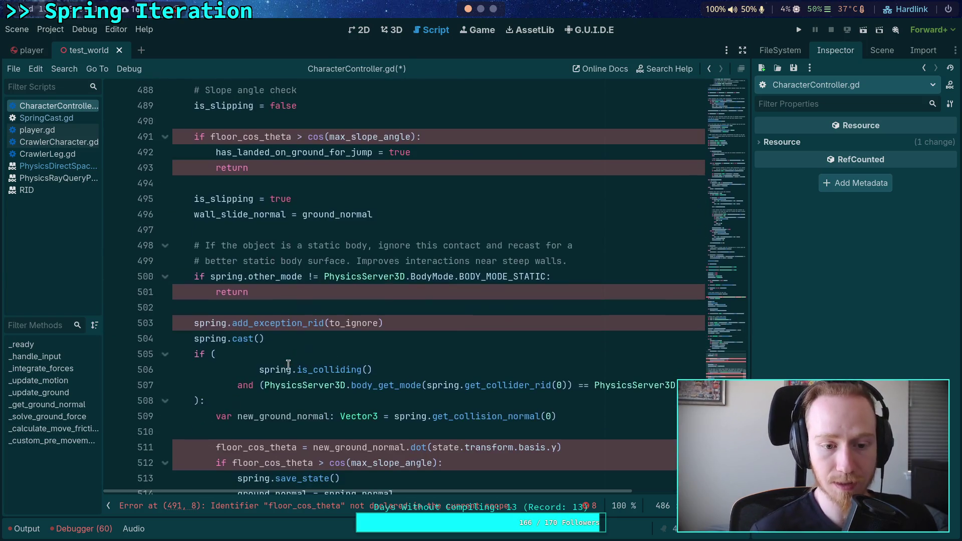
scroll(288, 357, up, 4)
scroll(271, 356, down, 3)
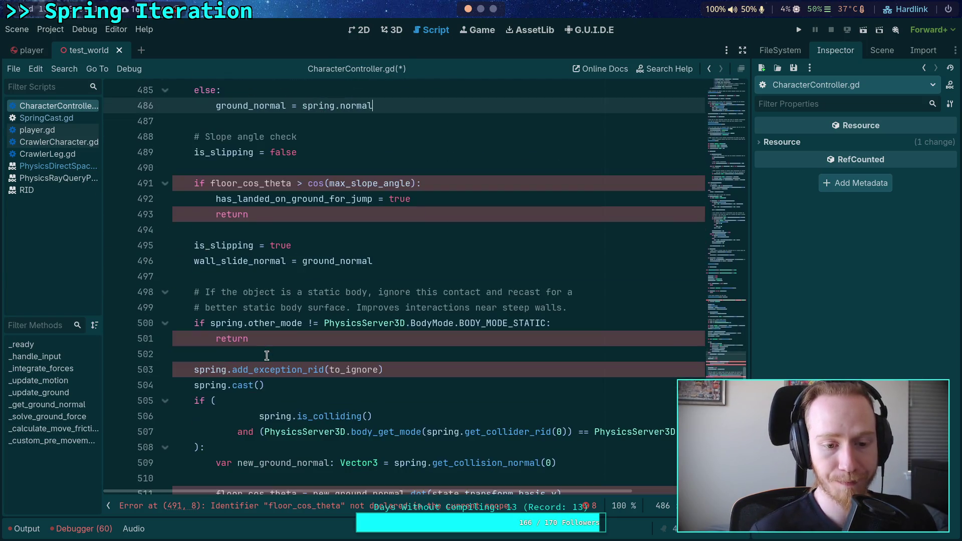
scroll(274, 355, down, 3)
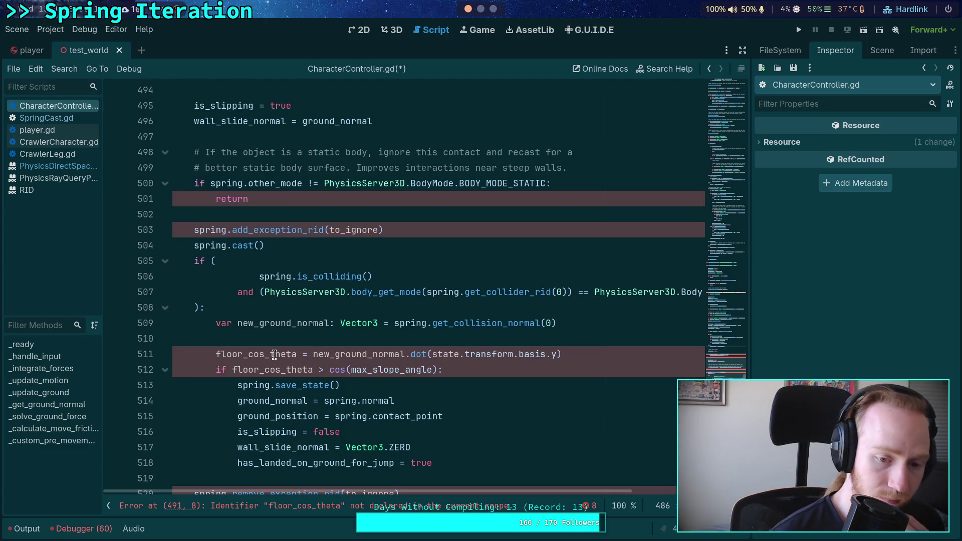
scroll(274, 355, down, 2)
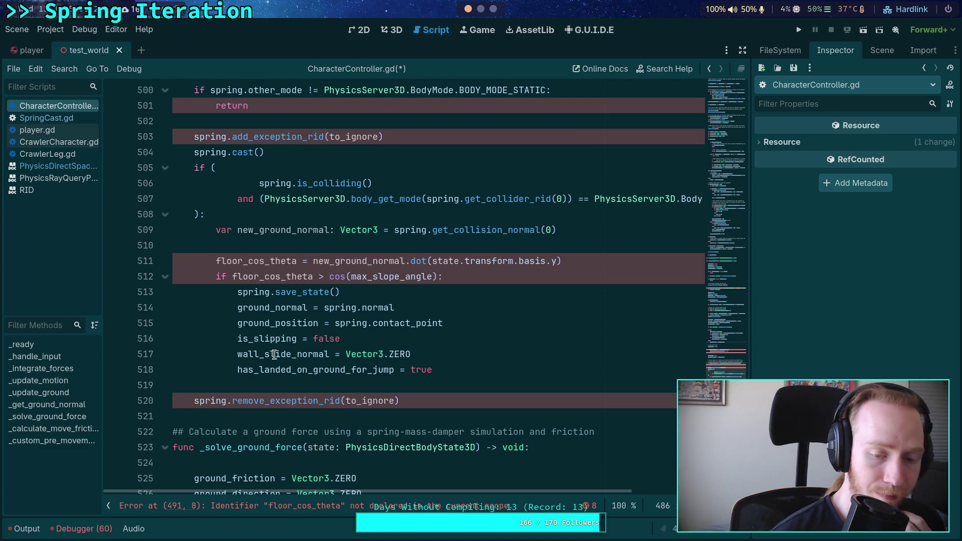
scroll(274, 354, up, 4)
scroll(274, 354, up, 3)
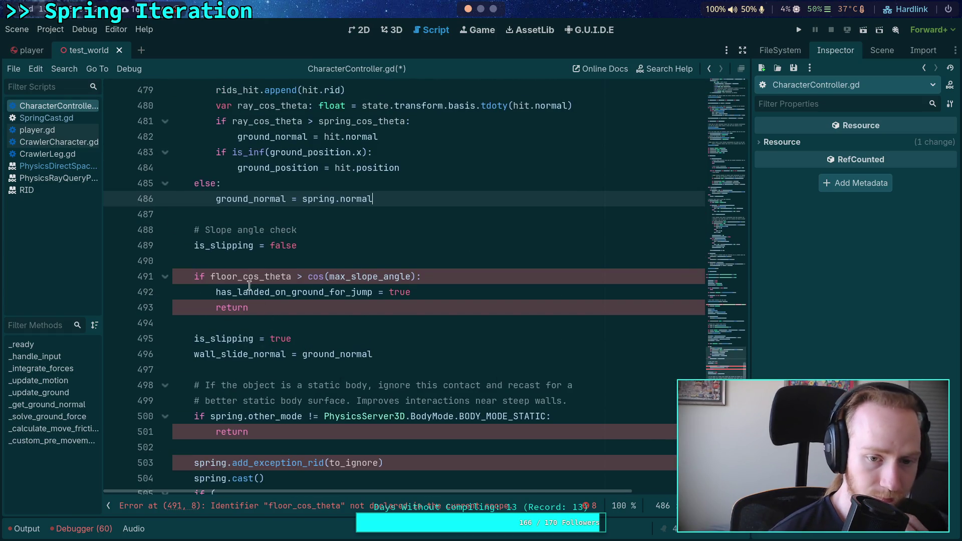
scroll(272, 337, down, 3)
click(196, 245)
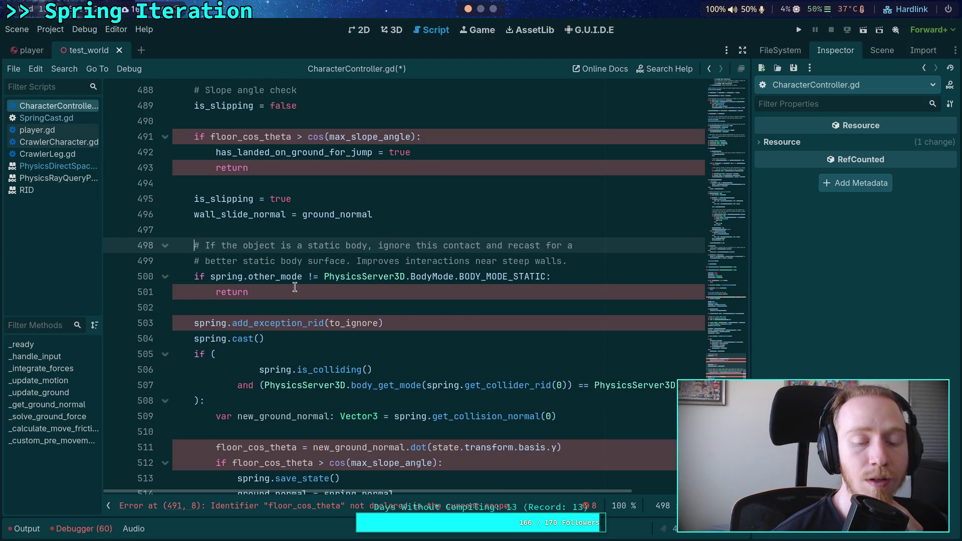
double_click(250, 277)
mouse_move(251, 277)
mouse_move(211, 327)
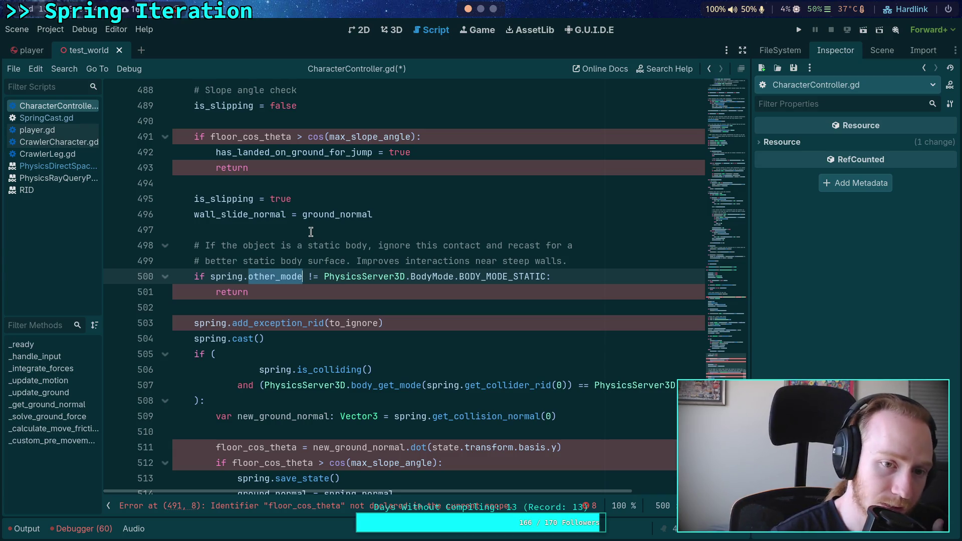
scroll(311, 232, up, 4)
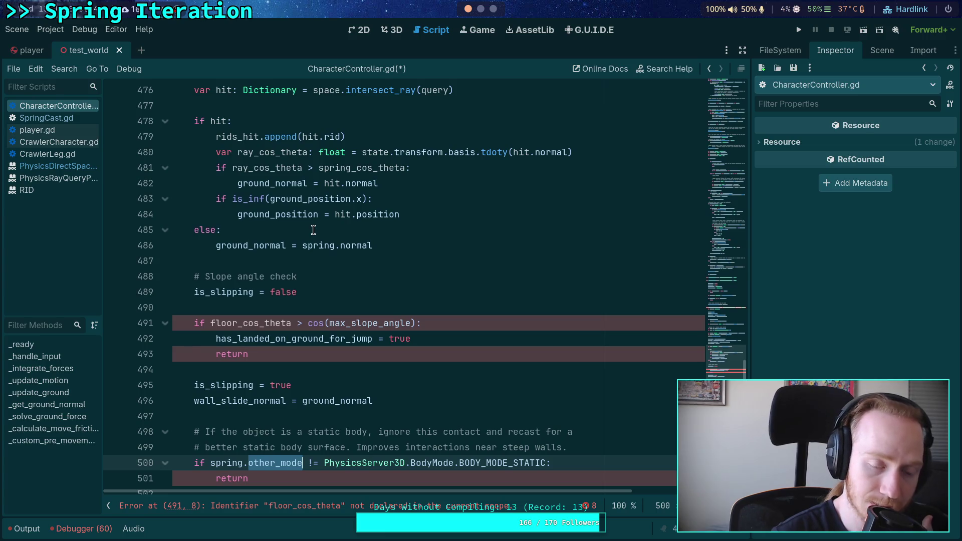
mouse_move(317, 243)
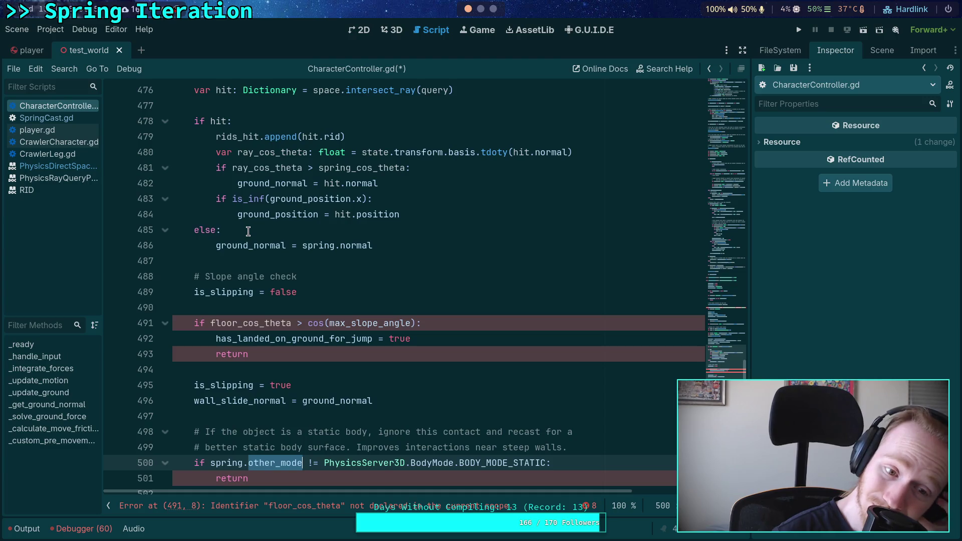
scroll(248, 231, down, 1)
scroll(306, 302, up, 6)
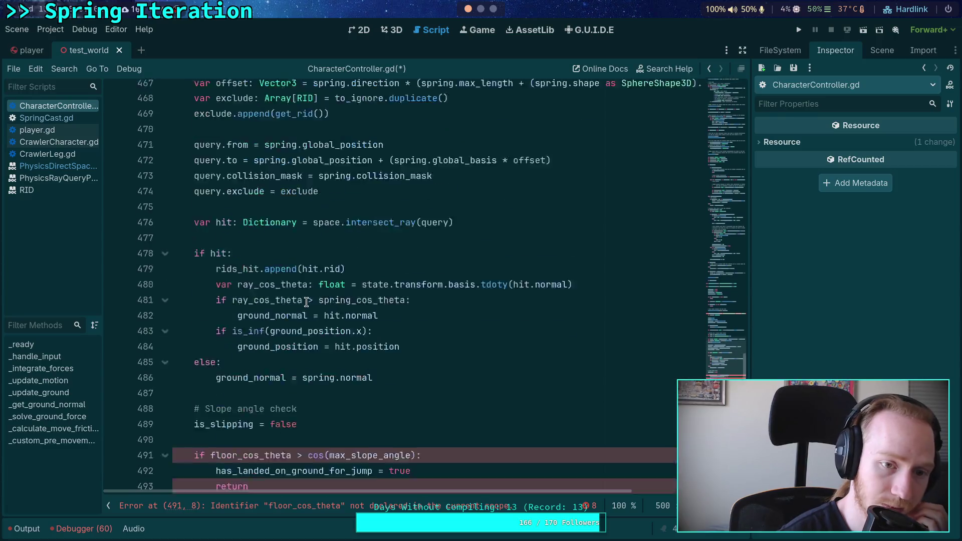
scroll(306, 303, up, 9)
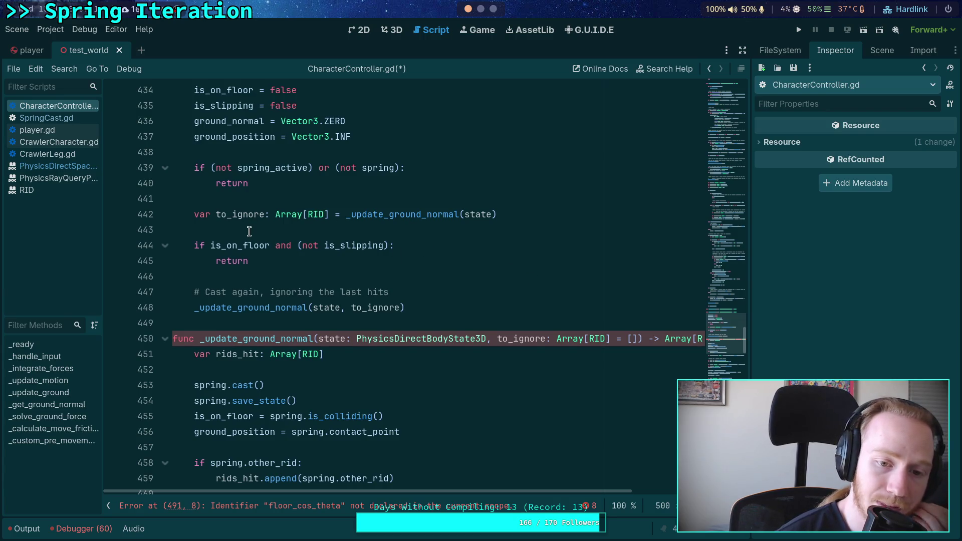
click(281, 258)
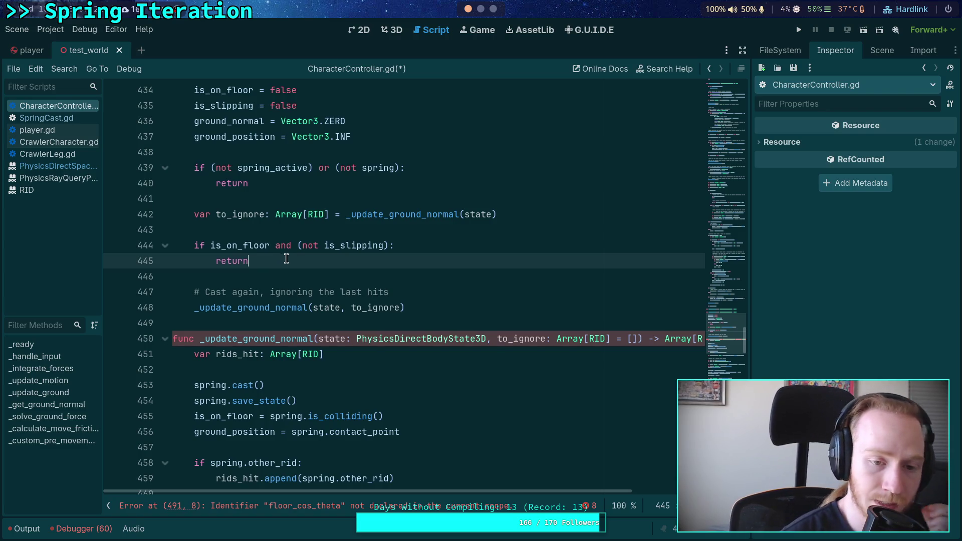
scroll(419, 279, up, 20)
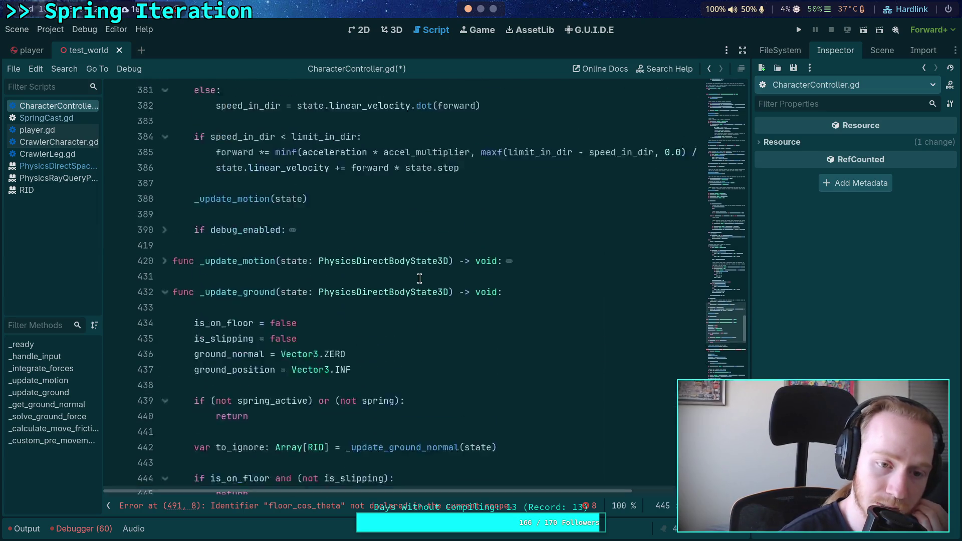
scroll(489, 290, up, 15)
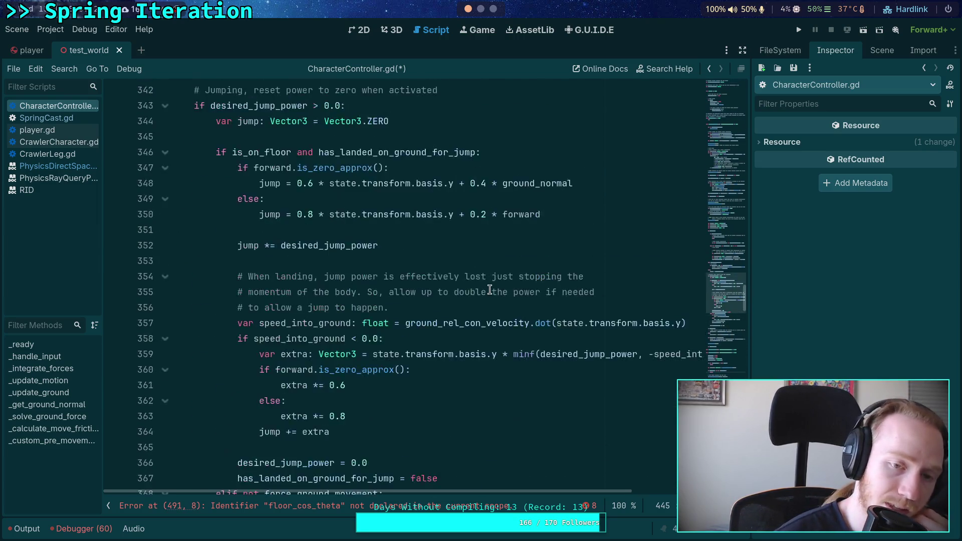
scroll(490, 289, up, 15)
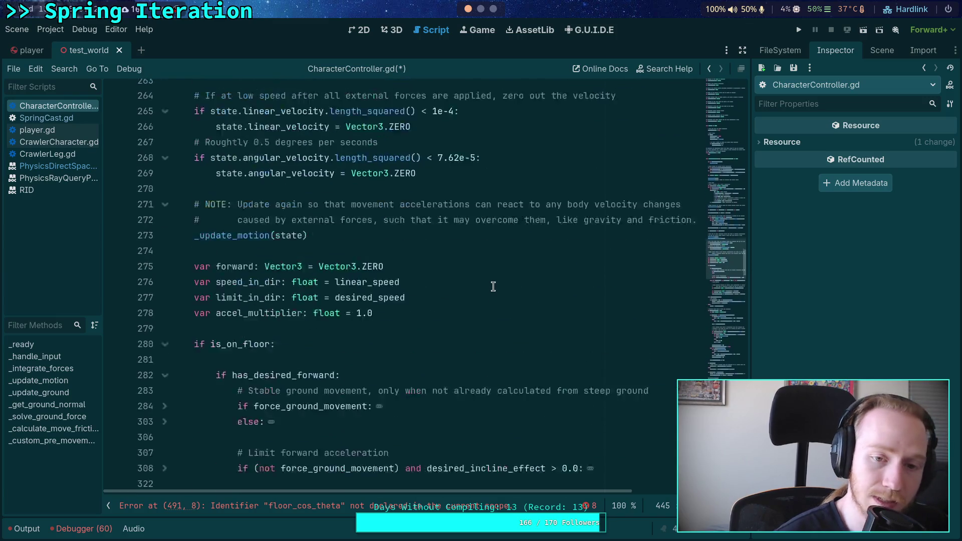
scroll(493, 286, up, 15)
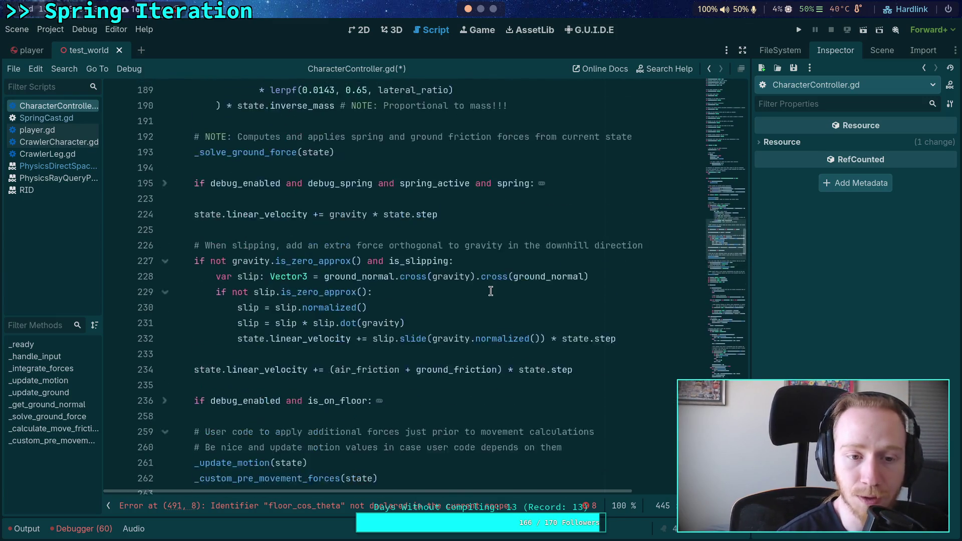
scroll(605, 250, up, 20)
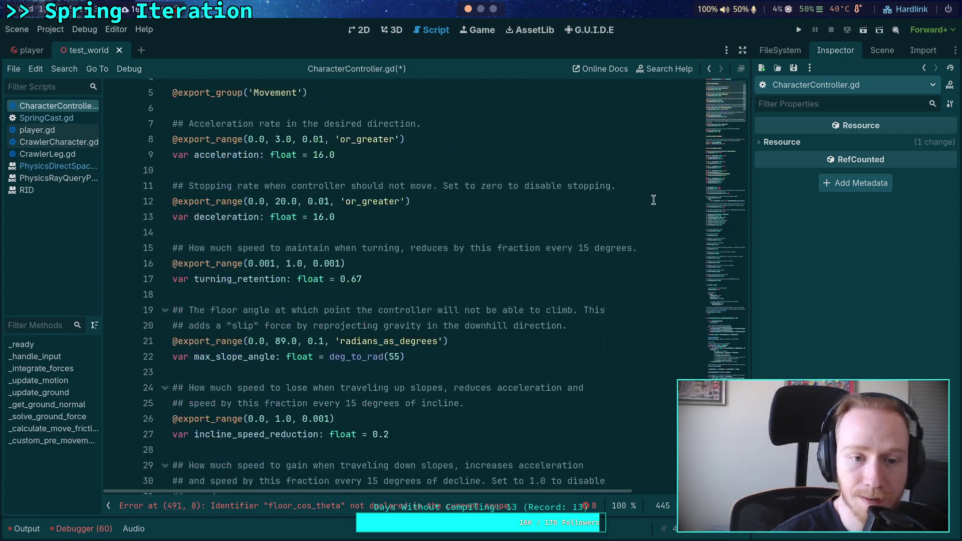
scroll(604, 236, down, 2)
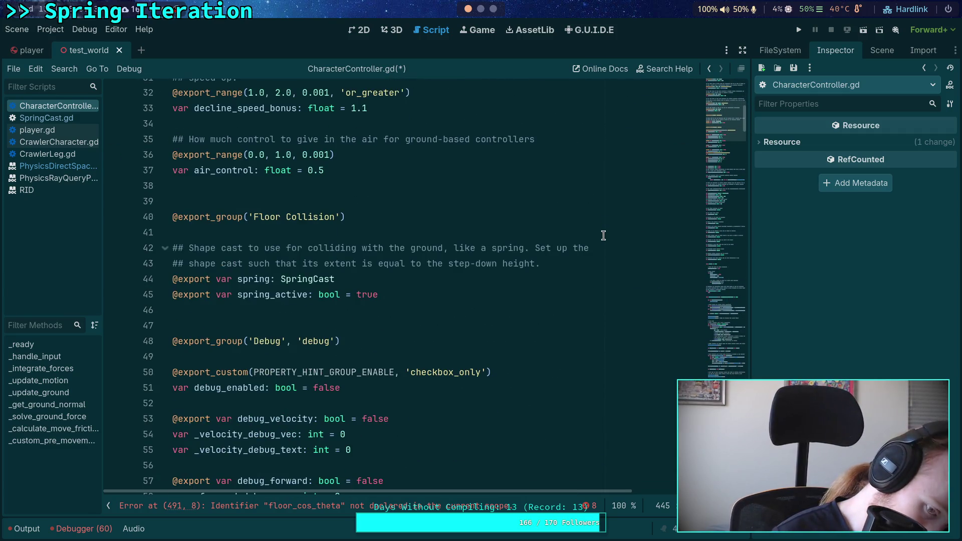
scroll(603, 235, down, 20)
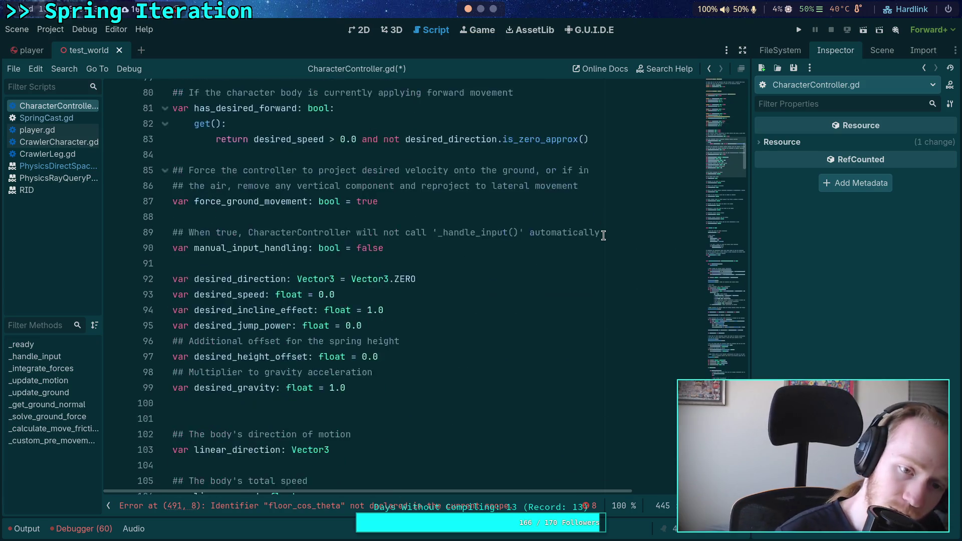
scroll(603, 236, down, 8)
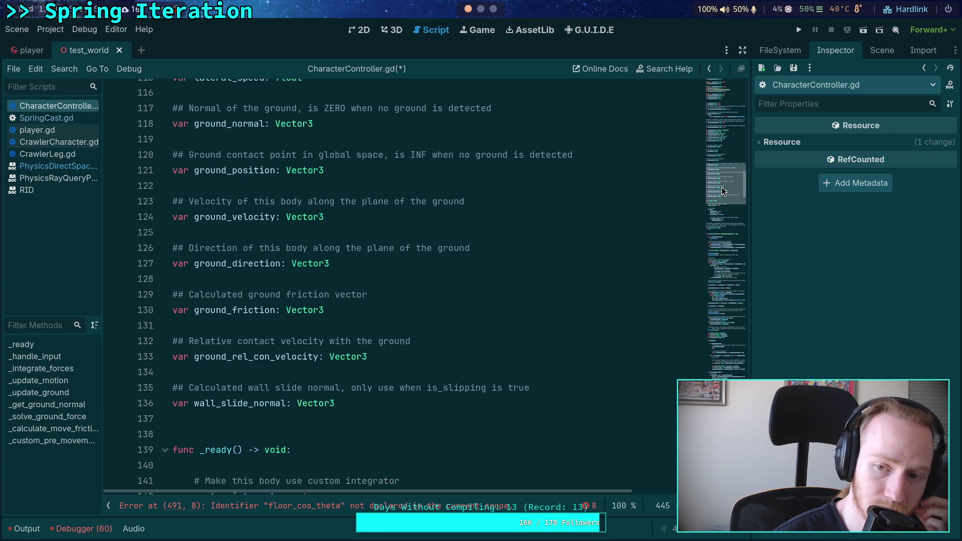
mouse_move(722, 188)
mouse_down()
mouse_move(726, 356)
mouse_move(728, 344)
mouse_up()
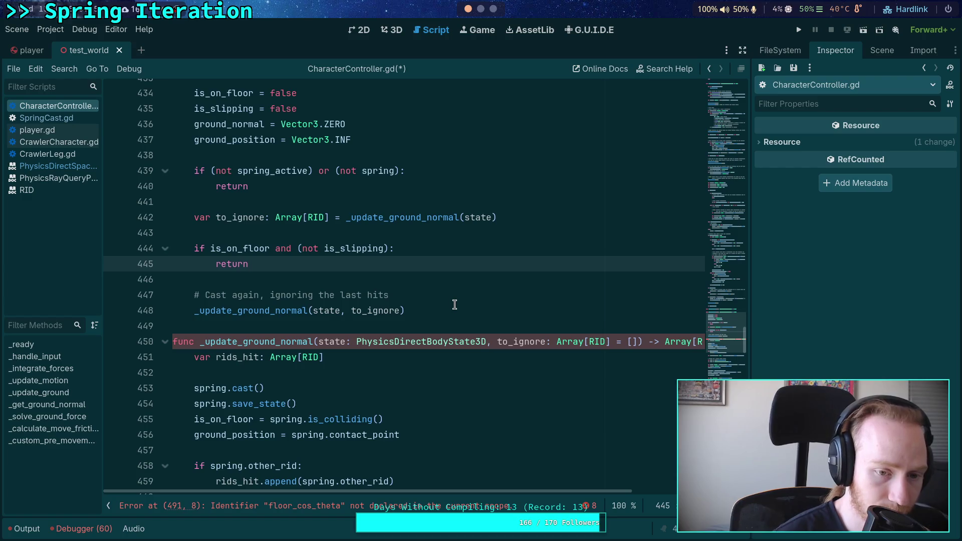
- Wrap the 'is_on_floor and not is_slipping' condition in parentheses
scroll(454, 304, down, 7)
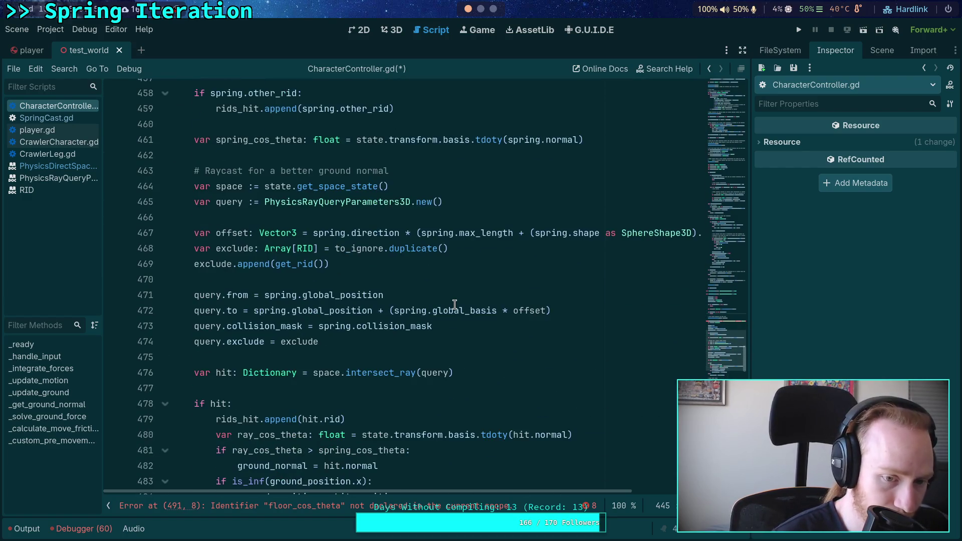
scroll(455, 305, up, 8)
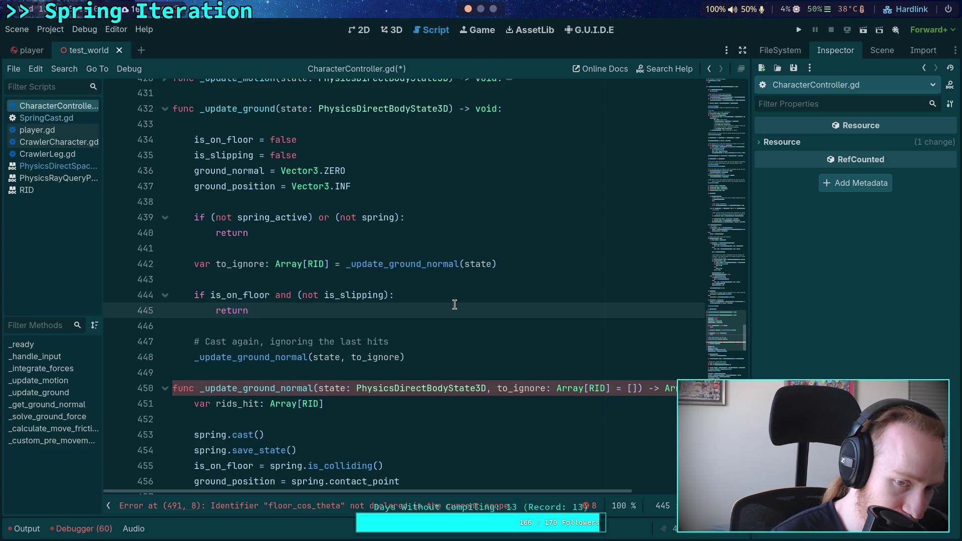
mouse_move(345, 293)
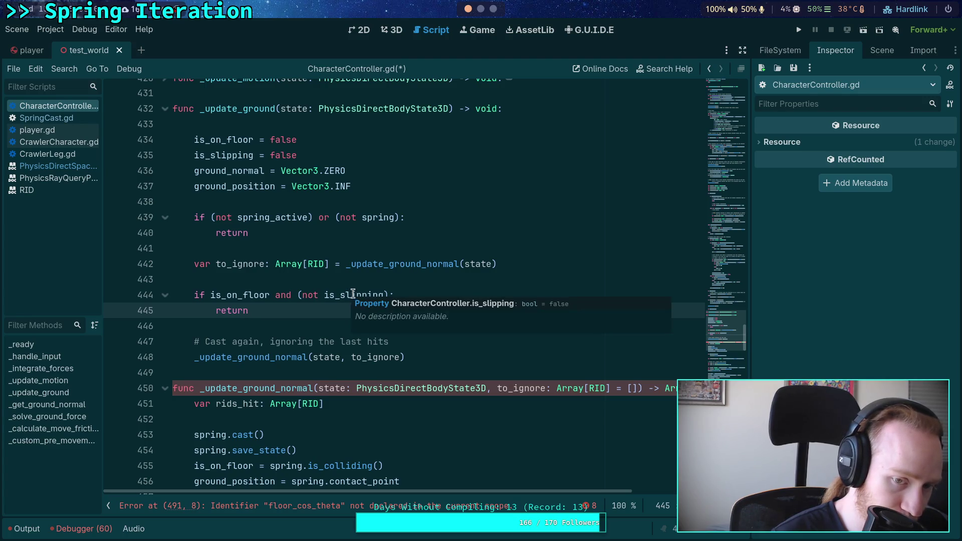
click(388, 295)
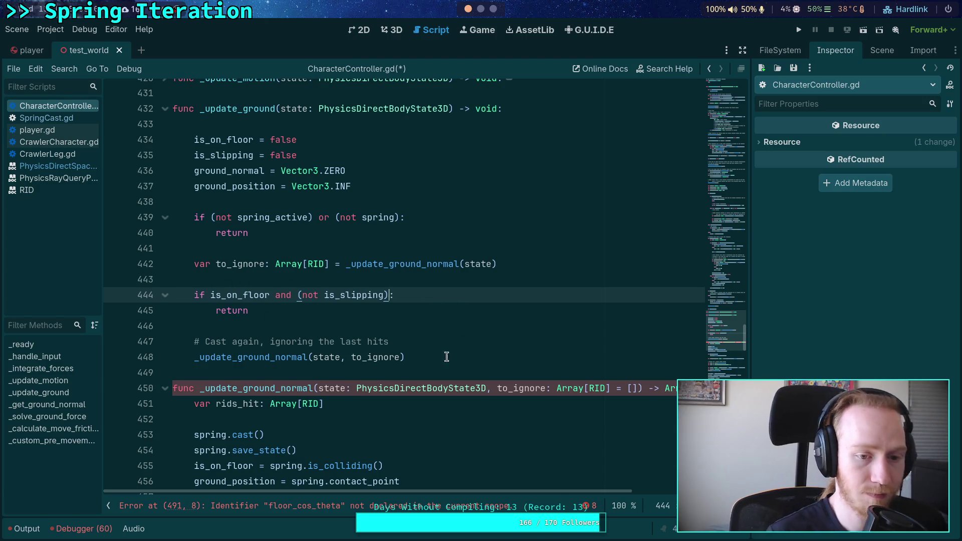
drag(210, 295, 389, 295)
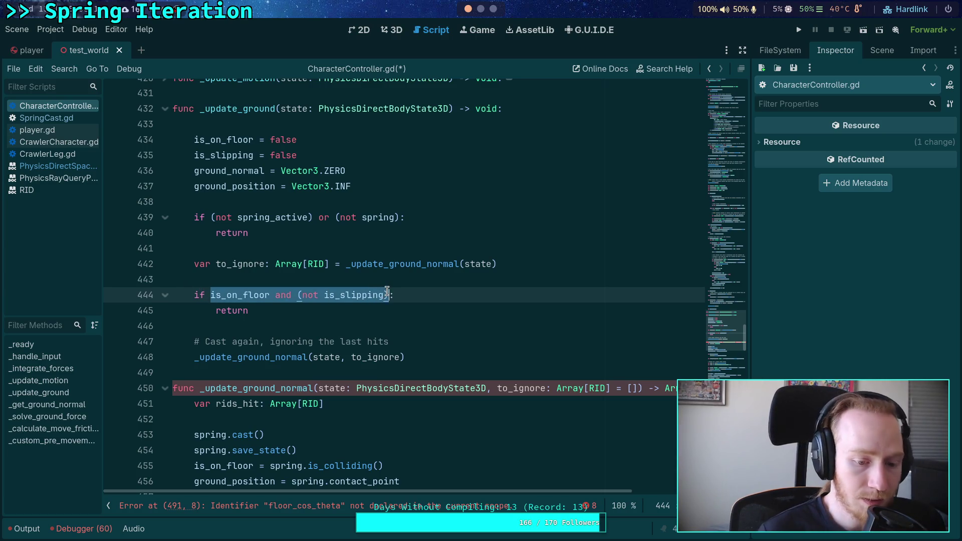
text(()
- Append 'or to_ignore.size() == 0' to the early-return condition
key(Right)
key(Right)
text(a)
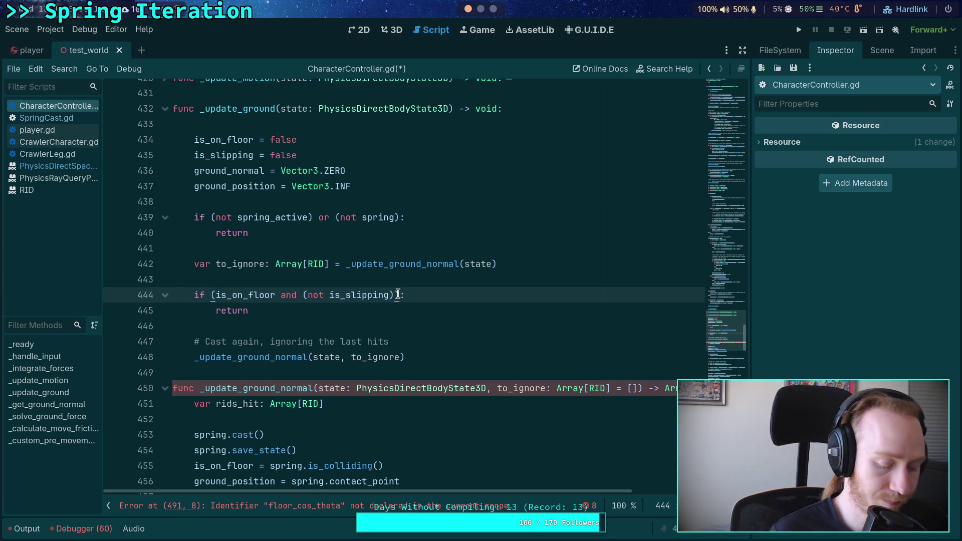
key(BackSpace)
text(oc )
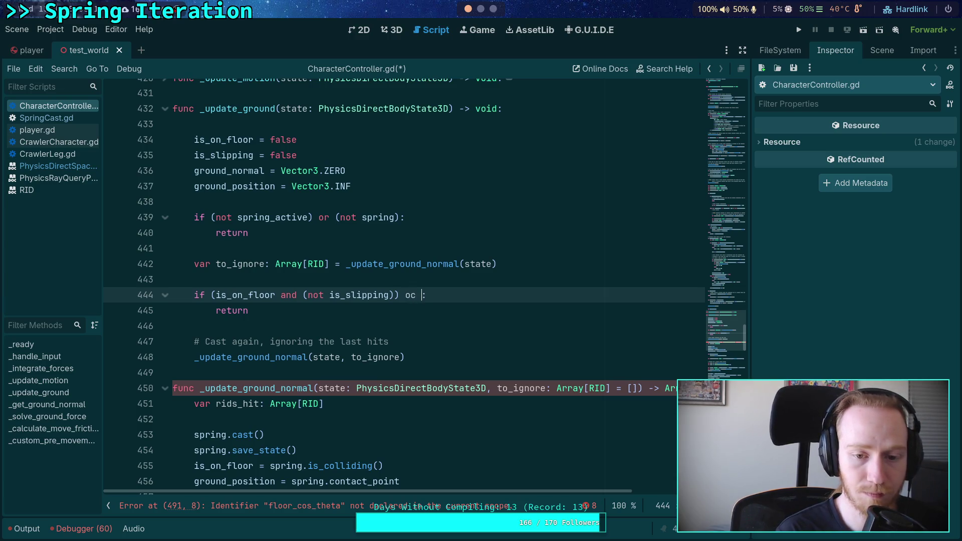
text(r )
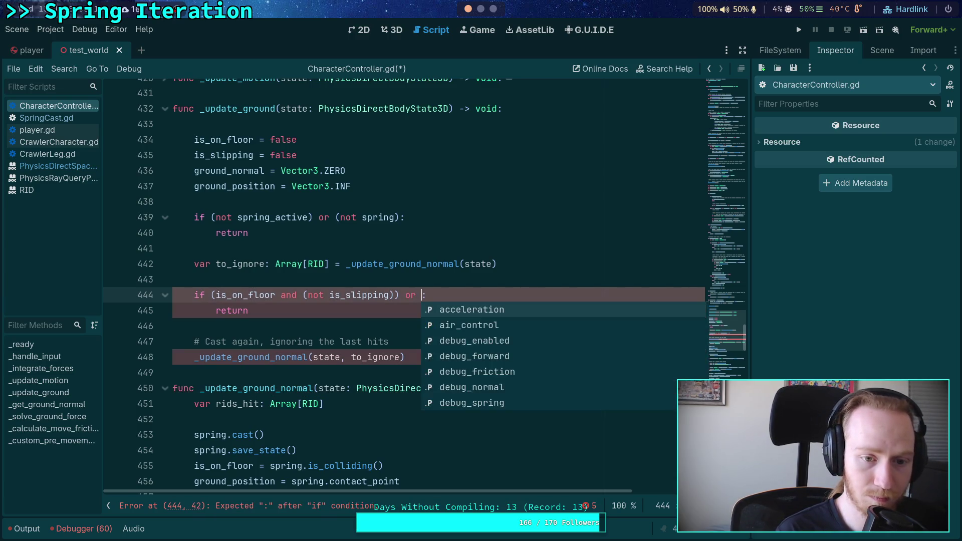
text(to_ignore.u)
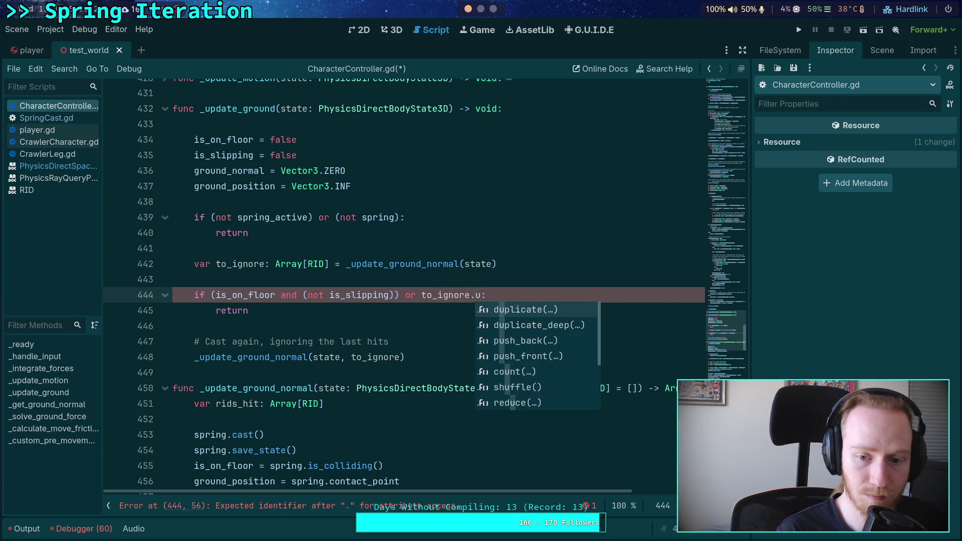
text(em)
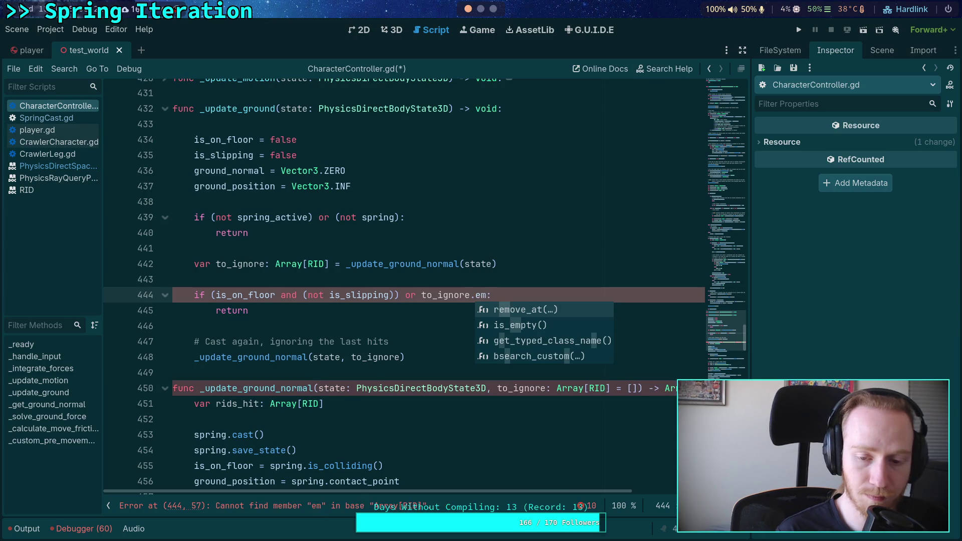
key(BackSpace)
key(BackSpace)
text(si)
key(Return)
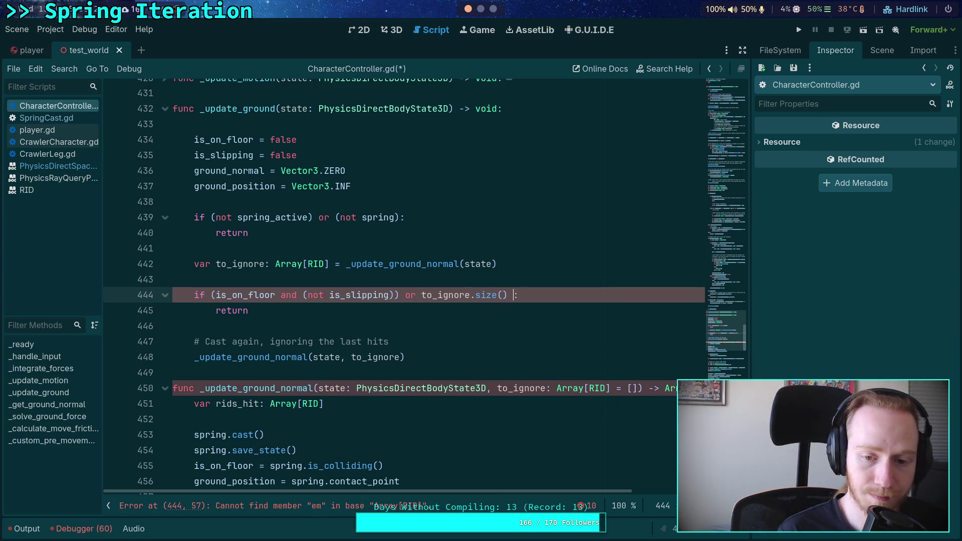
text(== 0)
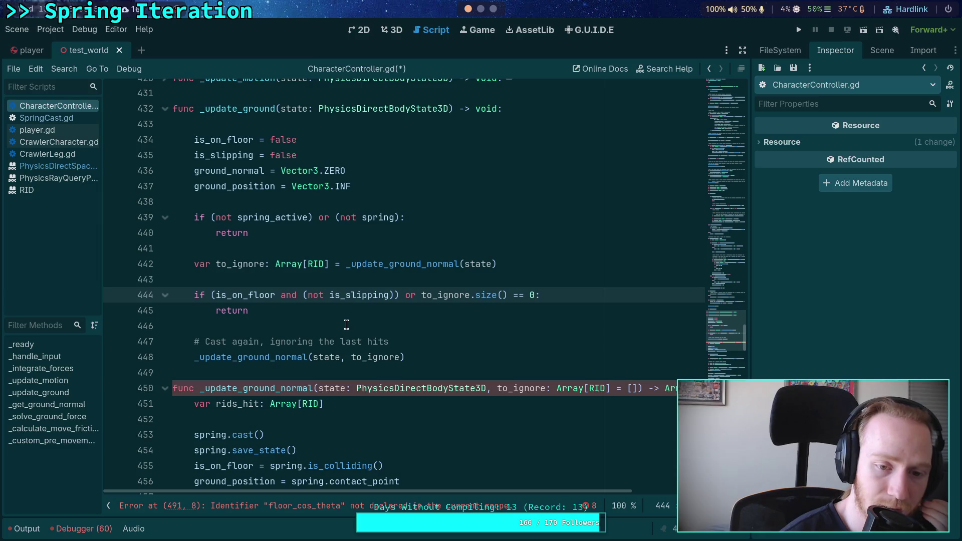
scroll(292, 305, down, 2)
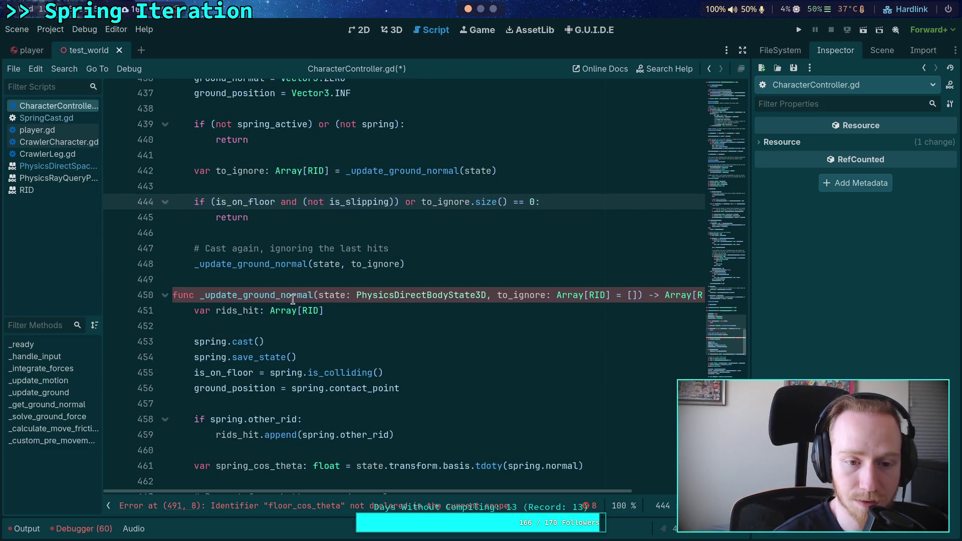
scroll(300, 293, down, 7)
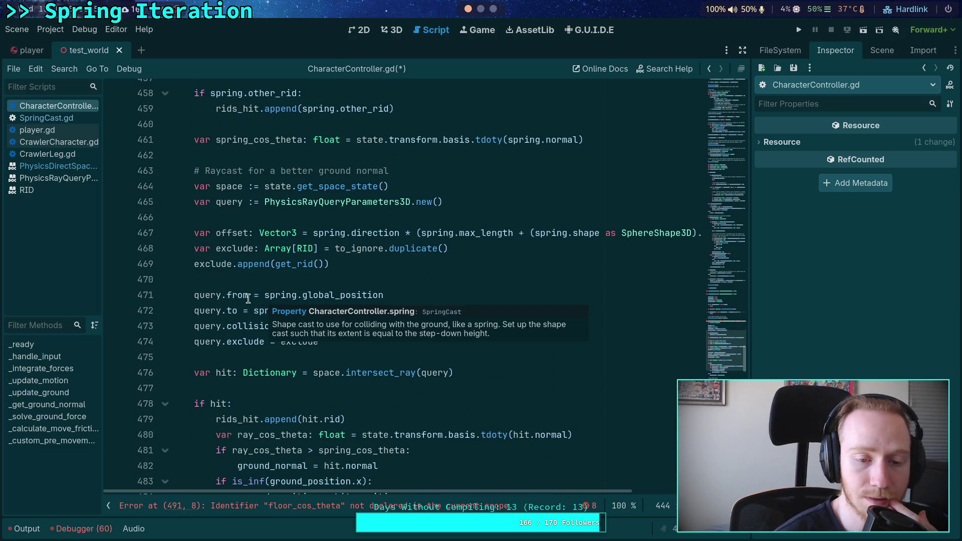
scroll(248, 298, up, 2)
scroll(227, 294, up, 1)
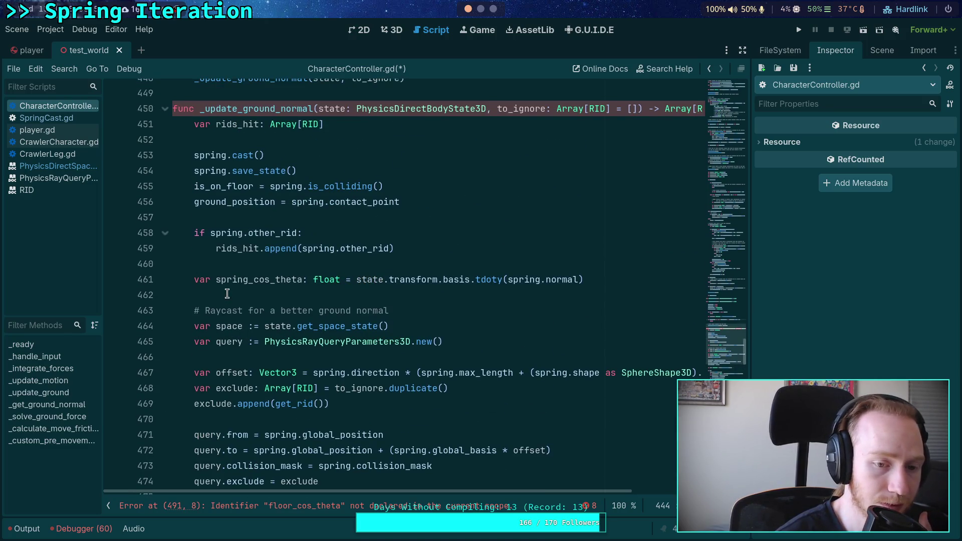
scroll(227, 294, down, 4)
scroll(227, 294, down, 1)
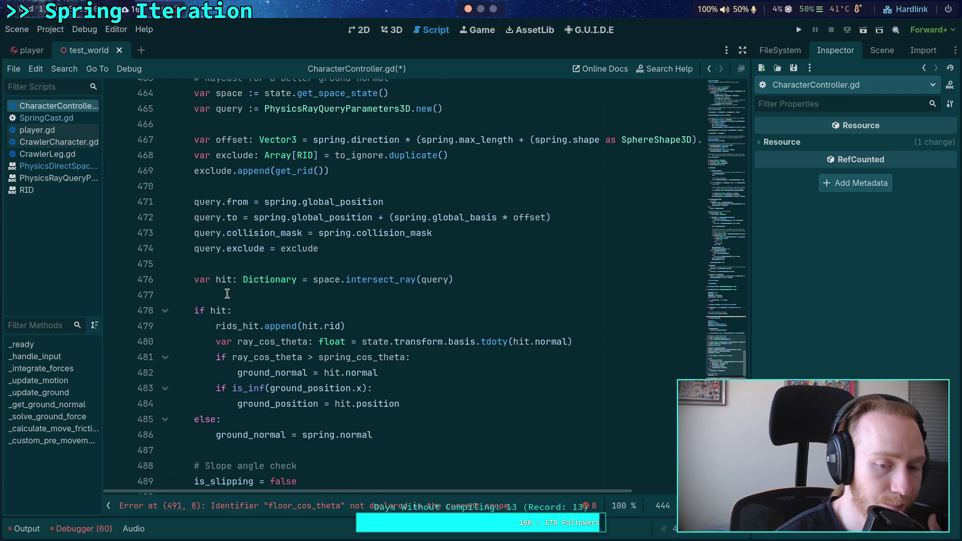
click(254, 291)
scroll(324, 321, down, 2)
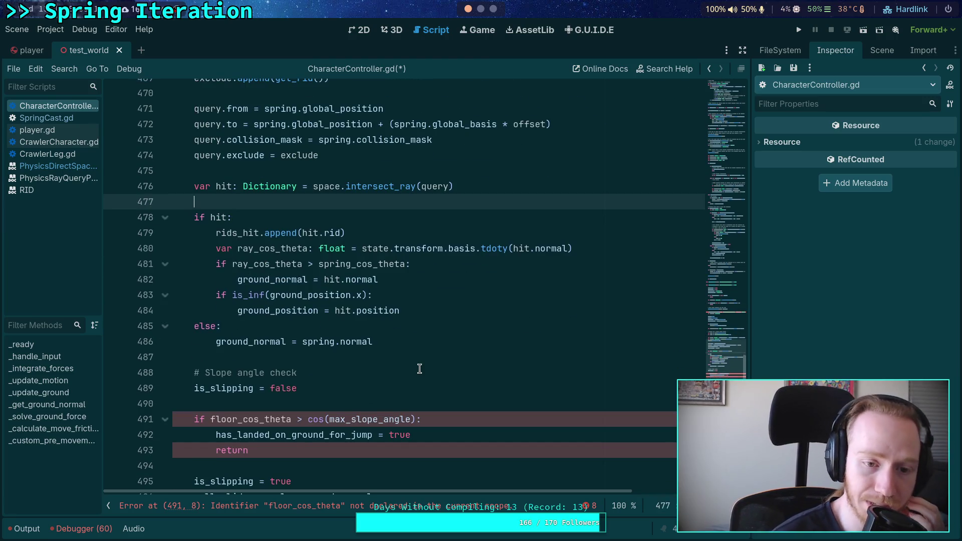
scroll(419, 369, down, 3)
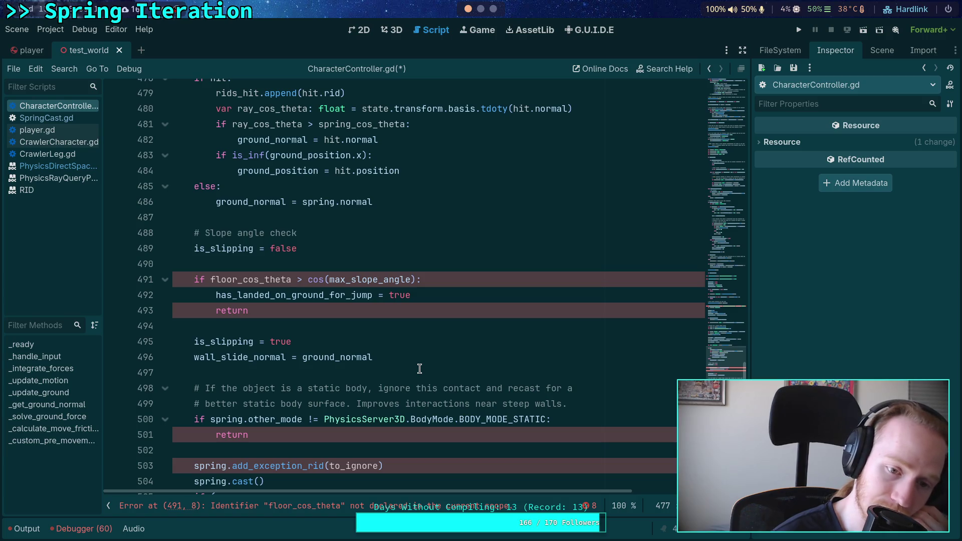
scroll(419, 369, up, 4)
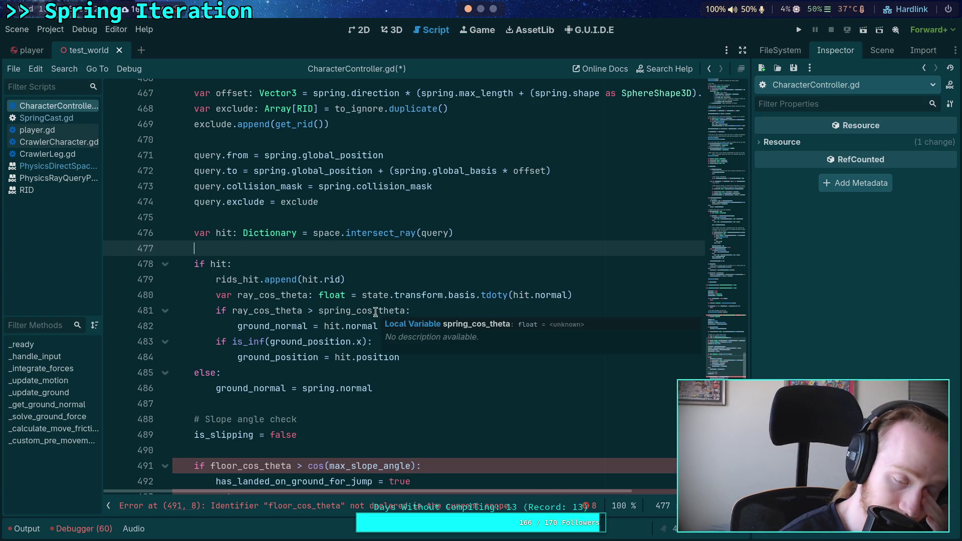
scroll(375, 312, up, 1)
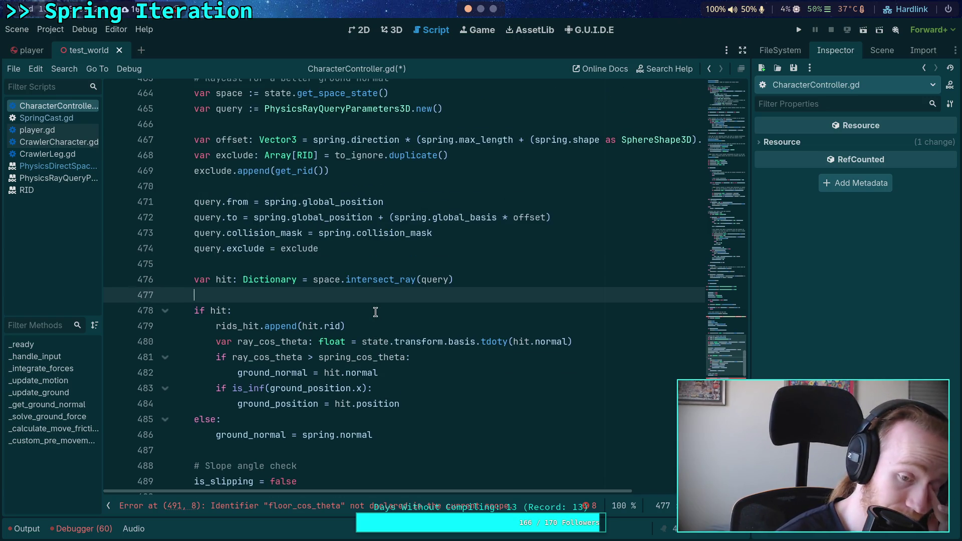
- Declare 'var best_rid: RID = spring.other_rid' before the ray query
click(465, 263)
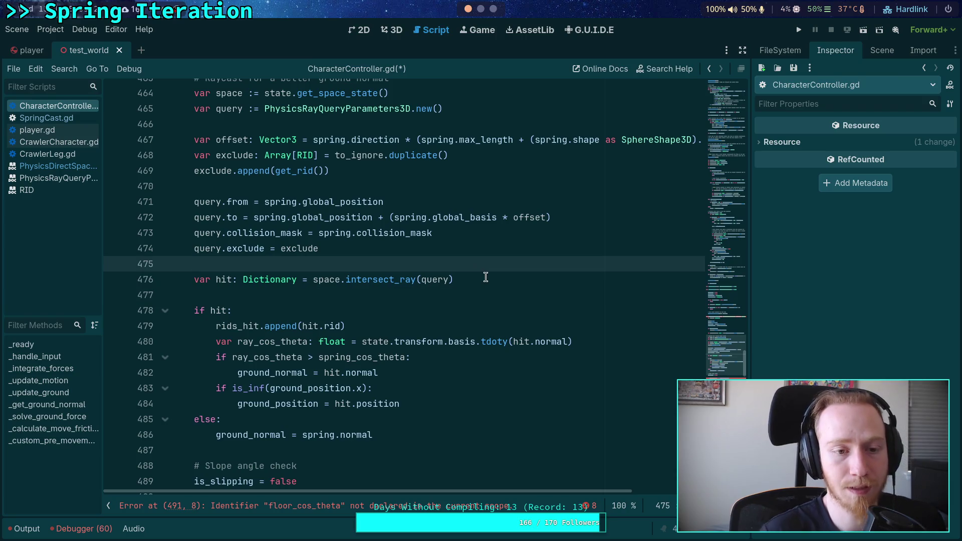
key(Return)
text(var best)
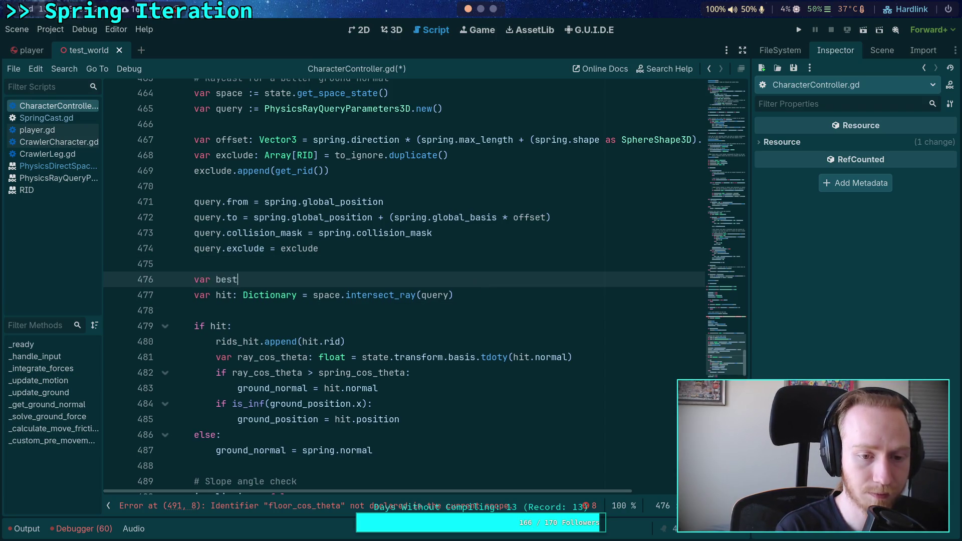
text(_rid:)
key(BackSpace)
key(BackSpace)
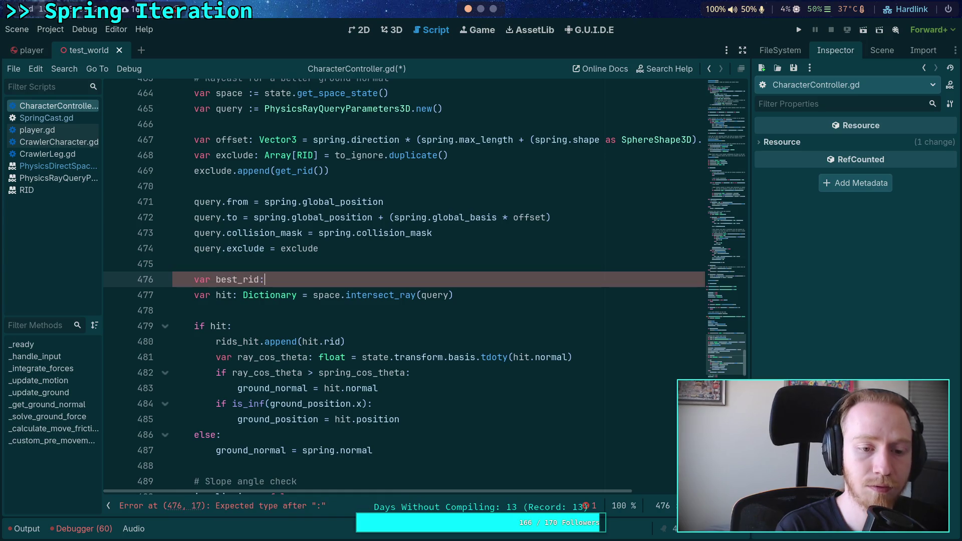
text(RID =)
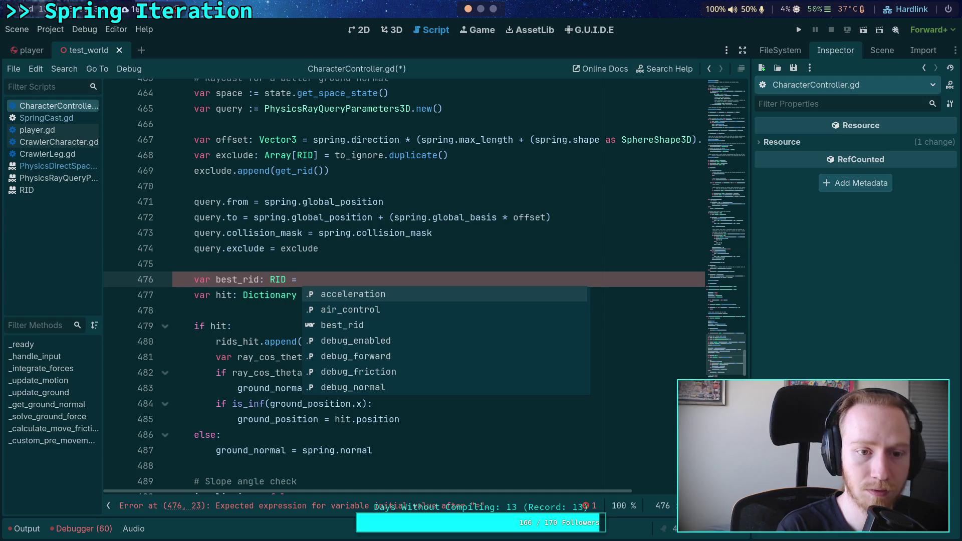
scroll(472, 307, up, 4)
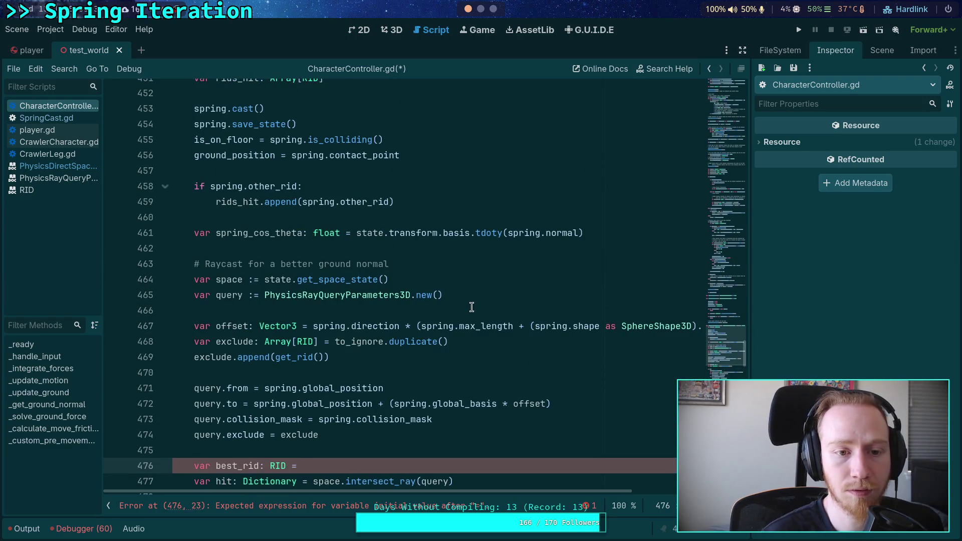
scroll(486, 336, down, 1)
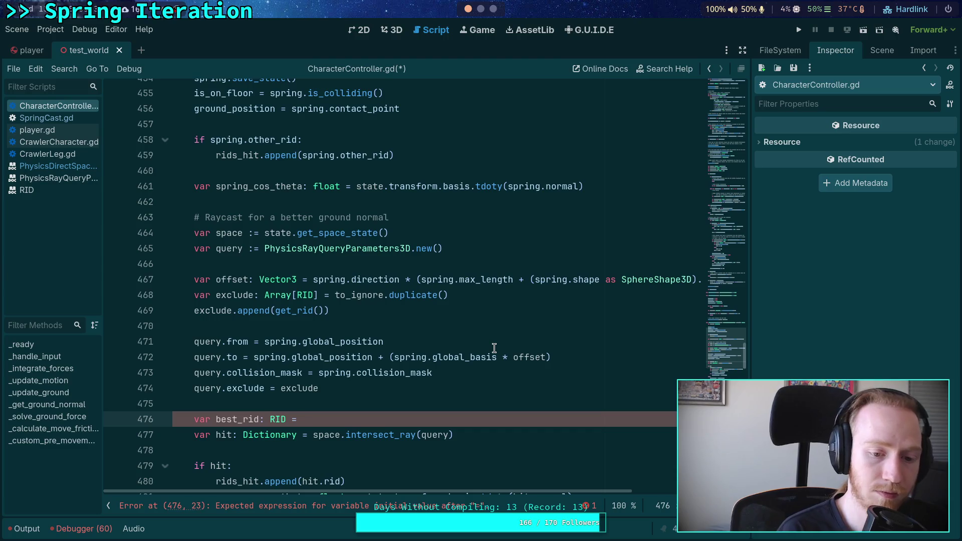
text(spring)
key(BackSpace)
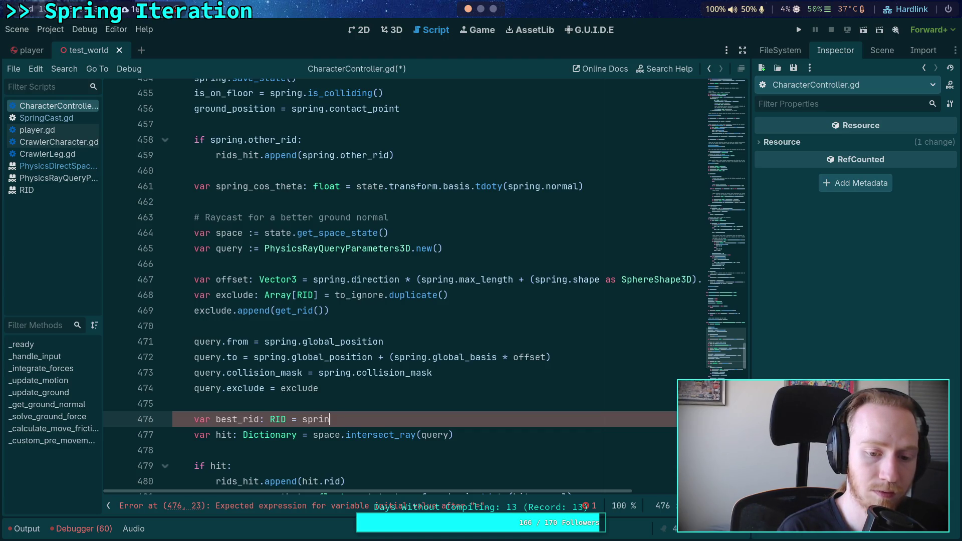
text(g.rid)
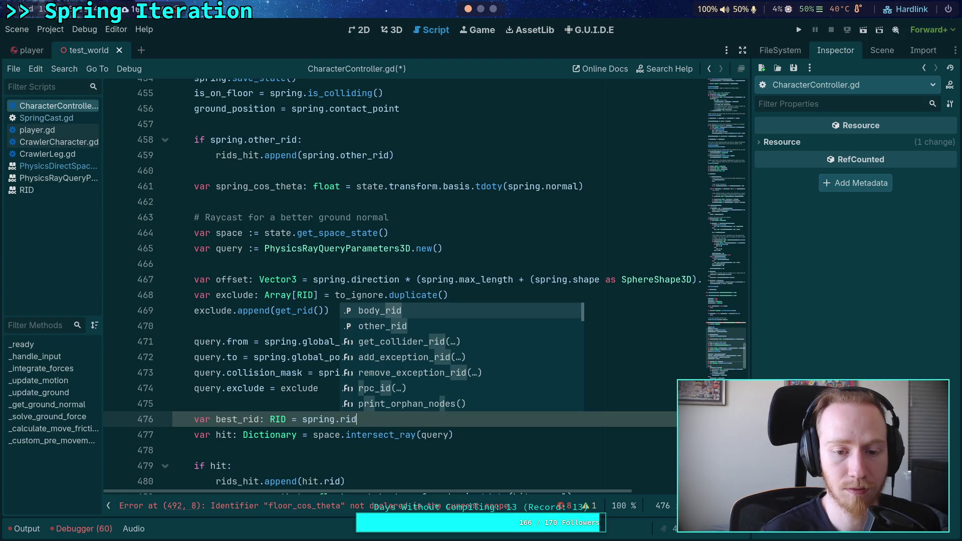
key(Down)
key(Return)
- Set best_rid = hit.rid under ground_normal = hit.normal and save the script
scroll(490, 347, down, 5)
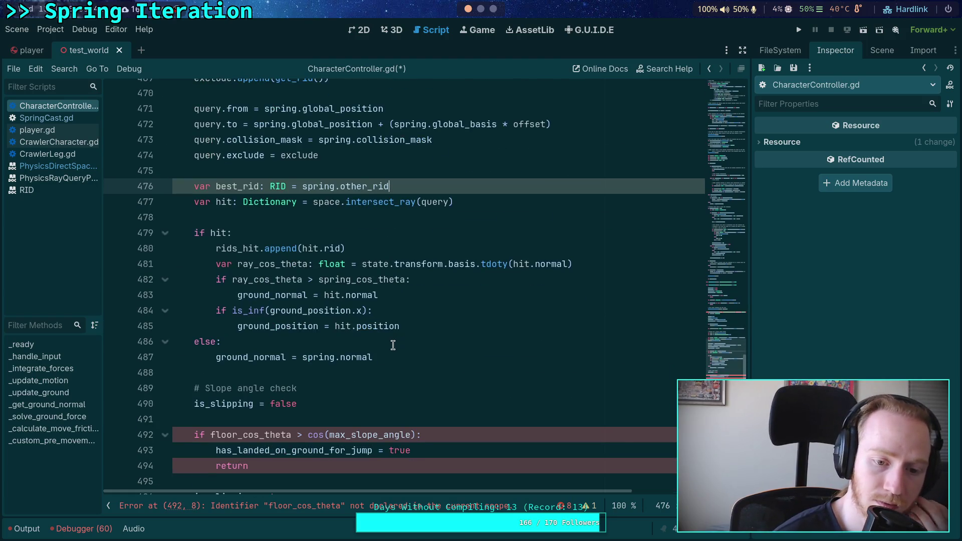
click(402, 301)
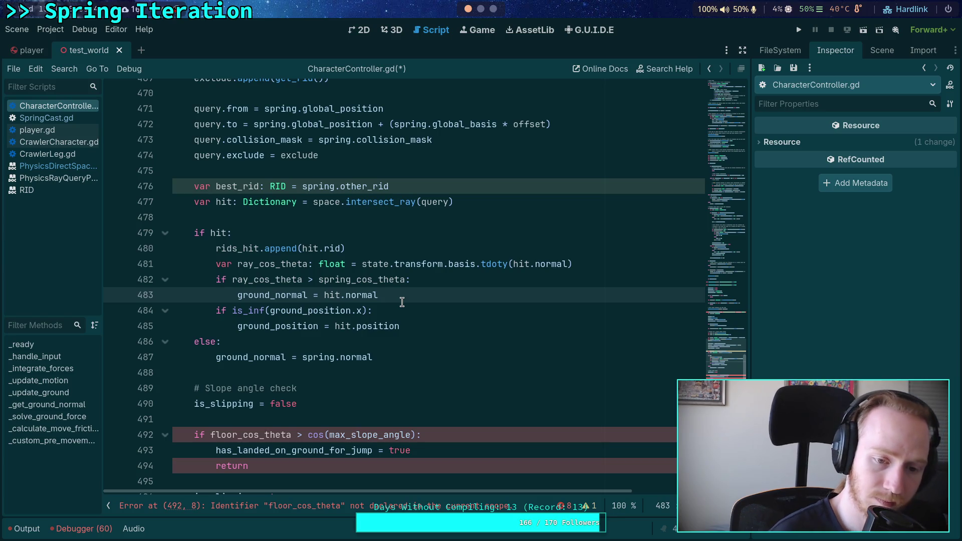
key(Return)
text(bes)
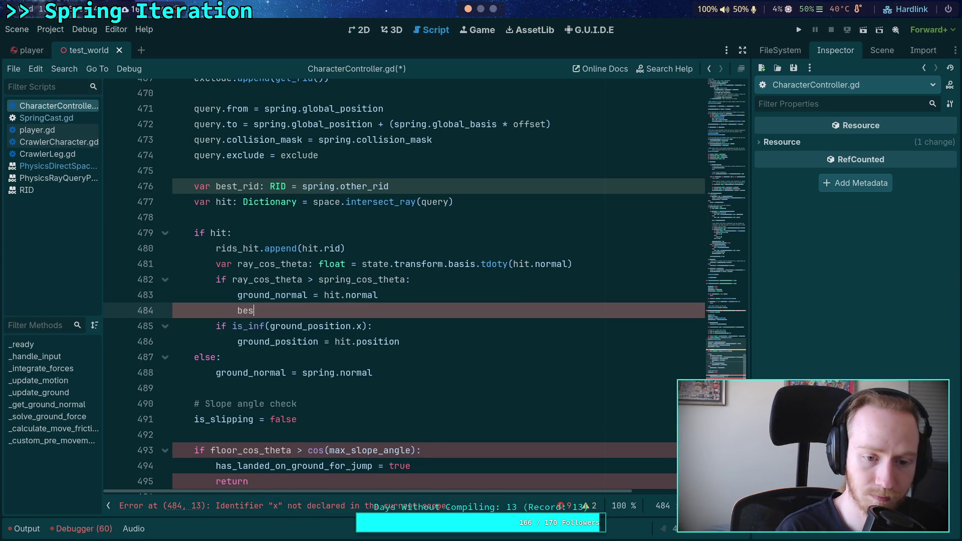
text(t_rid = h)
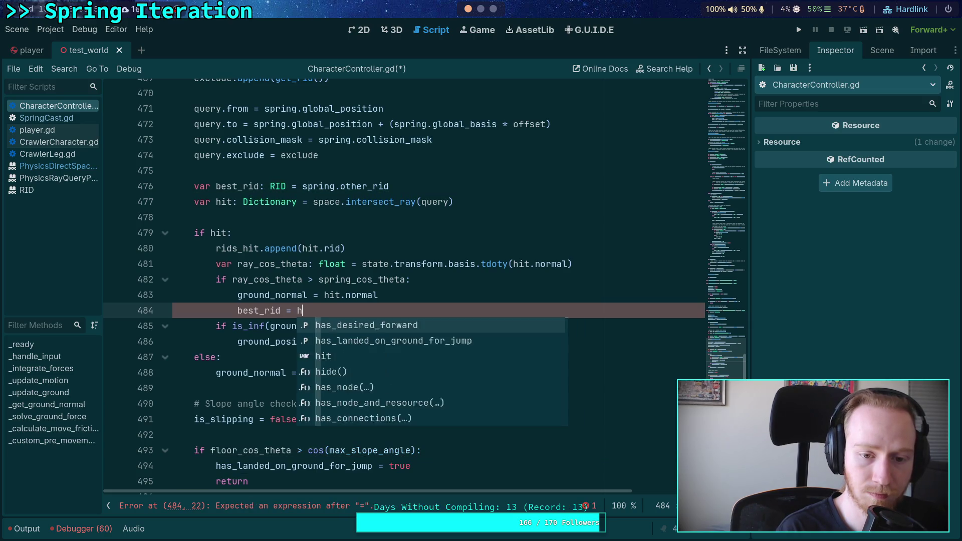
text(it.rid)
key(ctrl+s)
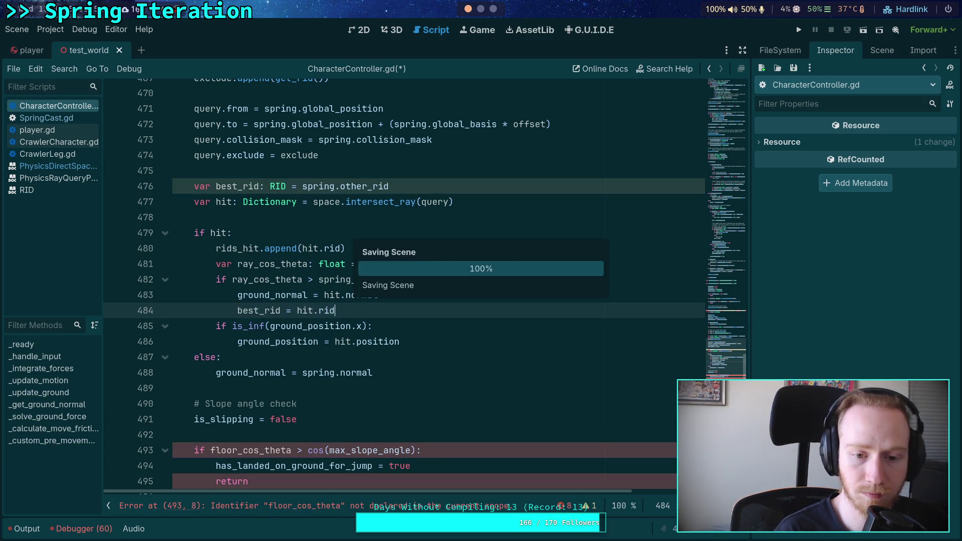
click(88, 170)
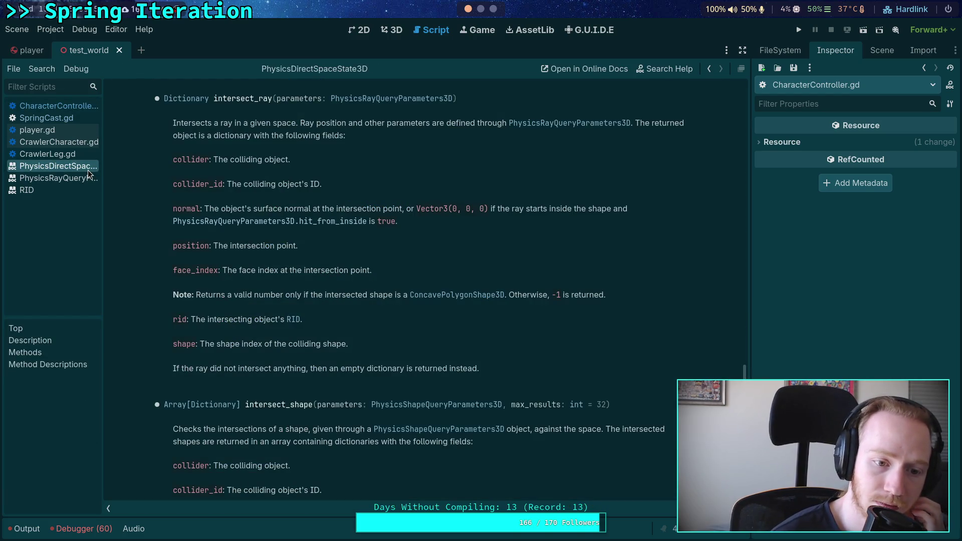
click(82, 107)
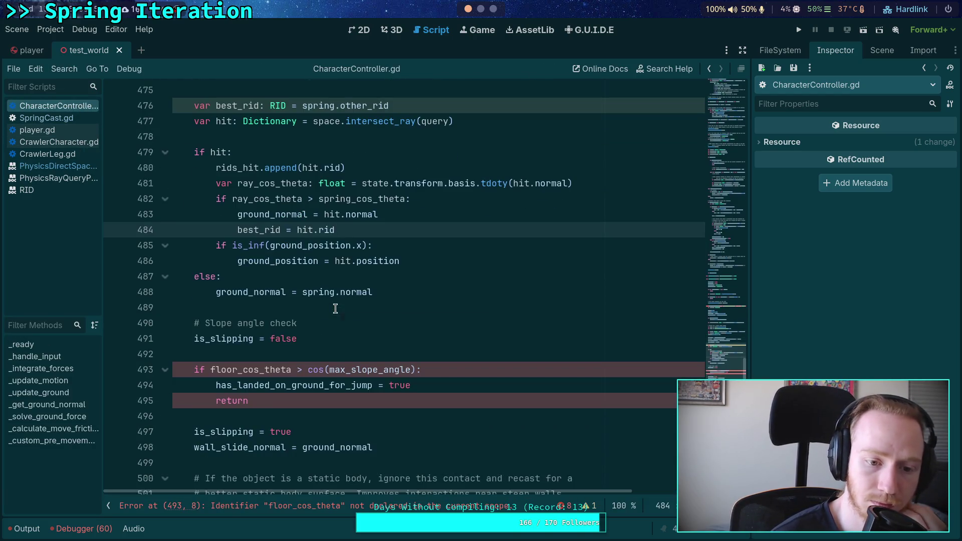
scroll(253, 311, up, 2)
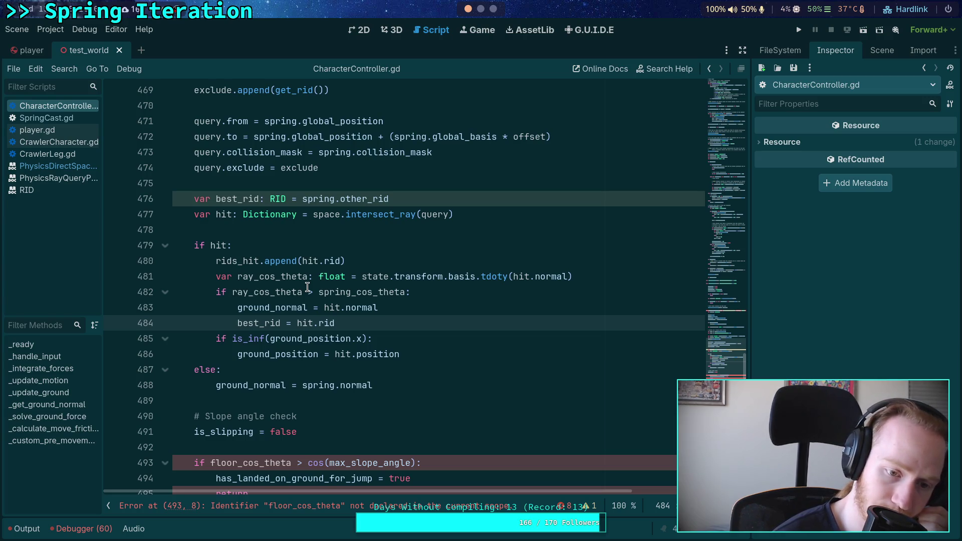
scroll(308, 288, down, 1)
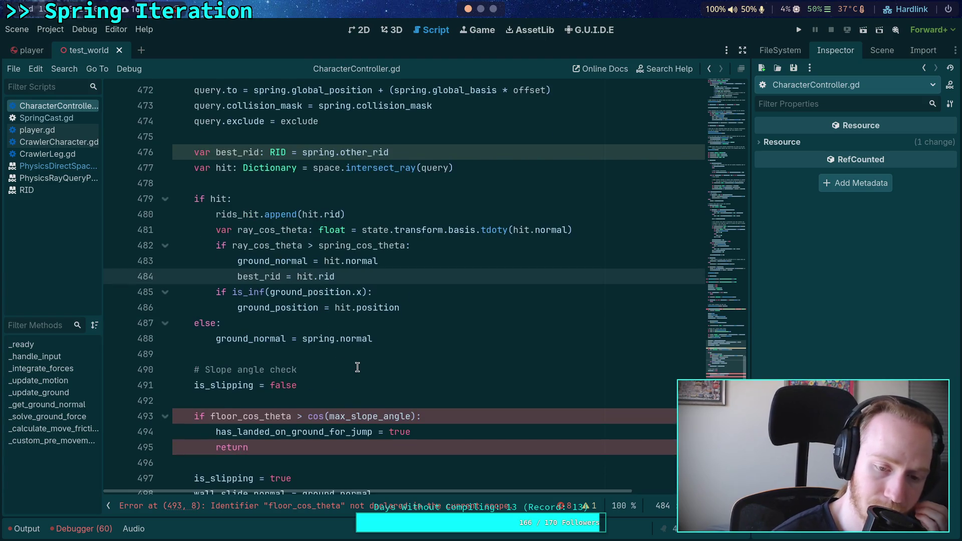
scroll(357, 362, down, 1)
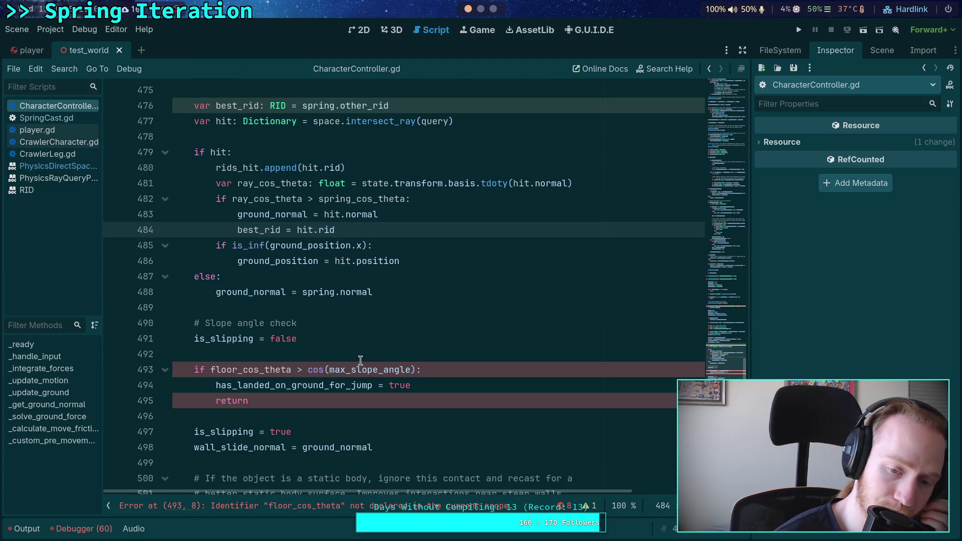
scroll(359, 357, down, 1)
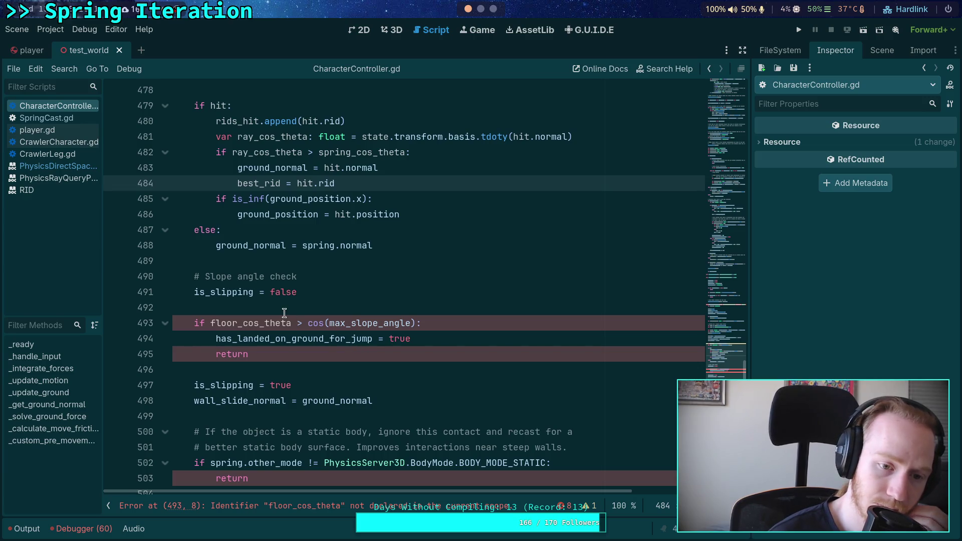
drag(309, 291, 175, 261)
scroll(245, 279, up, 3)
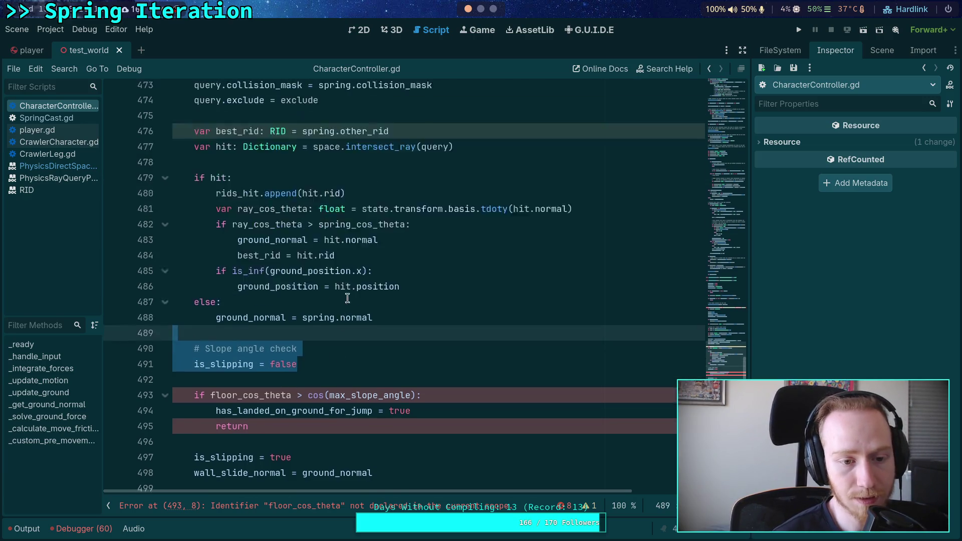
click(340, 431)
scroll(353, 411, up, 12)
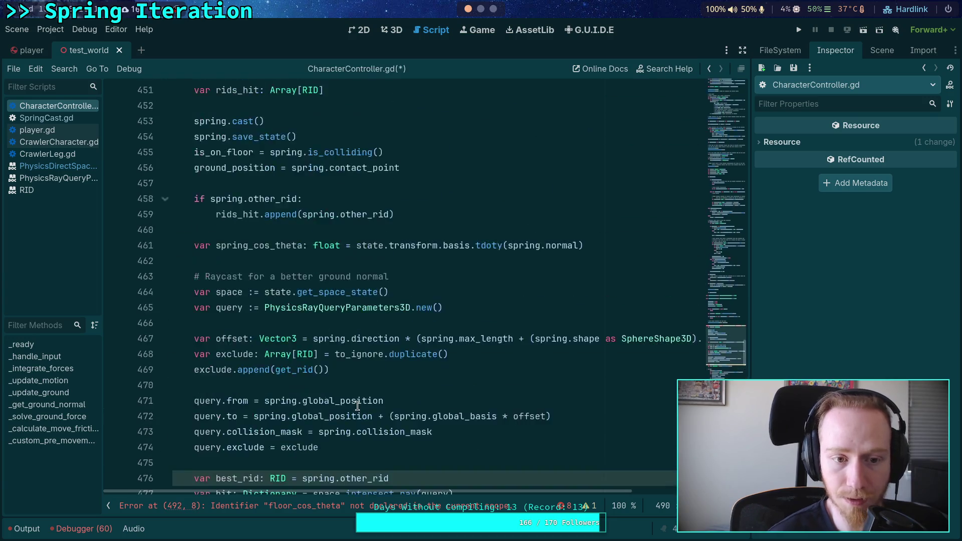
scroll(357, 406, down, 6)
scroll(357, 406, down, 10)
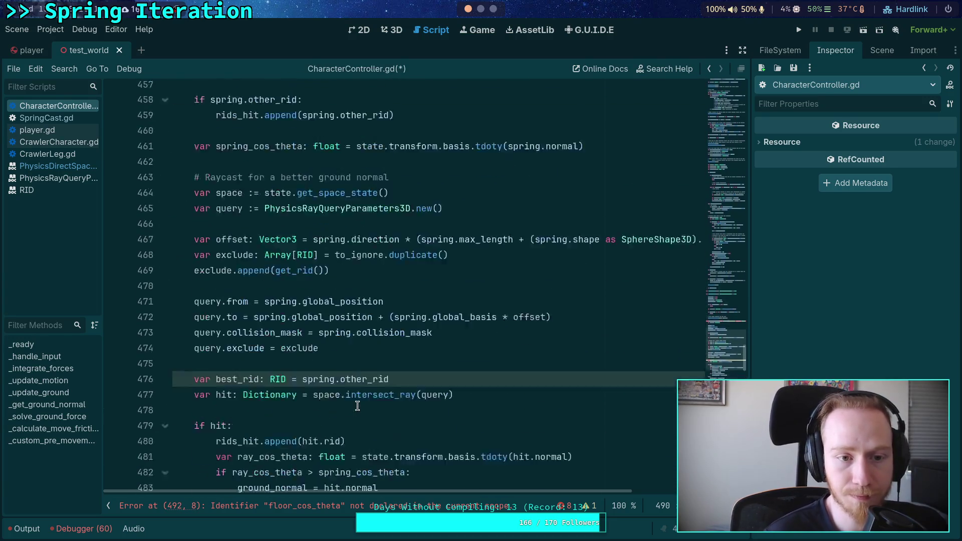
scroll(358, 406, up, 1)
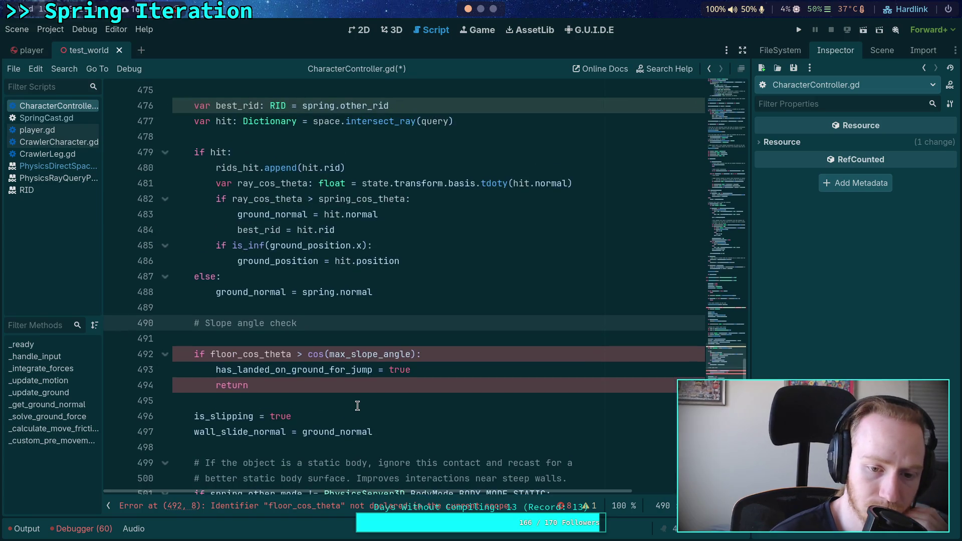
mouse_move(260, 369)
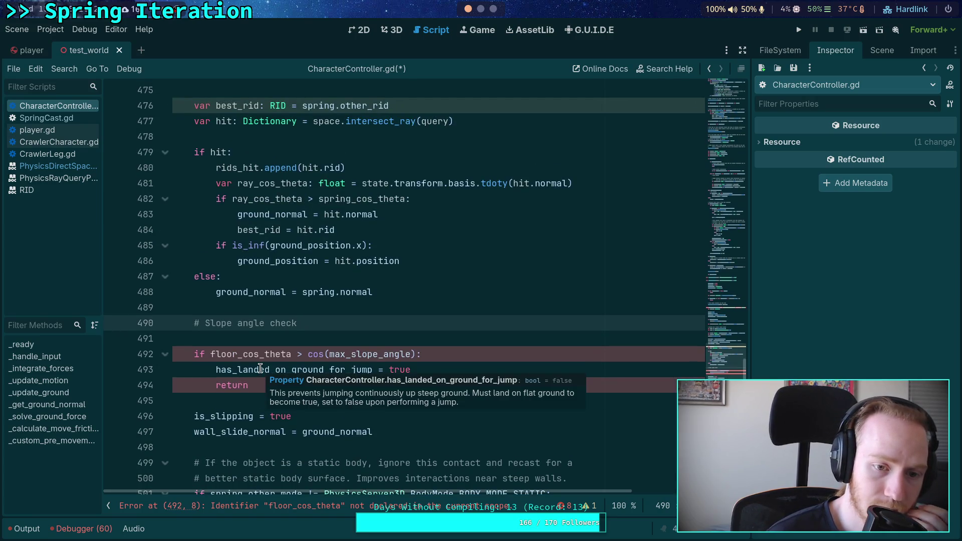
double_click(217, 355)
scroll(443, 349, down, 3)
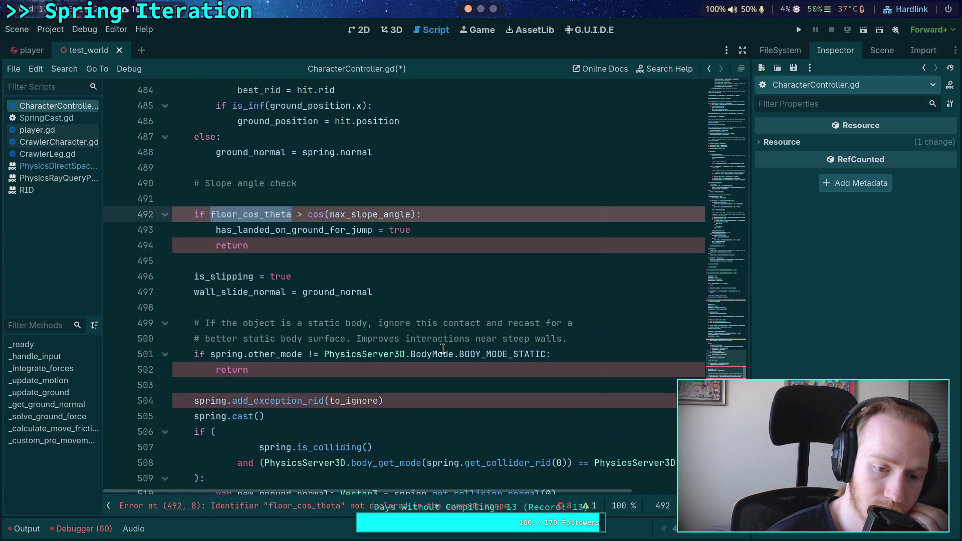
scroll(443, 349, down, 4)
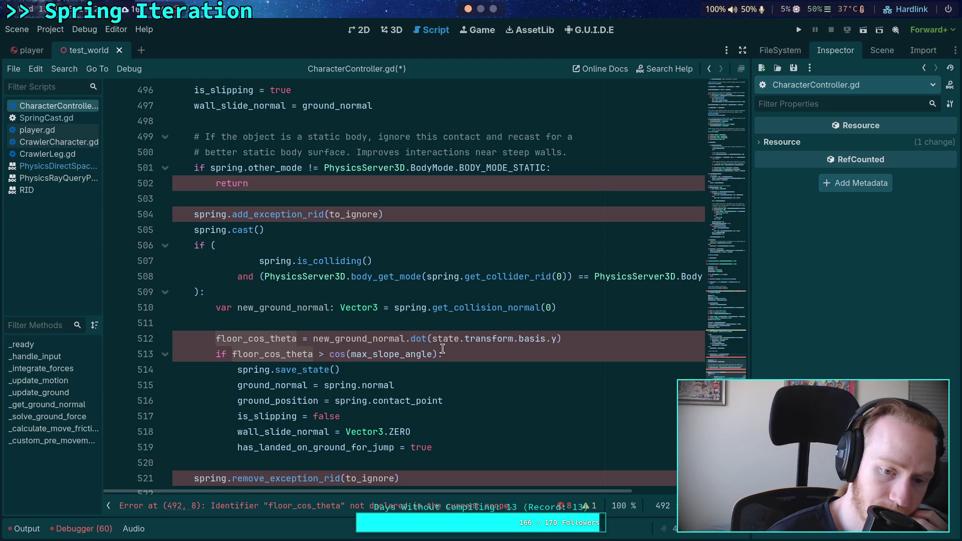
scroll(443, 349, up, 5)
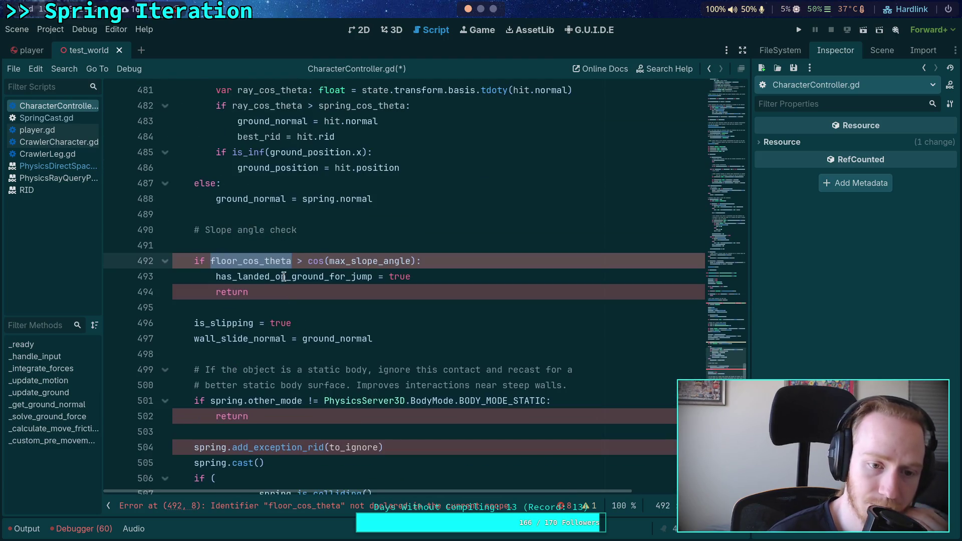
- Declare var floor_cos_theta on a new line, initially from state.transform.basis.tdoty
click(317, 245)
key(ctrl+shift+Return)
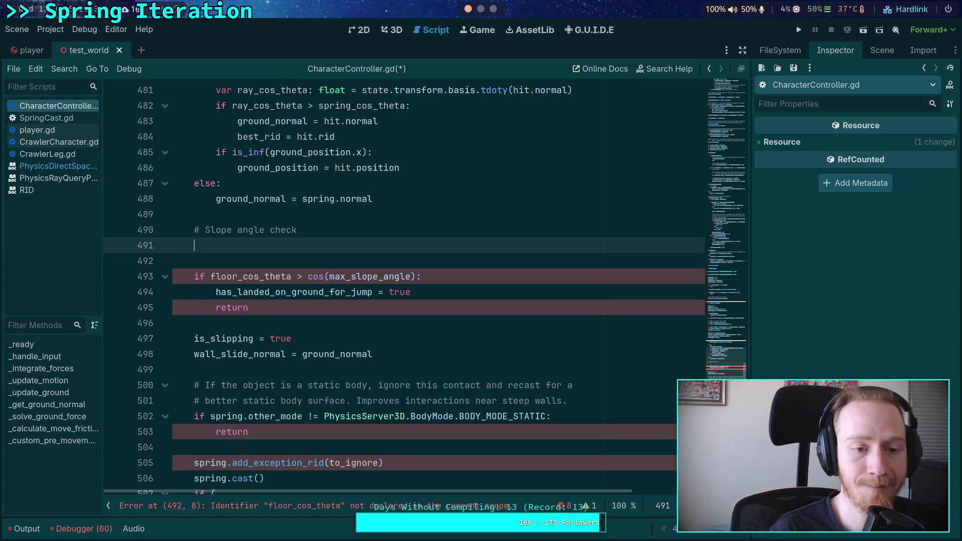
text(var flo)
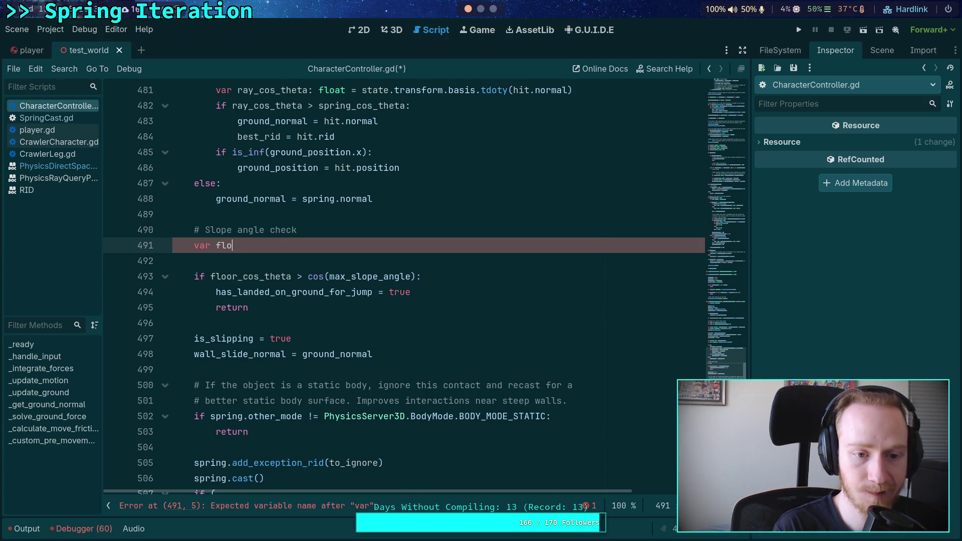
text(or_cos_theta = )
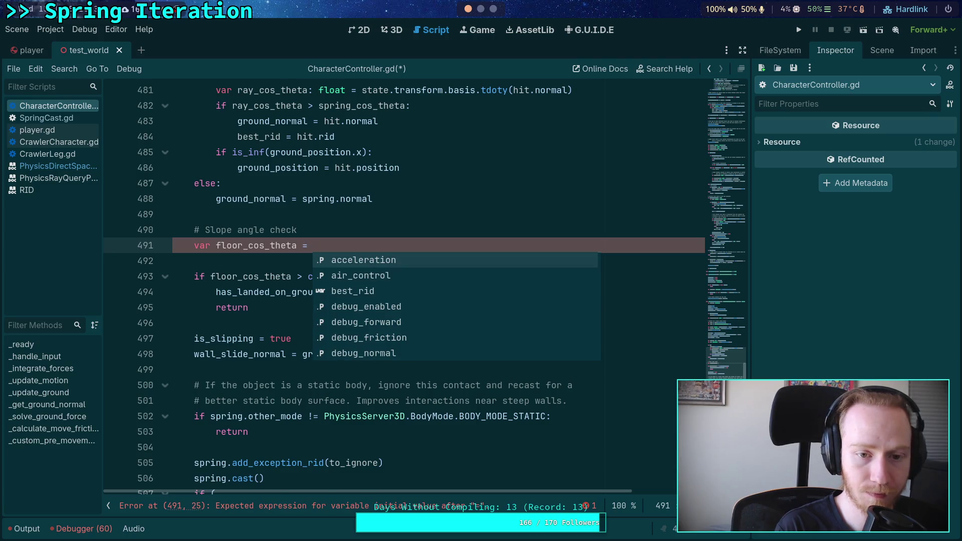
text(state.tran)
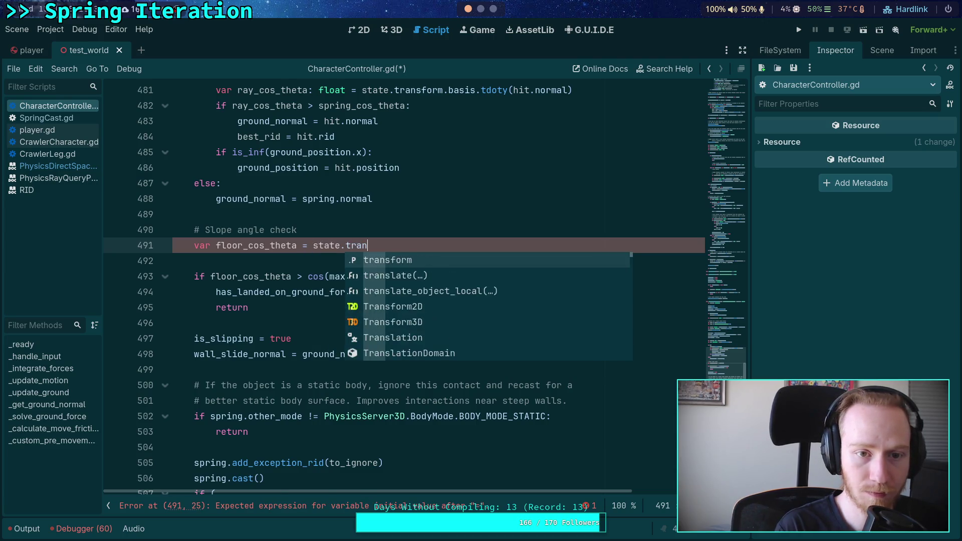
key(Return)
text(.basis.)
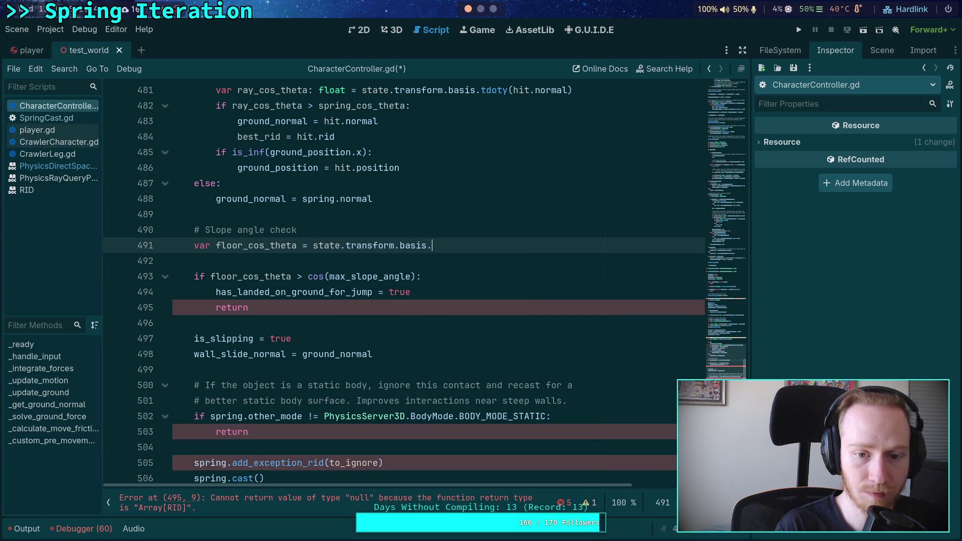
text(tdo)
key(Down)
key(Return)
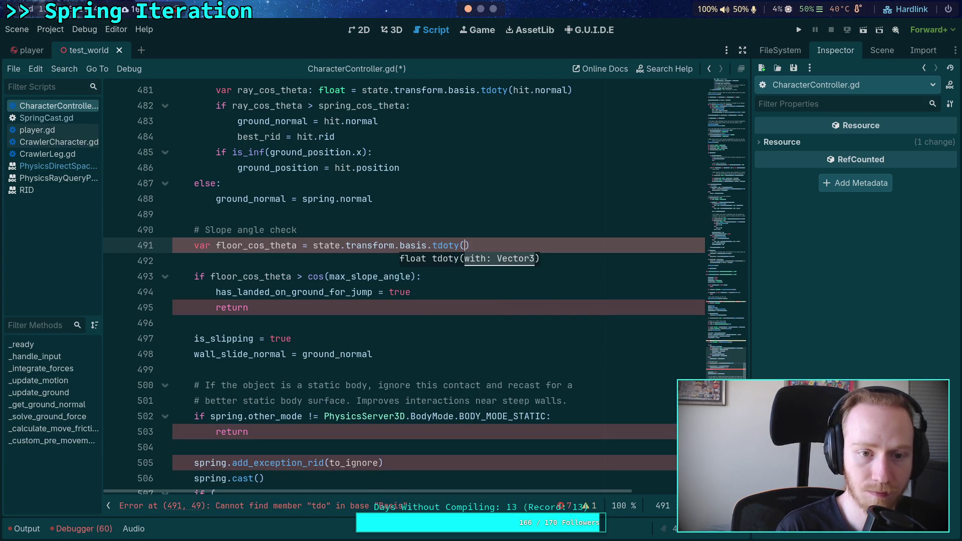
- Move the floor_cos_theta declaration up beside the hit query and assign it spring_cos_theta
scroll(270, 339, up, 2)
double_click(271, 337)
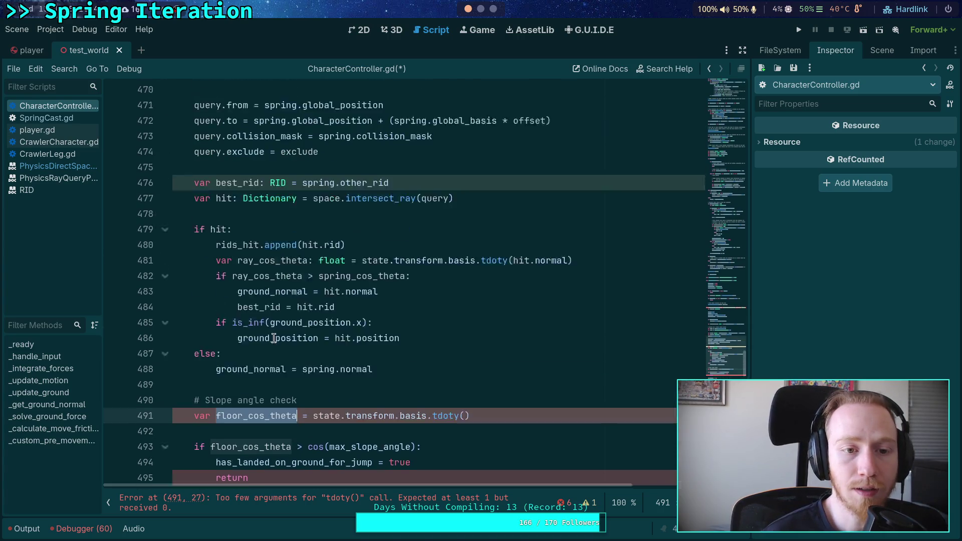
scroll(264, 346, up, 2)
key(alt+Up)
key(alt+Up)
key(alt+Up)
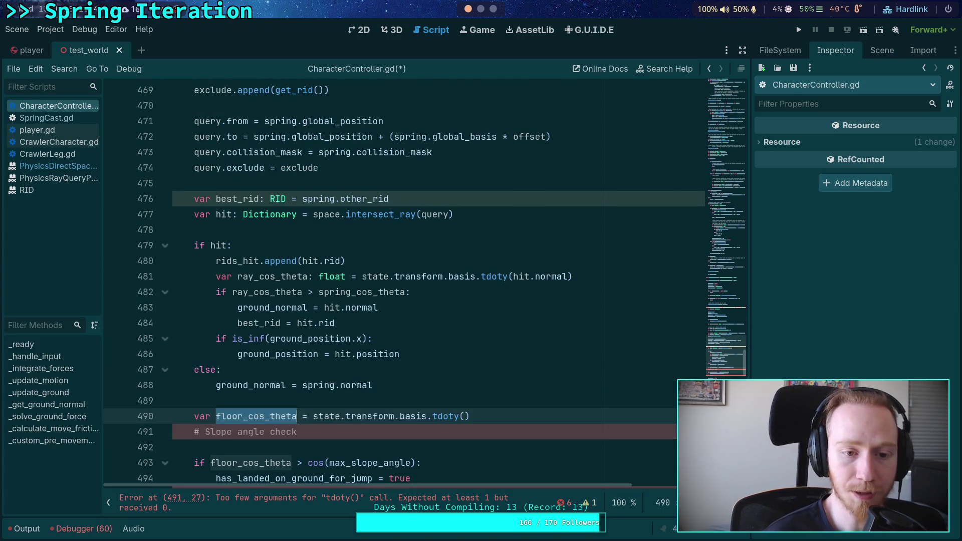
key(alt+Up)
key(alt+Up)
key(alt+Up)
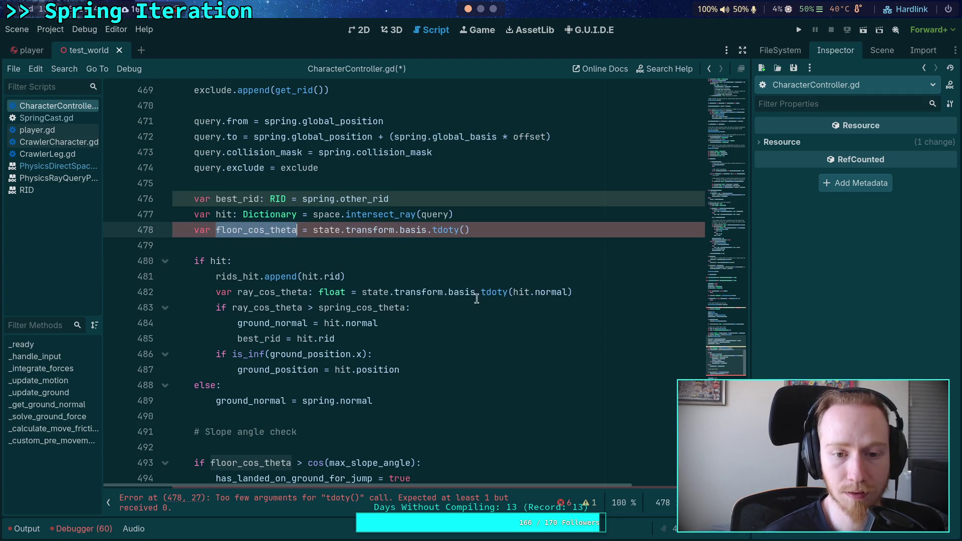
scroll(466, 264, up, 1)
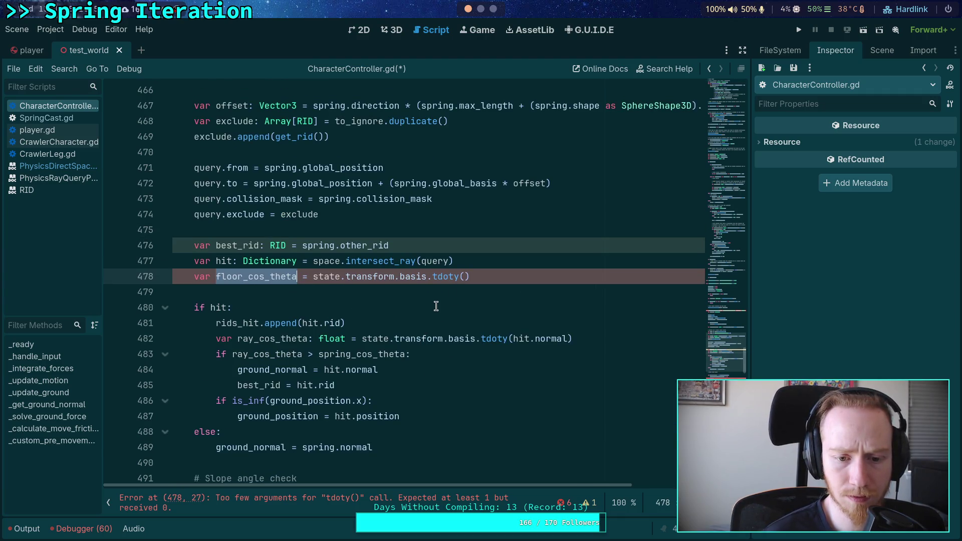
click(321, 277)
drag(313, 277, 471, 276)
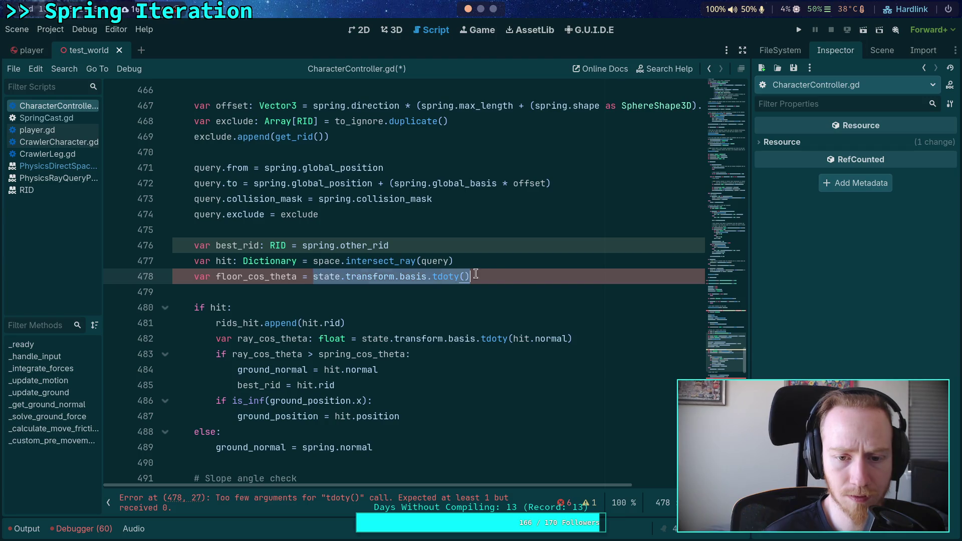
text(spring_)
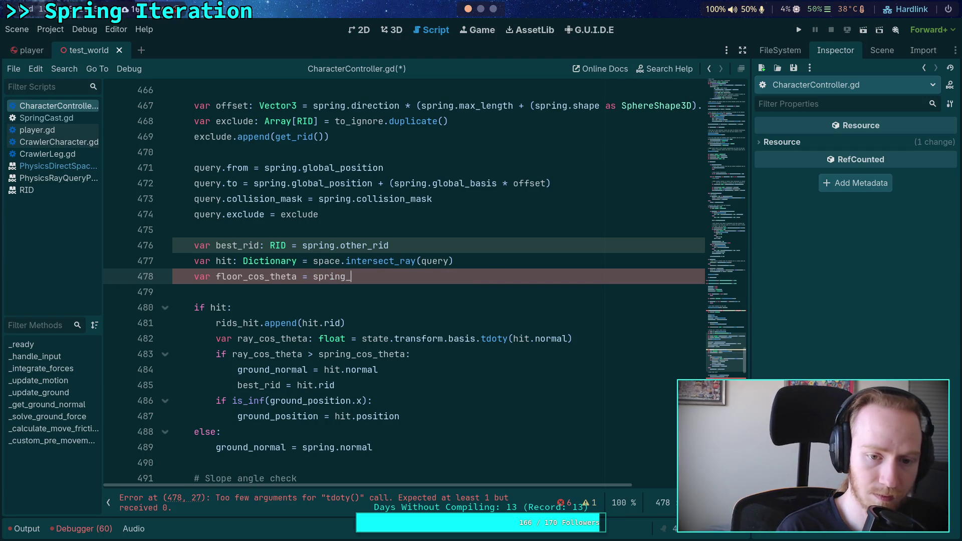
text(cos_theta)
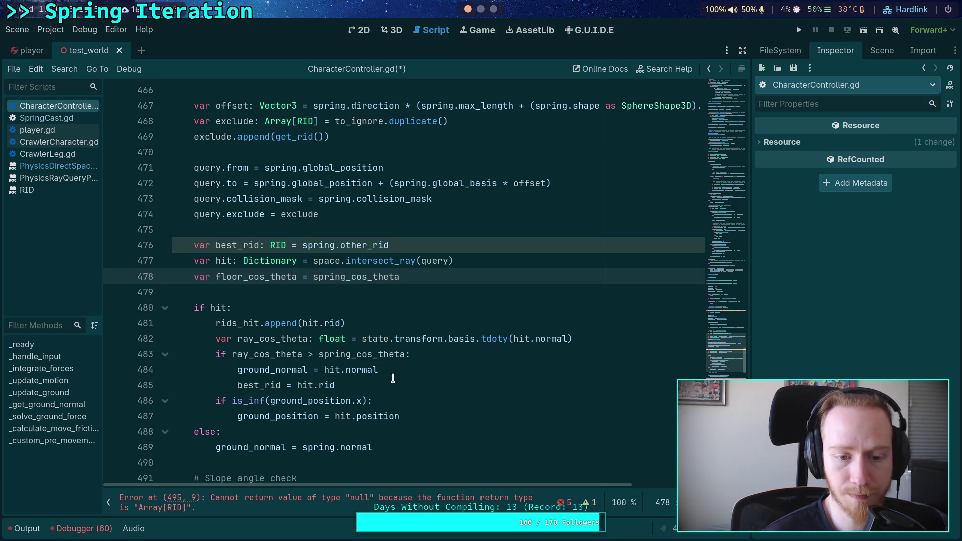
- Add floor_cos_theta = ray_cos_theta right after ground_normal = hit.normal
click(431, 370)
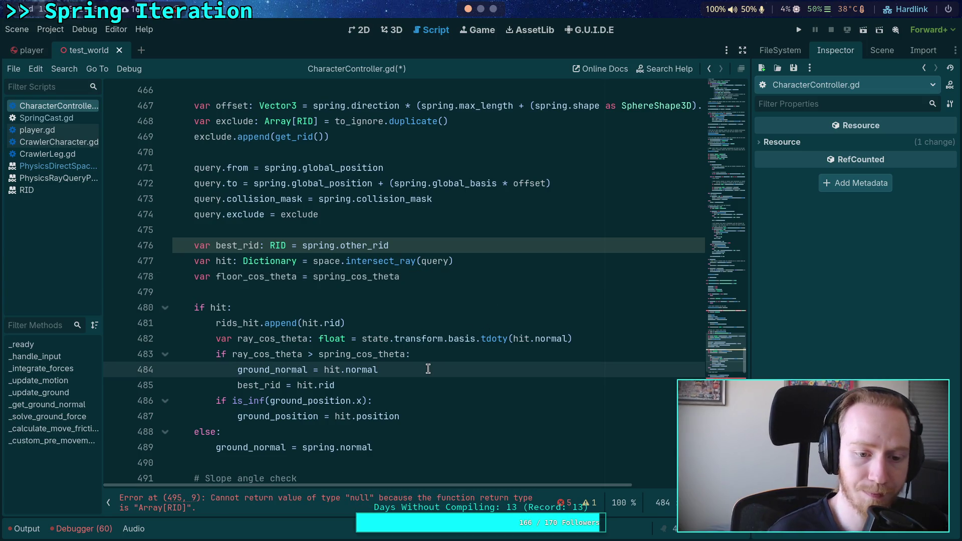
key(Return)
text(floor_c)
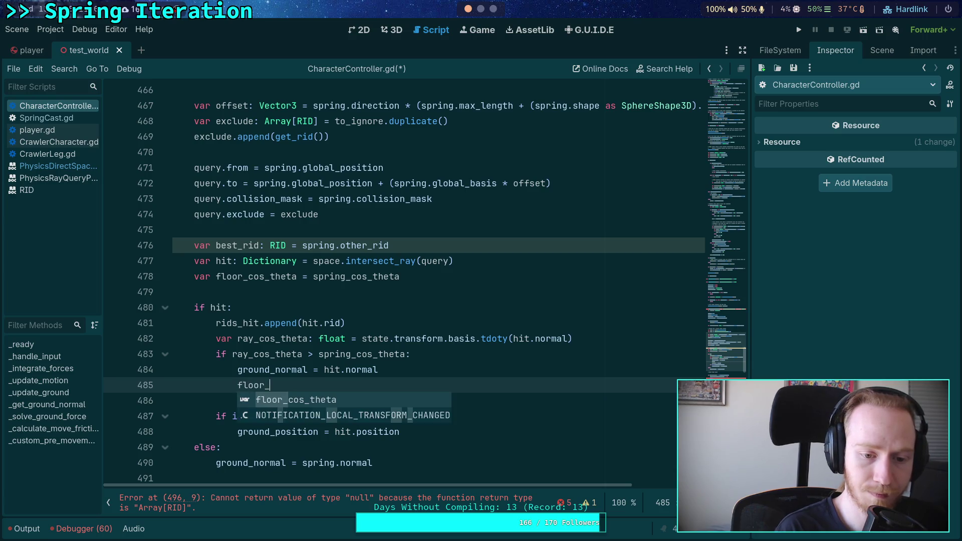
key(Return)
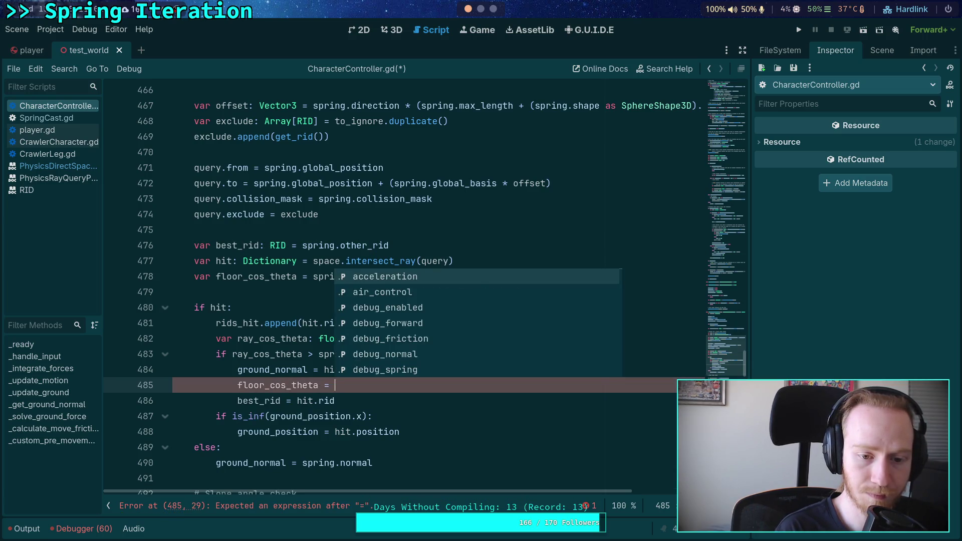
text(ray)
key(Return)
scroll(384, 328, down, 3)
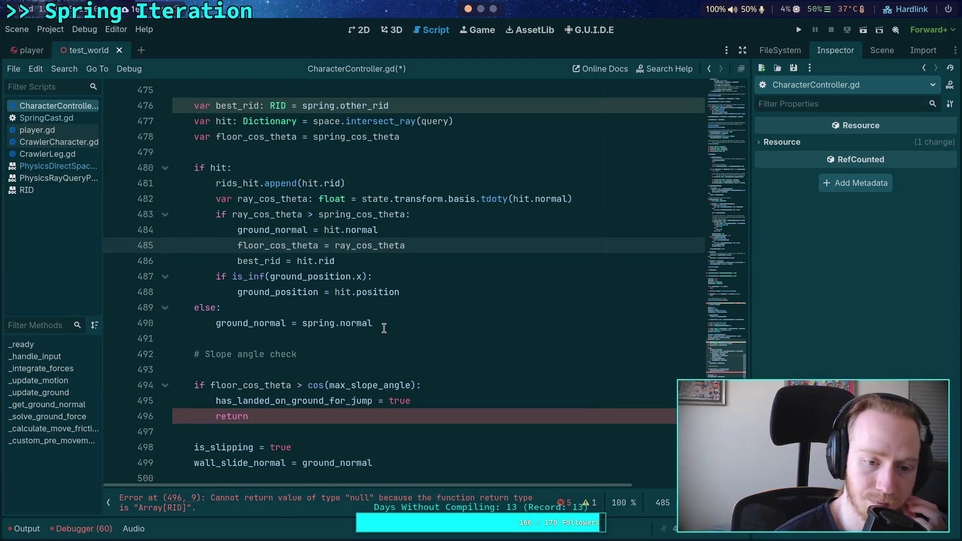
scroll(384, 328, down, 1)
click(330, 323)
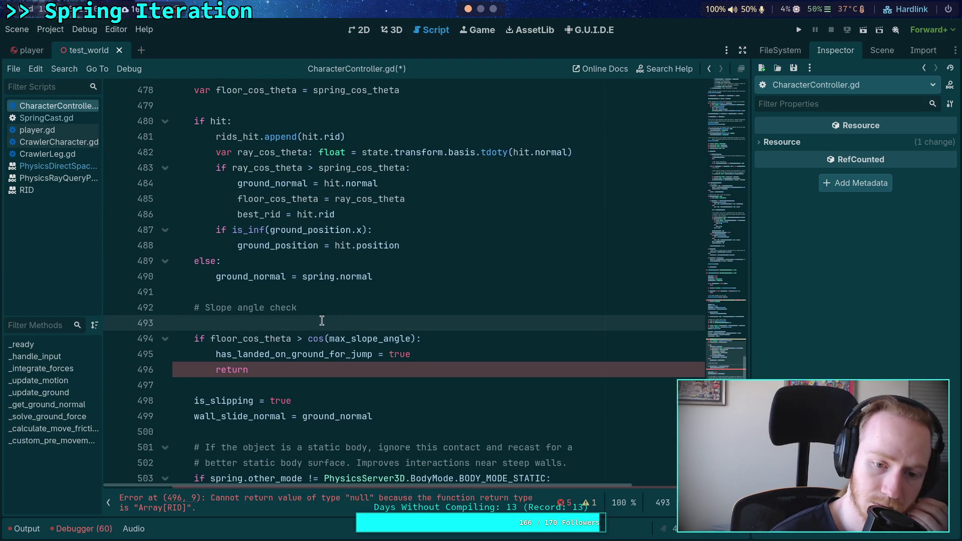
- Delete the blank line under the '# Slope angle check' comment and review the slope check
key(BackSpace)
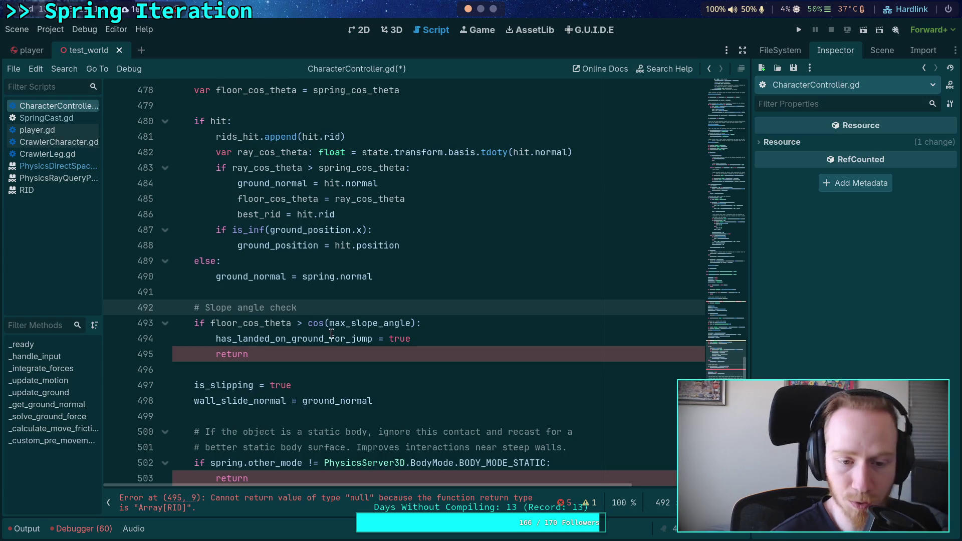
click(355, 356)
scroll(446, 336, up, 1)
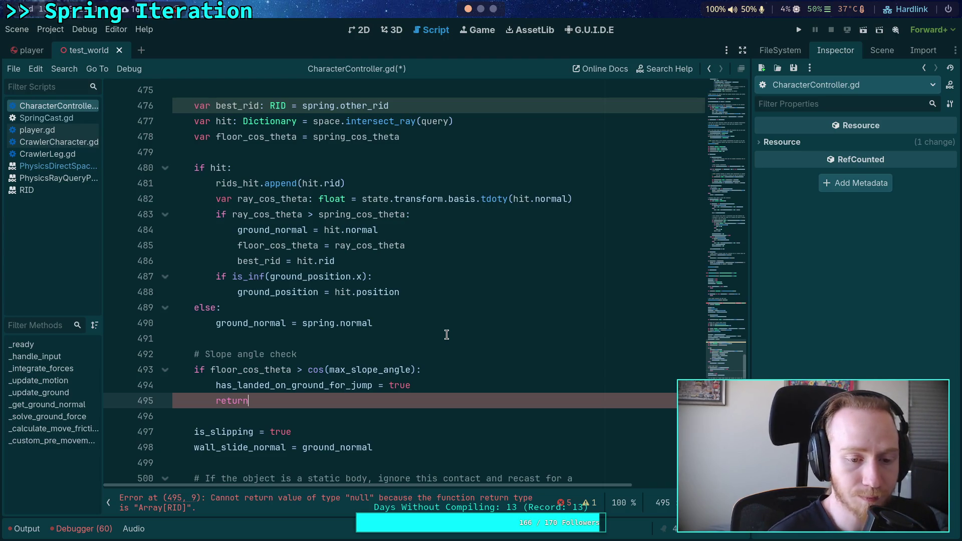
scroll(446, 335, up, 10)
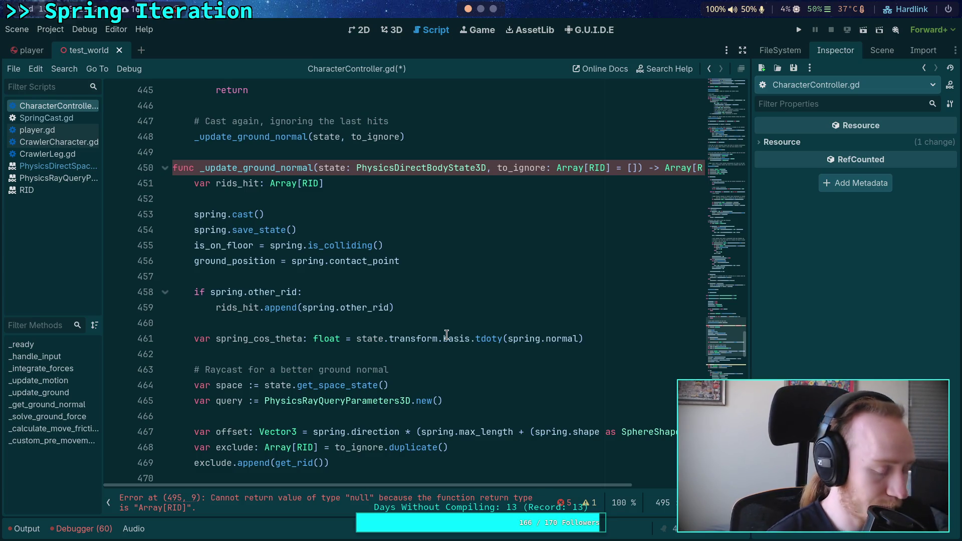
scroll(446, 335, down, 7)
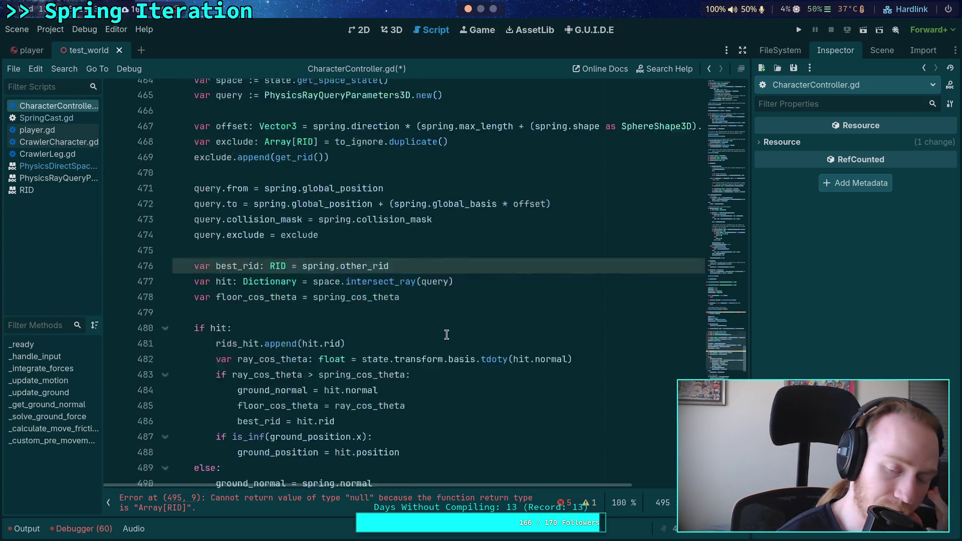
scroll(447, 335, down, 3)
- Make the slope check's return statement return [] (an empty array)
double_click(361, 416)
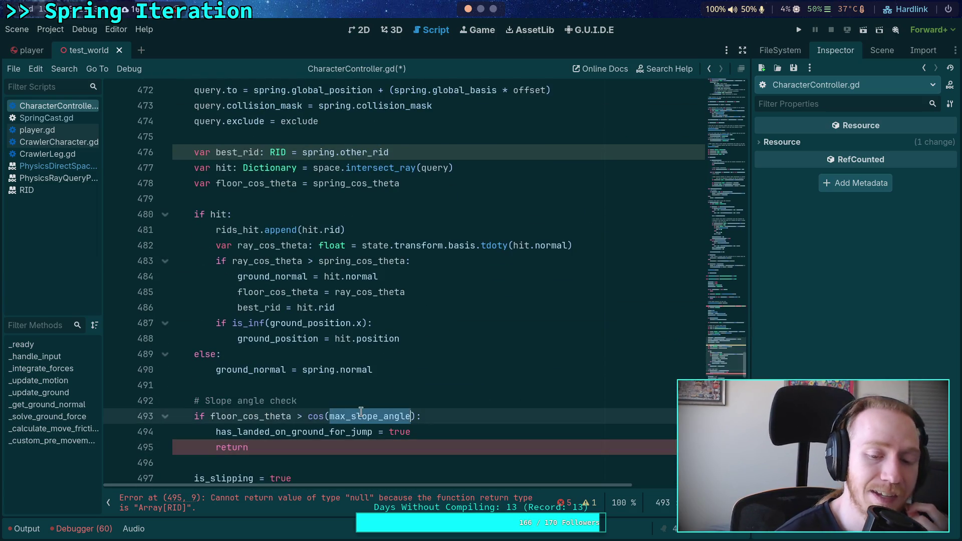
scroll(381, 392, down, 2)
double_click(336, 359)
click(336, 359)
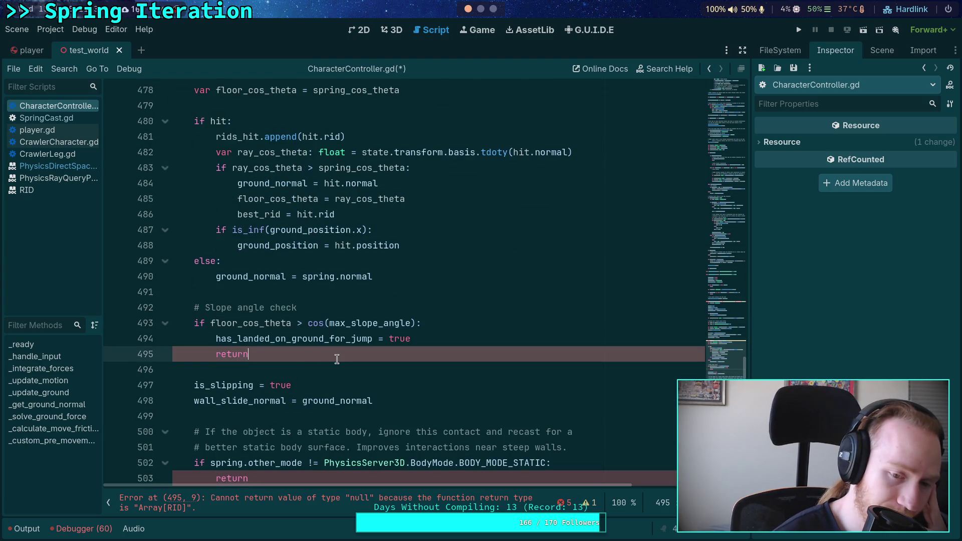
scroll(341, 359, up, 2)
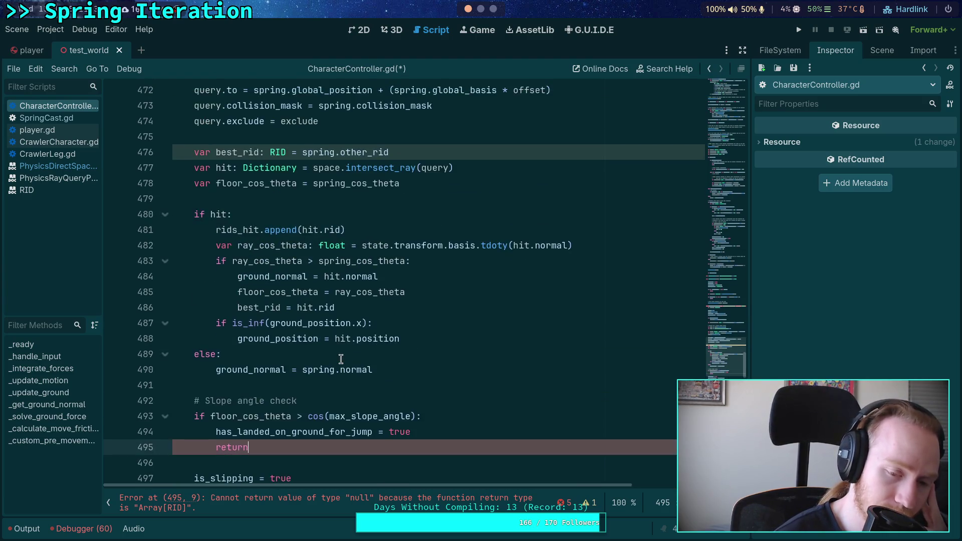
scroll(341, 360, down, 1)
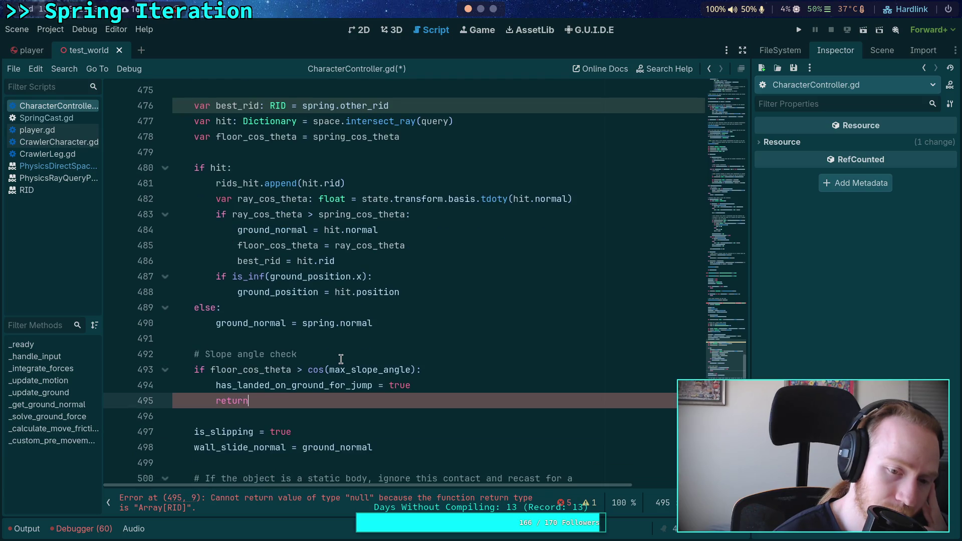
scroll(341, 359, down, 2)
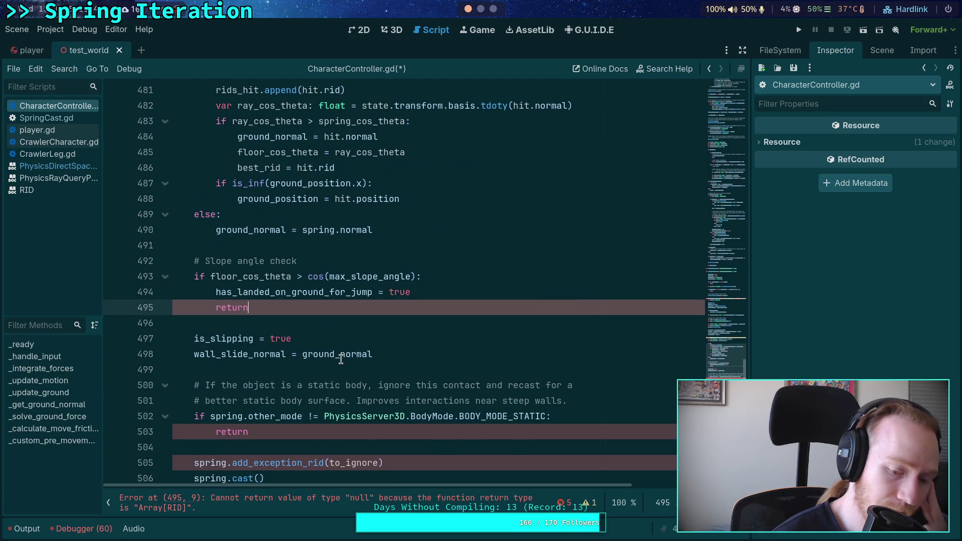
text([])
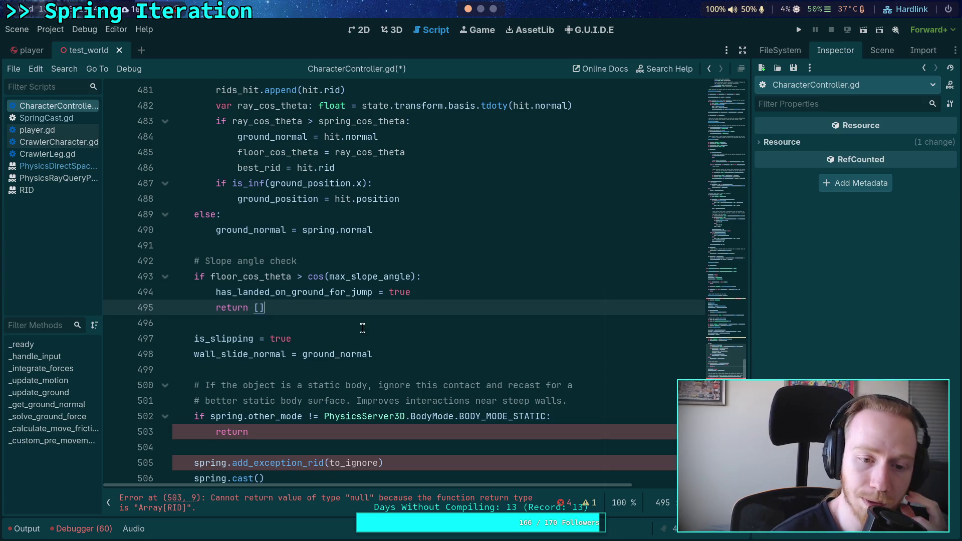
click(362, 329)
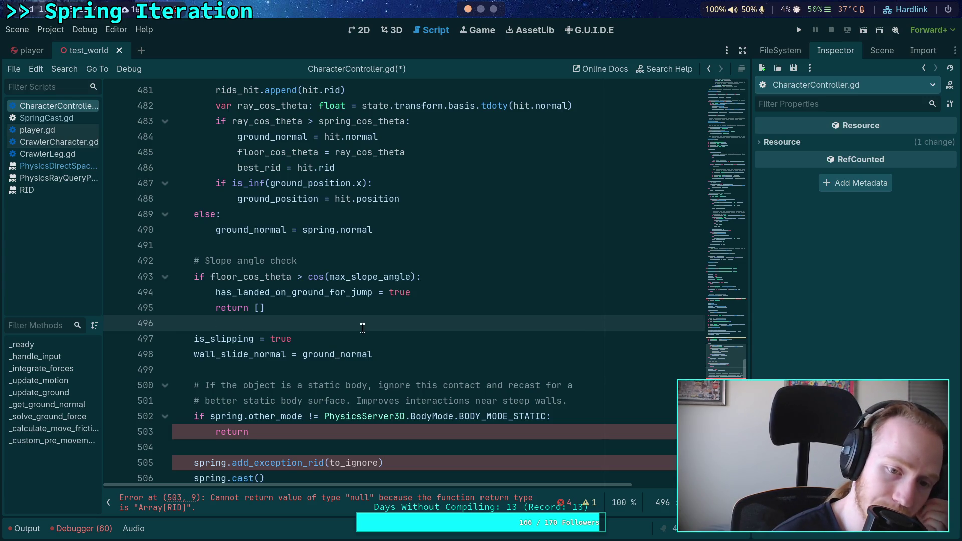
scroll(362, 328, up, 14)
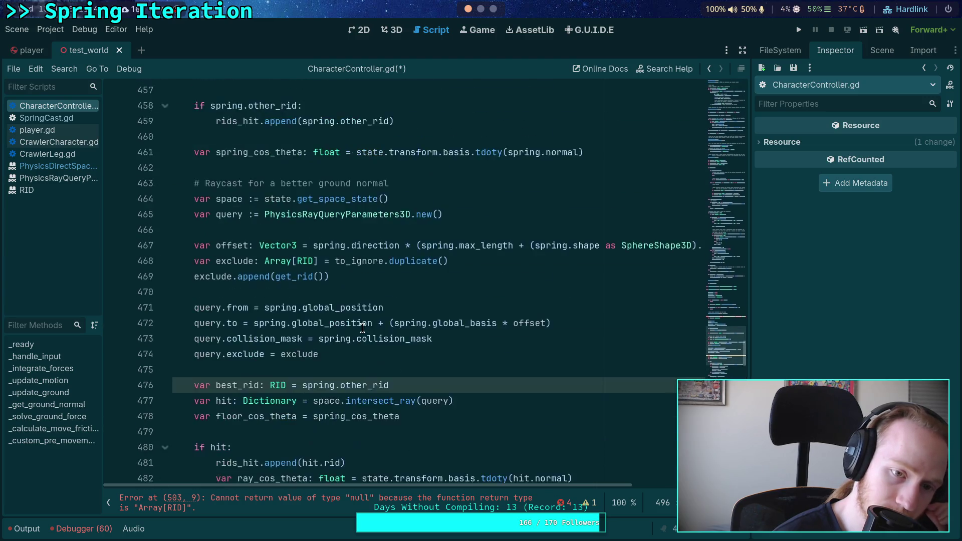
scroll(362, 328, up, 3)
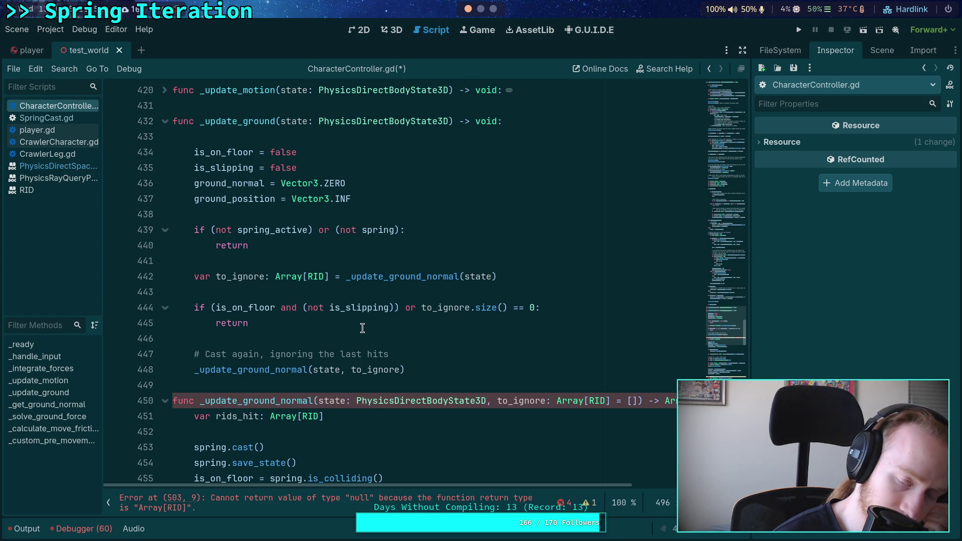
scroll(362, 328, down, 10)
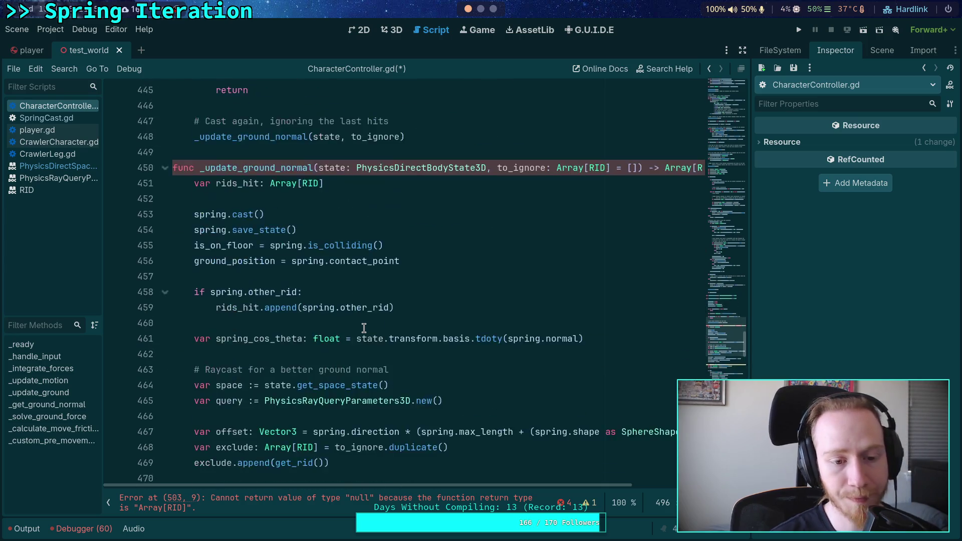
scroll(364, 328, down, 6)
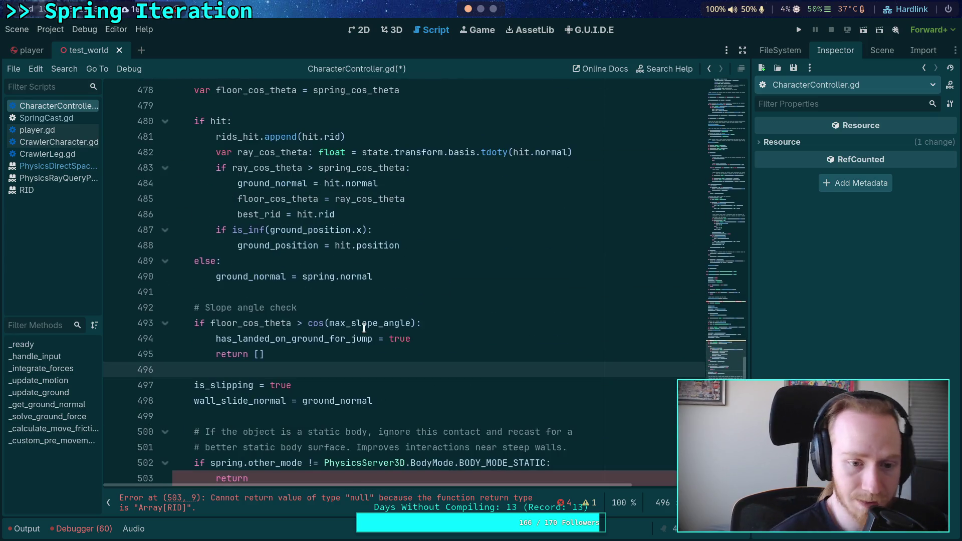
click(329, 338)
double_click(328, 338)
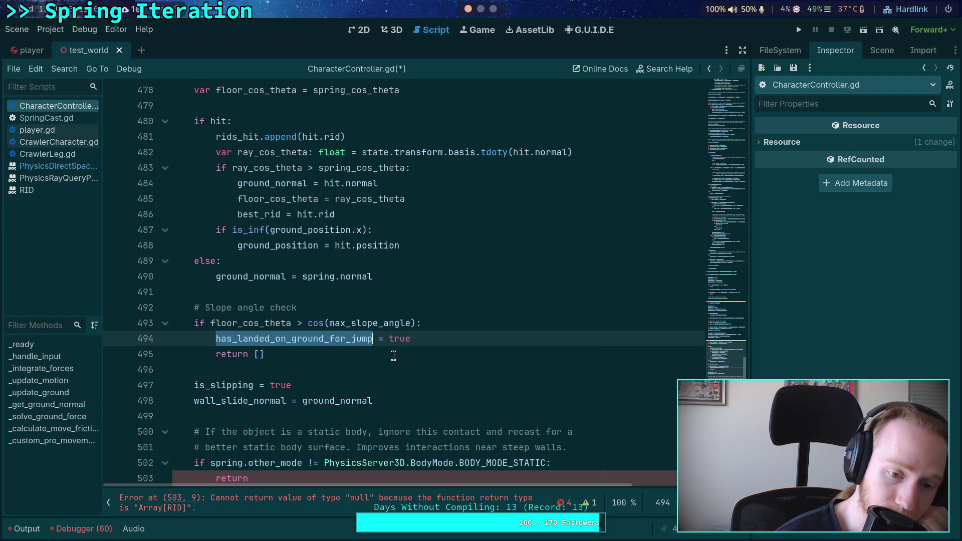
scroll(394, 356, up, 15)
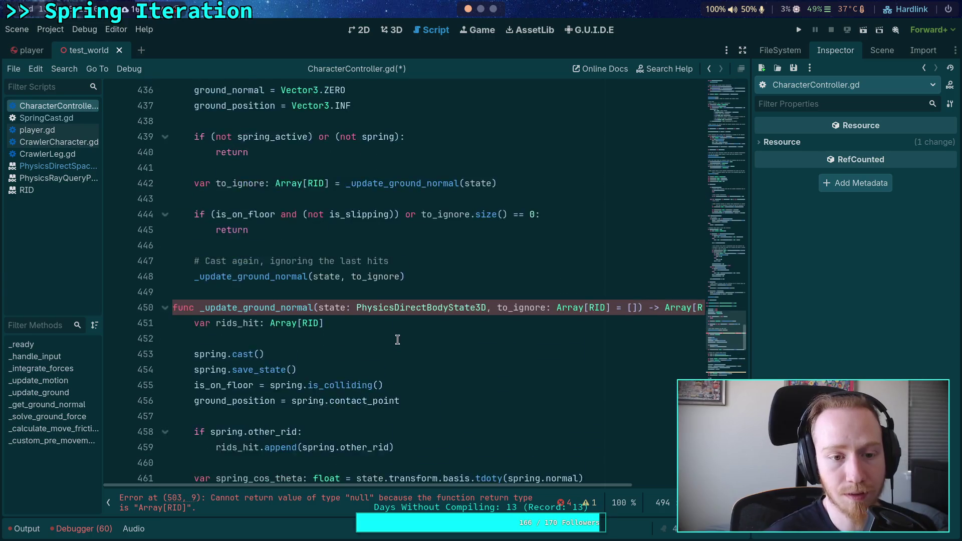
mouse_move(475, 279)
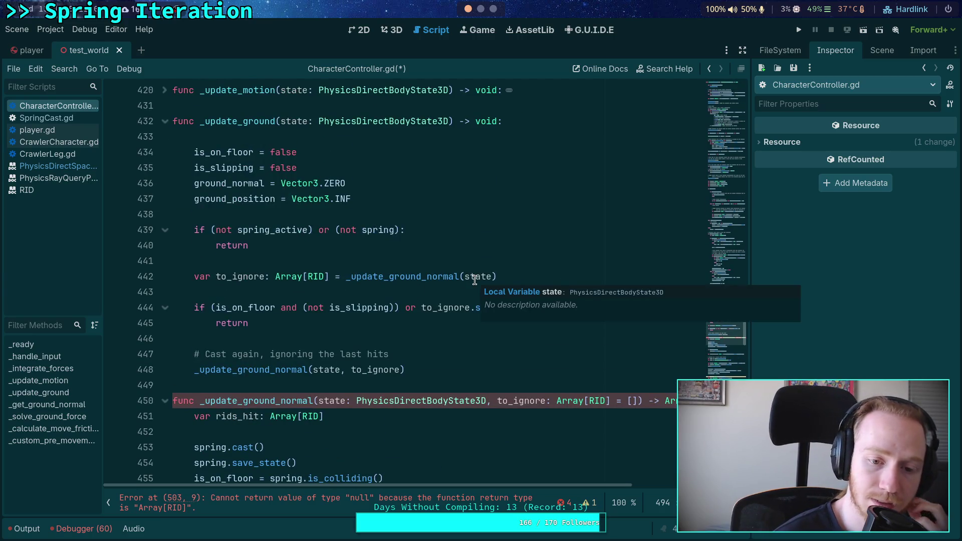
click(552, 276)
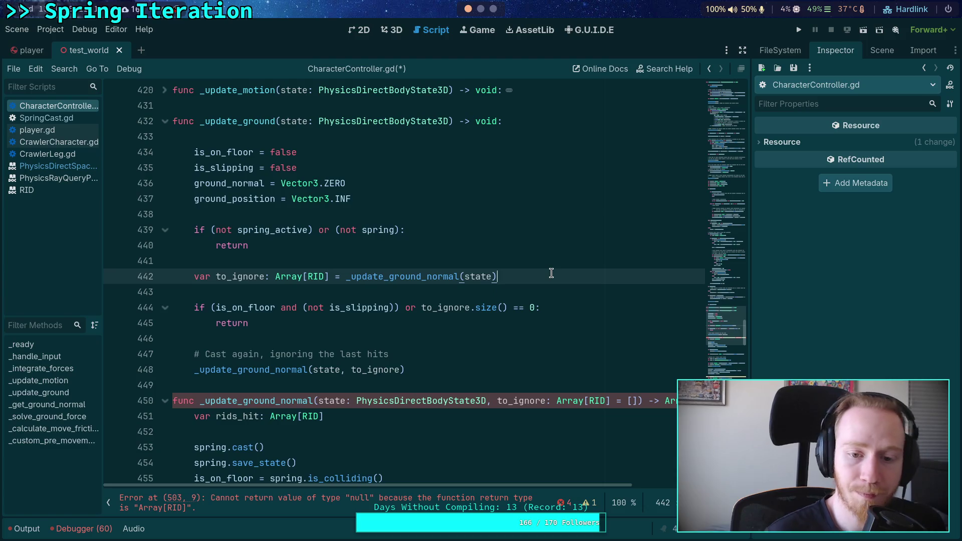
- Add 'if to_ignore.size() == 0:' two lines below the to_ignore assignment
key(Return)
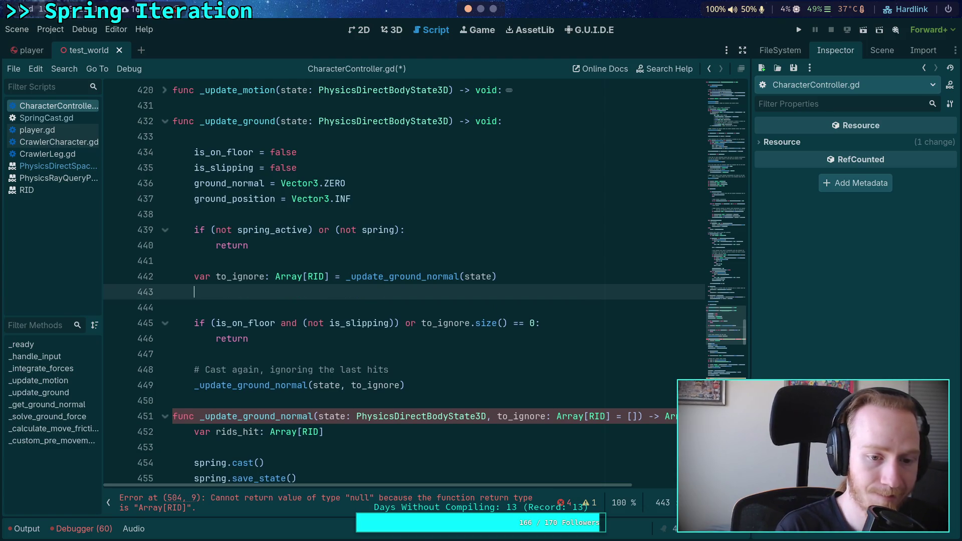
key(Return)
text(if to_)
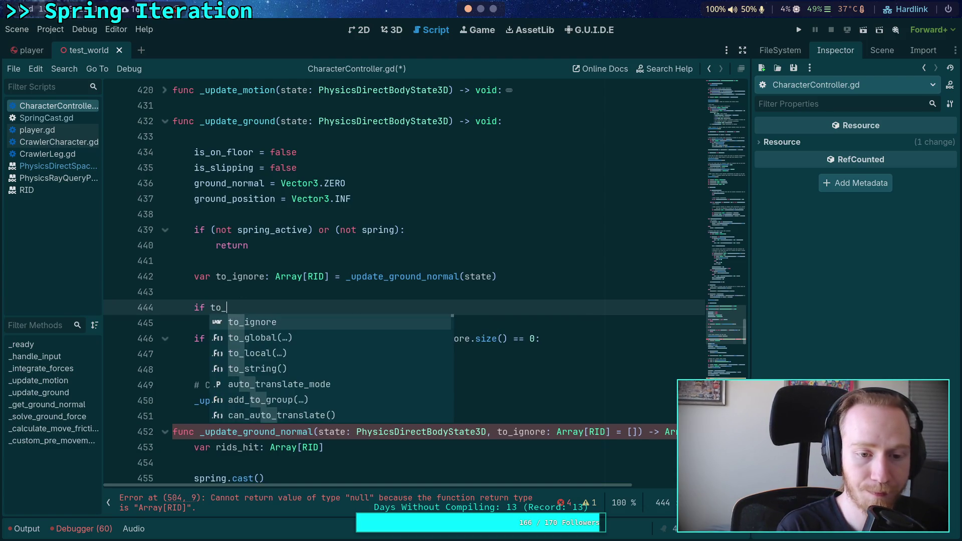
text(ignore.size() == 0:)
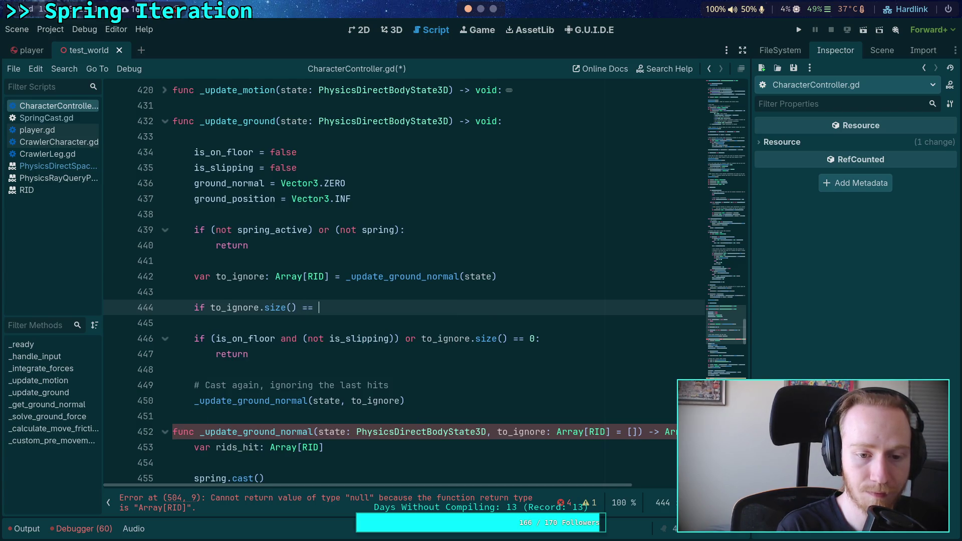
scroll(401, 251, down, 2)
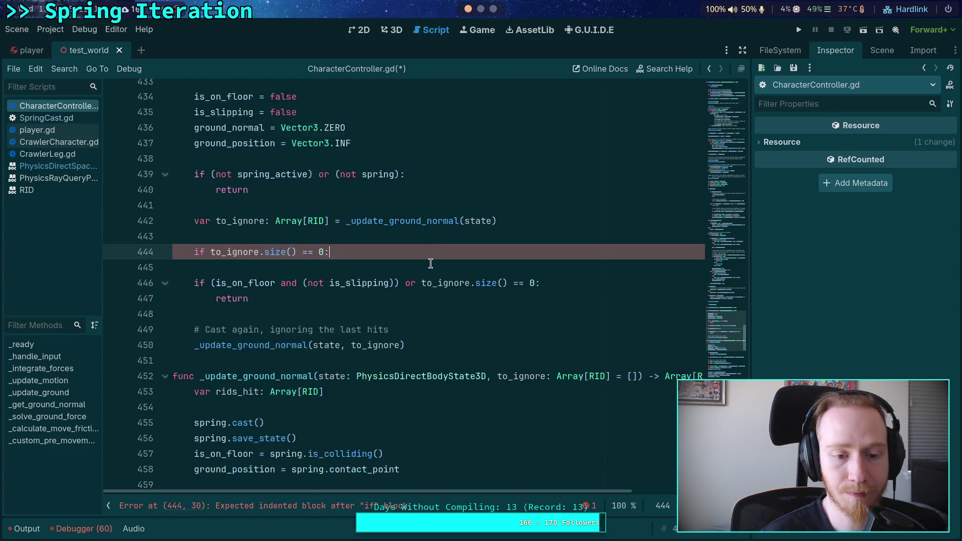
scroll(334, 281, down, 4)
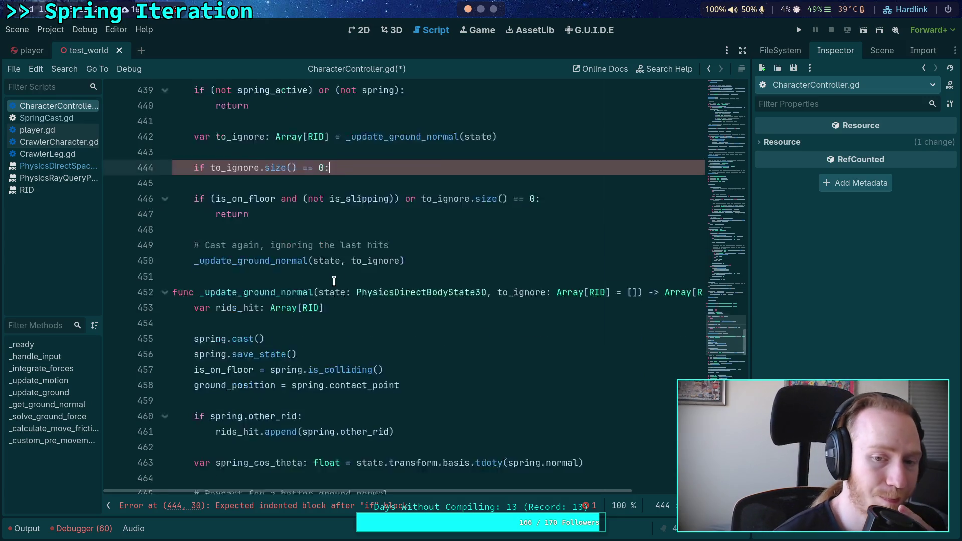
scroll(334, 281, down, 12)
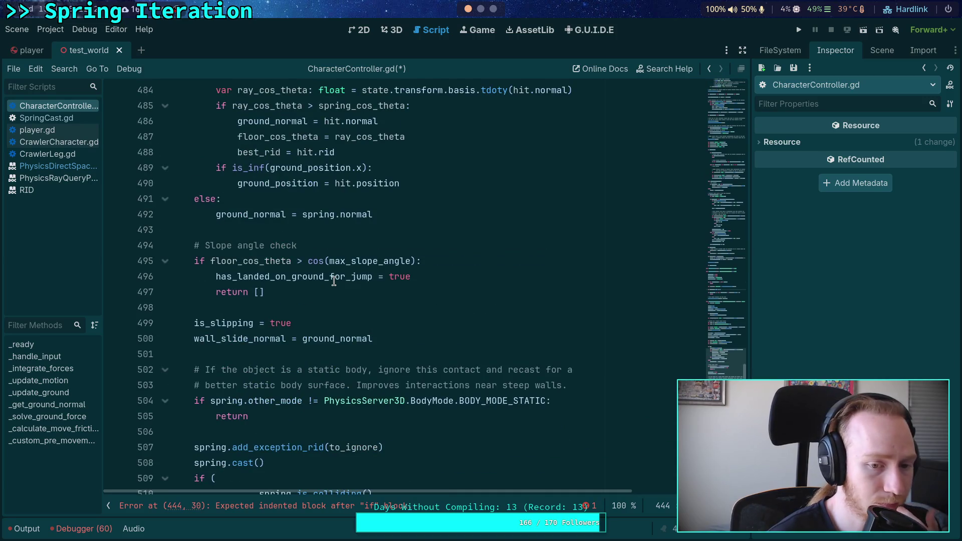
scroll(333, 281, up, 1)
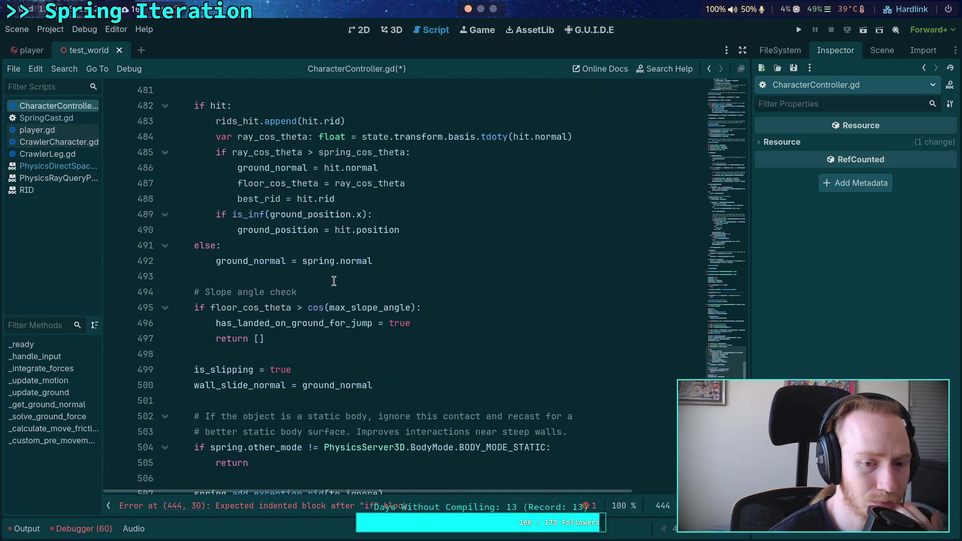
scroll(333, 281, up, 9)
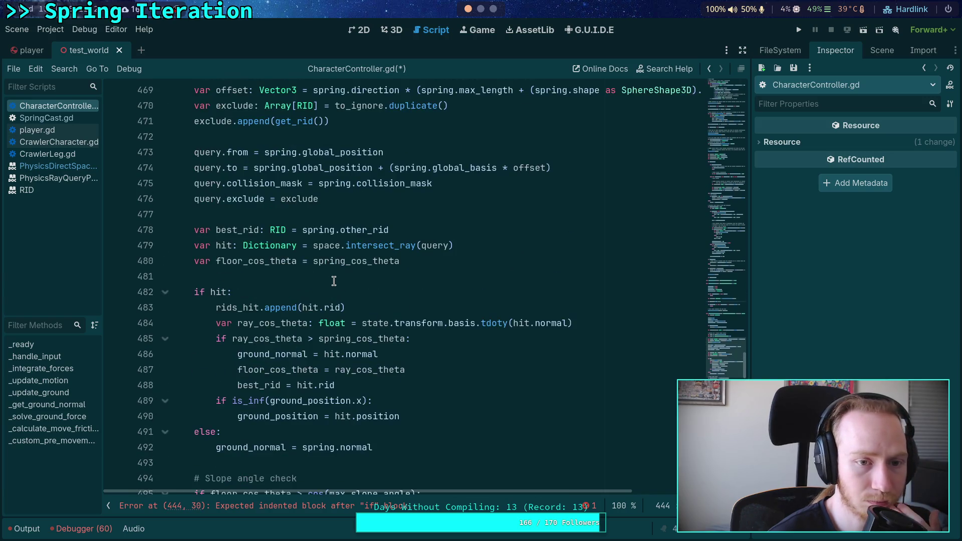
click(218, 136)
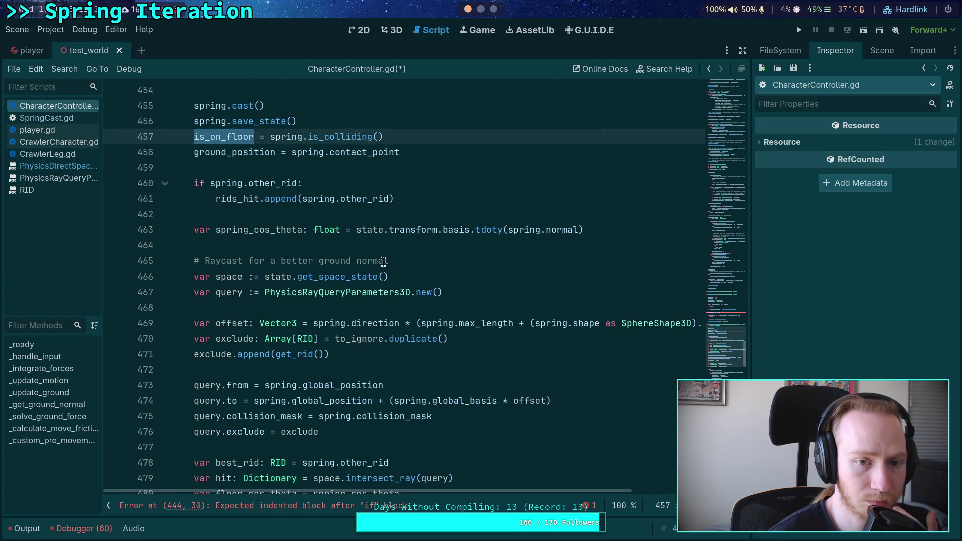
scroll(396, 271, down, 6)
scroll(396, 271, up, 6)
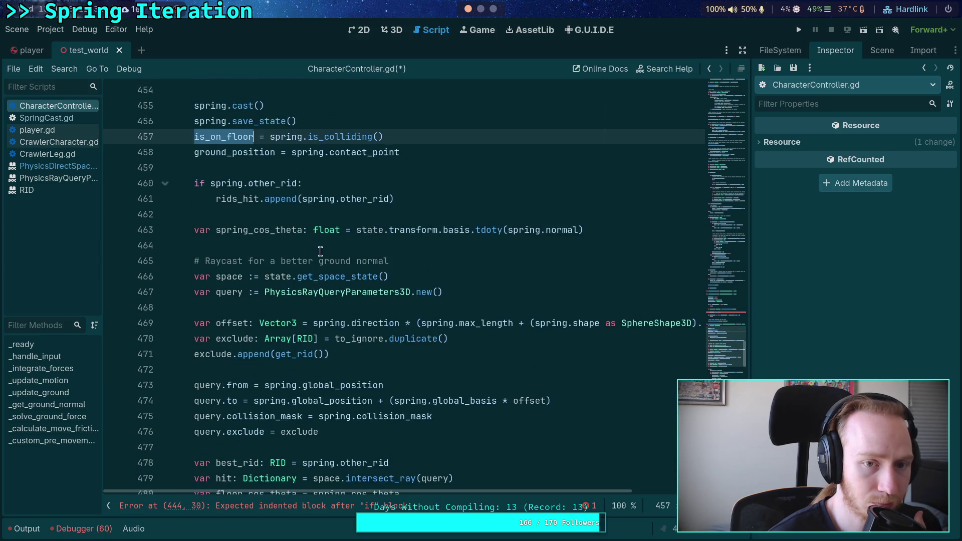
double_click(227, 137)
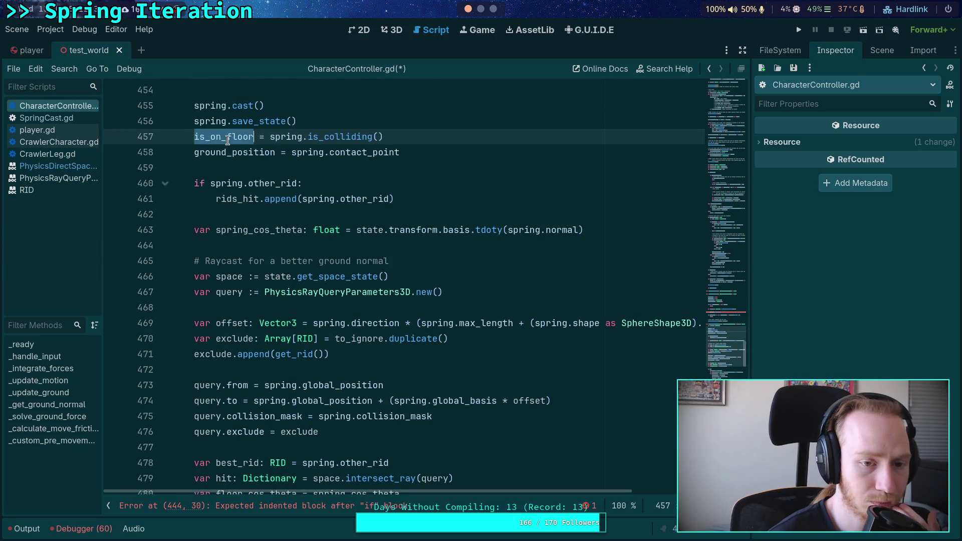
click(333, 244)
scroll(379, 316, down, 7)
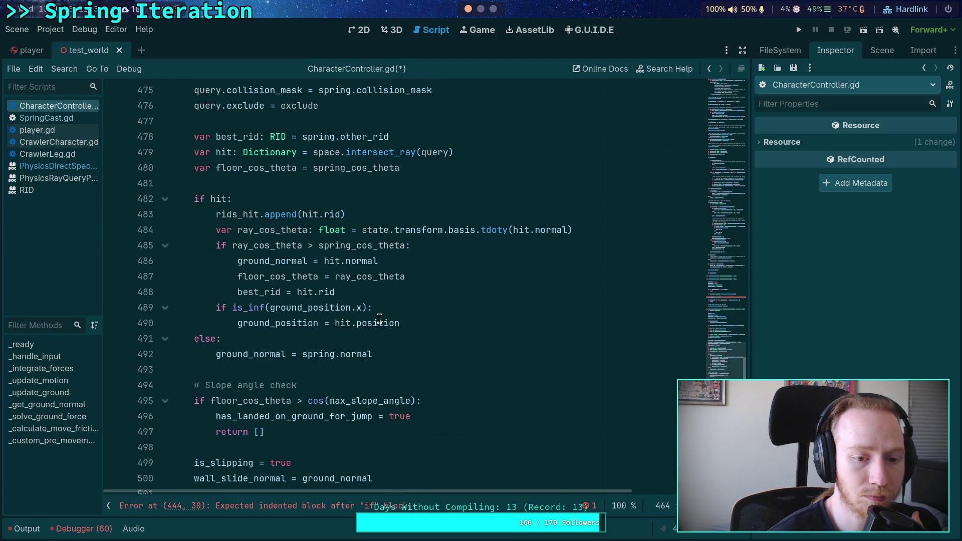
scroll(380, 314, up, 2)
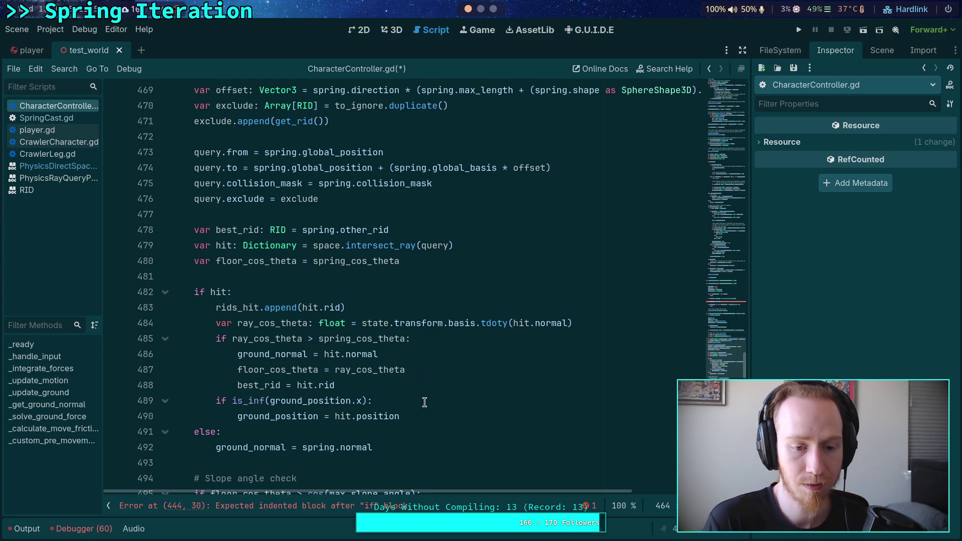
double_click(381, 340)
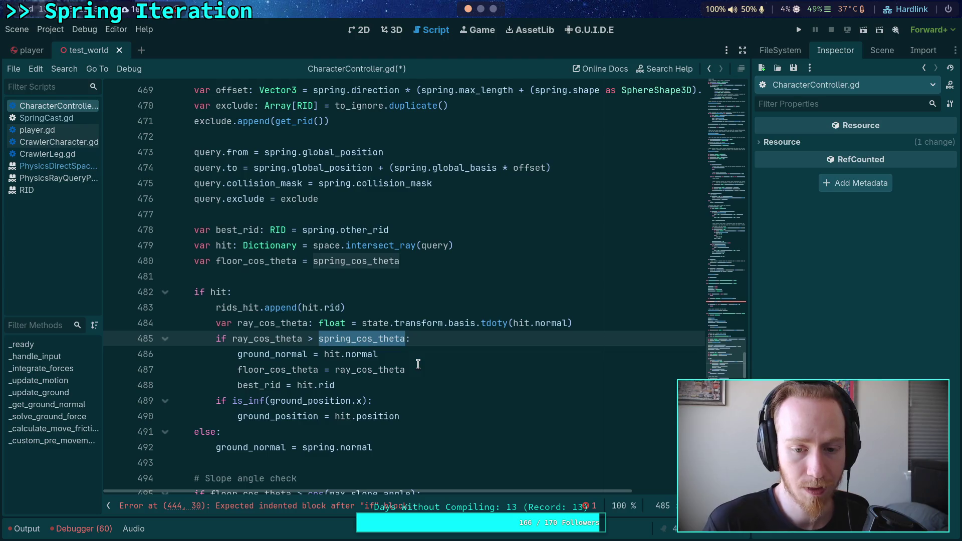
scroll(418, 364, up, 5)
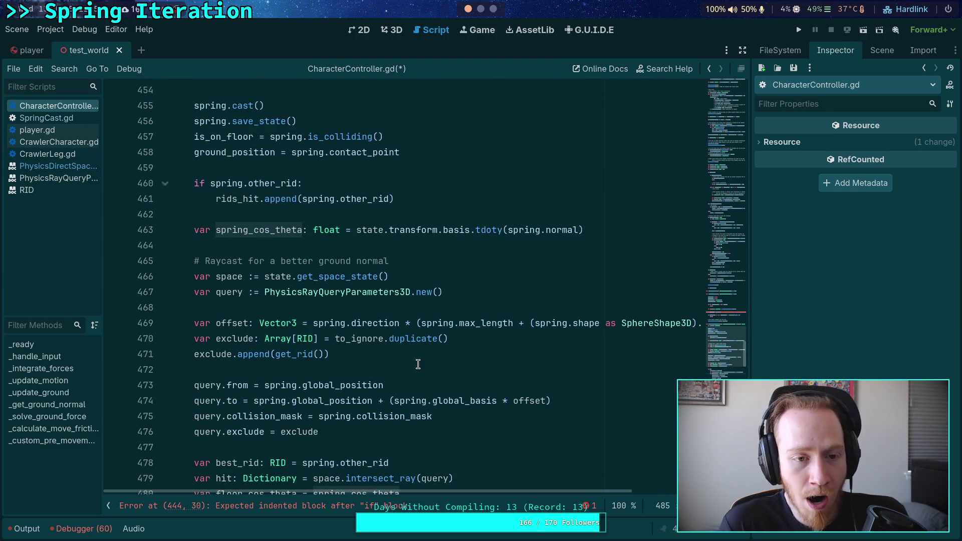
scroll(417, 365, up, 3)
double_click(236, 232)
scroll(309, 280, down, 5)
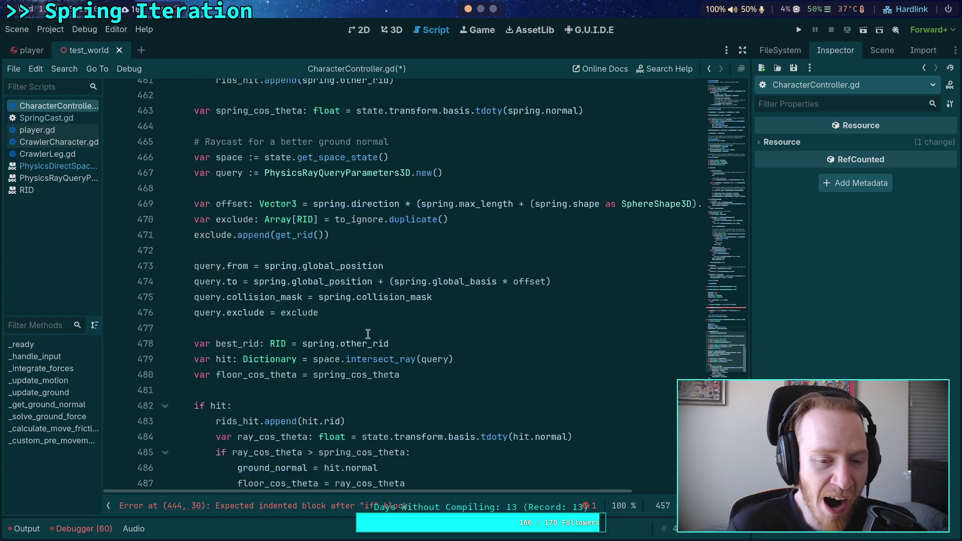
scroll(368, 334, down, 7)
scroll(395, 384, up, 3)
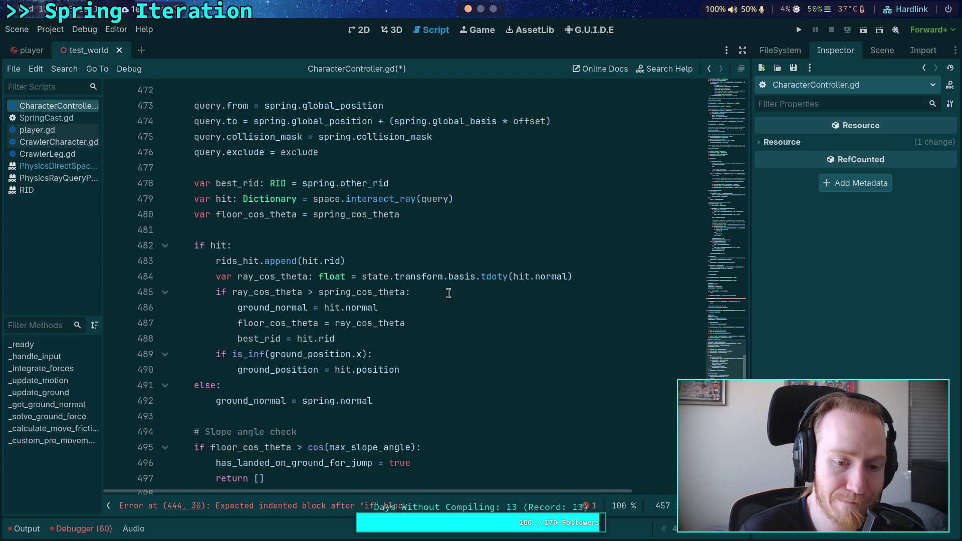
click(470, 370)
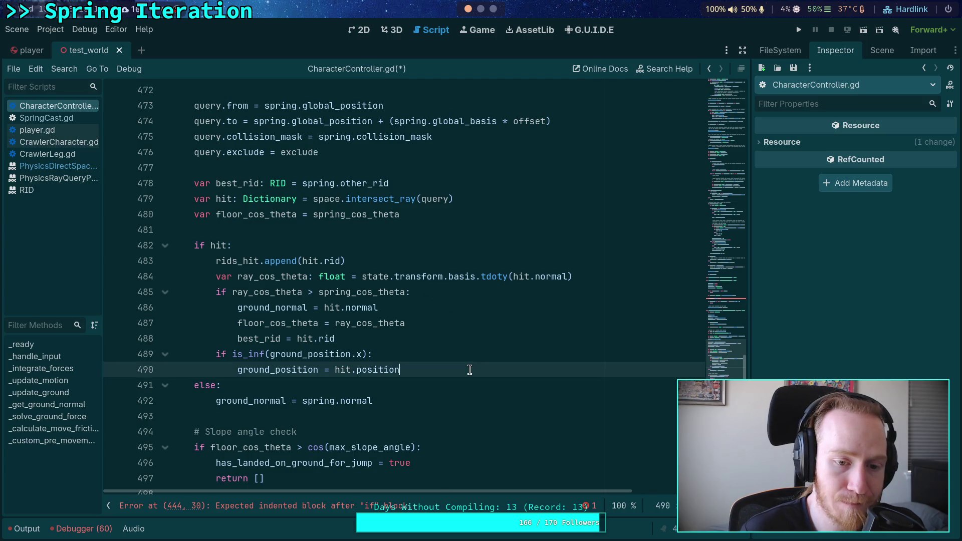
- Add is_on_floor = true in the hit branch, save, and move it above rids_hit.append
key(Return)
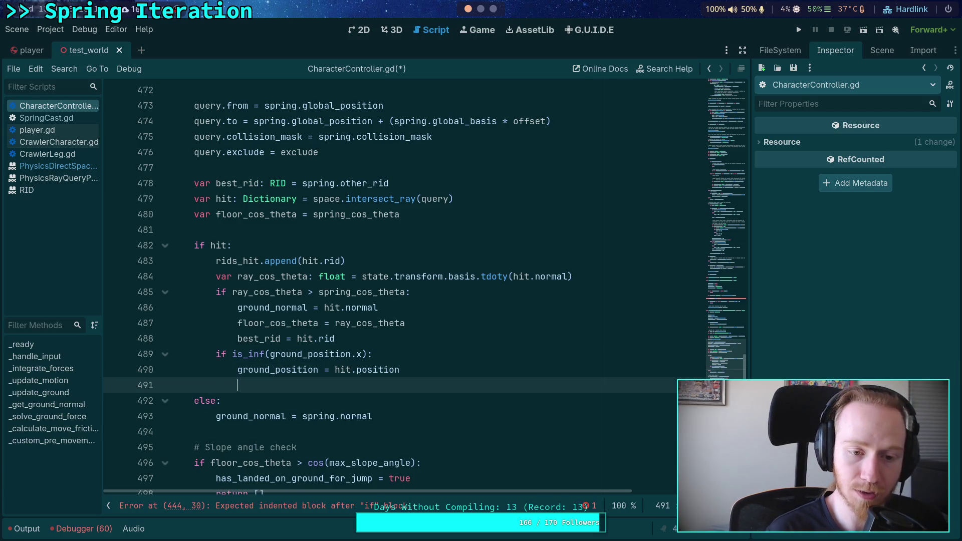
text(is_on_floor = true)
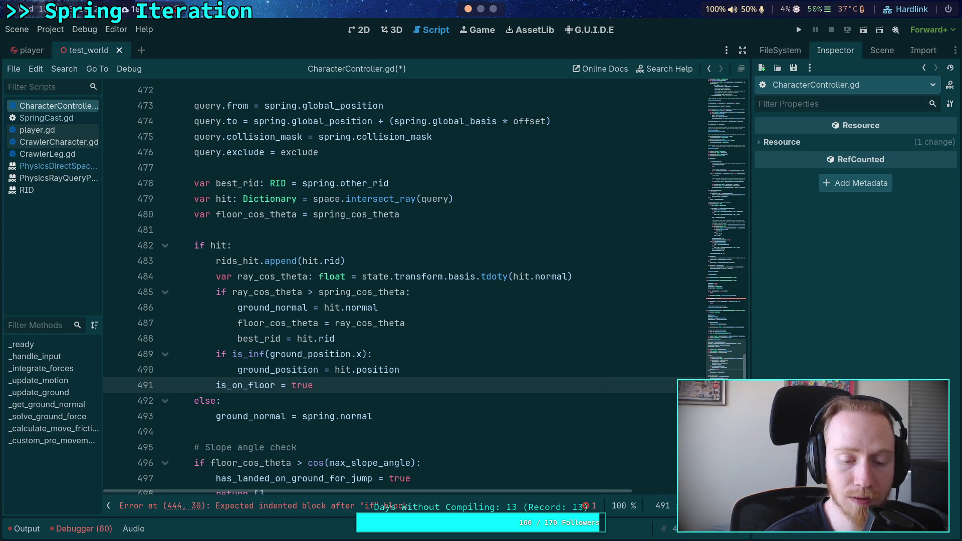
key(ctrl+s)
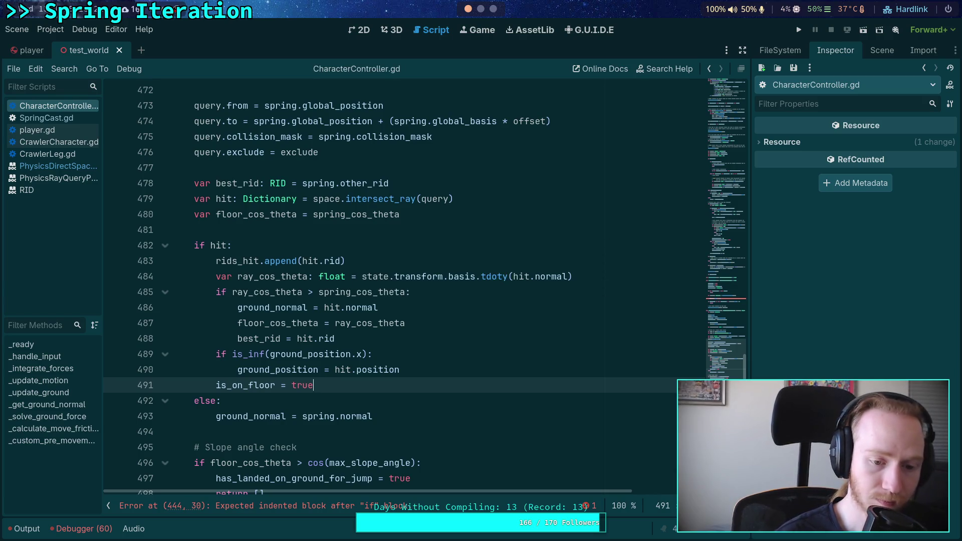
scroll(401, 335, down, 2)
scroll(368, 320, up, 2)
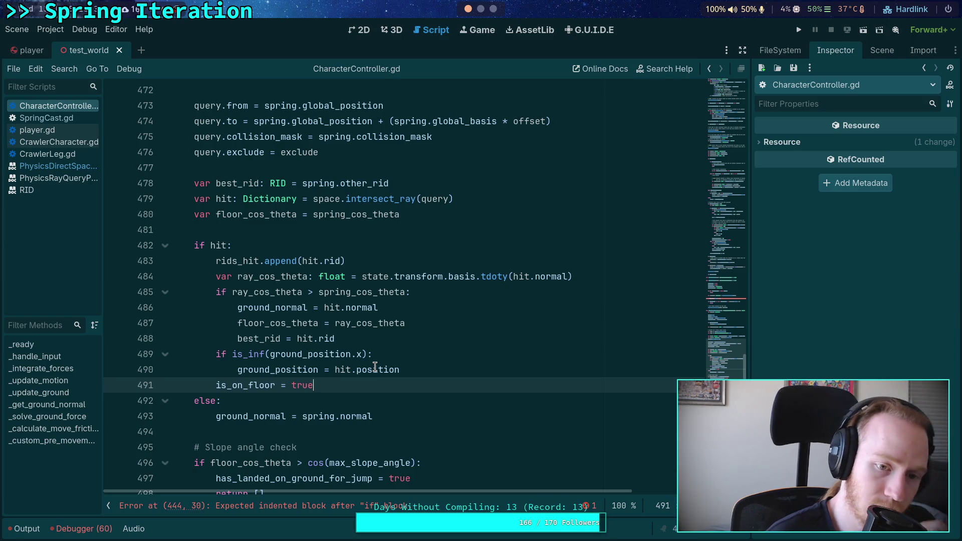
key(alt+Up)
key(alt+Up)
key(alt+Up)
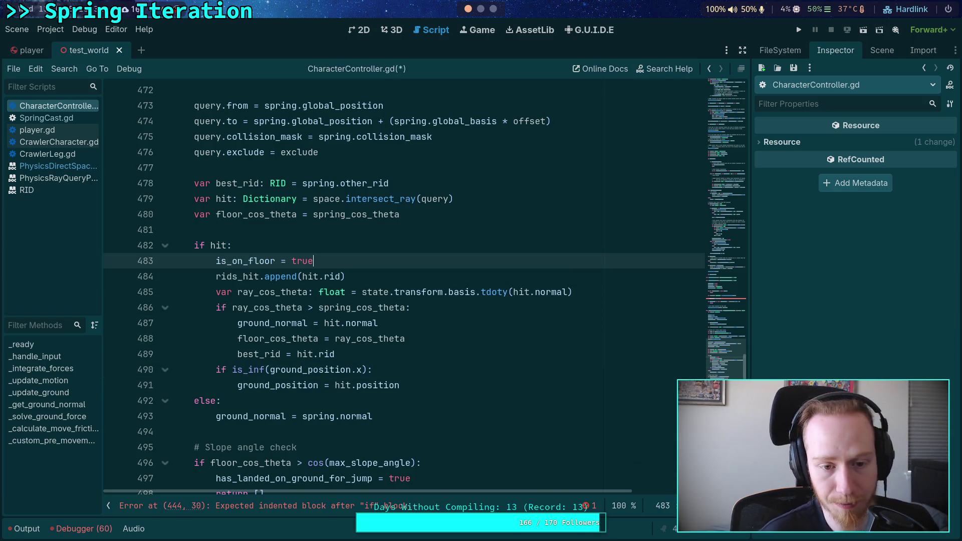
scroll(394, 375, down, 1)
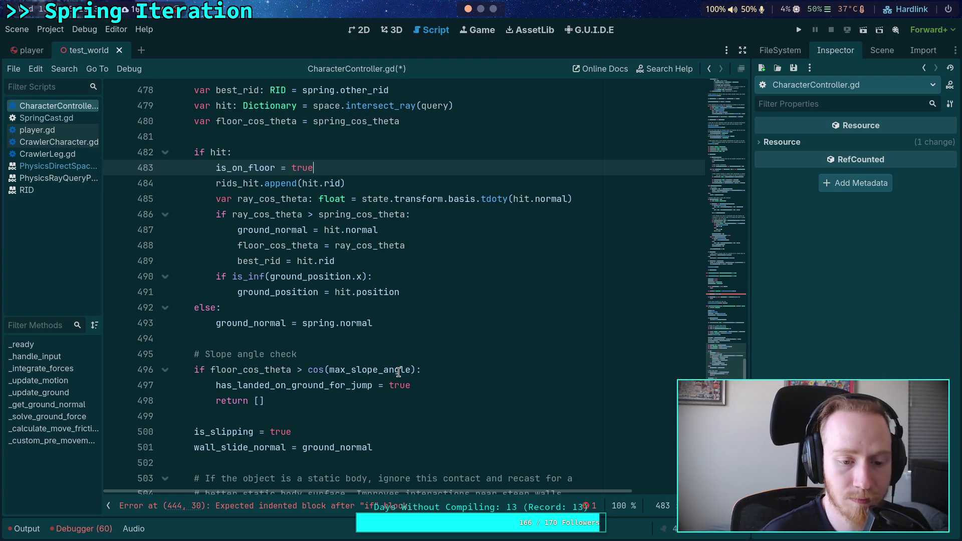
scroll(398, 372, up, 15)
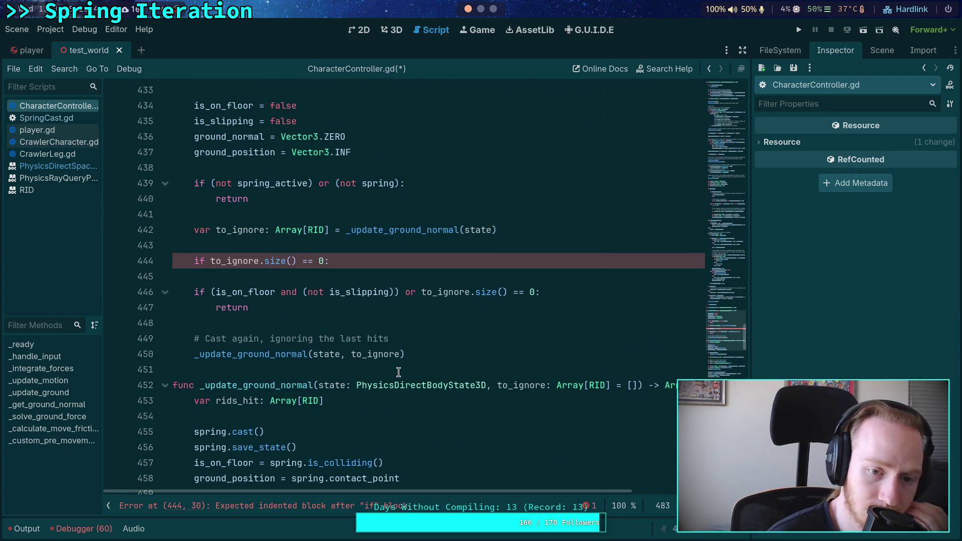
- Delete the leftover to_ignore size check and set has_landed_on_ground_for_jump = true before the early return
drag(367, 260, 387, 246)
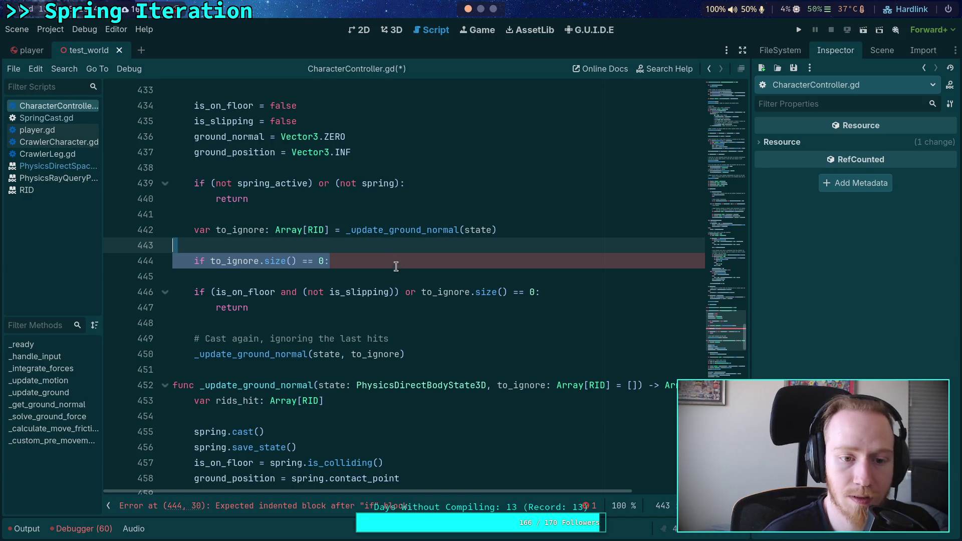
key(Delete)
key(Delete)
click(581, 263)
key(Return)
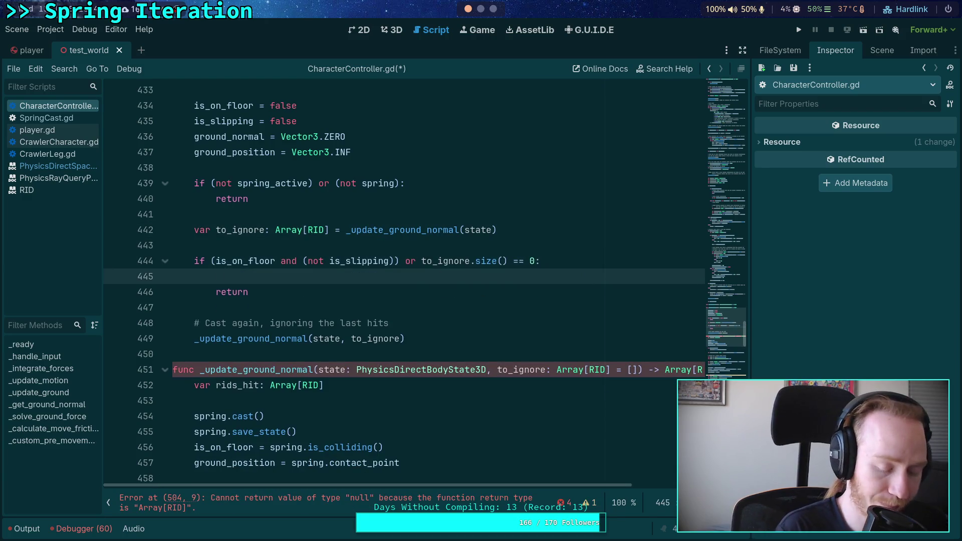
text(has_la)
key(Return)
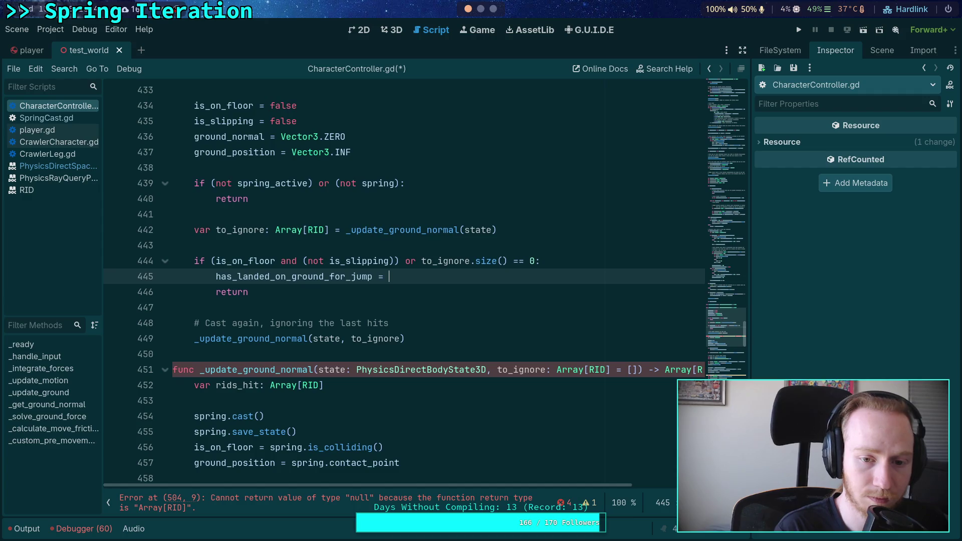
text(true)
- After the recast, add 'if is_on_floor and (not is_slipping):' setting has_landed_on_ground_for_jump = true
click(472, 339)
key(Return)
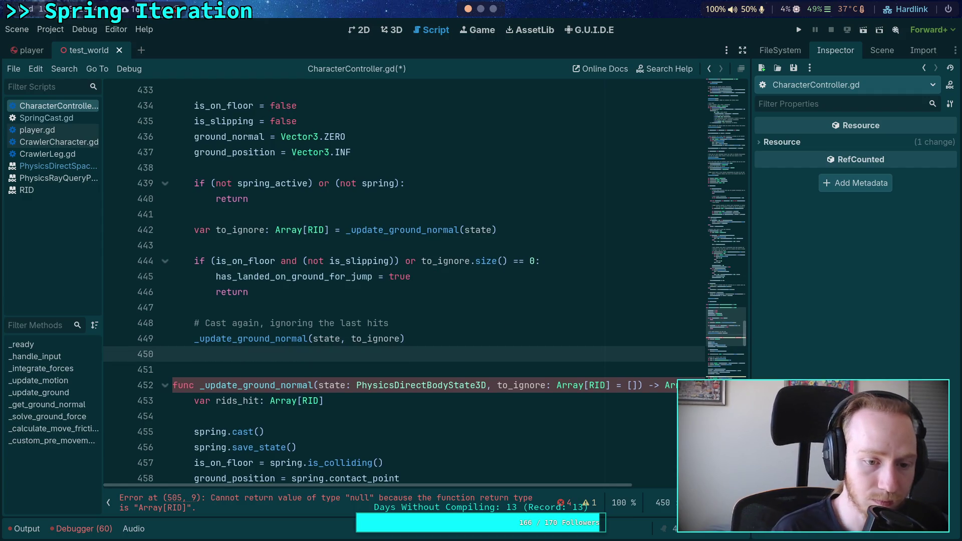
key(Return)
text(if )
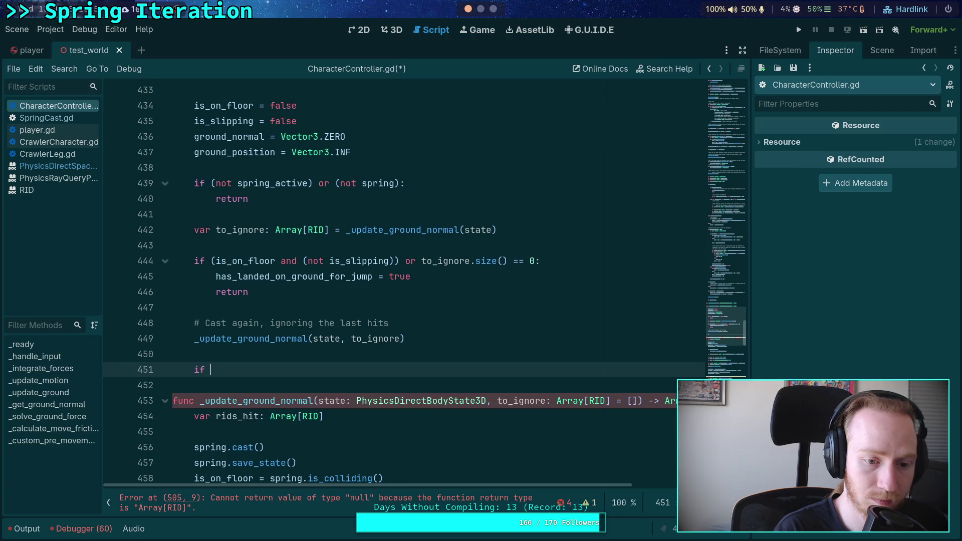
text(is_)
key(Return)
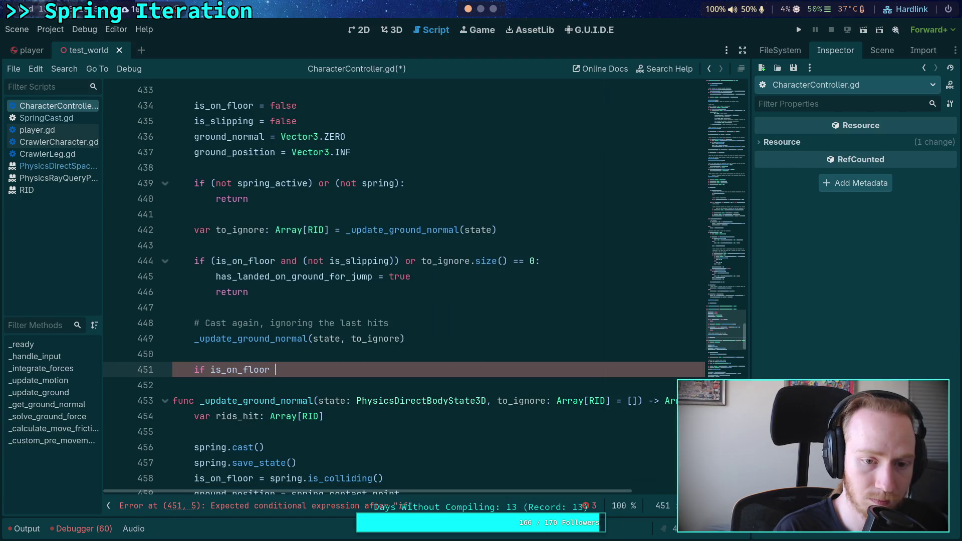
text(and (not)
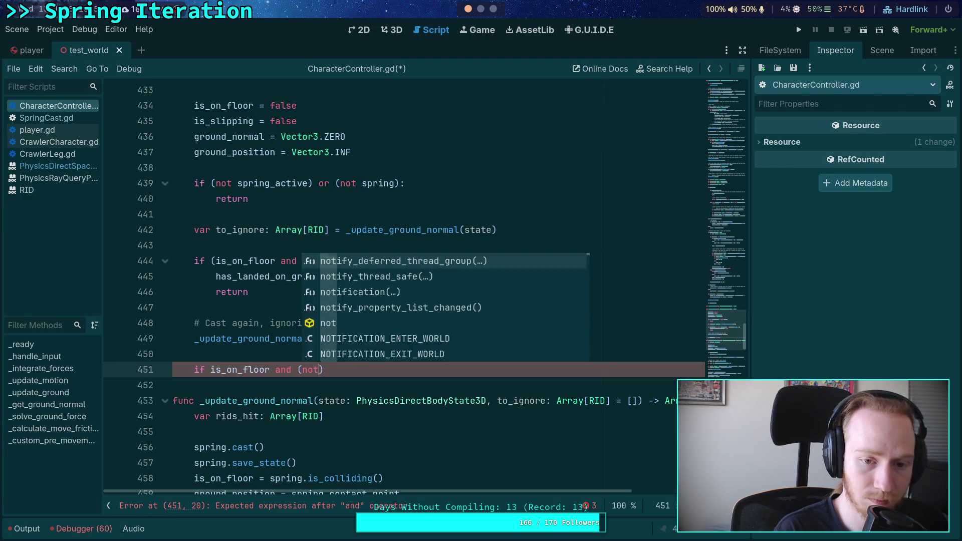
text( is_si)
key(Return)
text():)
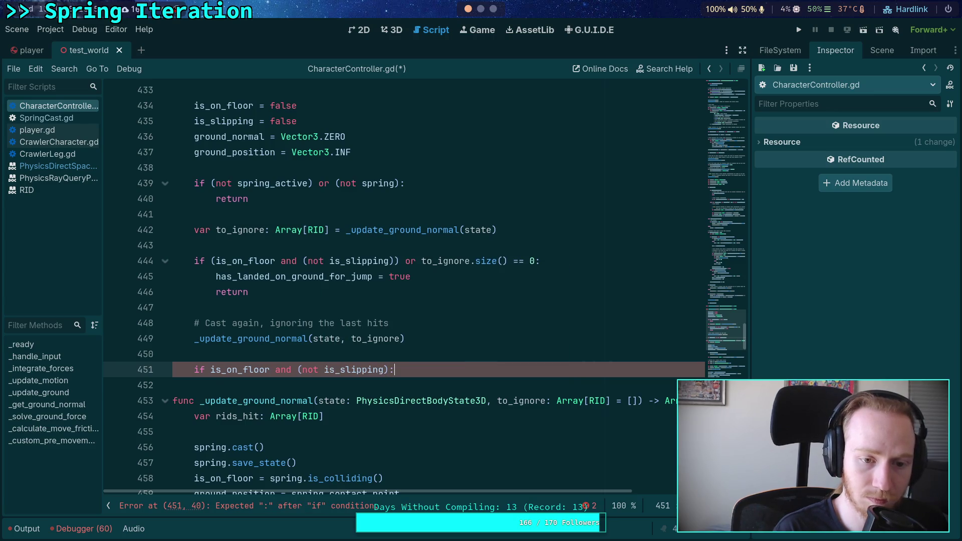
key(Return)
text(has_l)
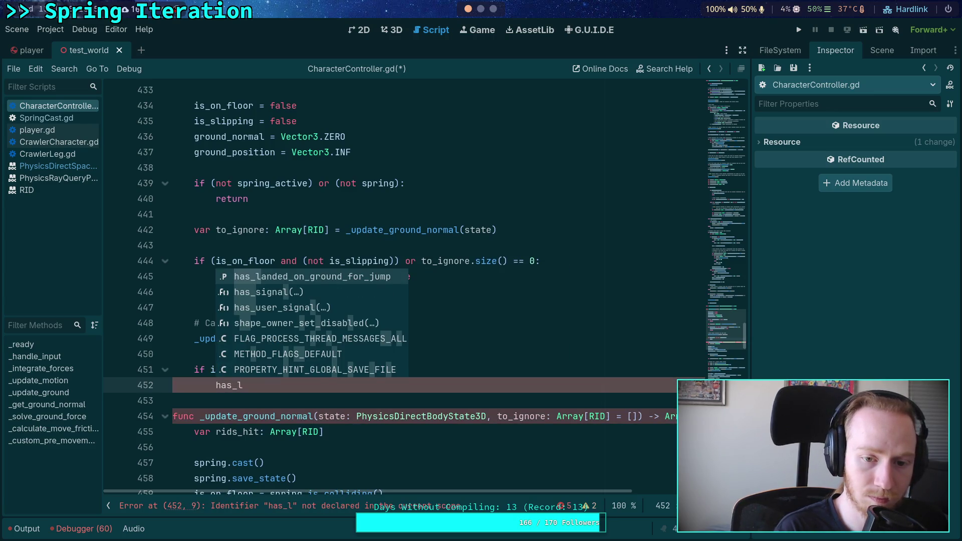
key(Return)
text(= true)
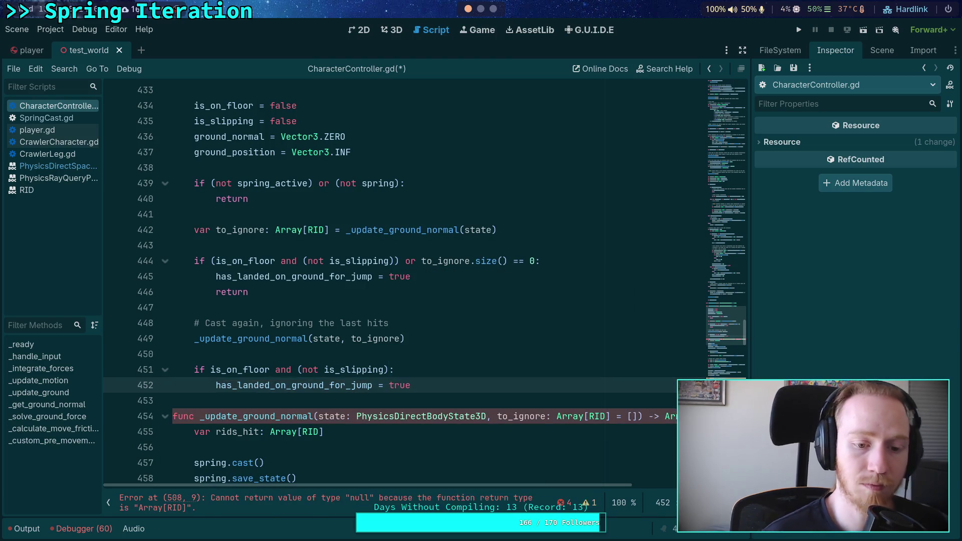
scroll(373, 310, down, 2)
click(372, 309)
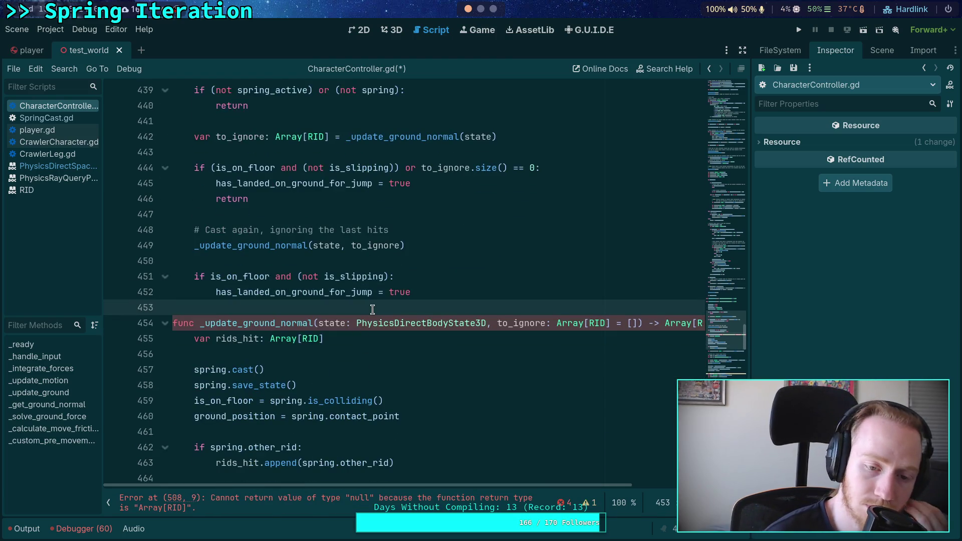
- Delete has_landed_on_ground_for_jump = true and the '# Slope angle check' comment from the slope check
scroll(373, 309, down, 2)
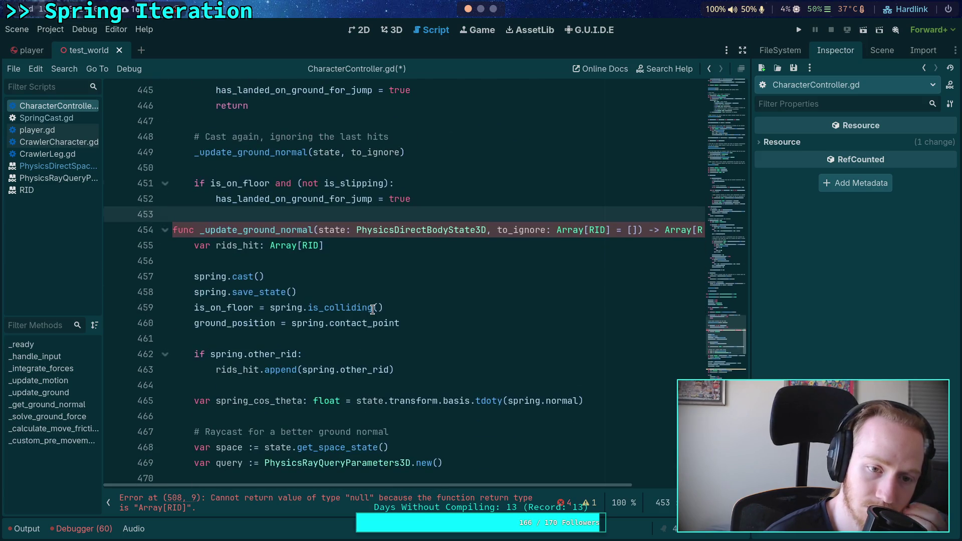
scroll(372, 309, down, 5)
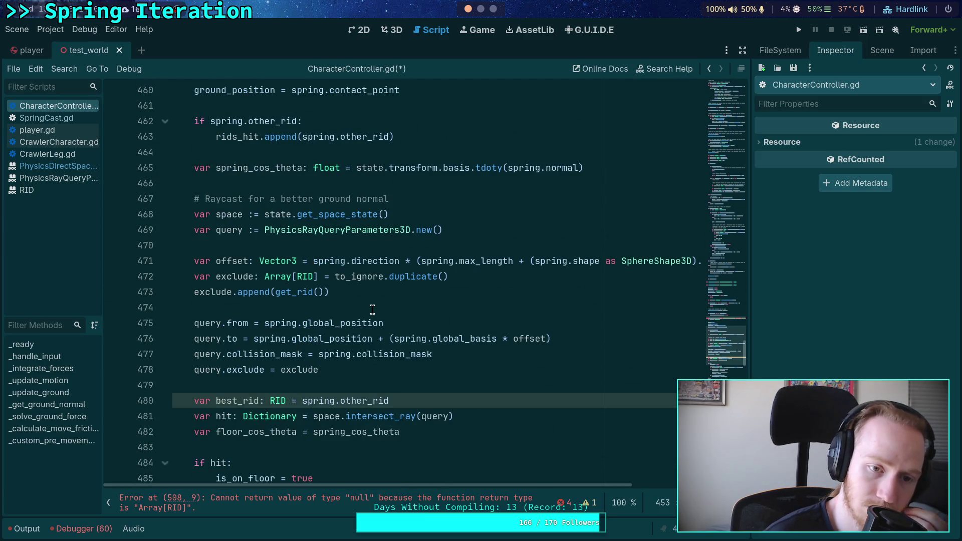
scroll(373, 309, down, 3)
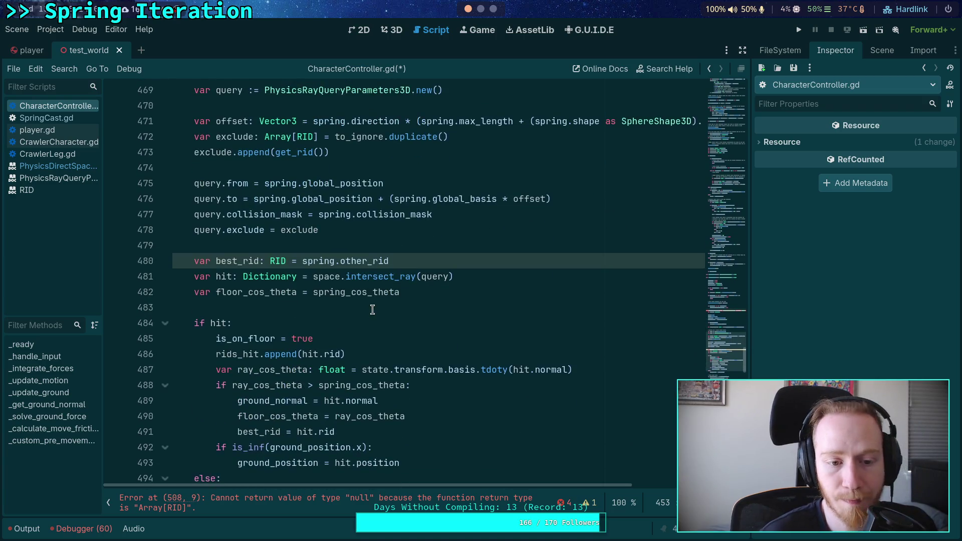
scroll(373, 309, down, 6)
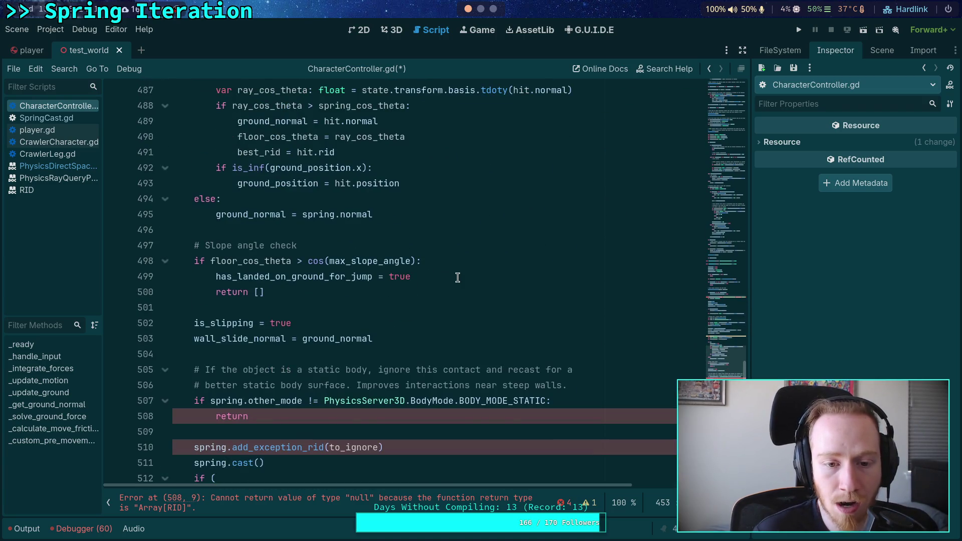
drag(458, 277, 475, 260)
key(BackSpace)
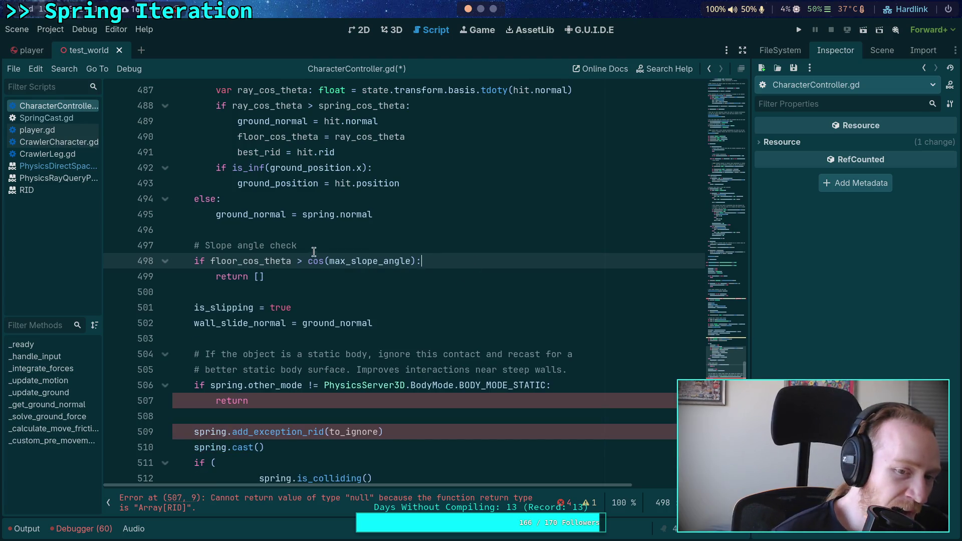
drag(314, 252, 175, 230)
scroll(347, 231, up, 2)
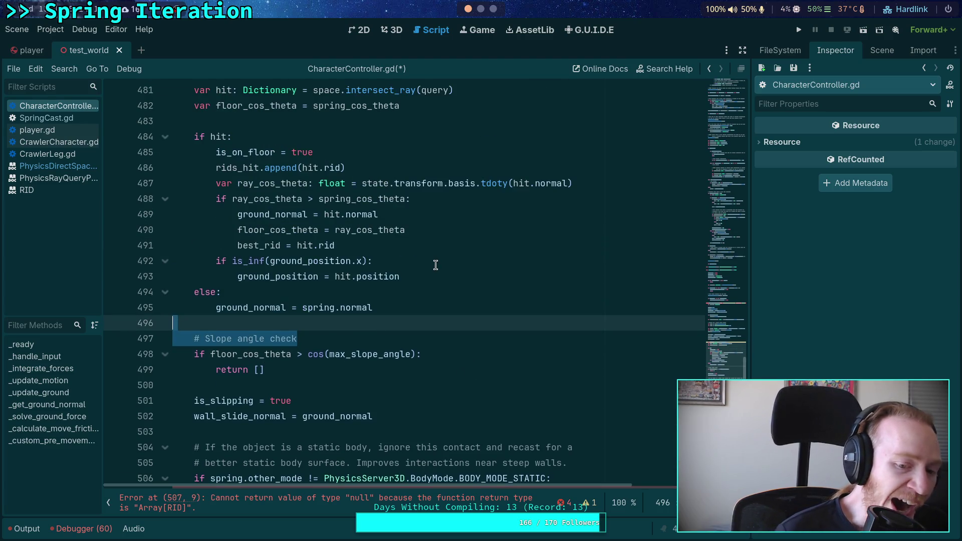
key(BackSpace)
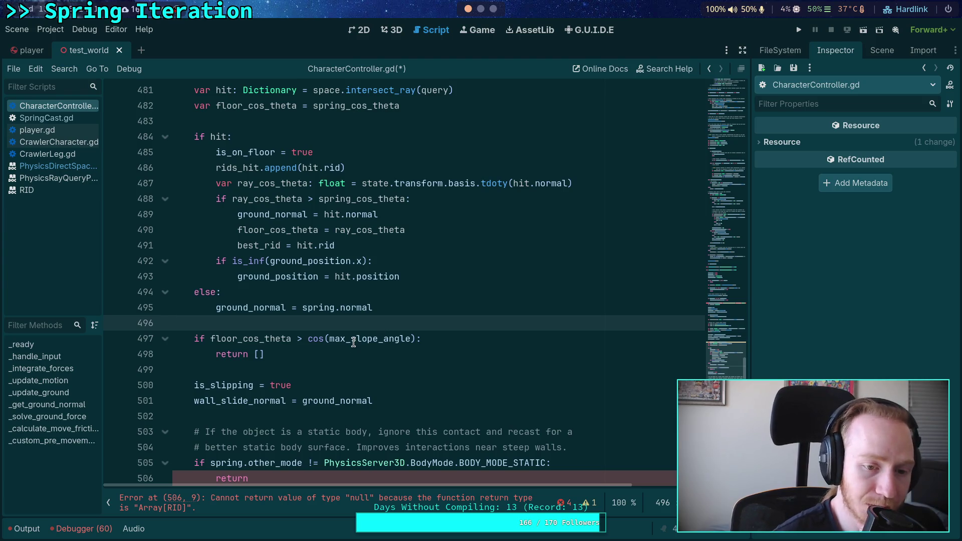
- Check the floor_cos_theta and is_slipping usages, then open a new line after the slope condition
double_click(264, 335)
scroll(223, 339, down, 1)
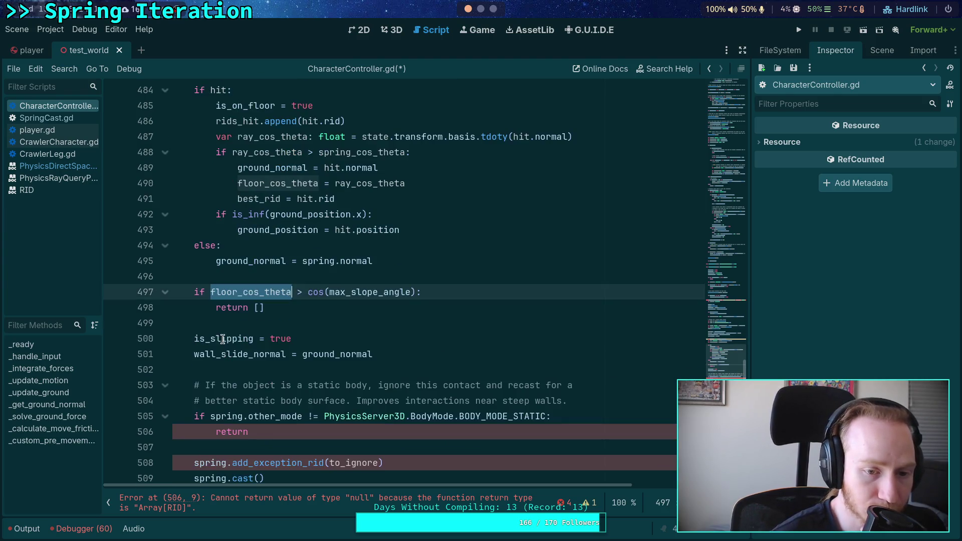
scroll(223, 339, down, 1)
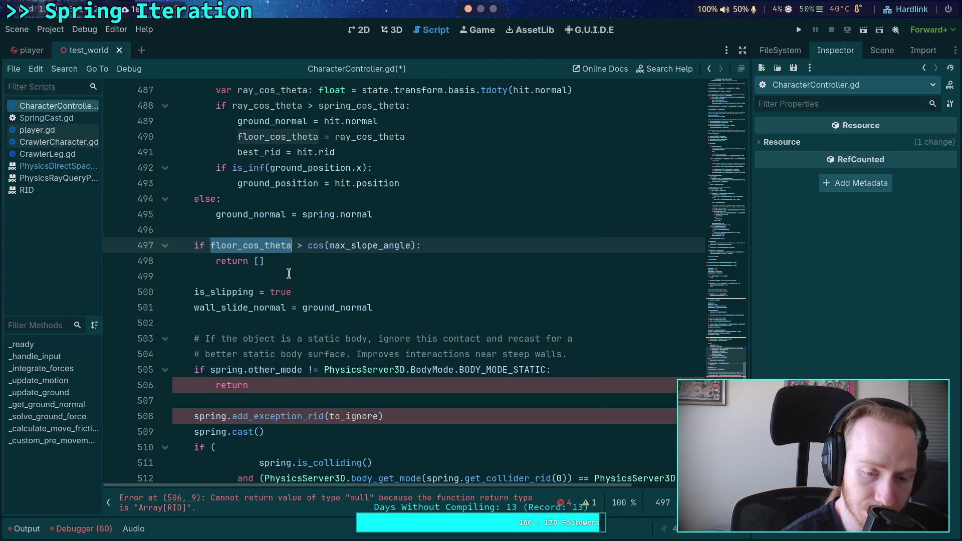
double_click(247, 295)
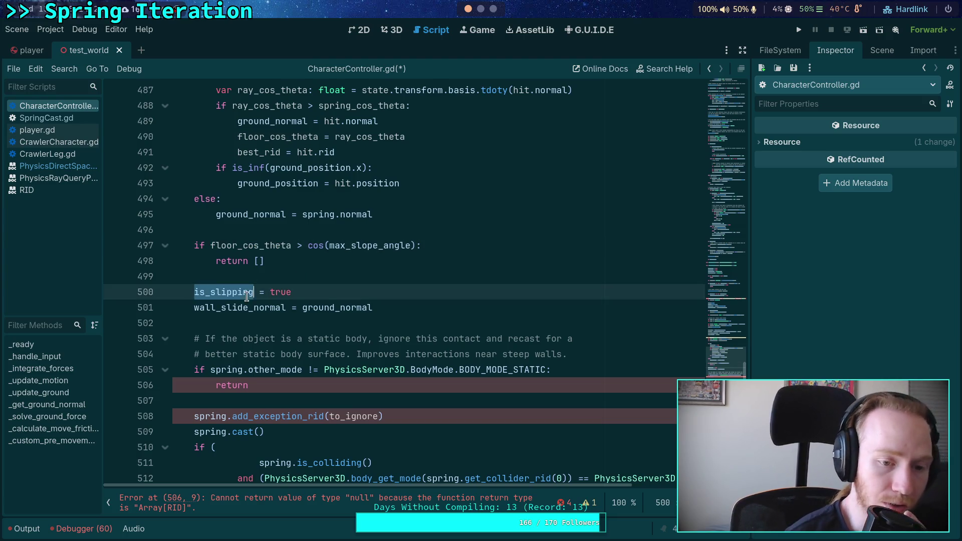
scroll(332, 296, up, 11)
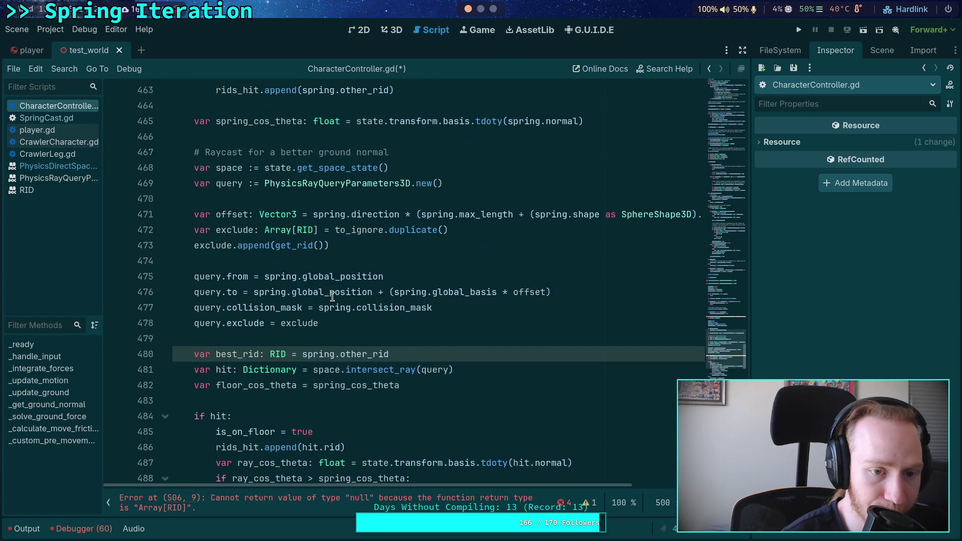
scroll(332, 296, up, 6)
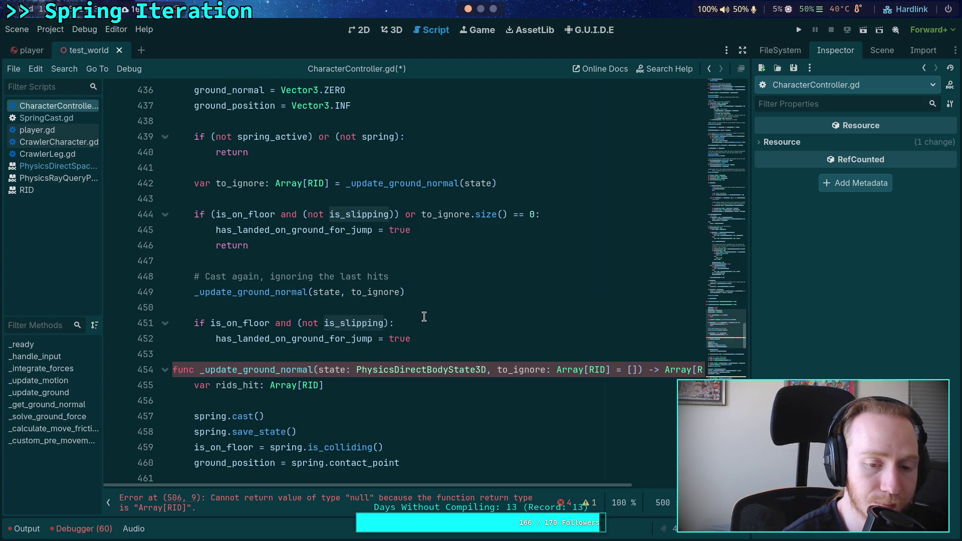
scroll(424, 316, down, 14)
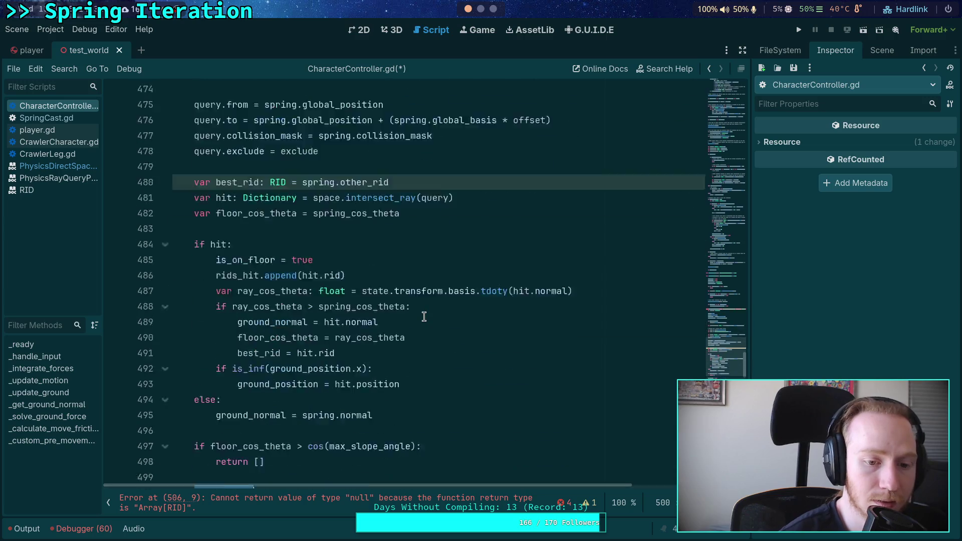
scroll(424, 317, down, 2)
click(441, 293)
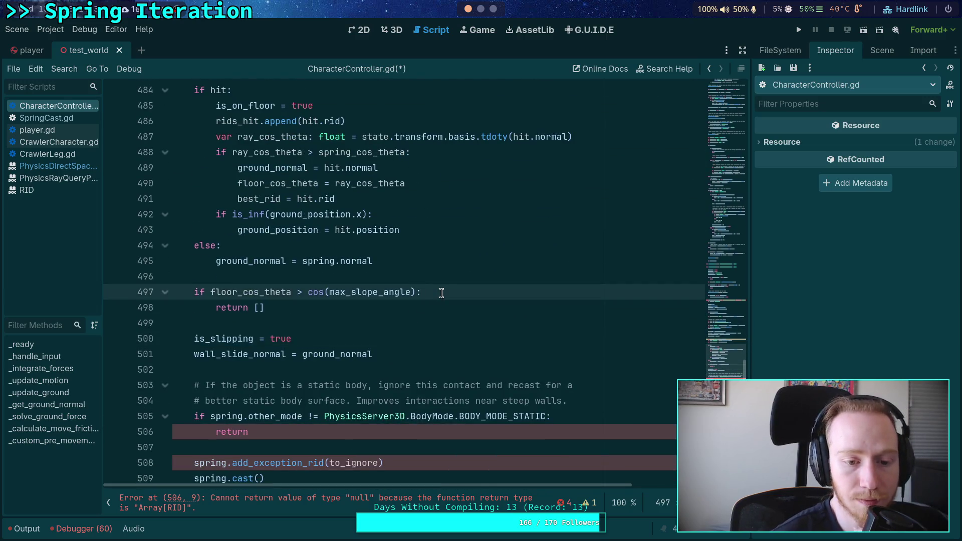
key(Return)
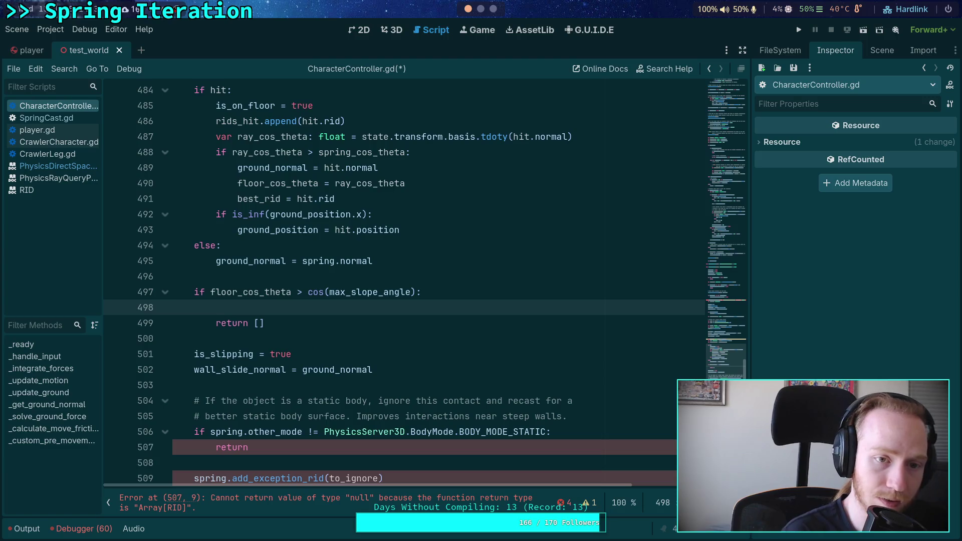
- Replace the blank line in the slope check with is_slipping = false and save
scroll(391, 285, up, 4)
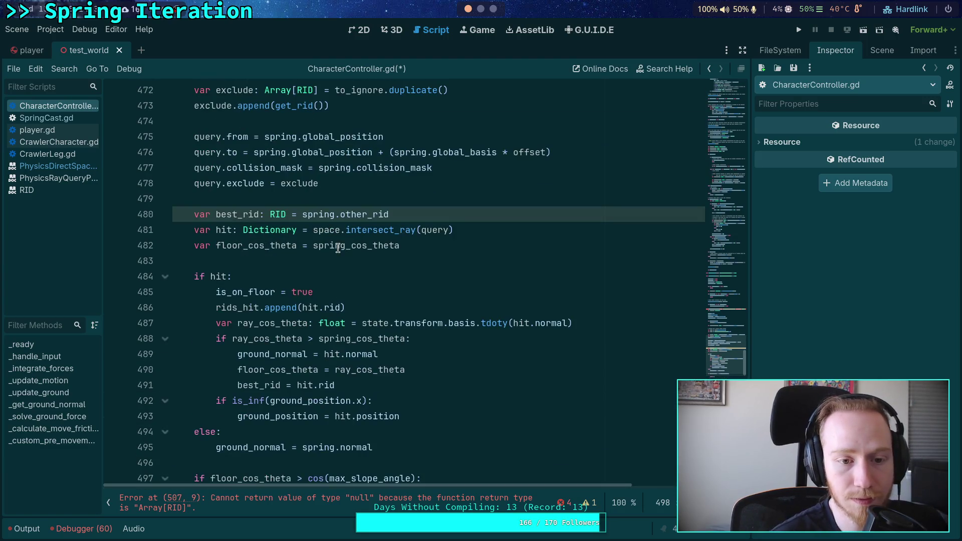
scroll(390, 285, down, 3)
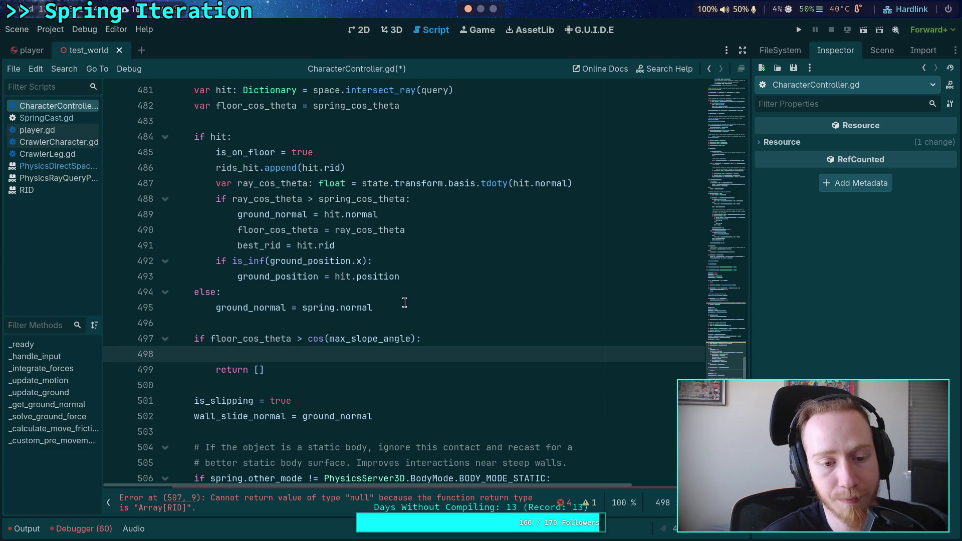
key(BackSpace)
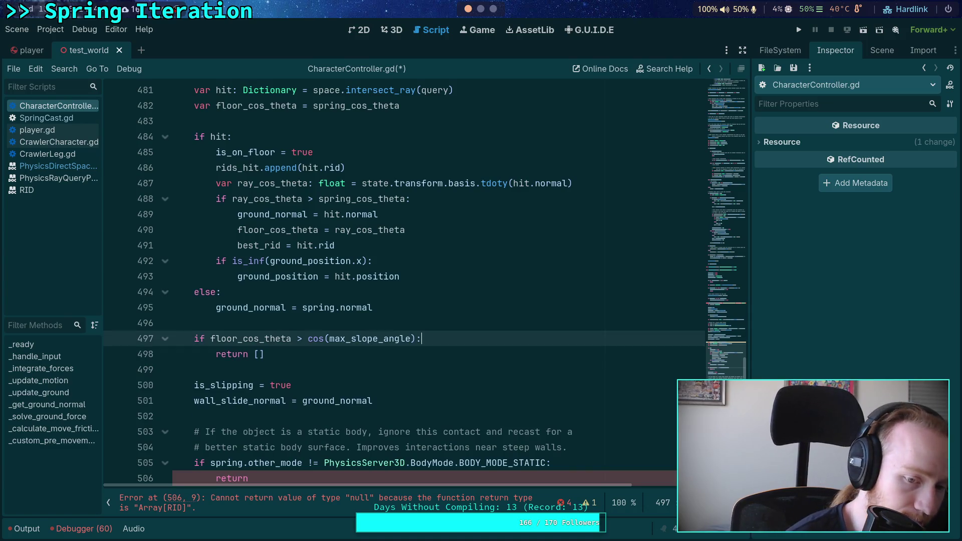
key(Return)
text(is_s)
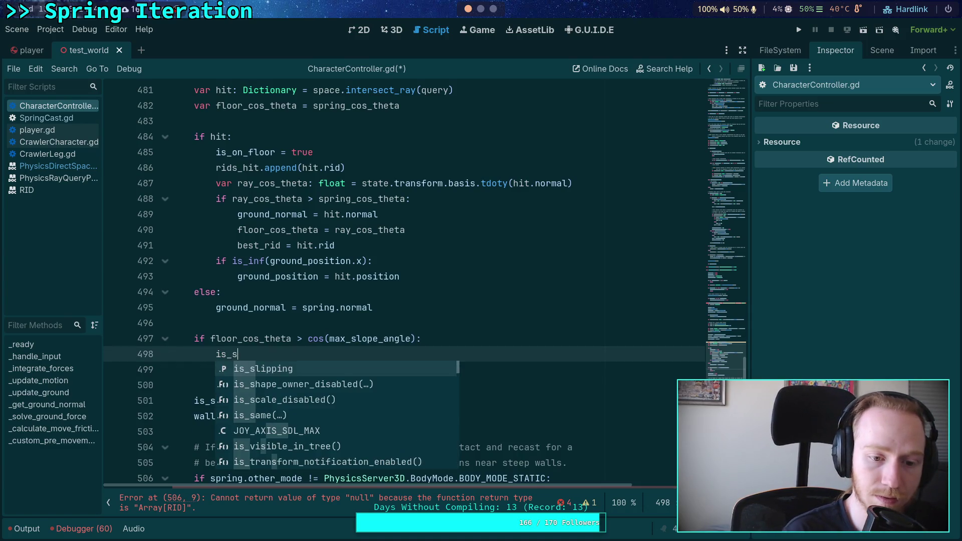
key(Return)
text(= false)
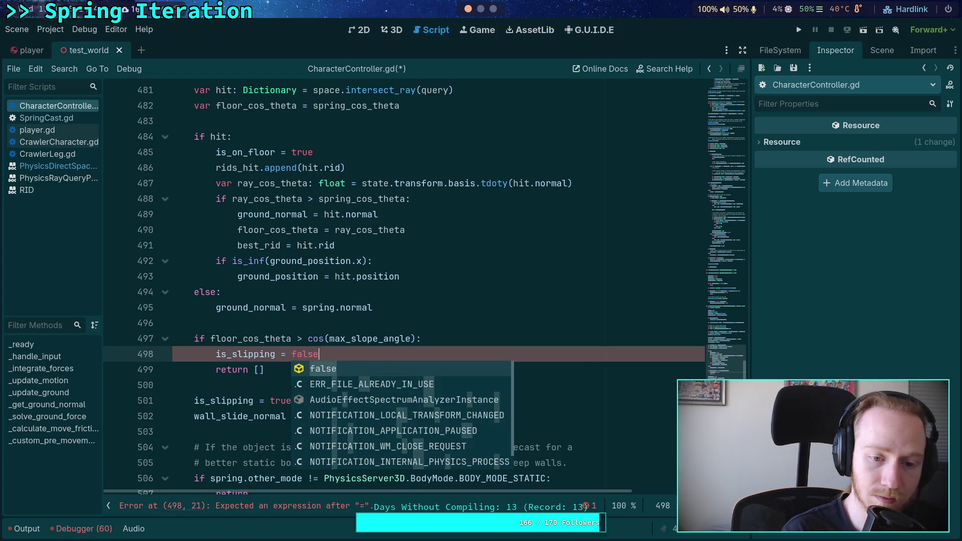
key(ctrl+s)
- Review the is_slipping usages and place the caret on the best_rid line
double_click(252, 351)
scroll(346, 331, up, 10)
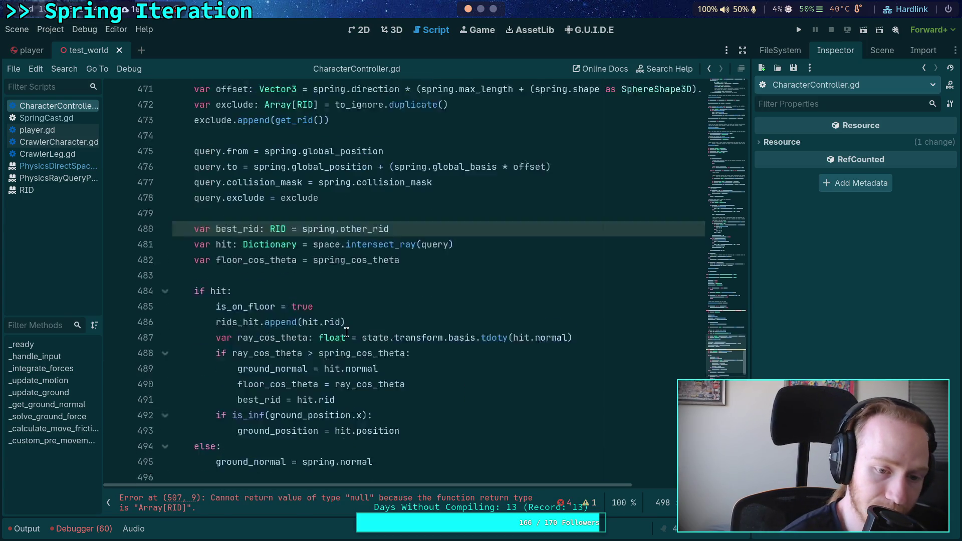
scroll(346, 332, up, 6)
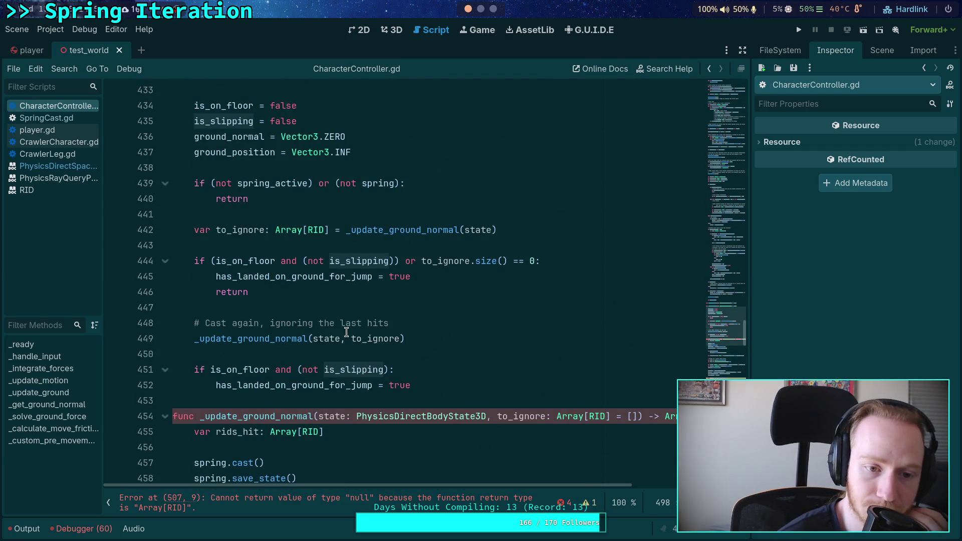
scroll(346, 331, up, 1)
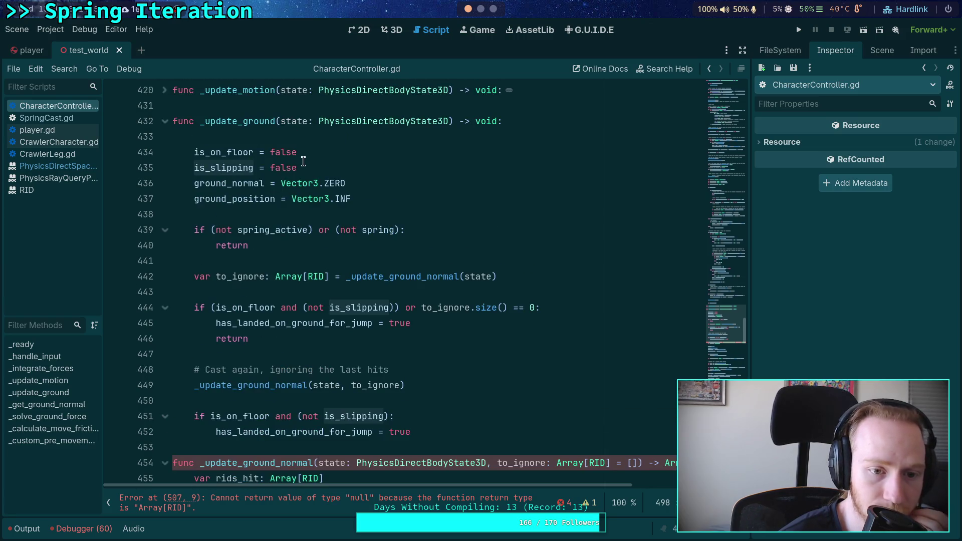
scroll(361, 201, down, 14)
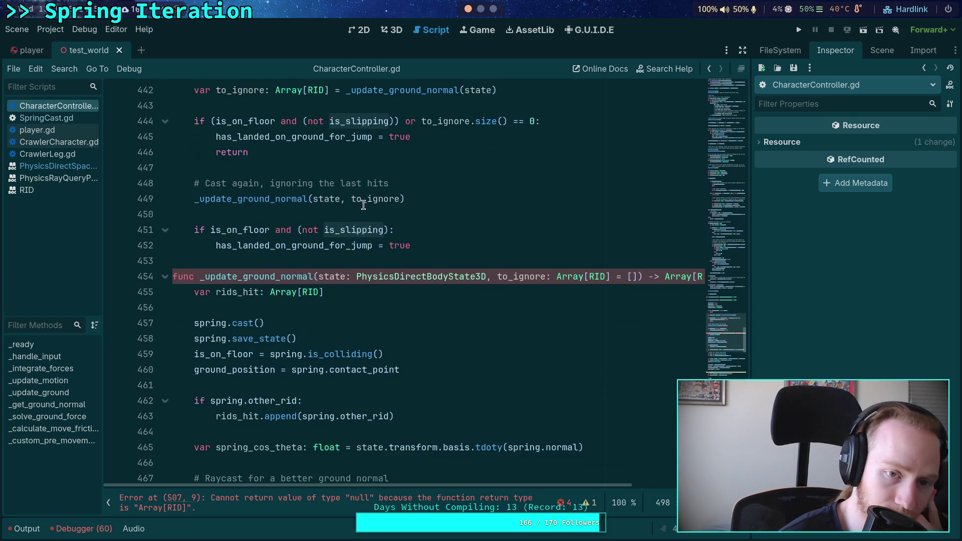
click(369, 209)
scroll(369, 210, down, 3)
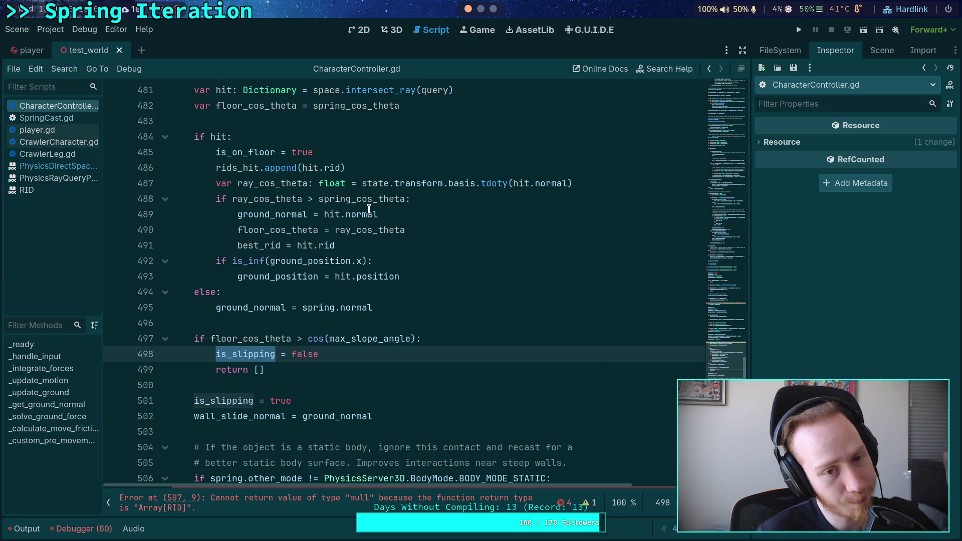
double_click(221, 153)
scroll(358, 303, up, 4)
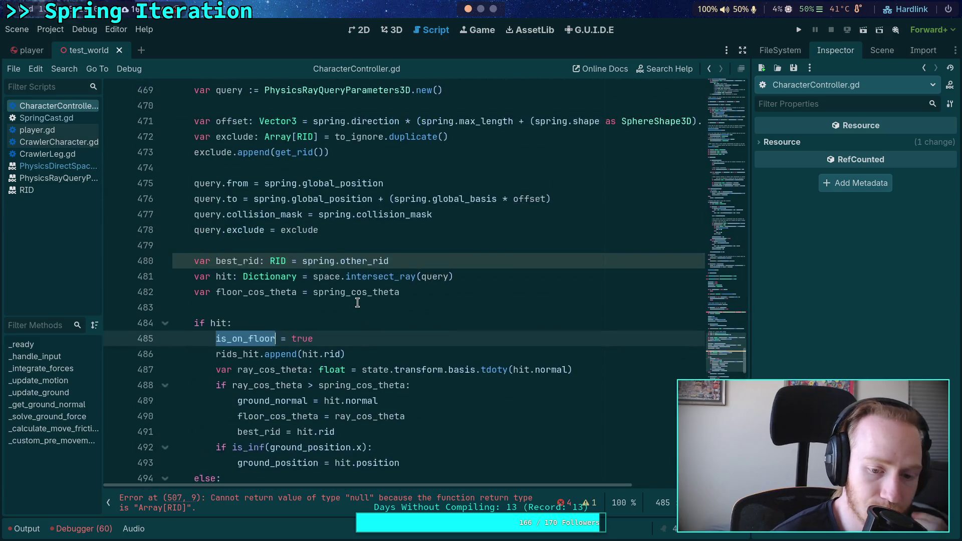
scroll(358, 303, down, 3)
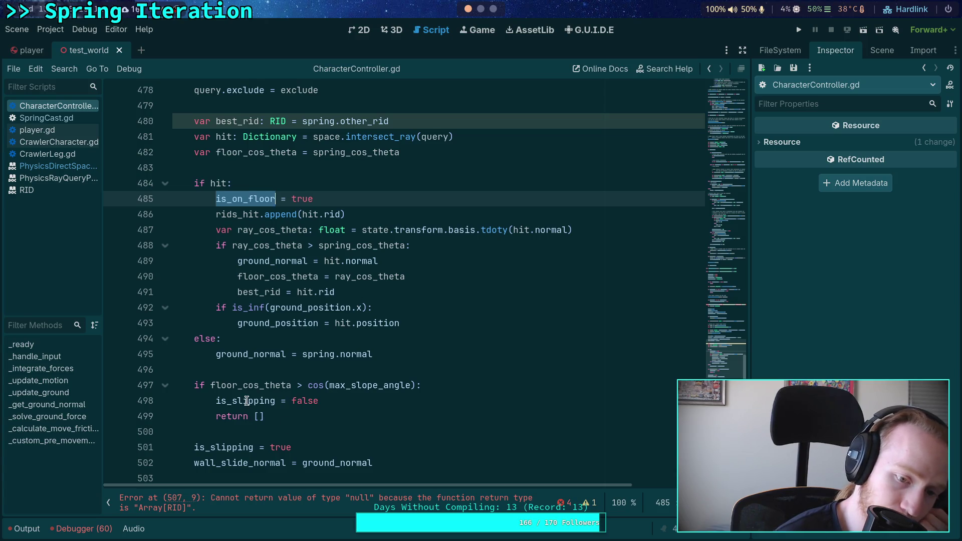
double_click(264, 385)
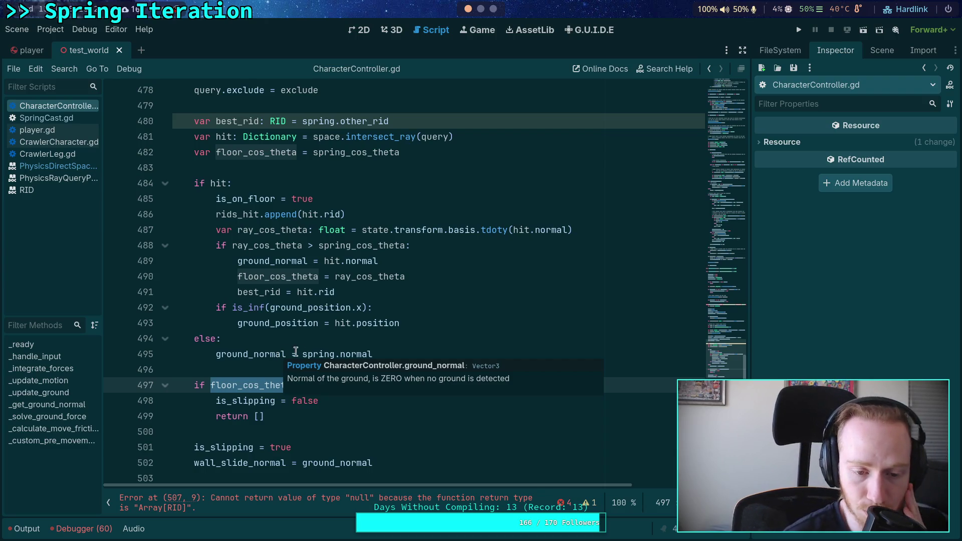
double_click(269, 400)
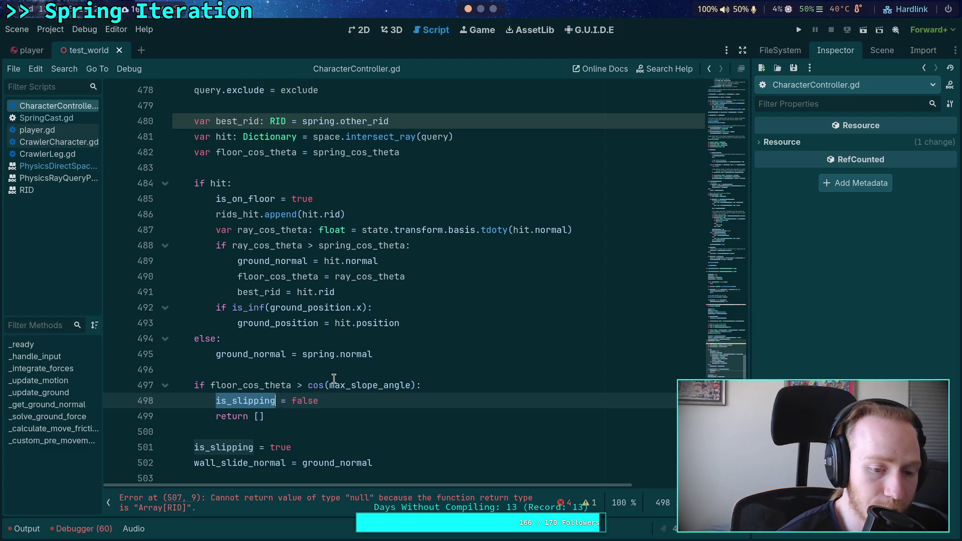
double_click(235, 445)
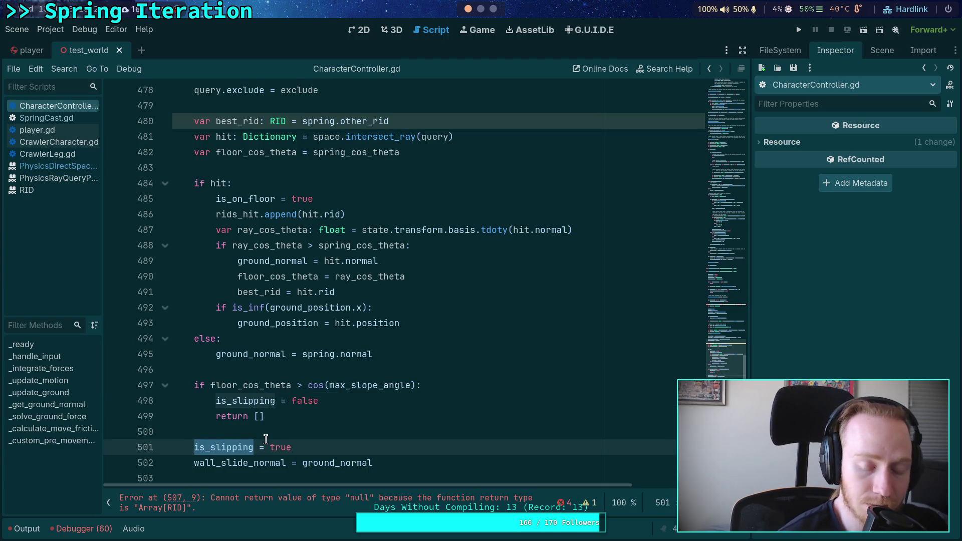
scroll(266, 440, up, 15)
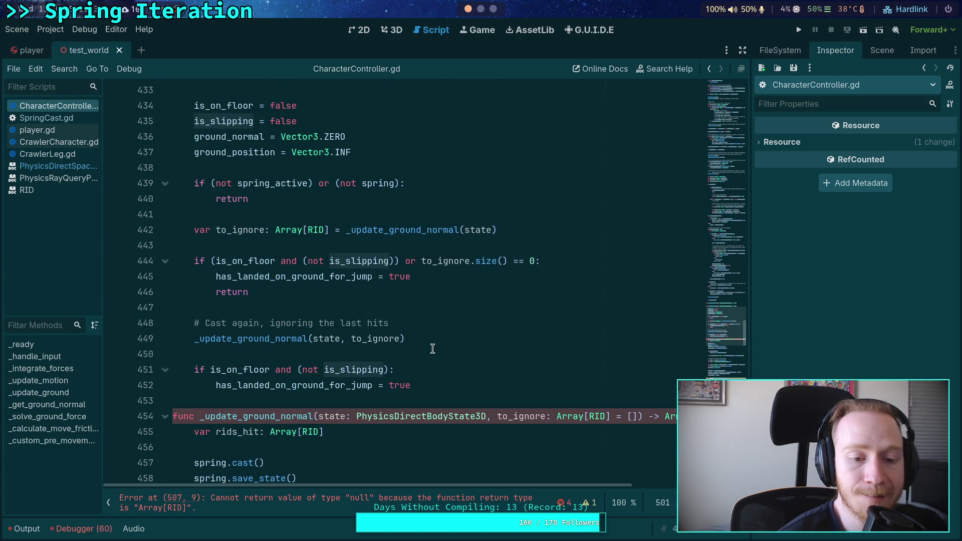
click(469, 310)
click(456, 320)
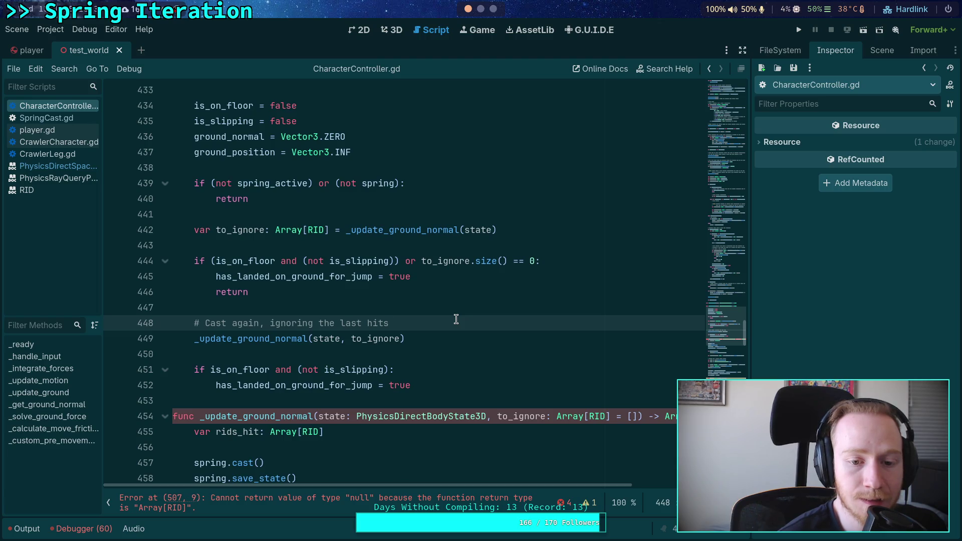
key(Return)
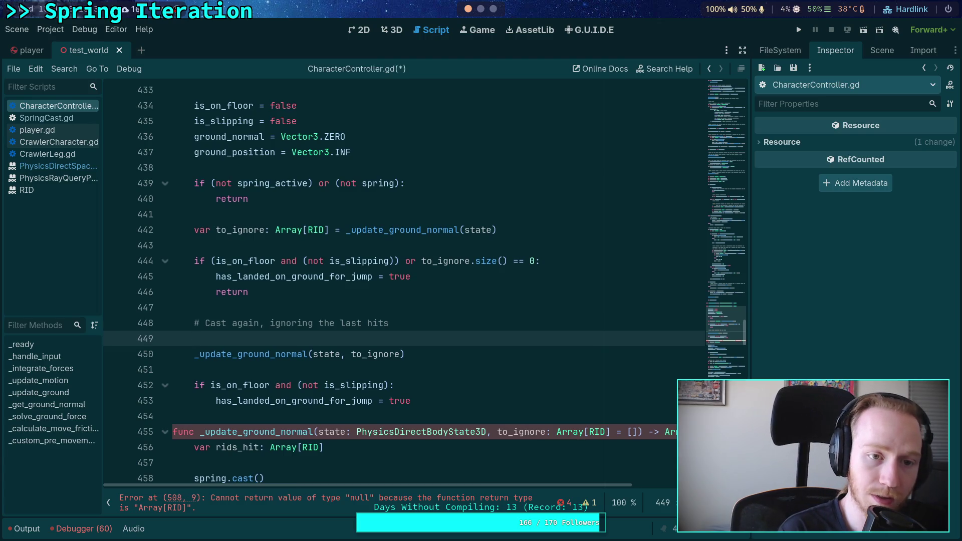
text(is_on)
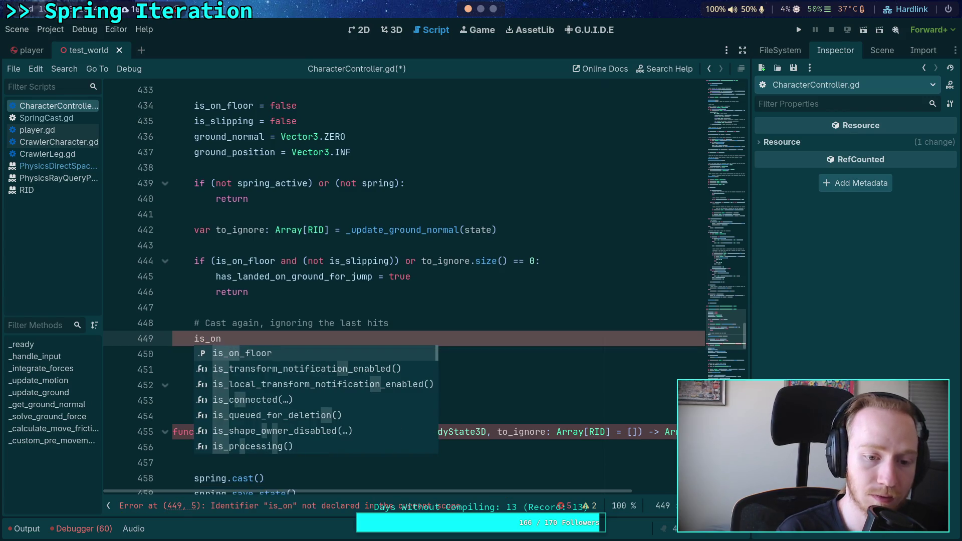
key(BackSpace)
key(BackSpace)
text(s)
key(Return)
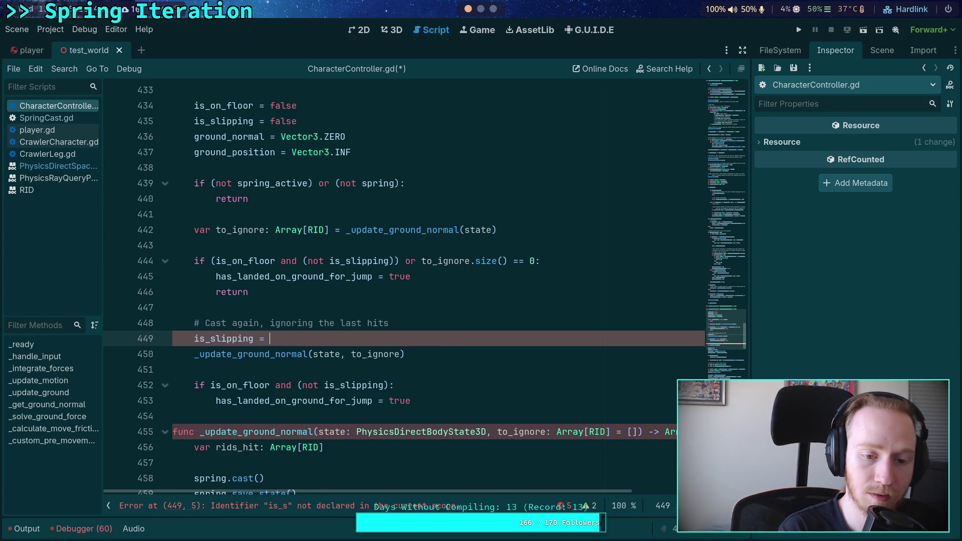
text(false)
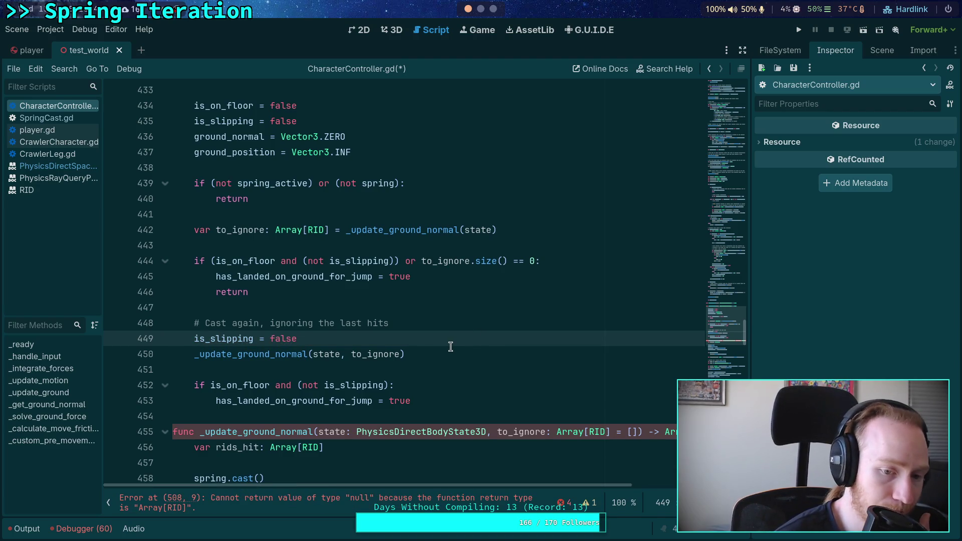
drag(449, 347, 450, 328)
key(BackSpace)
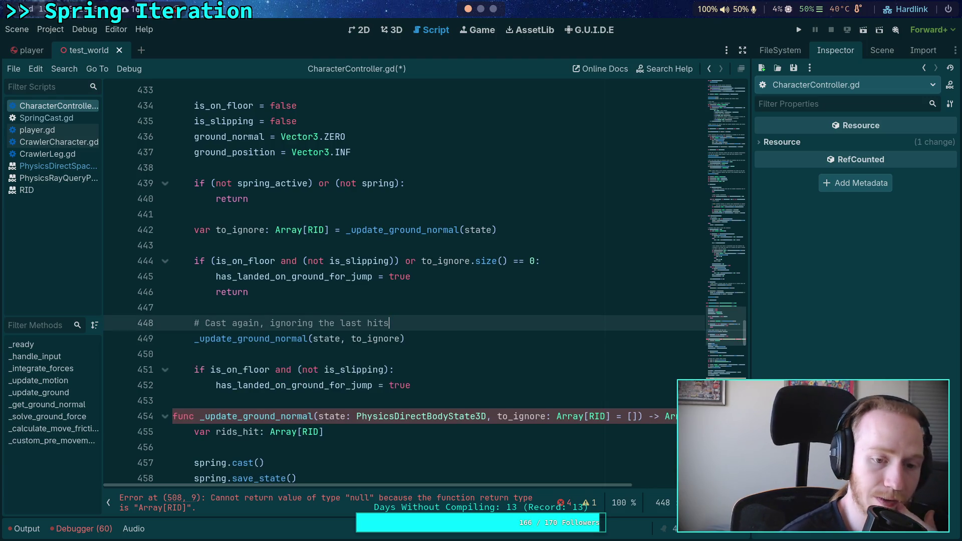
scroll(296, 255, down, 10)
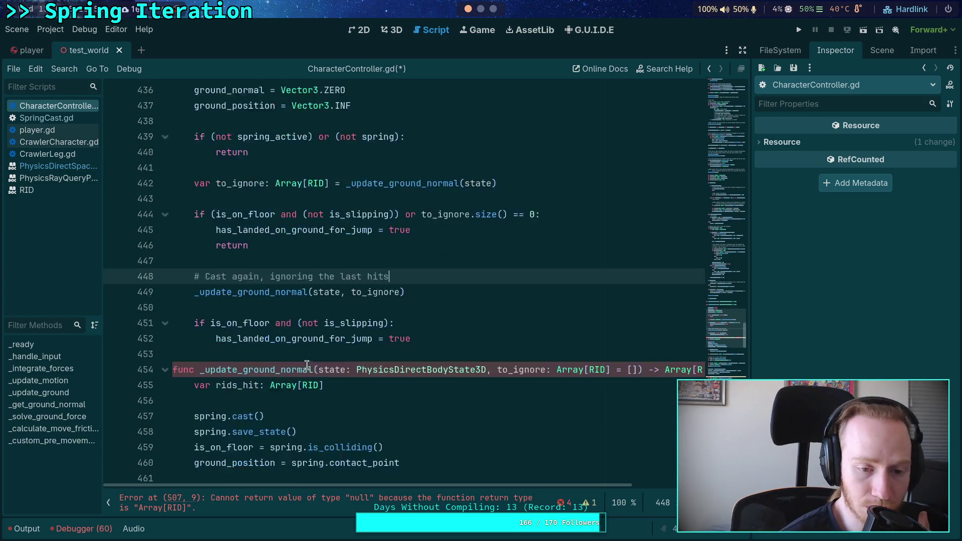
- Add blank lines after the slope check's 'return []' near line 500 for a new branch
scroll(301, 290, down, 5)
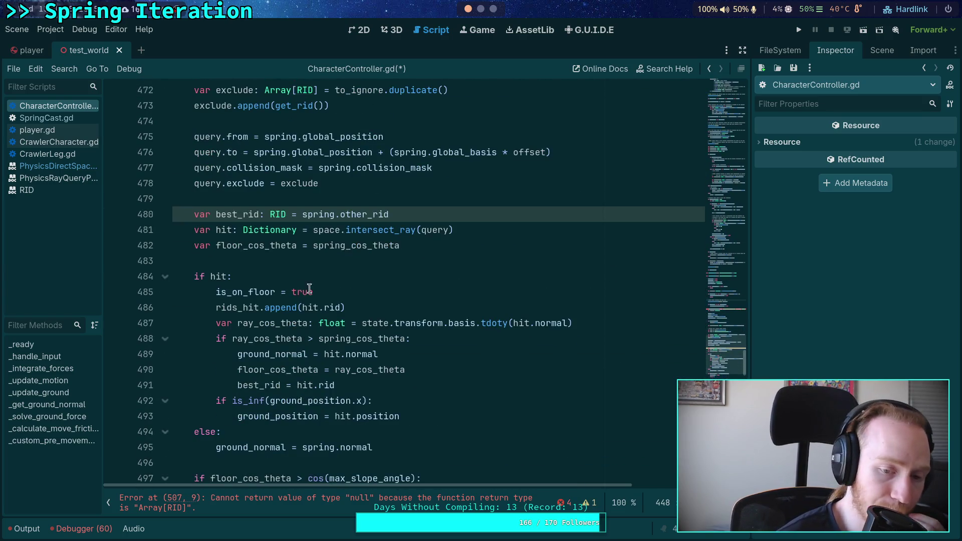
scroll(309, 354, down, 2)
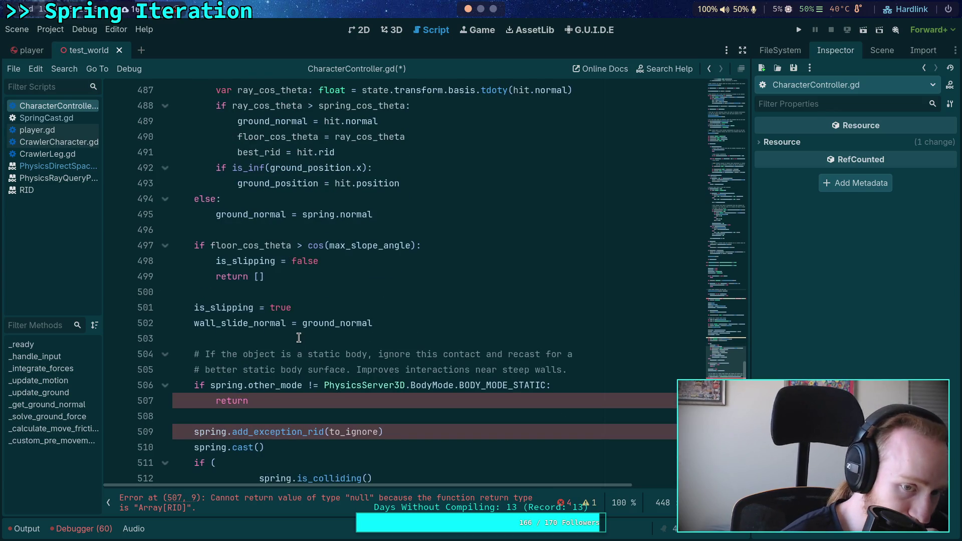
scroll(298, 337, up, 2)
scroll(299, 338, up, 4)
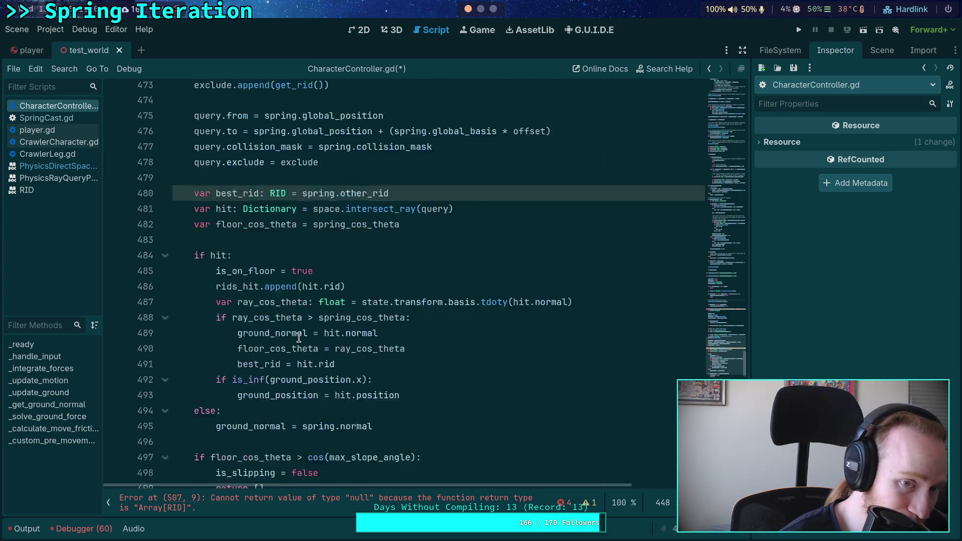
scroll(299, 338, down, 2)
scroll(299, 338, down, 2)
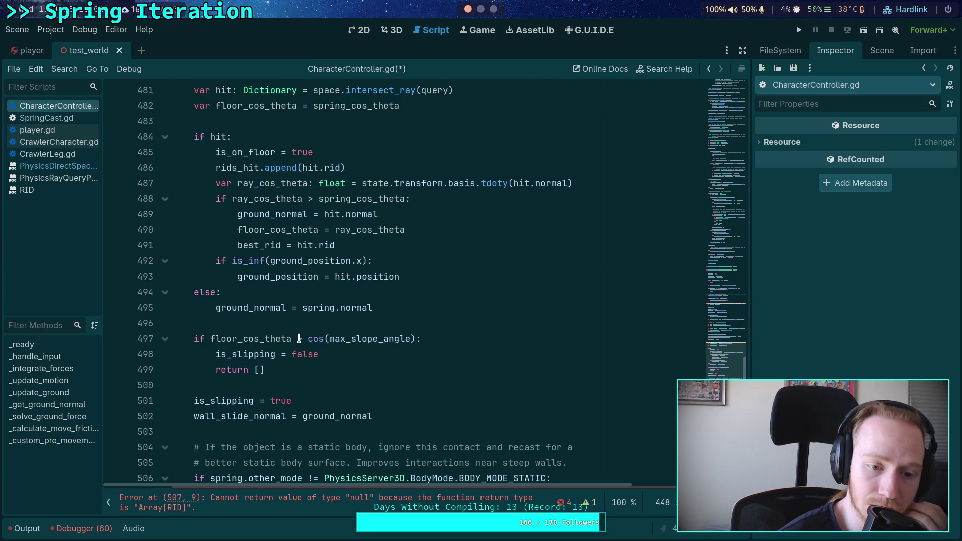
click(389, 381)
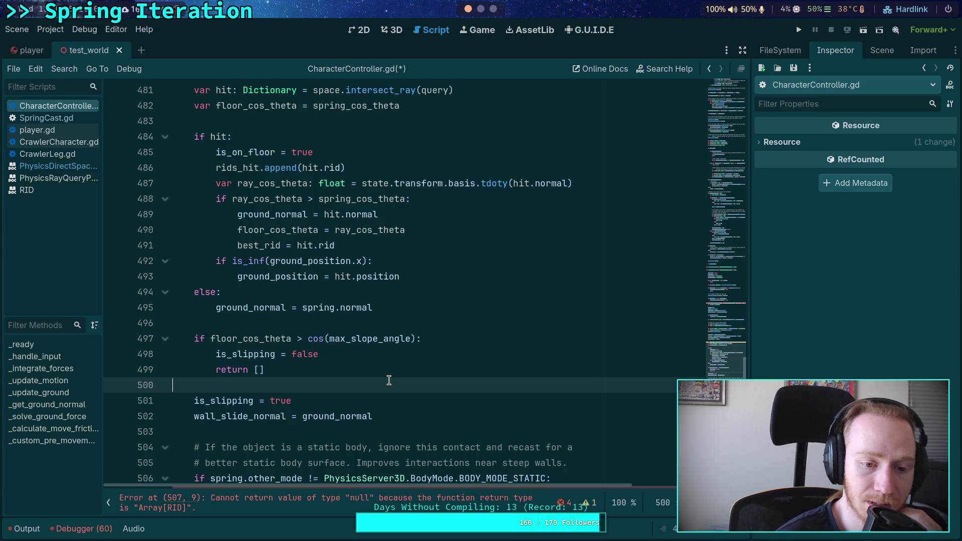
key(Return)
key(Return)
key(Up)
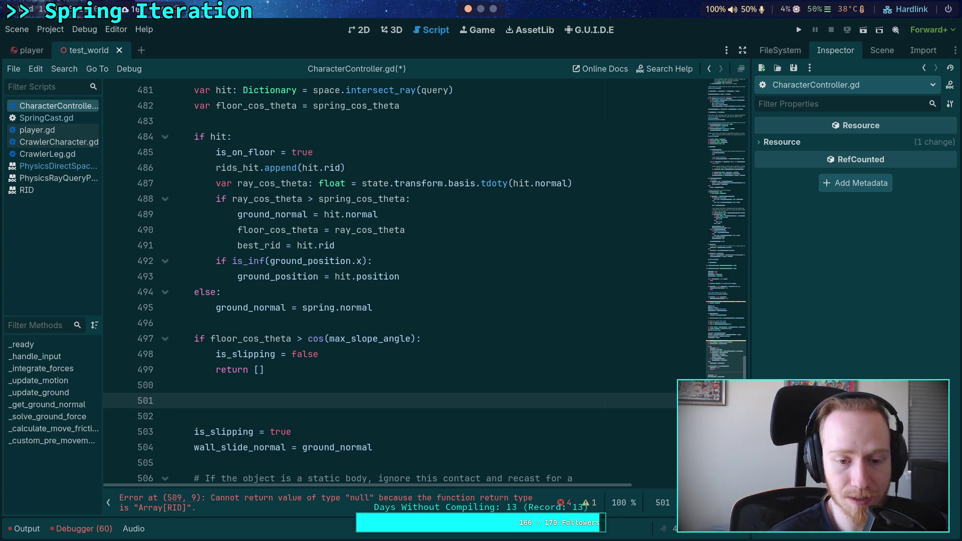
- Highlight the uses of floor_cos_theta and spring_cos_theta to review the slope logic
scroll(435, 349, up, 2)
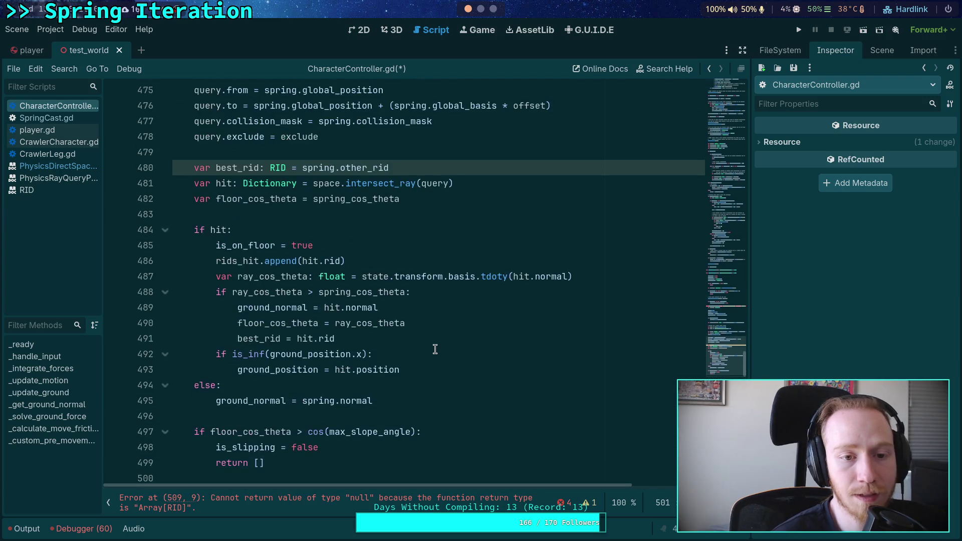
double_click(286, 200)
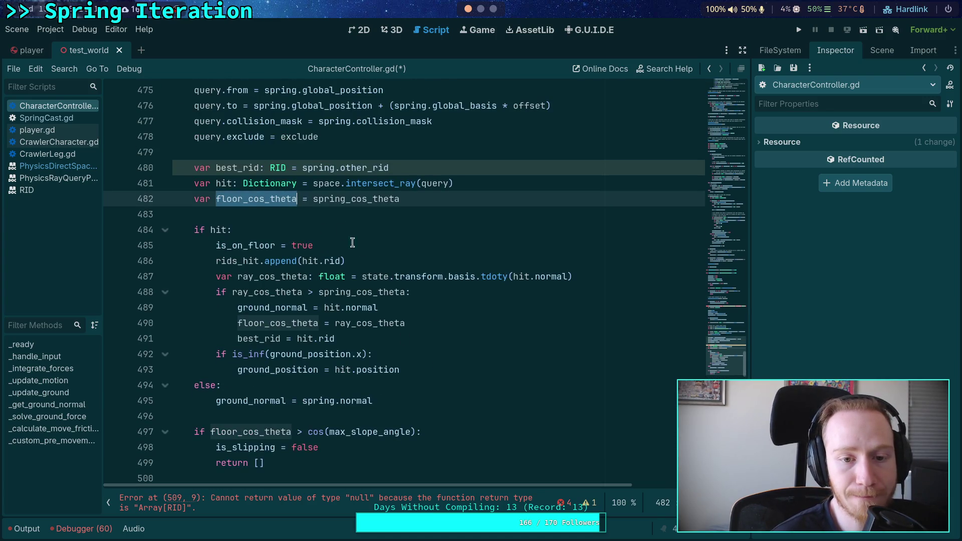
scroll(341, 237, up, 3)
scroll(301, 321, down, 3)
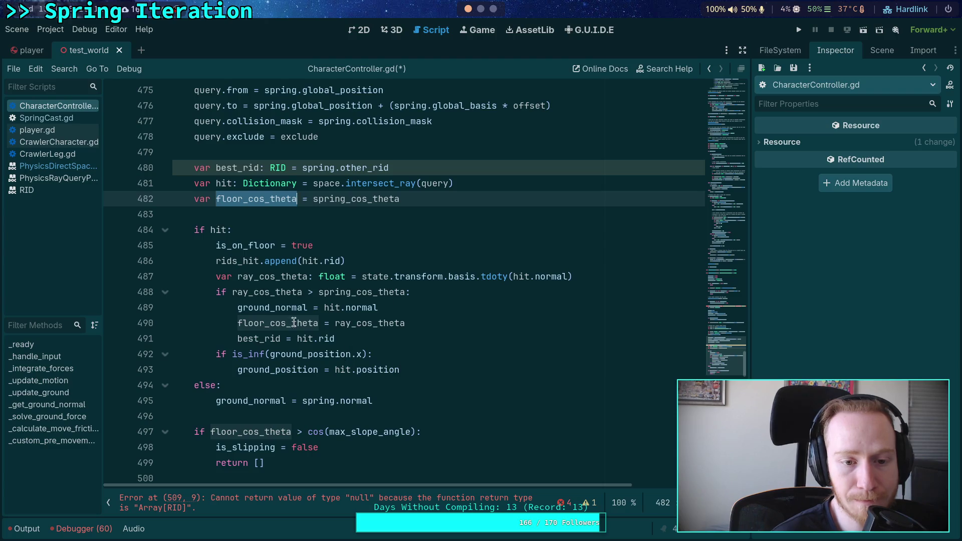
scroll(365, 311, up, 2)
double_click(343, 292)
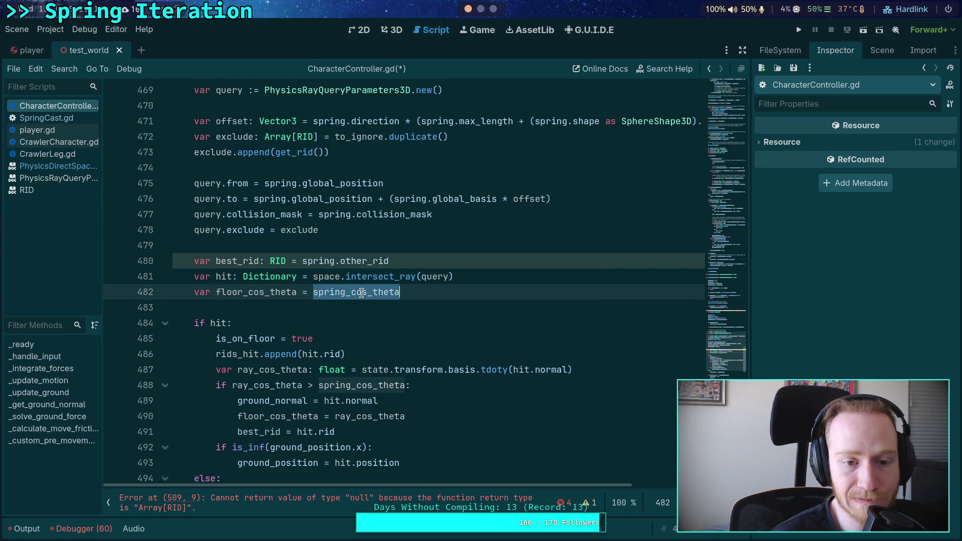
scroll(341, 296, up, 3)
scroll(341, 295, up, 1)
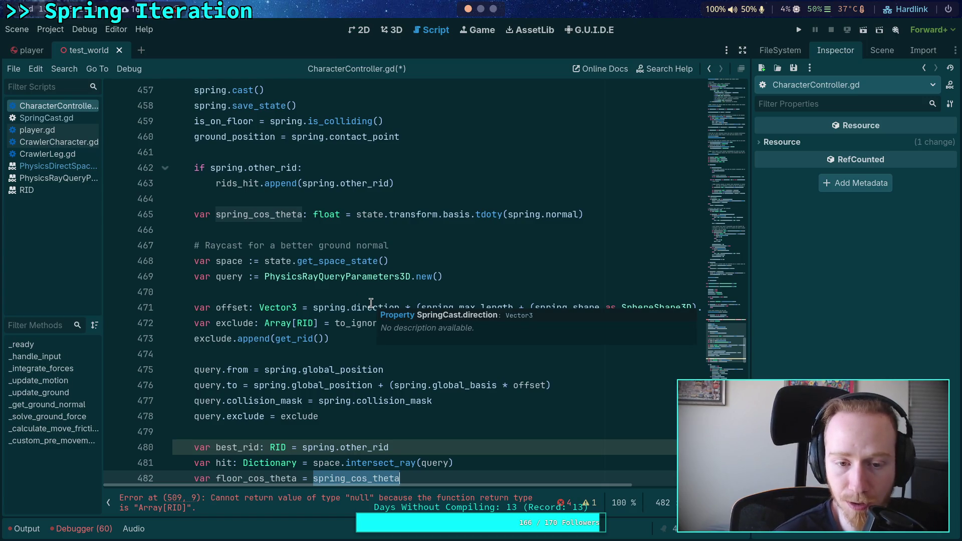
scroll(371, 303, down, 7)
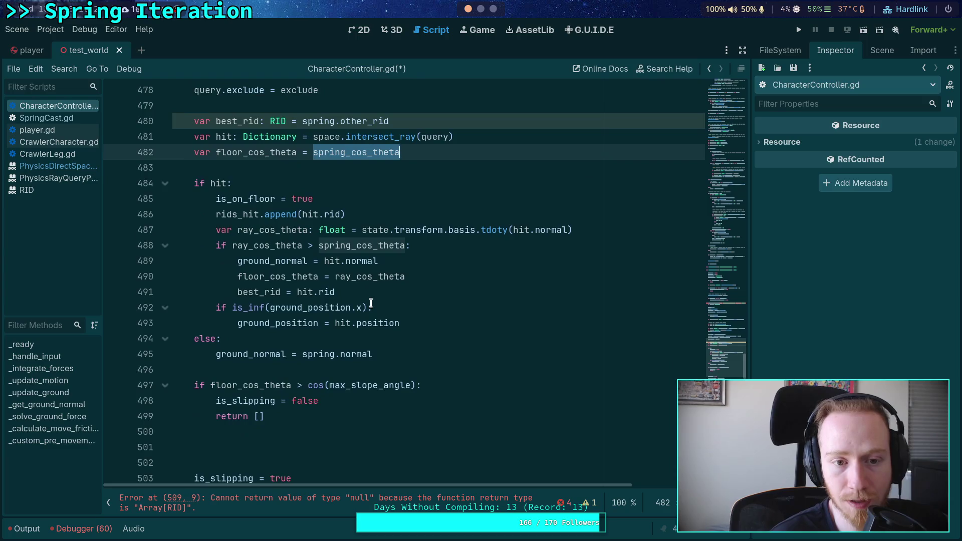
scroll(371, 303, down, 5)
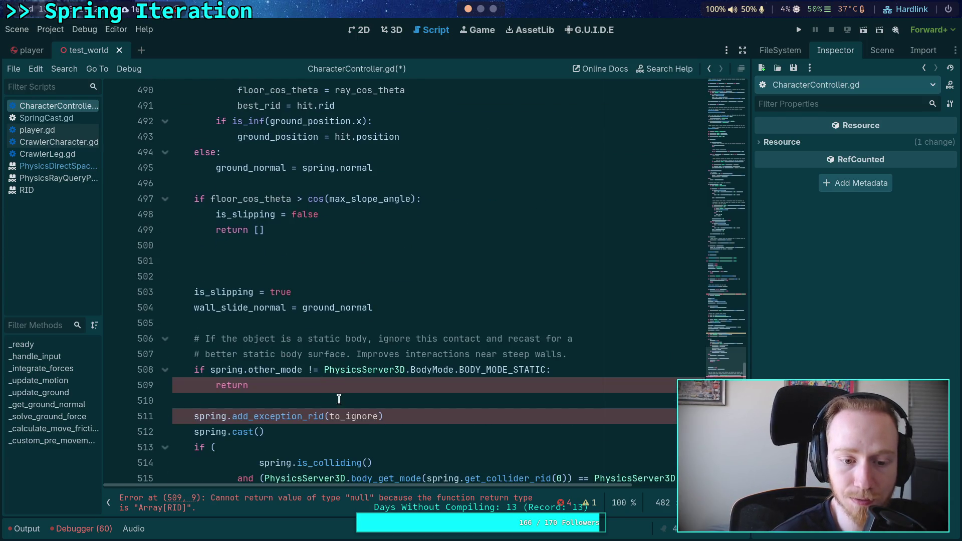
- Replace the blank line below 'return []' with 'elif floor_cos_theta' using autocomplete
click(322, 215)
scroll(375, 221, up, 2)
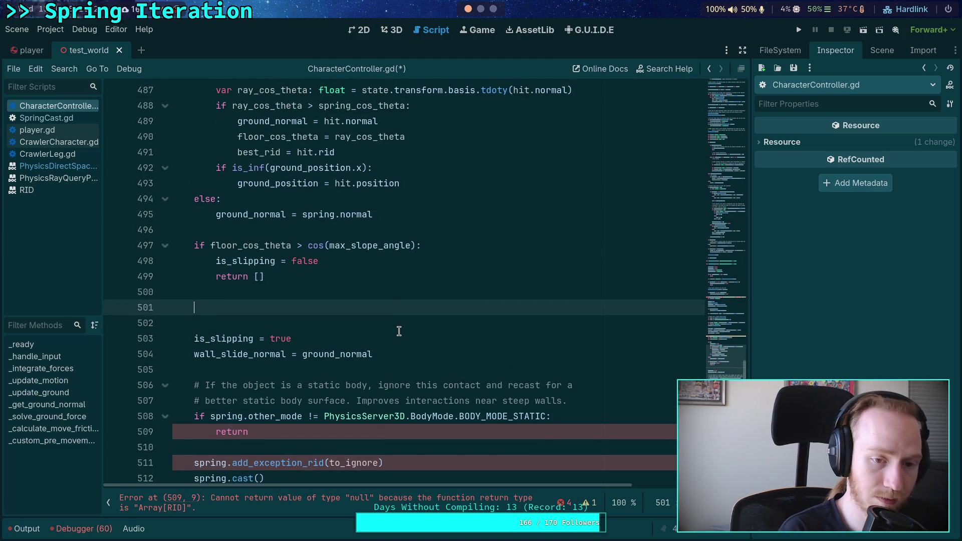
key(BackSpace)
text(lif floor_)
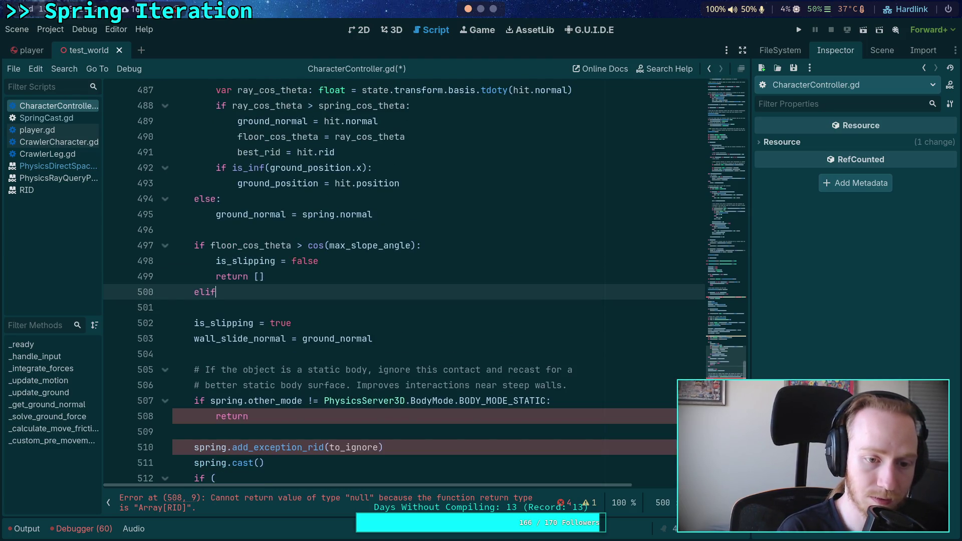
key(Return)
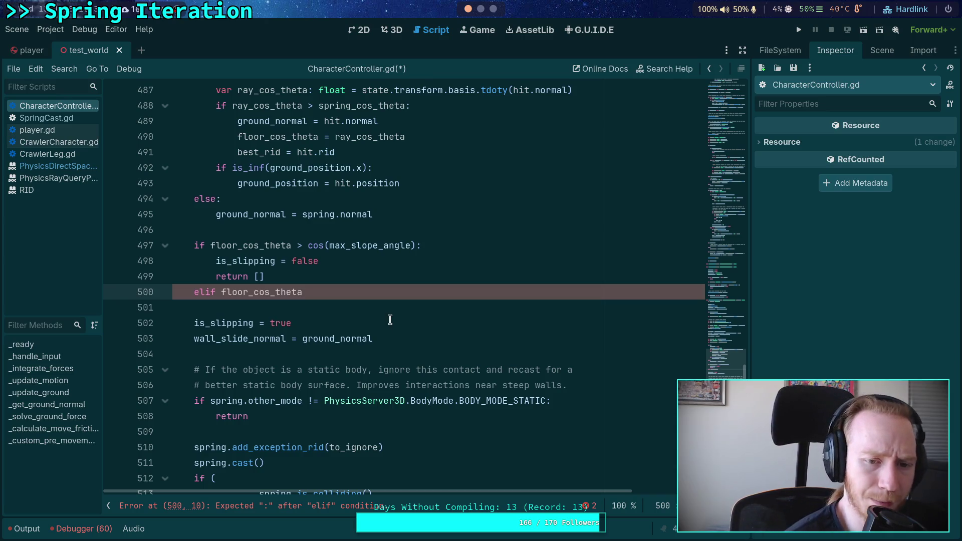
- Review the surrounding code and move to the line after rids_hit in _update_ground_normal
scroll(353, 321, down, 5)
scroll(351, 326, up, 5)
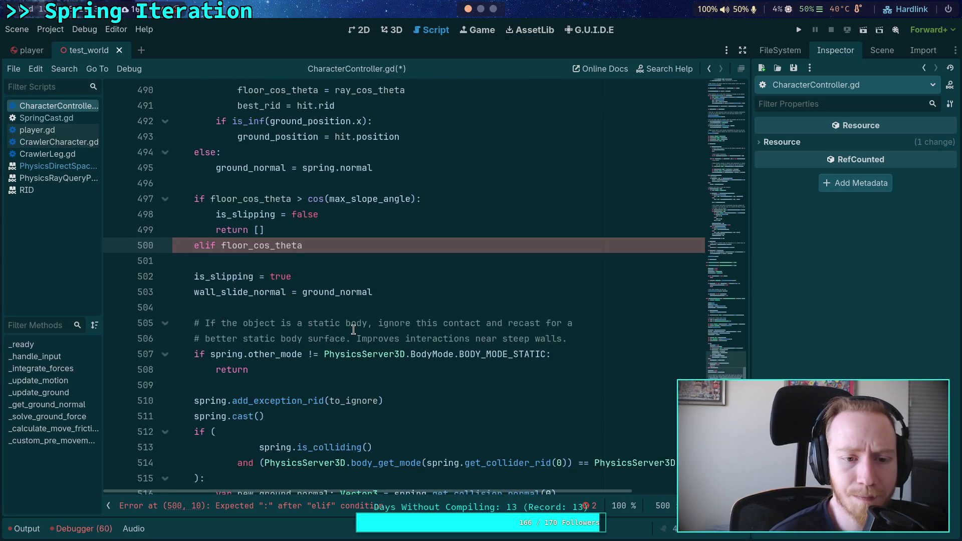
scroll(332, 350, down, 8)
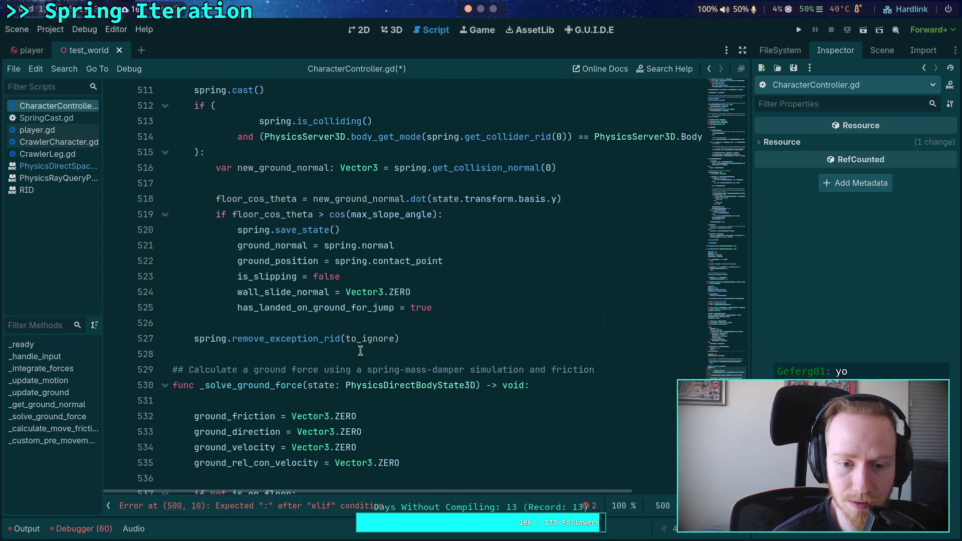
scroll(361, 350, up, 2)
scroll(364, 349, up, 3)
scroll(321, 321, up, 2)
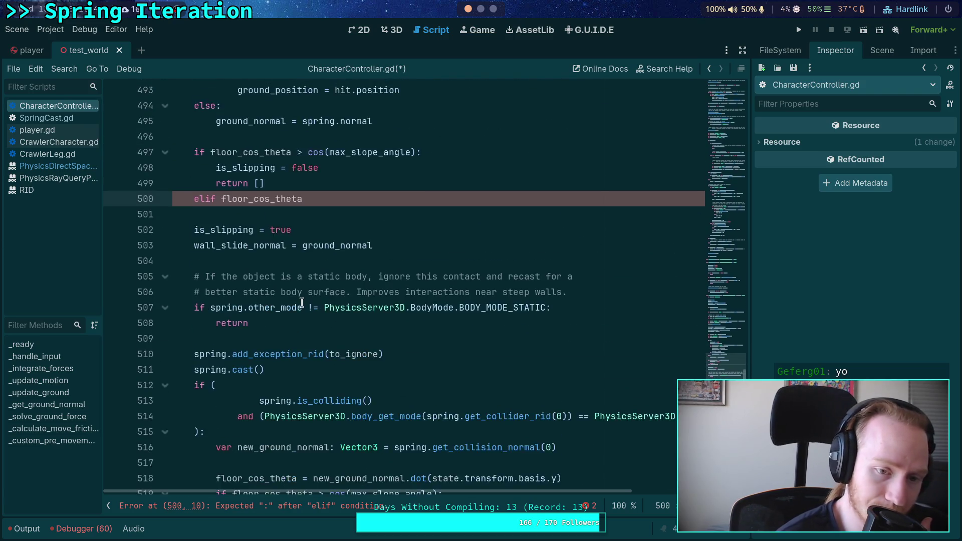
scroll(302, 303, up, 1)
drag(341, 294, 140, 295)
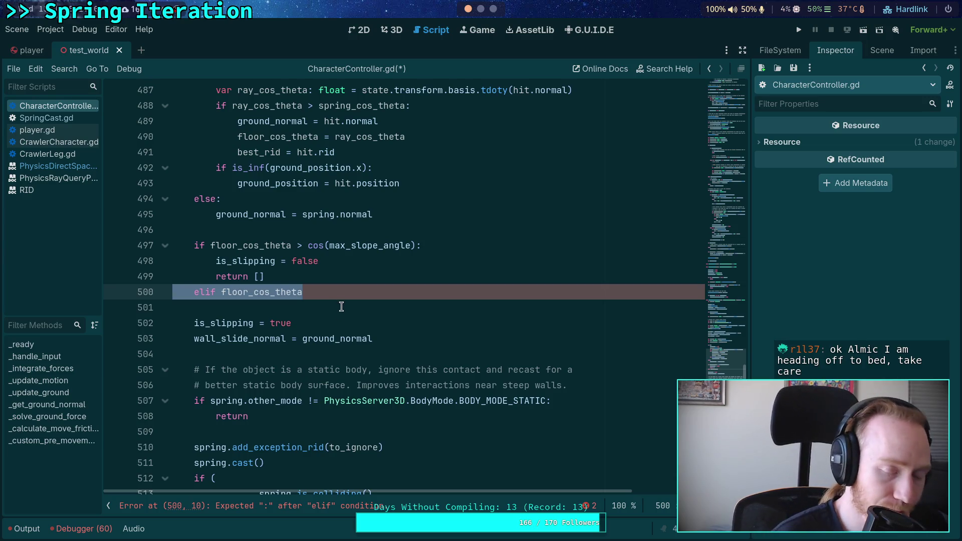
click(363, 279)
scroll(363, 279, down, 8)
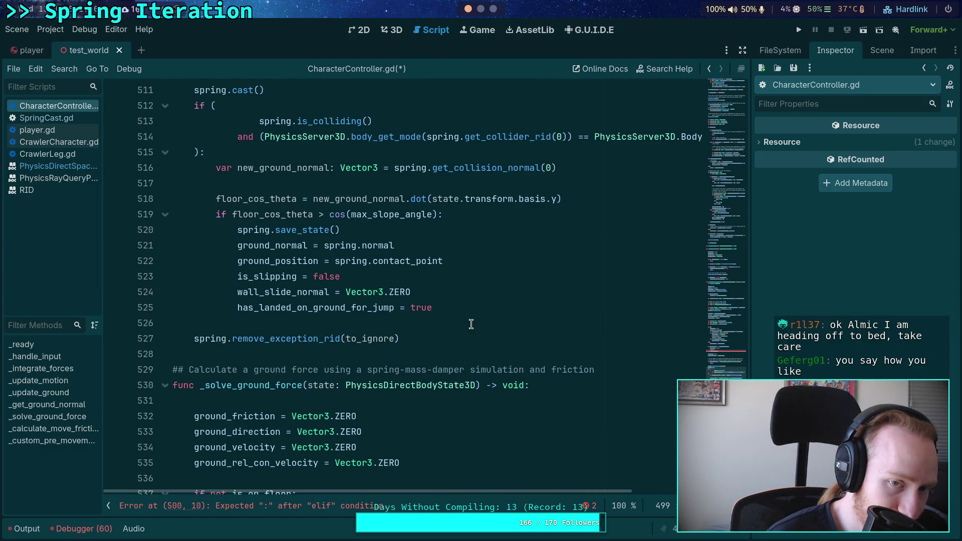
scroll(464, 335, up, 9)
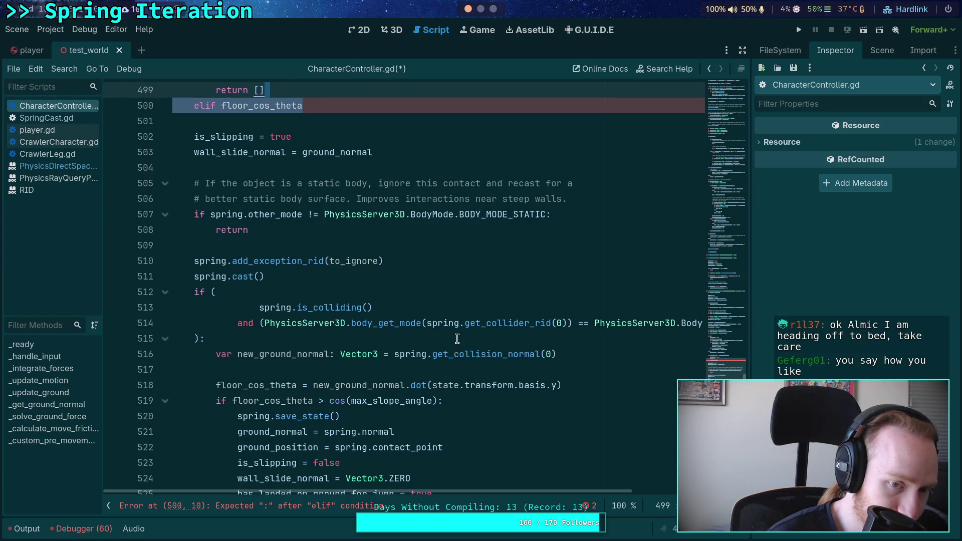
scroll(460, 337, up, 11)
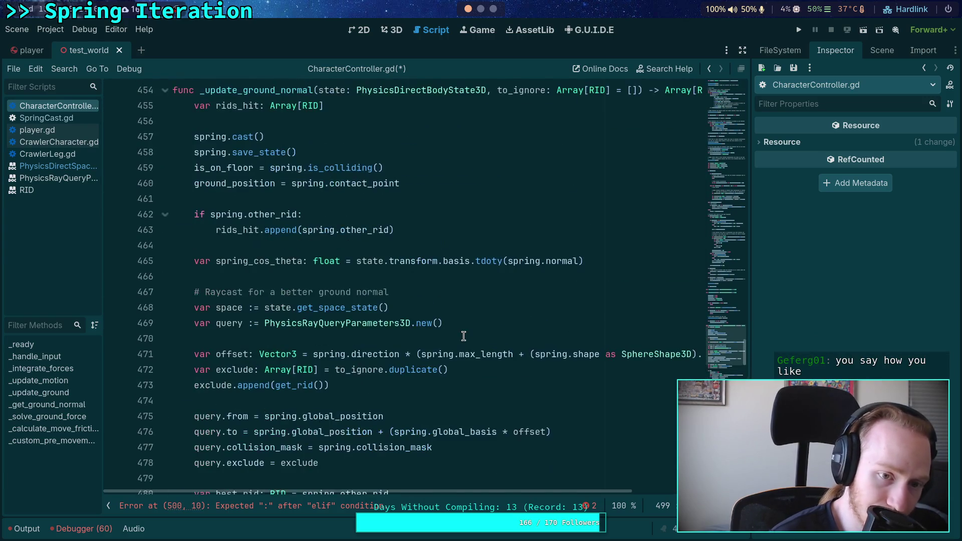
scroll(464, 335, up, 1)
click(368, 216)
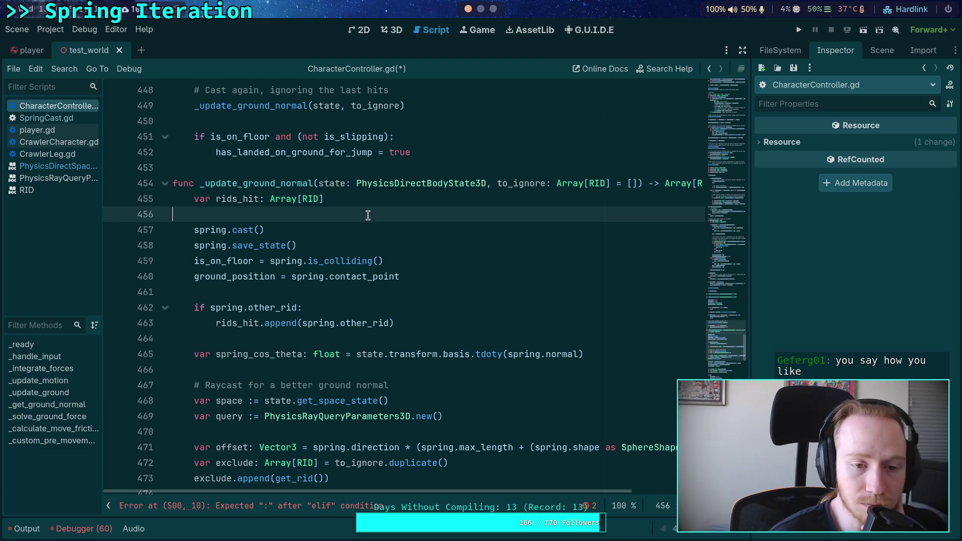
- Insert a 'for rid in to_ignore:' loop calling spring.add_exception_rid(rid) above spring.cast()
key(Return)
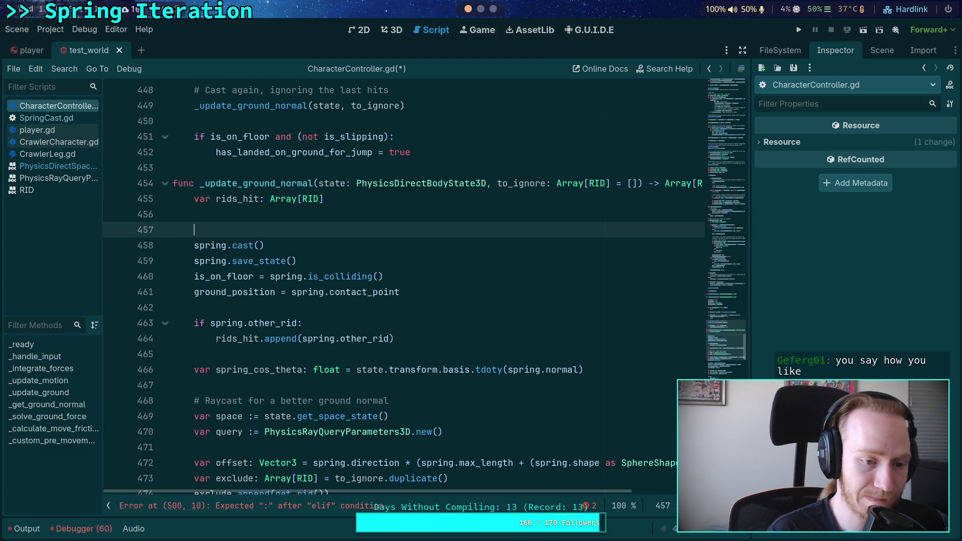
text(for)
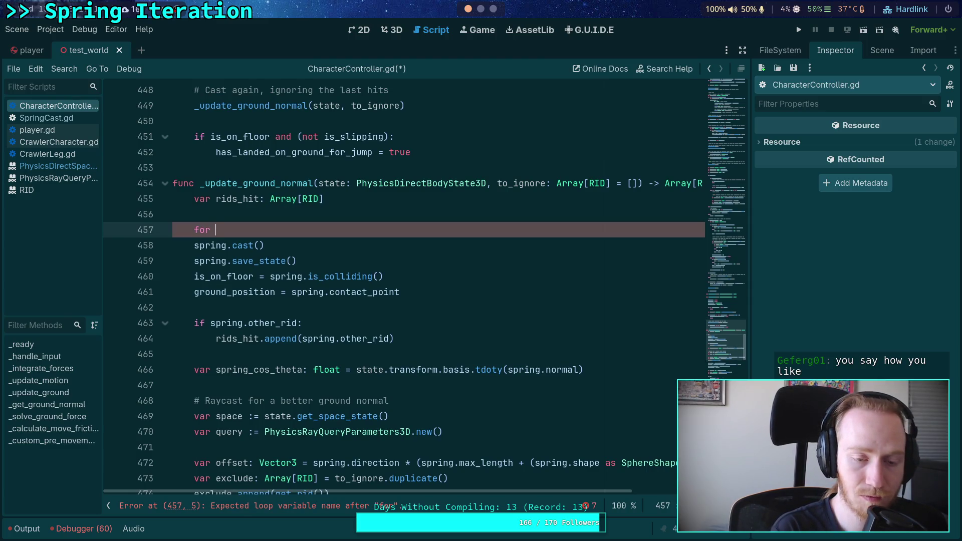
text(to_)
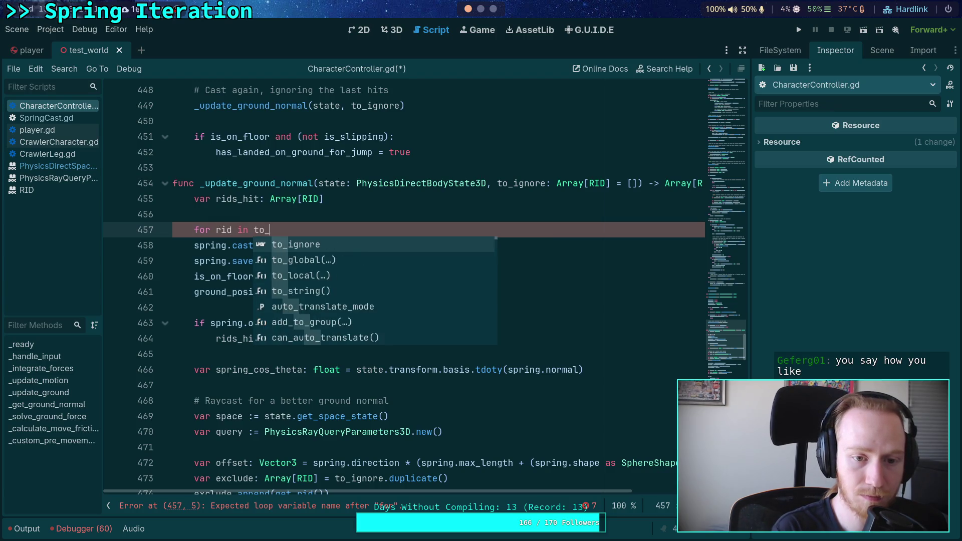
key(Return)
text(:)
key(Return)
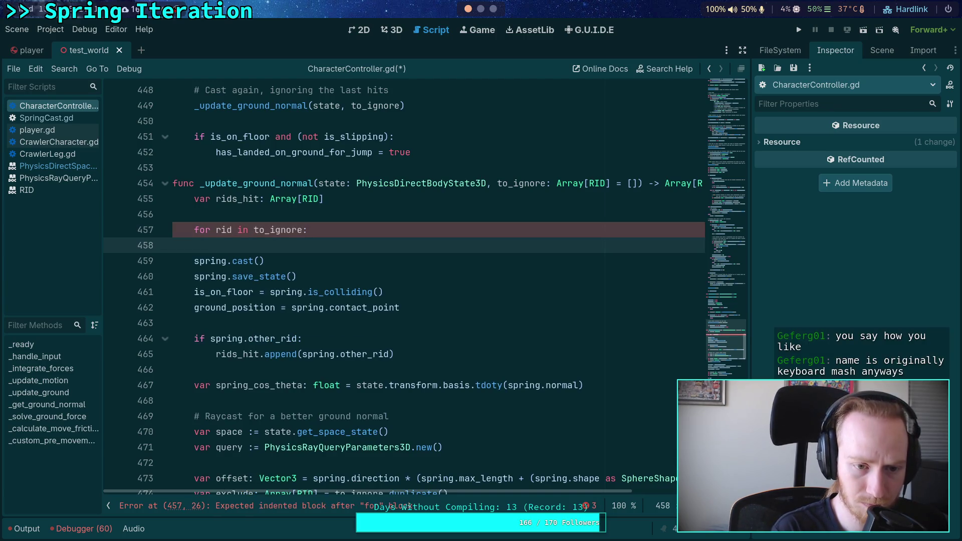
text(spring.add)
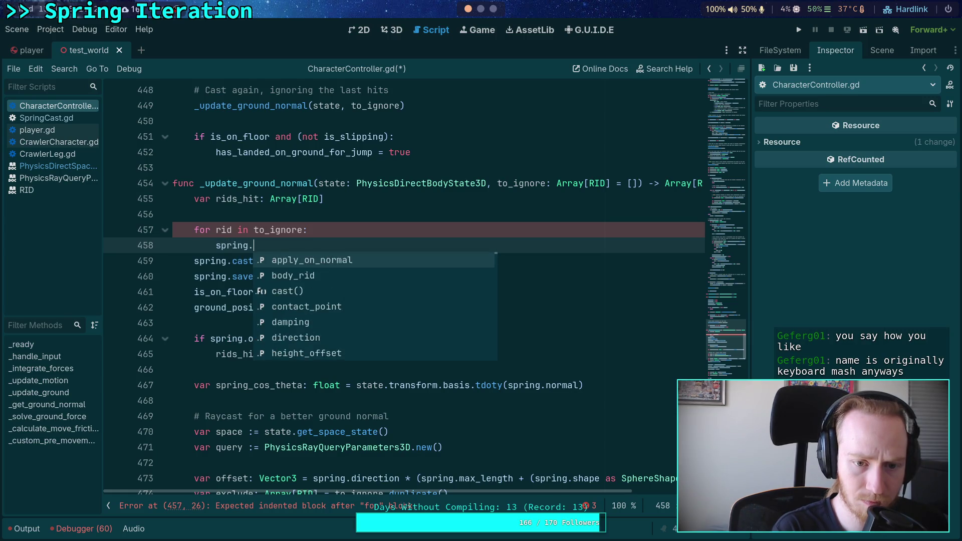
key(Down)
key(Return)
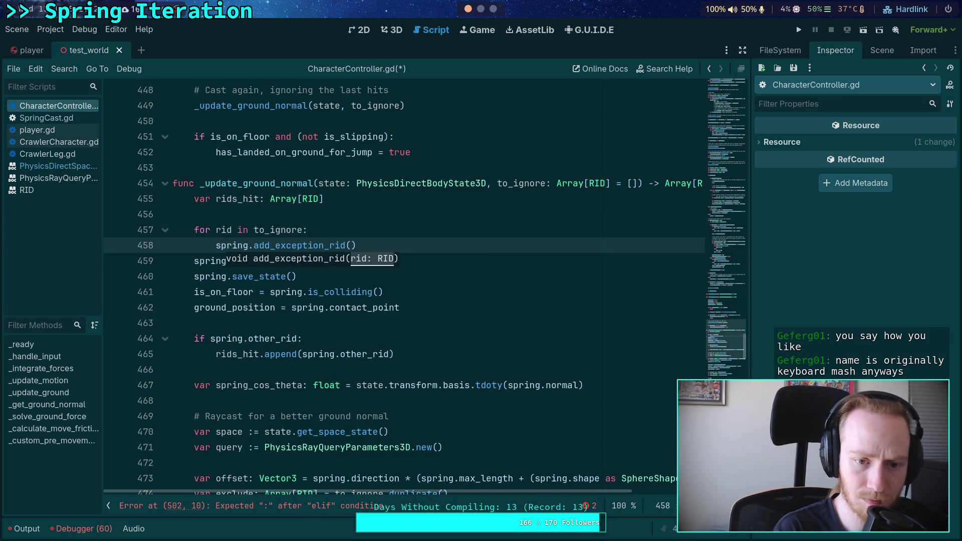
text(rid)
key(End)
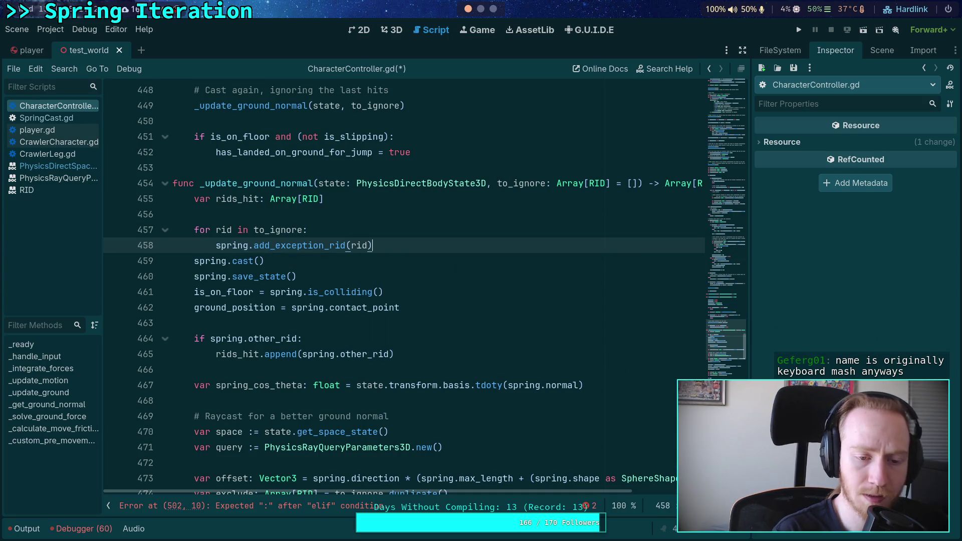
scroll(332, 225, down, 1)
click(392, 214)
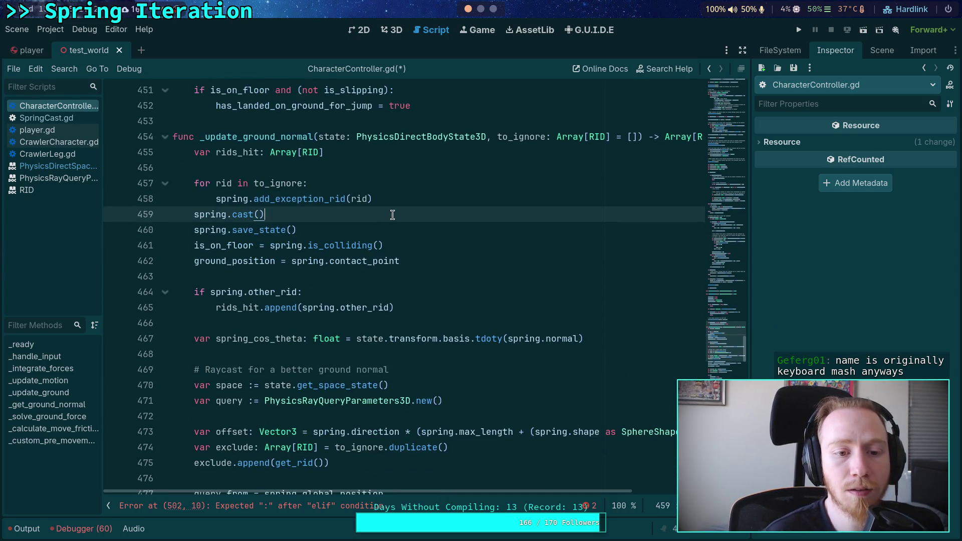
click(438, 228)
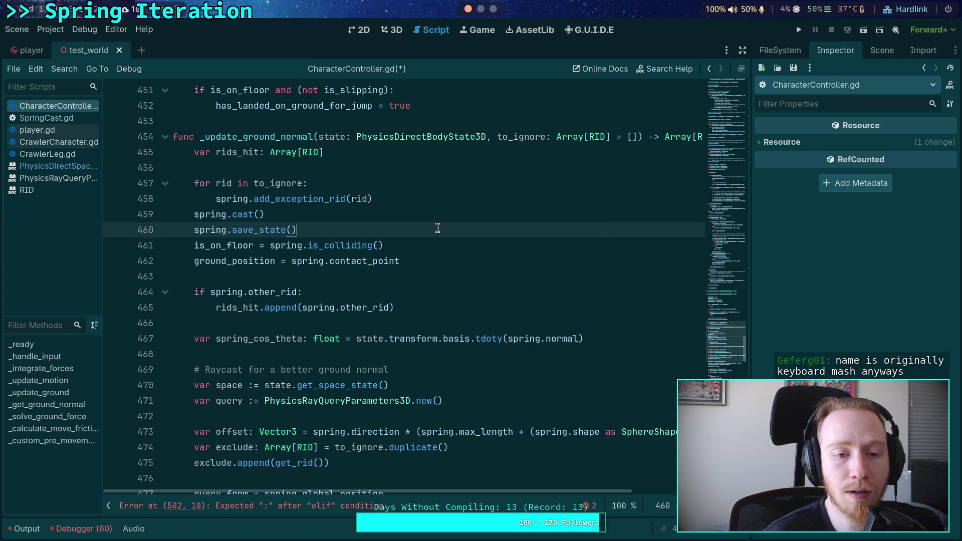
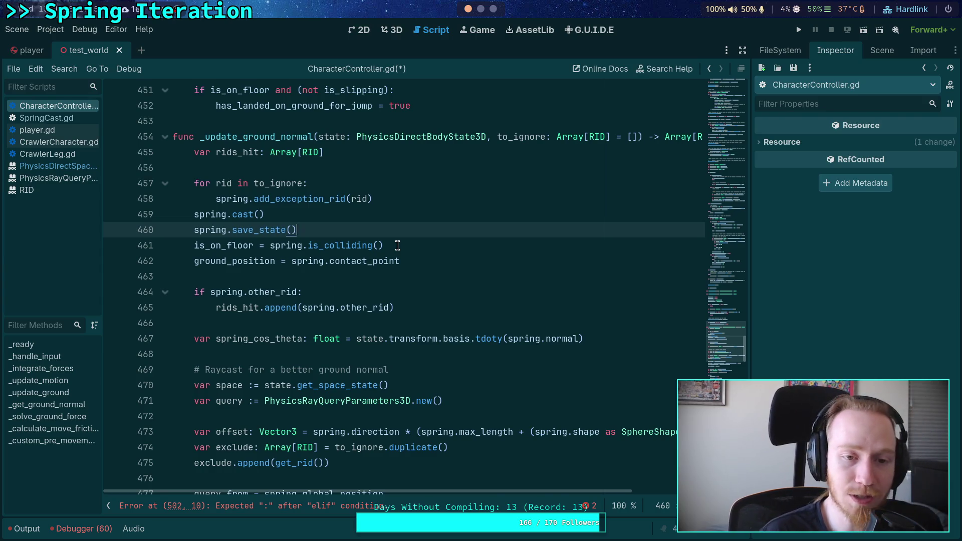
- Review the _update_ground_normal function header in CharacterController.gd
scroll(398, 245, up, 5)
scroll(385, 311, down, 1)
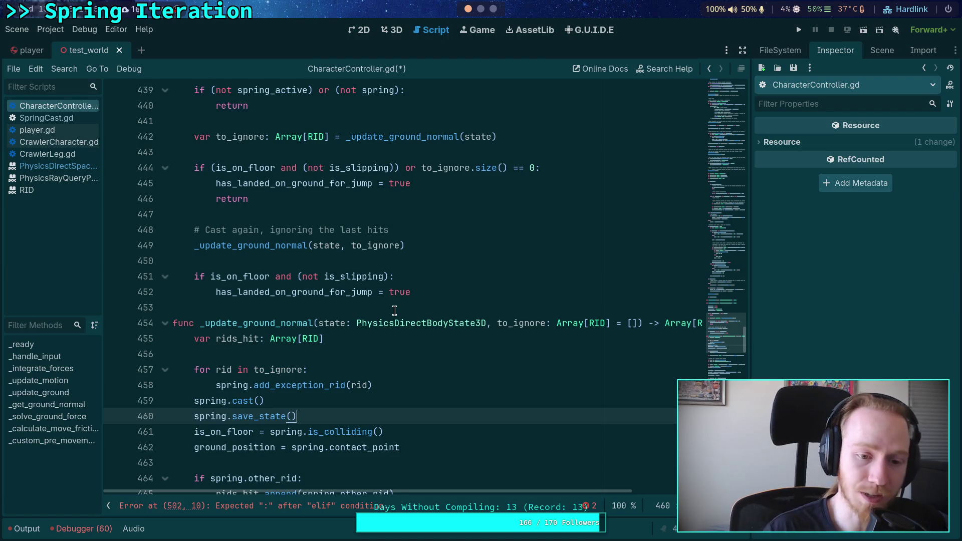
drag(172, 324, 175, 333)
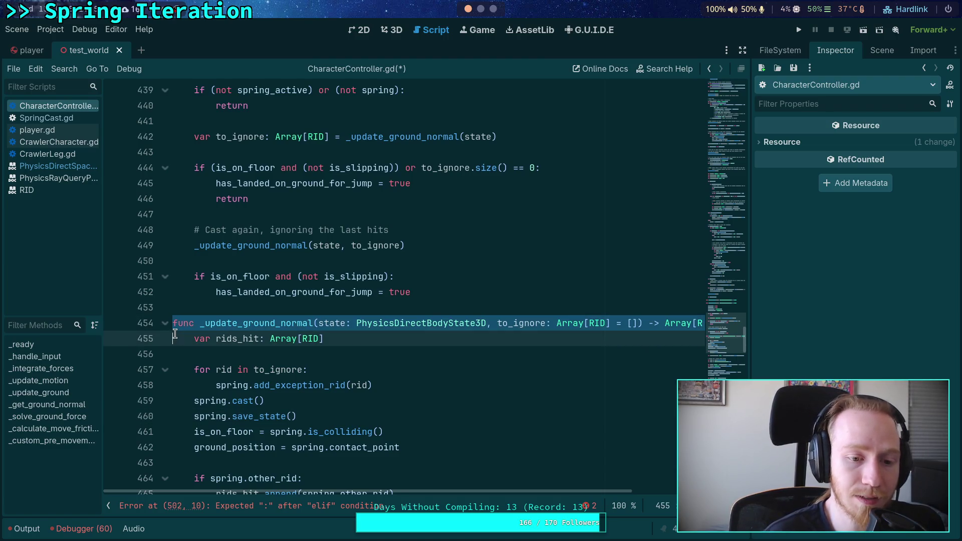
click(269, 340)
scroll(301, 341, down, 9)
scroll(326, 341, up, 4)
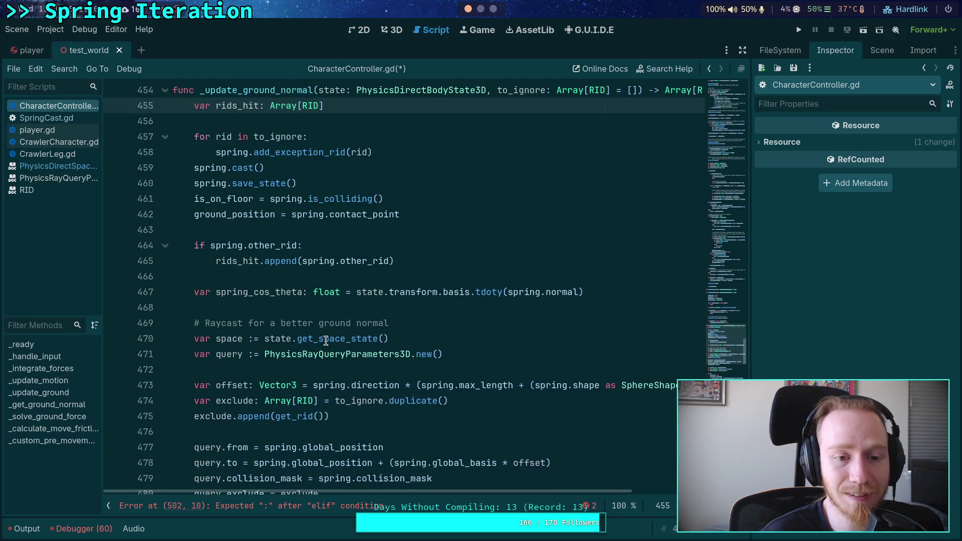
scroll(326, 287, down, 4)
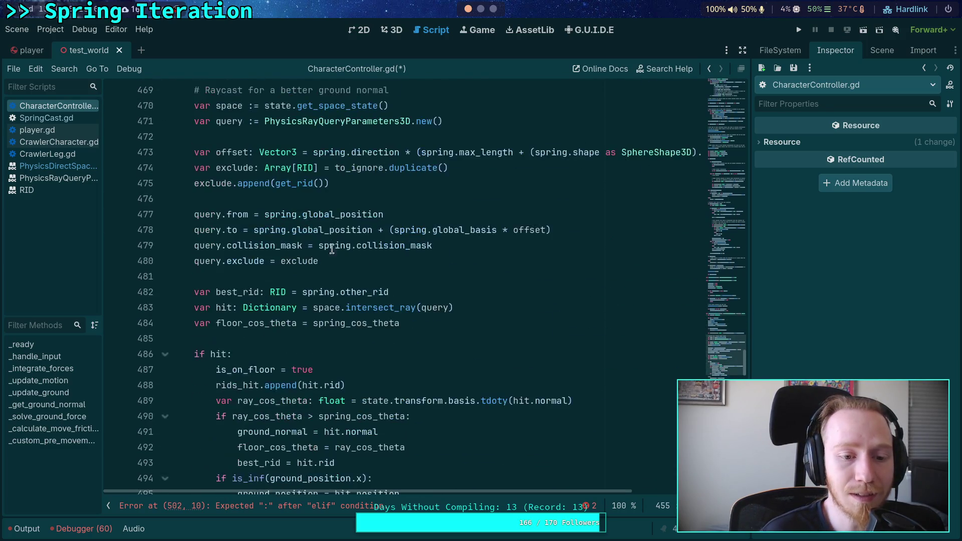
scroll(326, 288, up, 3)
scroll(326, 287, up, 11)
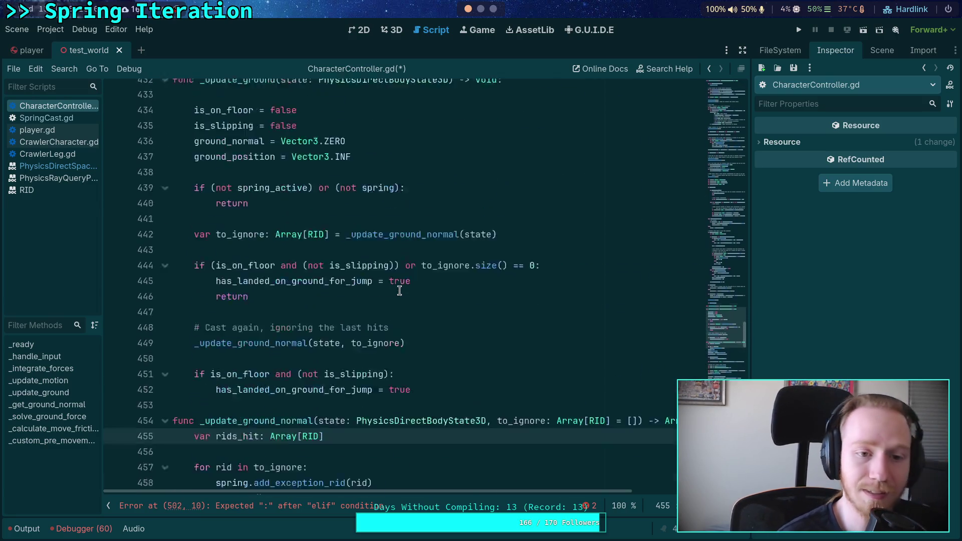
scroll(428, 305, down, 2)
- Inspect the recast comment and the blank lines 438 and 447 in _update_ground
click(425, 216)
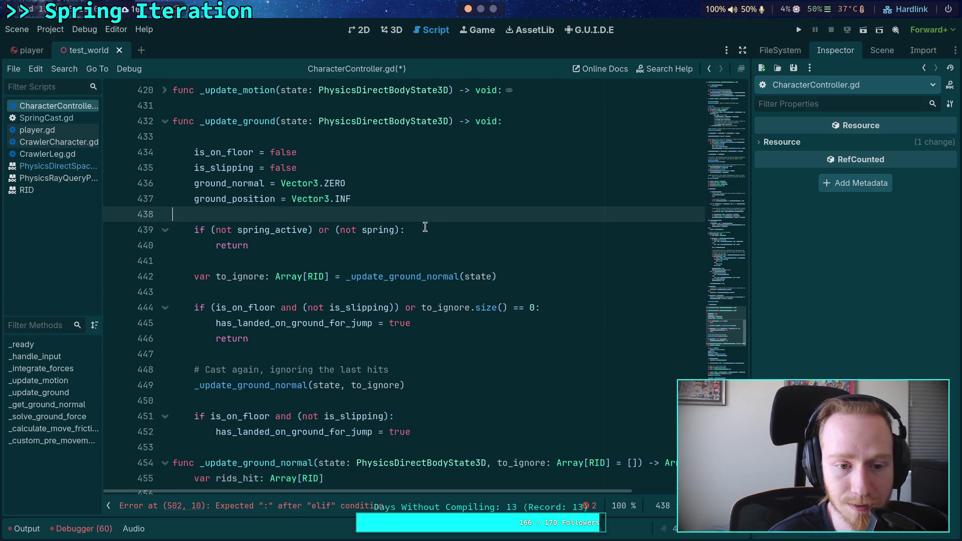
scroll(350, 211, down, 2)
scroll(317, 196, up, 2)
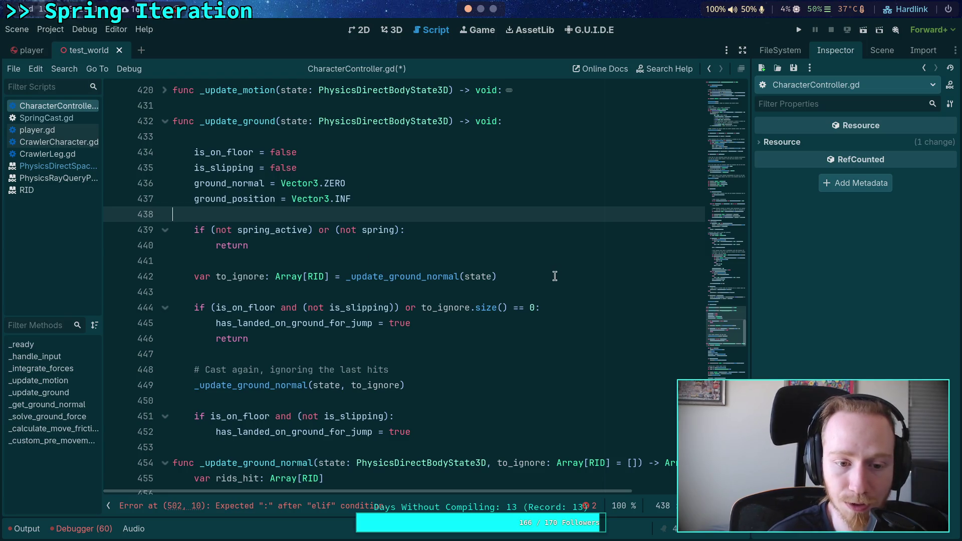
scroll(553, 273, down, 2)
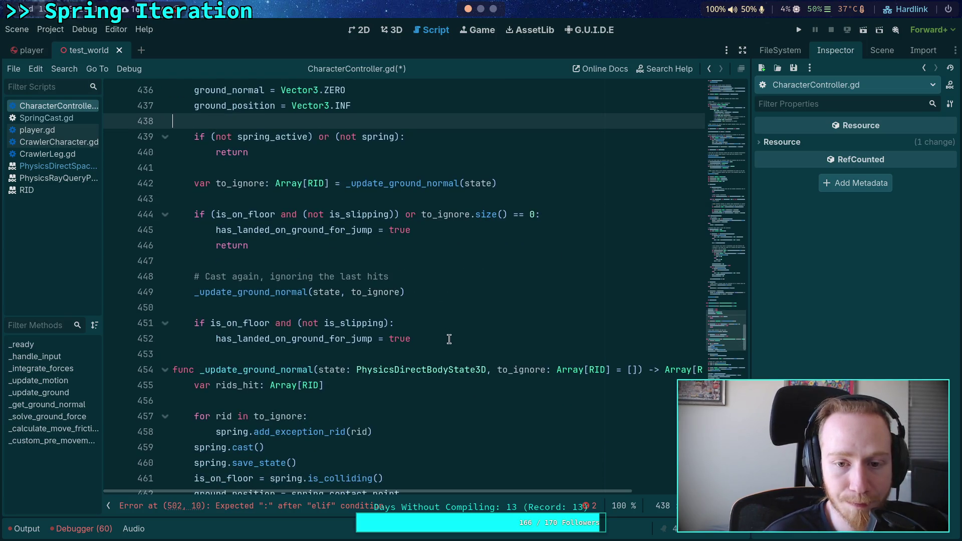
mouse_move(448, 343)
mouse_down()
mouse_move(173, 325)
mouse_move(200, 325)
mouse_up()
scroll(398, 310, down, 3)
scroll(398, 311, down, 12)
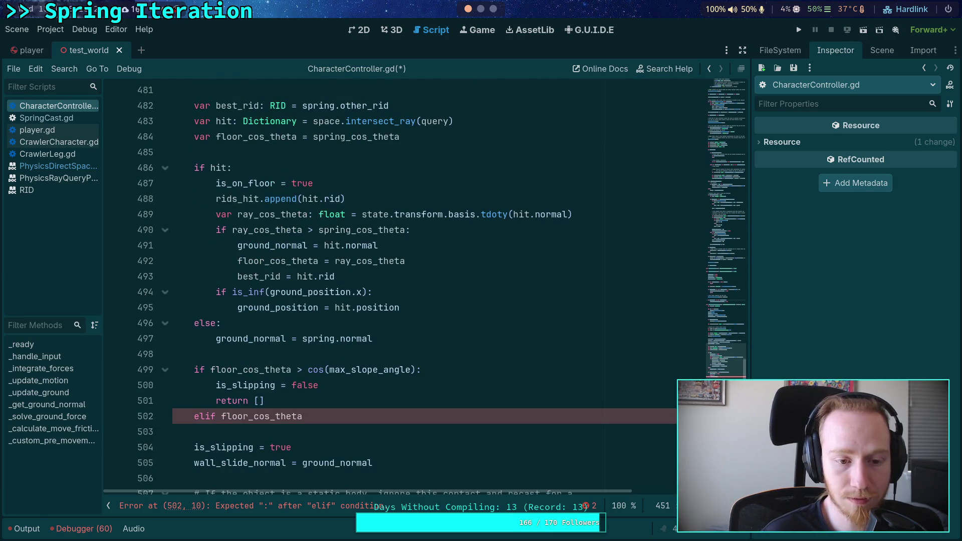
scroll(474, 339, up, 1)
scroll(460, 351, up, 15)
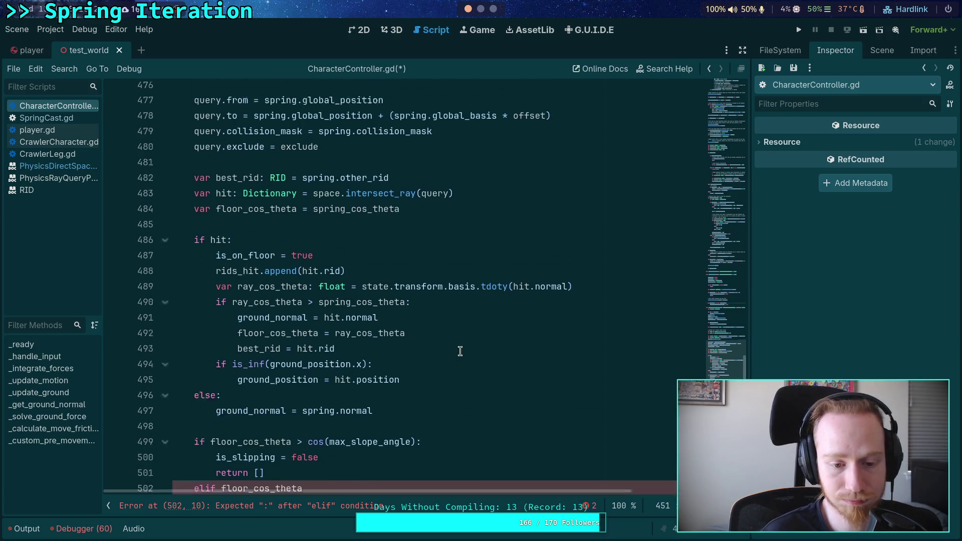
click(474, 327)
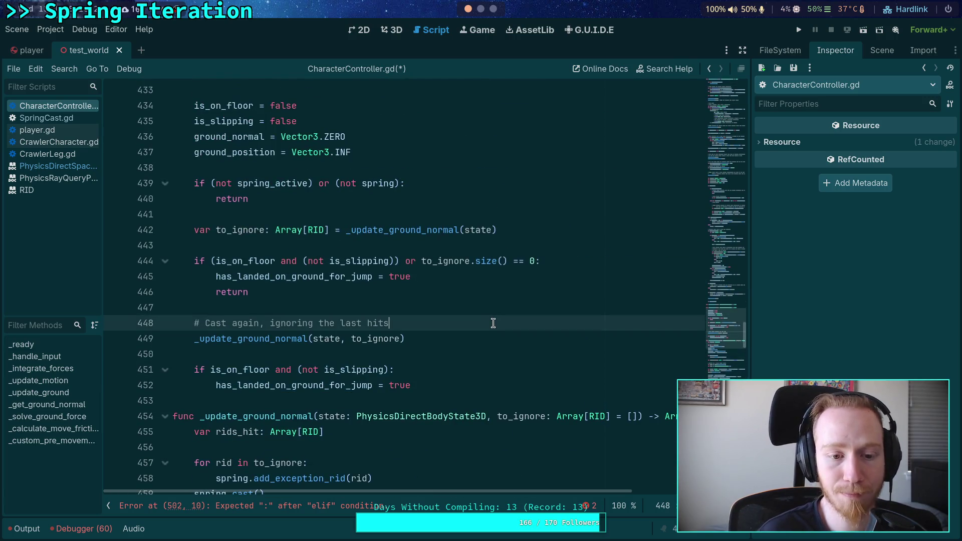
scroll(446, 284, up, 1)
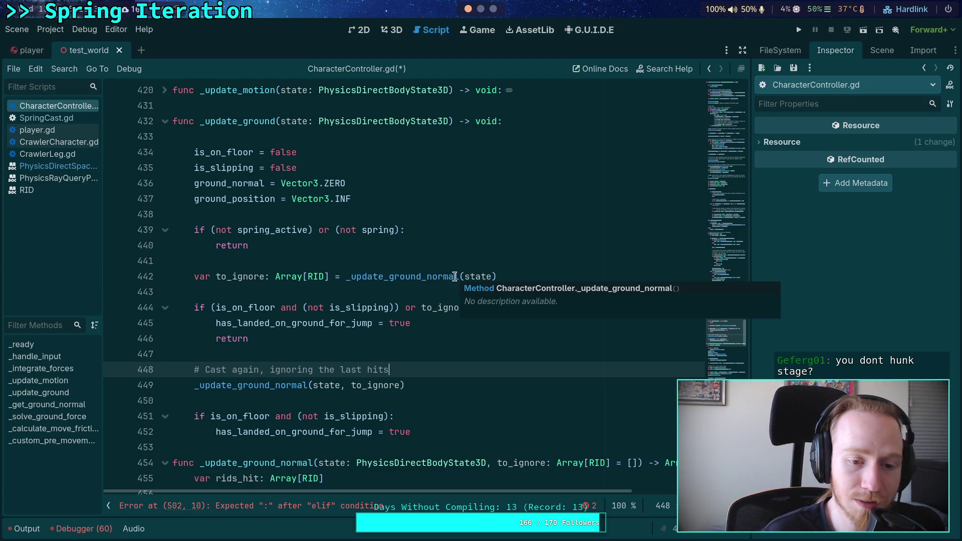
click(323, 356)
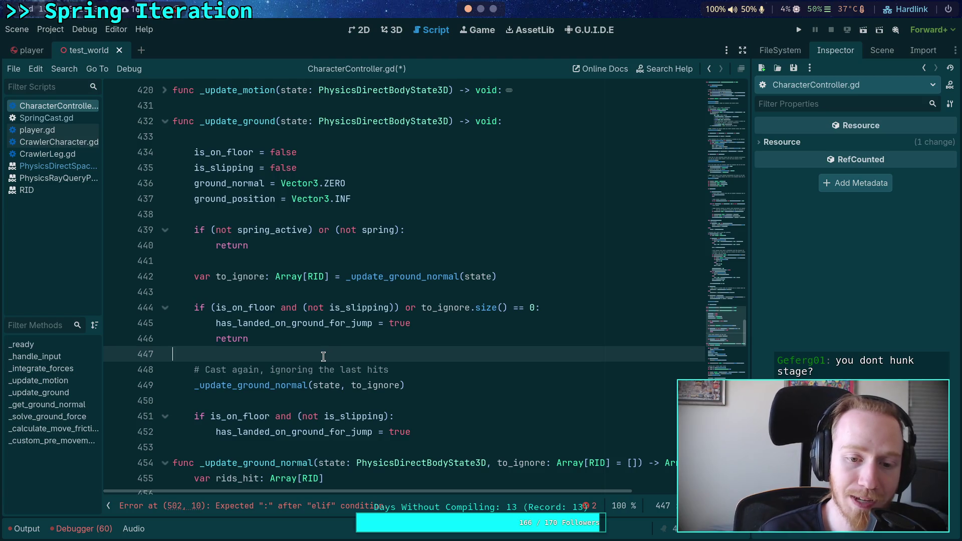
- Run git status in the terminal, showing eleven unstaged modified files, then return to Godot
key(super+1)
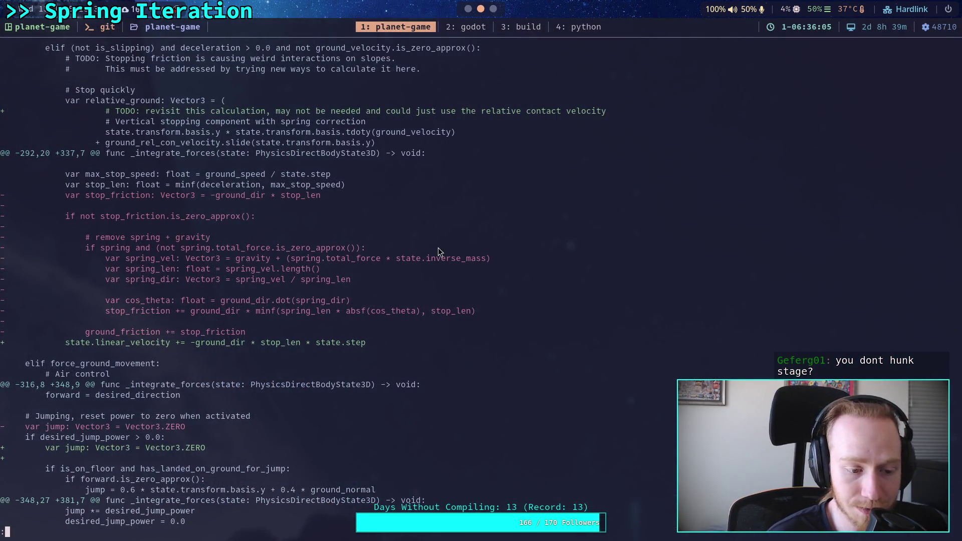
text(q)
text(git )
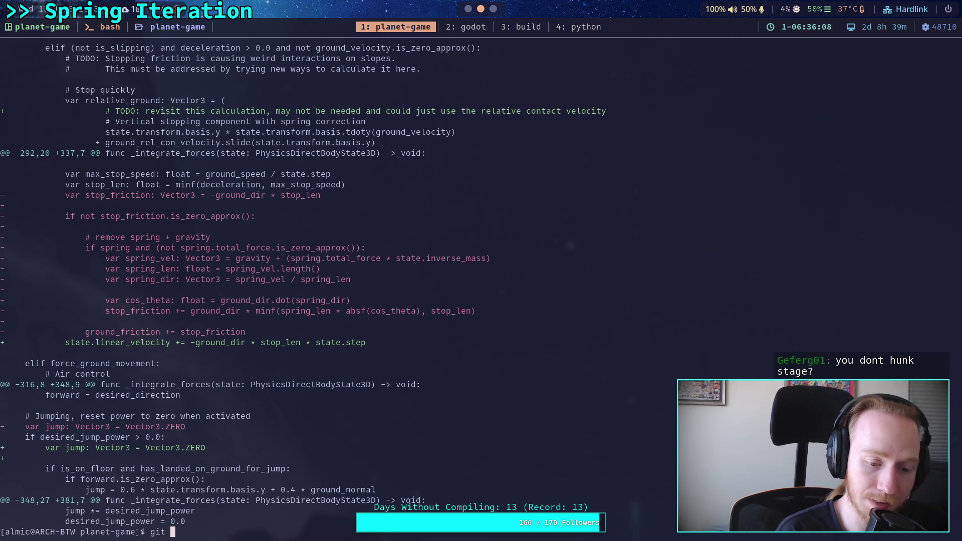
text(statu)
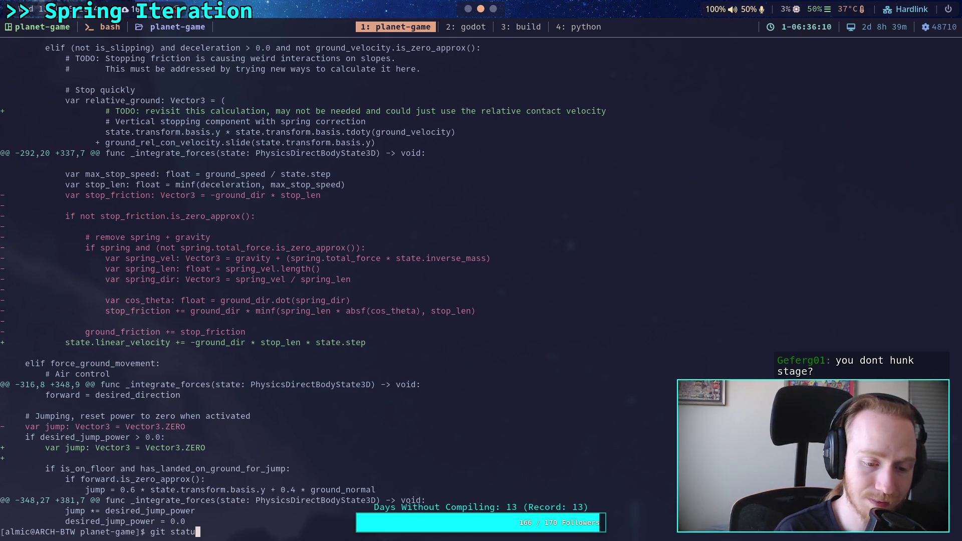
text(s)
key(Return)
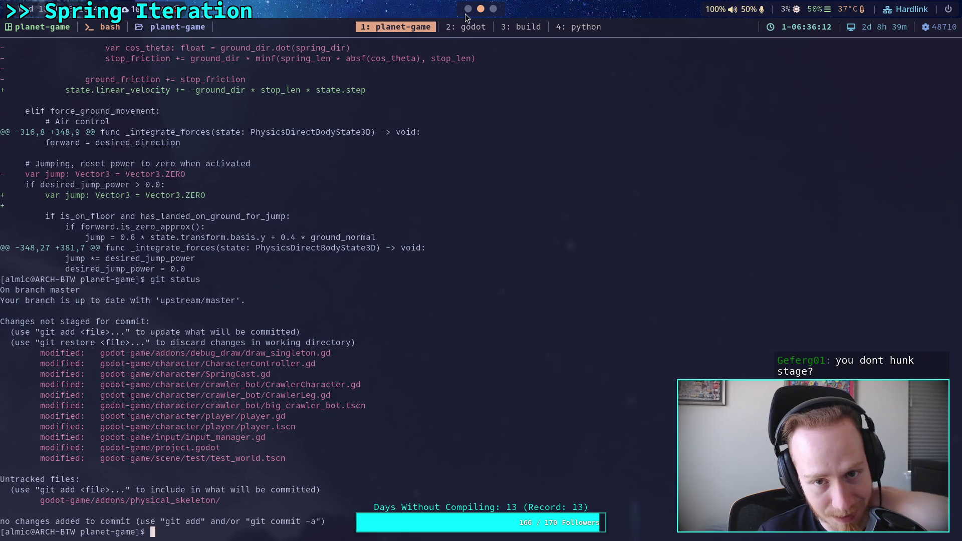
click(467, 15)
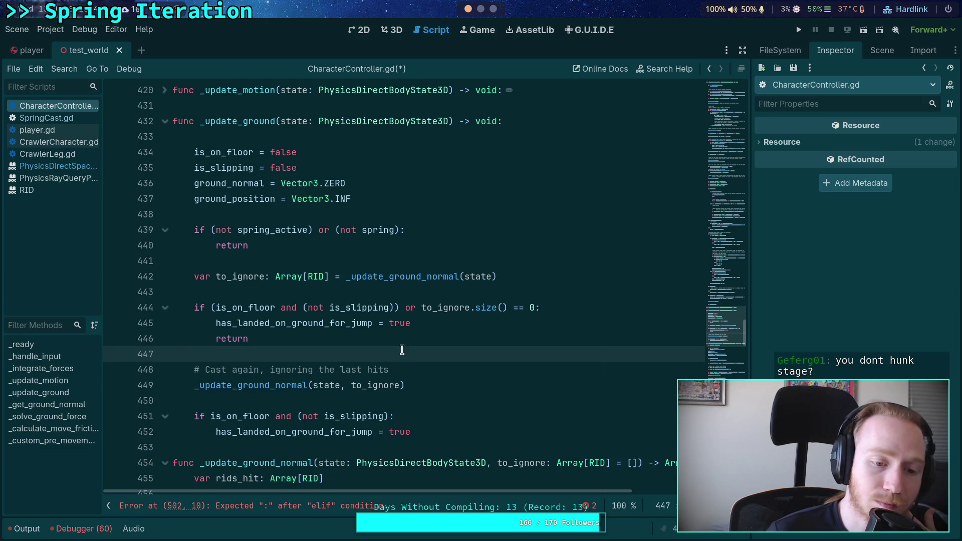
- Delete the to_ignore recast block from _update_ground
scroll(402, 350, up, 1)
click(397, 335)
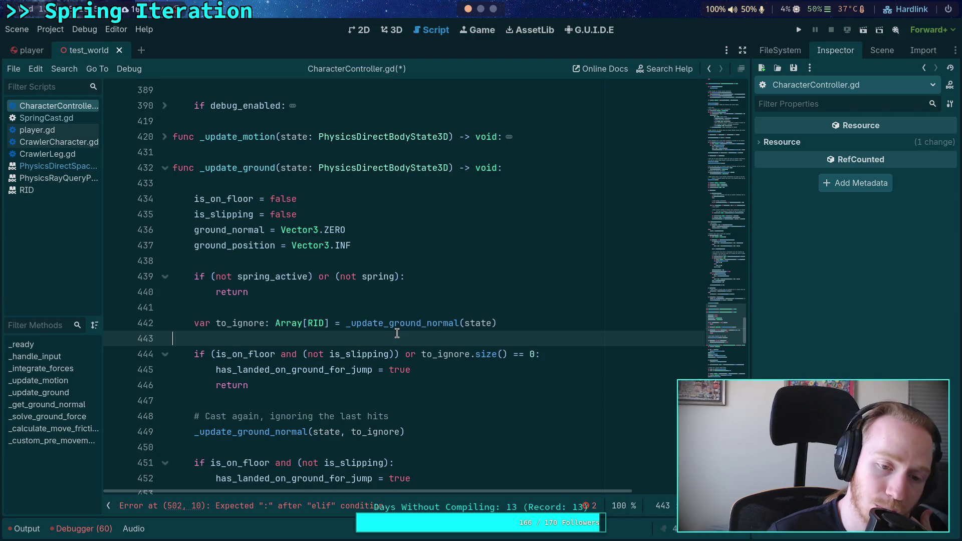
scroll(397, 333, down, 2)
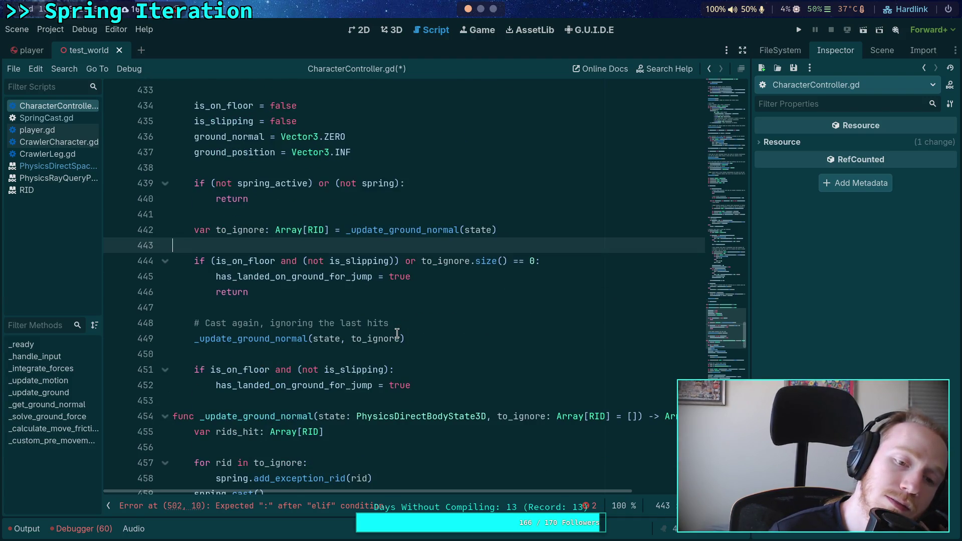
scroll(397, 333, up, 1)
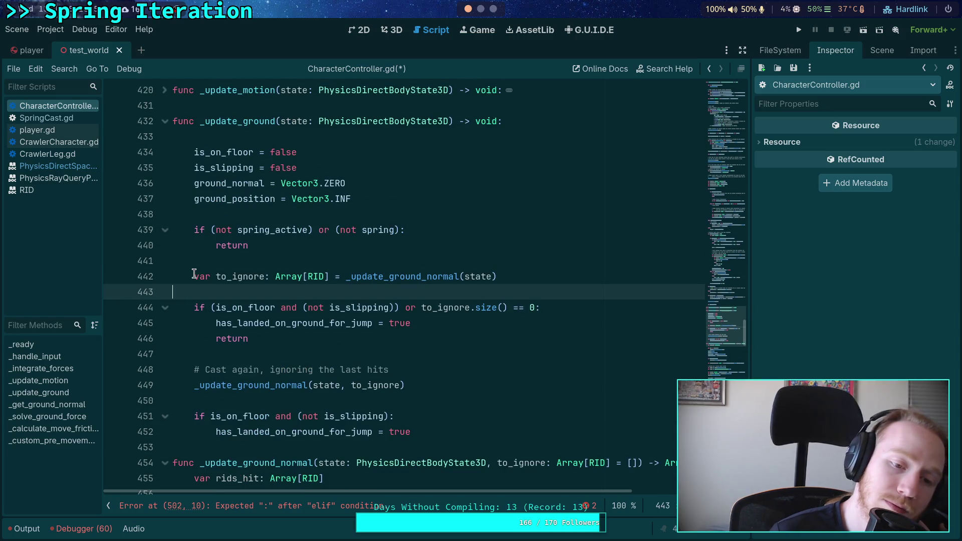
mouse_move(195, 276)
mouse_down()
mouse_move(386, 306)
mouse_move(381, 369)
mouse_move(498, 397)
mouse_move(509, 426)
mouse_up()
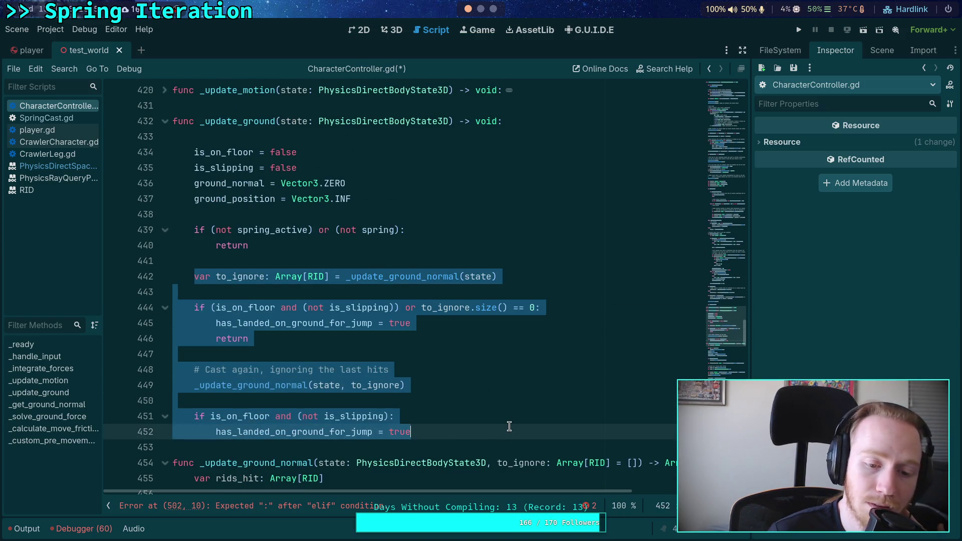
key(BackSpace)
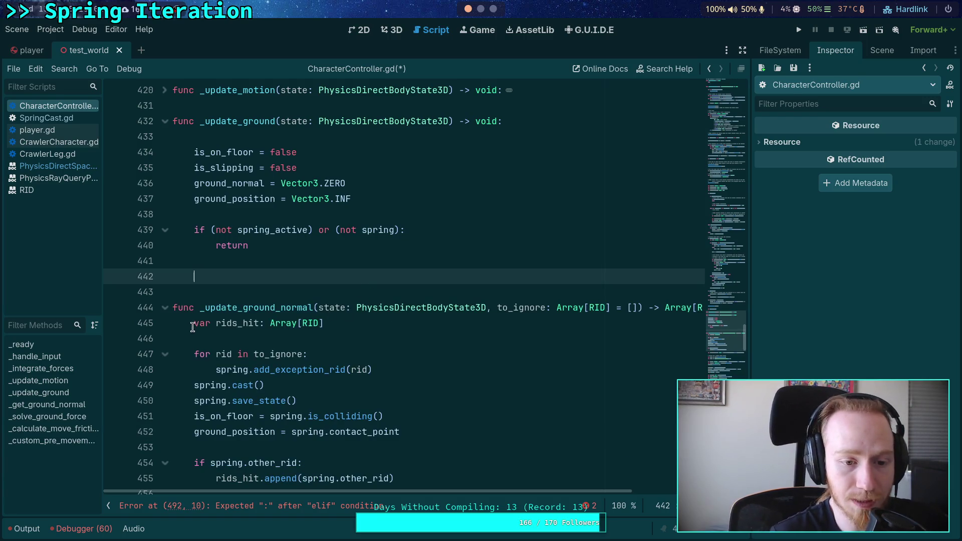
- Remove the _update_ground_normal header, rids_hit declaration and to_ignore exception loop
mouse_move(324, 324)
mouse_down()
mouse_move(181, 292)
mouse_move(177, 282)
mouse_up()
key(BackSpace)
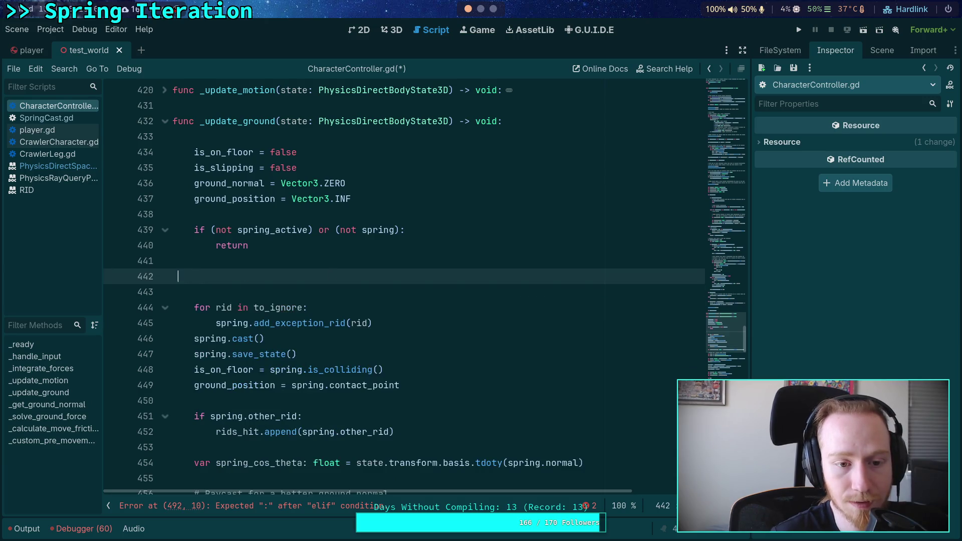
key(Delete)
key(BackSpace)
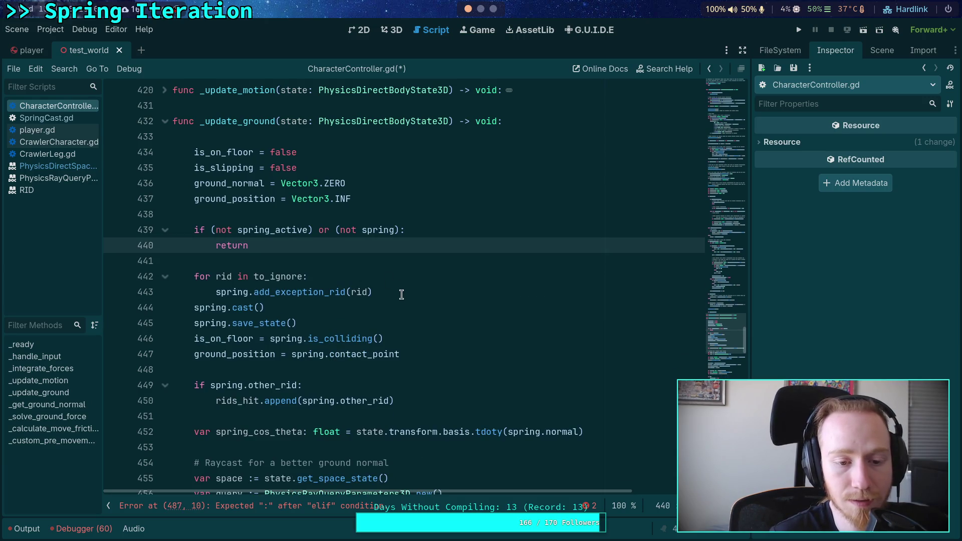
drag(401, 294, 169, 262)
key(BackSpace)
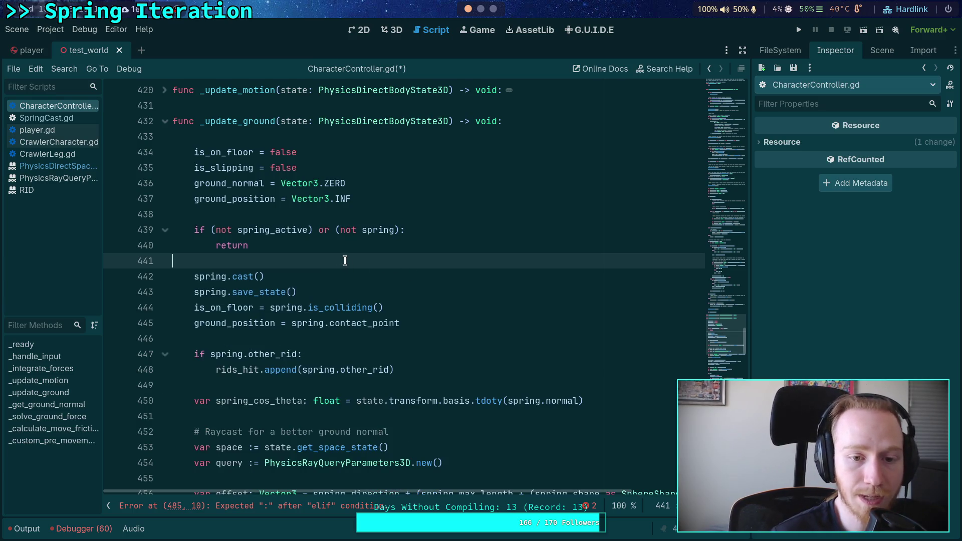
- Review the spring.cast(), save_state, is_on_floor and ground_position lines left in _update_ground
click(260, 226)
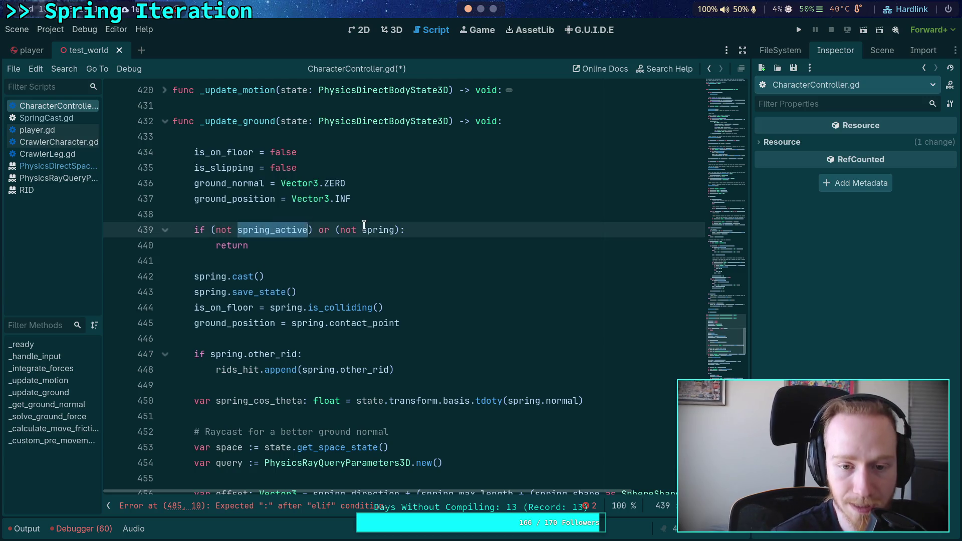
double_click(364, 227)
click(285, 266)
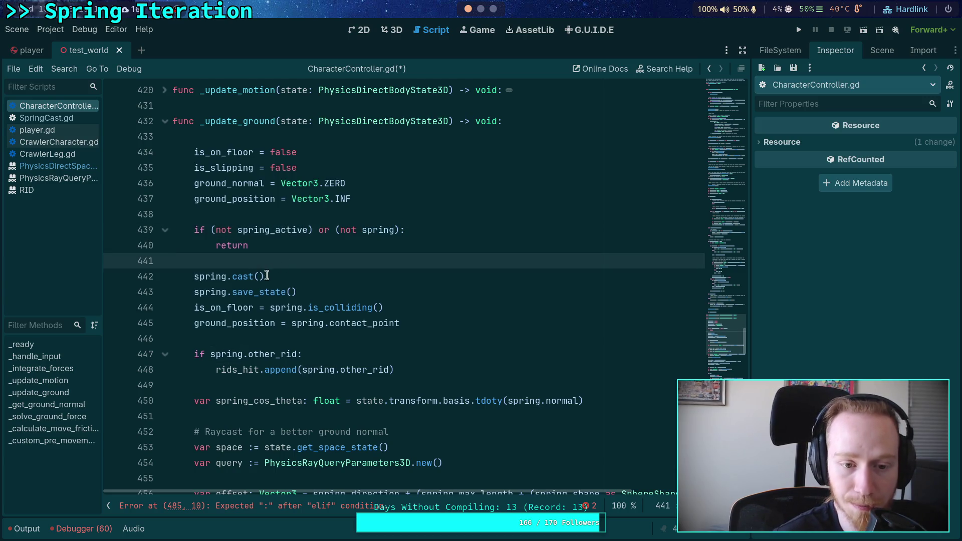
click(268, 276)
drag(275, 276, 194, 276)
drag(304, 292, 194, 292)
drag(422, 306, 194, 307)
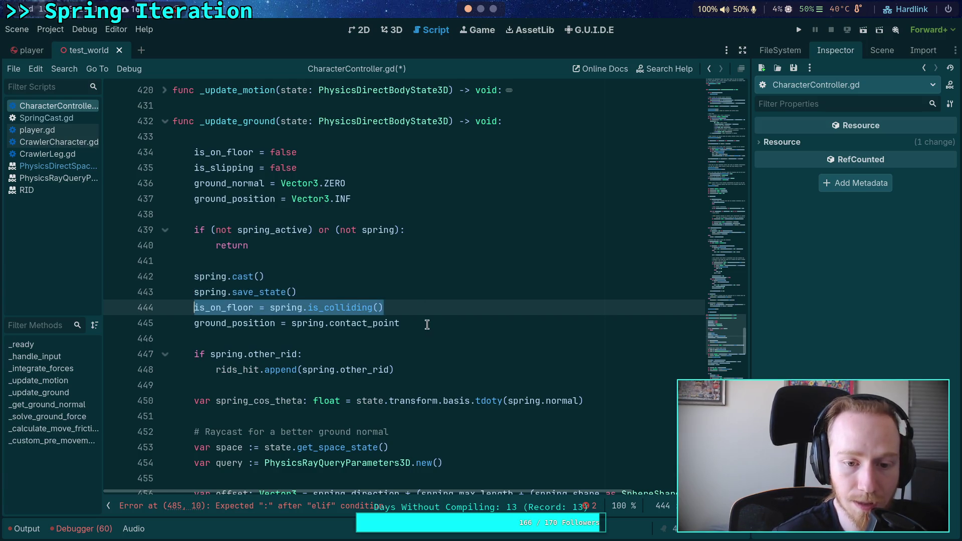
drag(413, 323, 199, 323)
scroll(300, 315, down, 1)
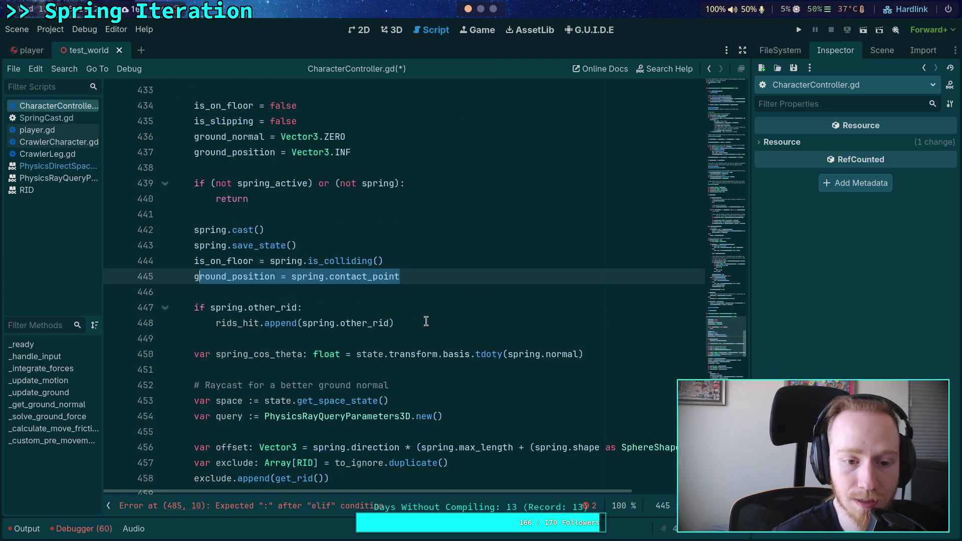
click(301, 296)
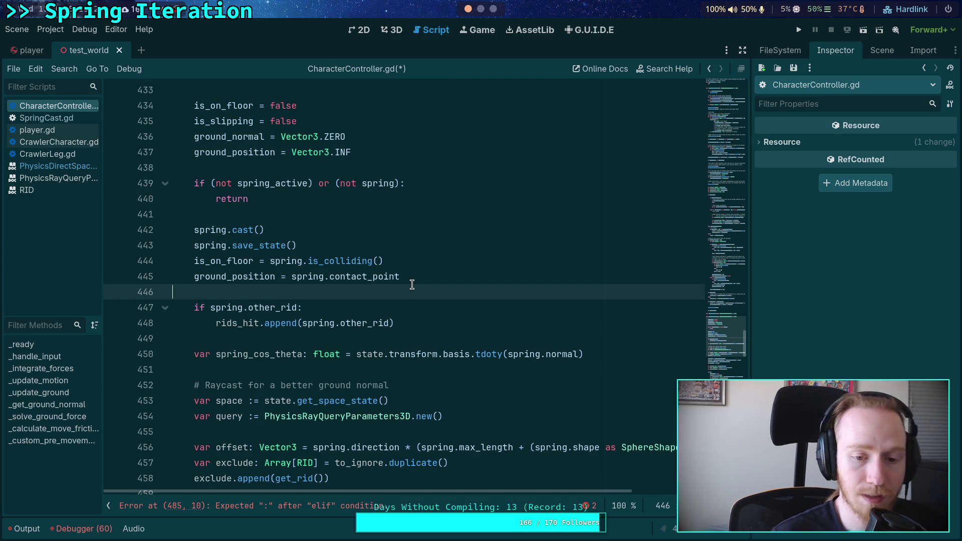
- Delete the old spring.other_rid check and its body
key(shift+Down)
key(shift+Down)
key(shift+End)
key(Delete)
key(BackSpace)
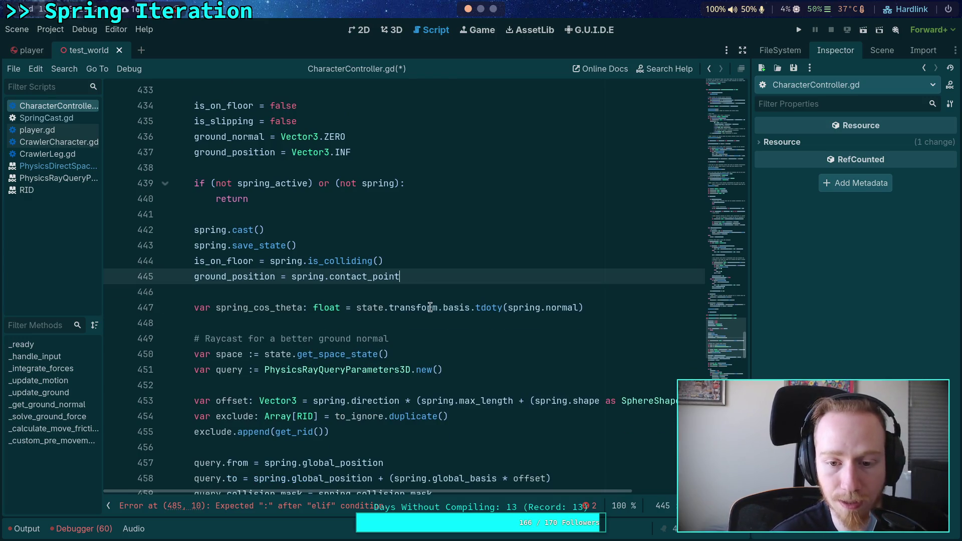
- Highlight uses of spring_cos_theta, space, query, offset, exclude and is_on_floor in the raycast code
double_click(279, 308)
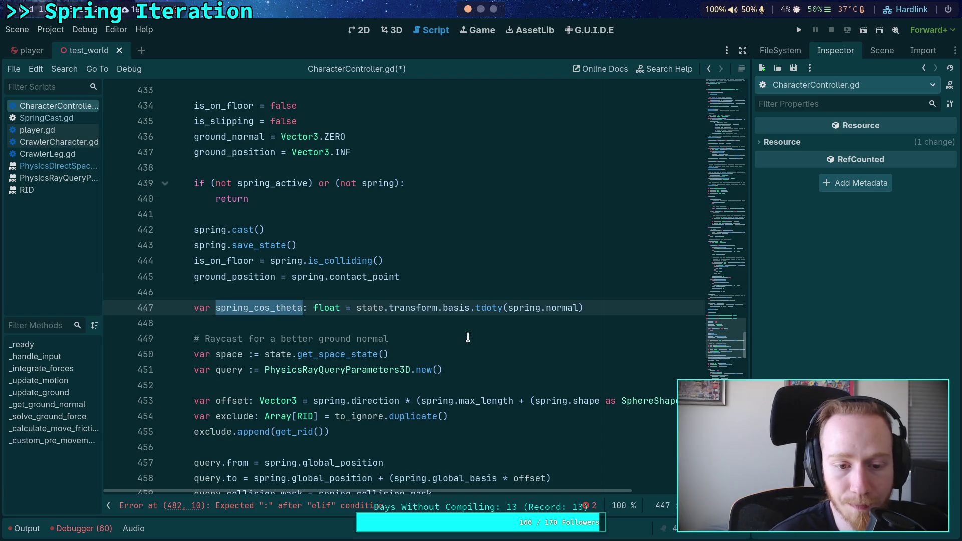
scroll(454, 333, down, 1)
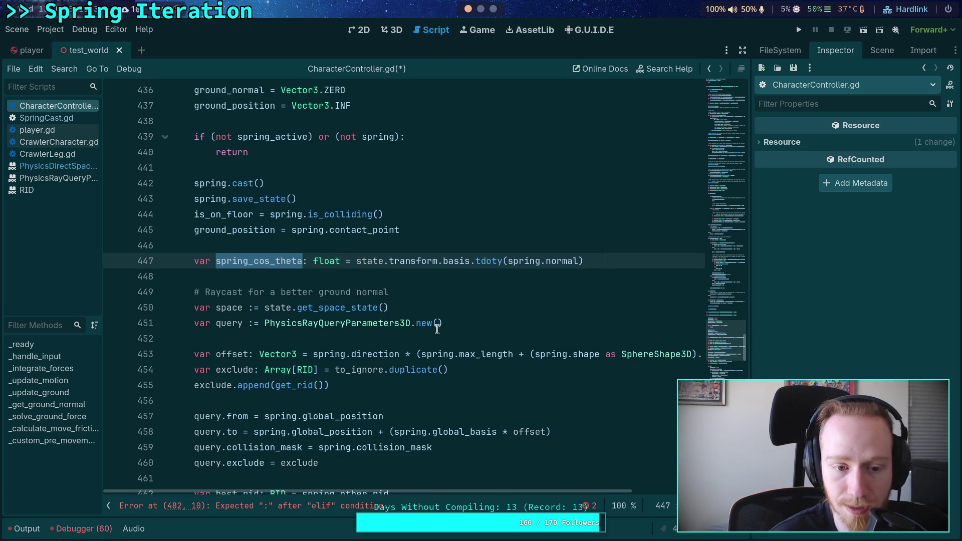
double_click(229, 307)
double_click(226, 323)
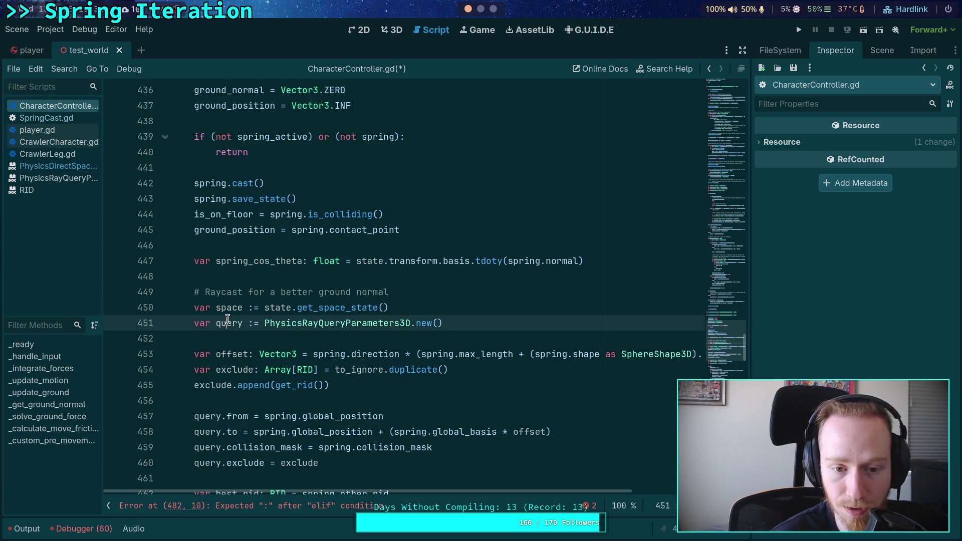
scroll(273, 331, down, 2)
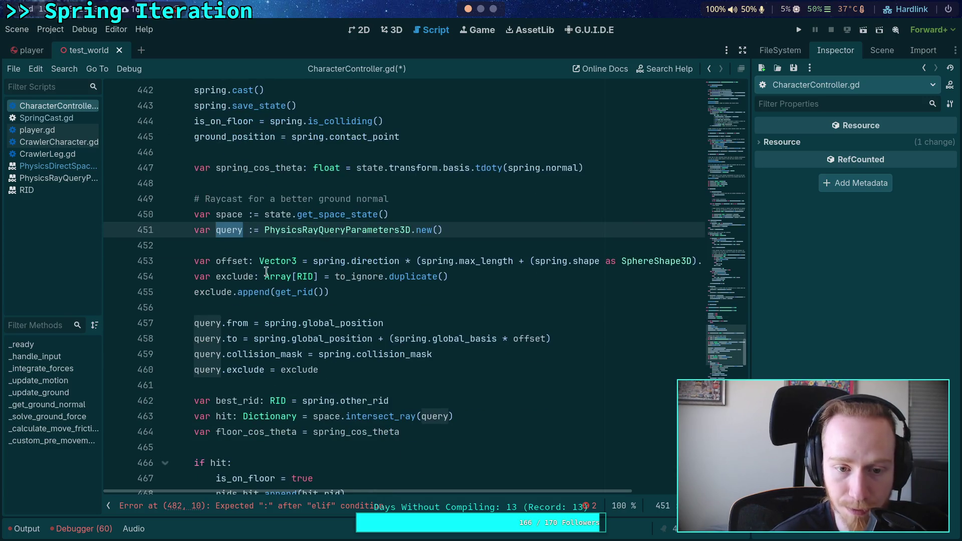
double_click(234, 261)
click(239, 276)
double_click(239, 276)
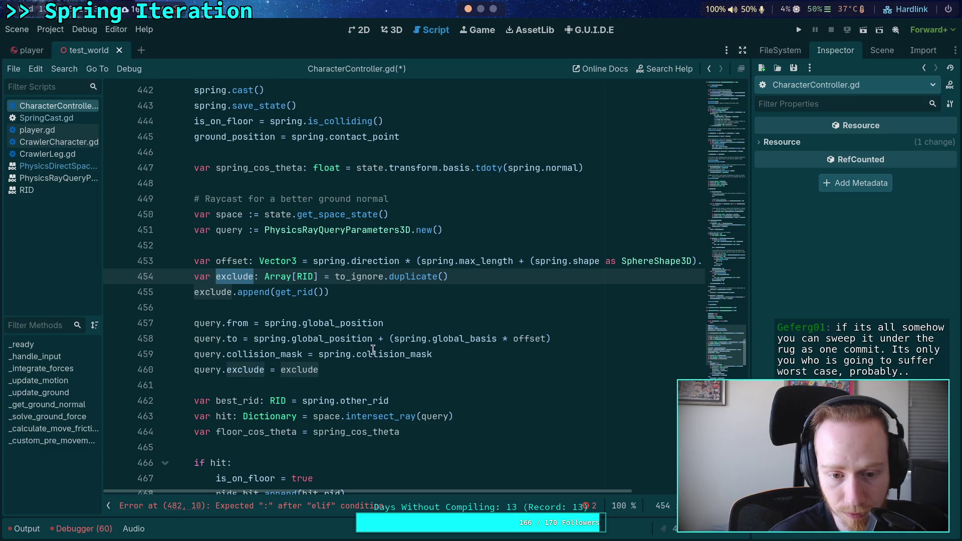
scroll(337, 346, down, 2)
scroll(334, 339, down, 3)
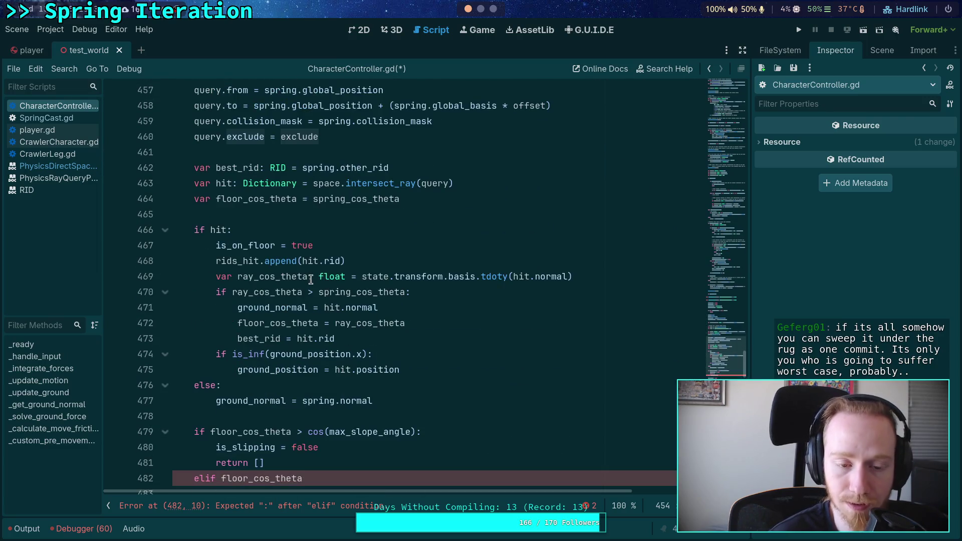
double_click(250, 246)
- Move to the blank line after floor_cos_theta in the raycast section
scroll(384, 278, up, 6)
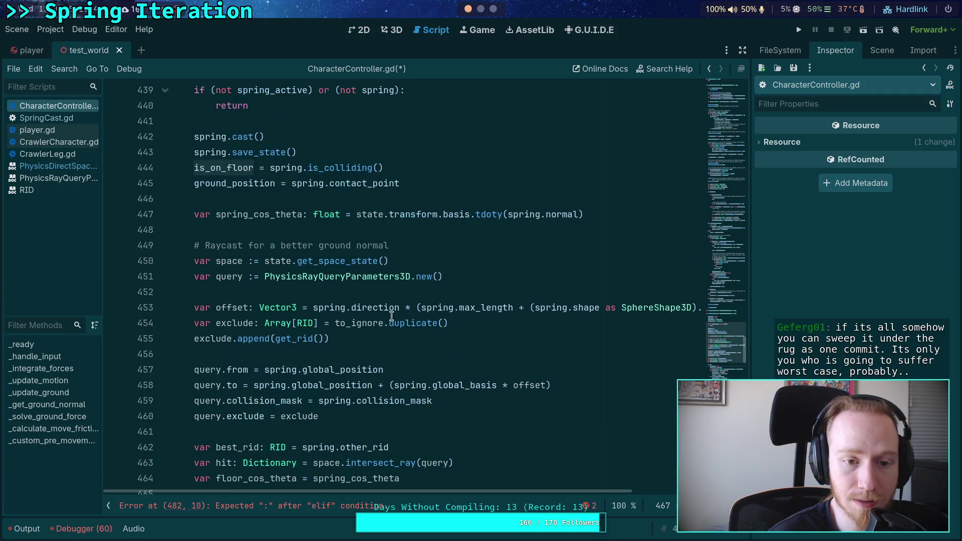
scroll(392, 316, down, 3)
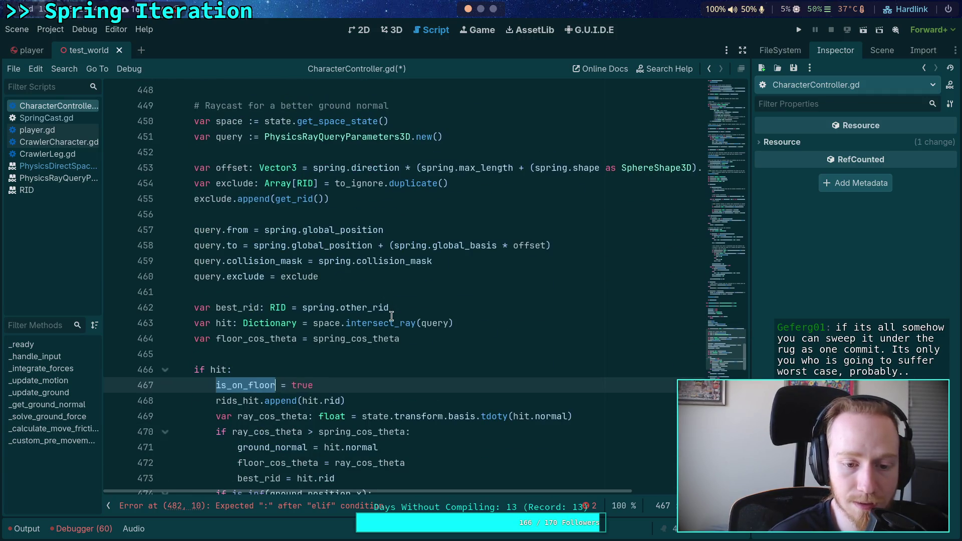
scroll(392, 316, down, 3)
mouse_move(340, 278)
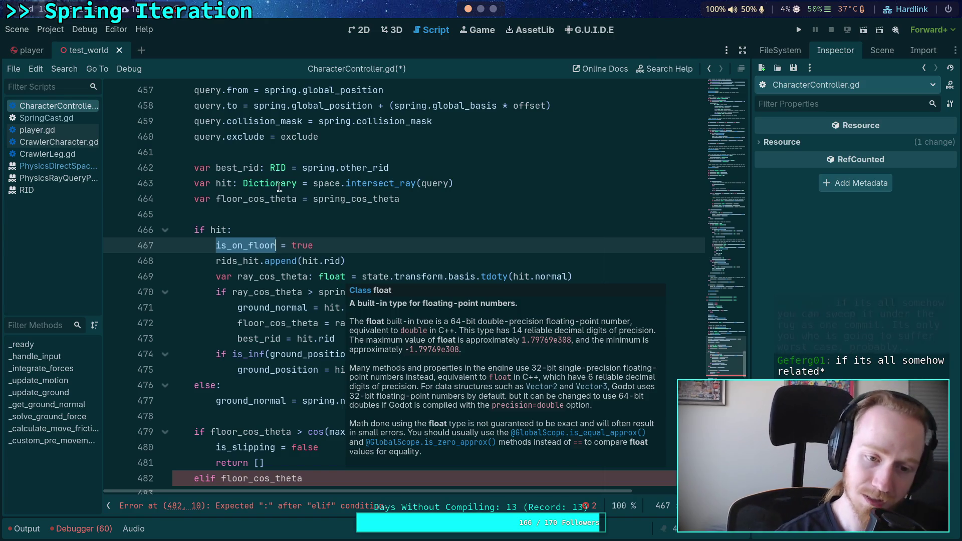
key(Up)
key(Up)
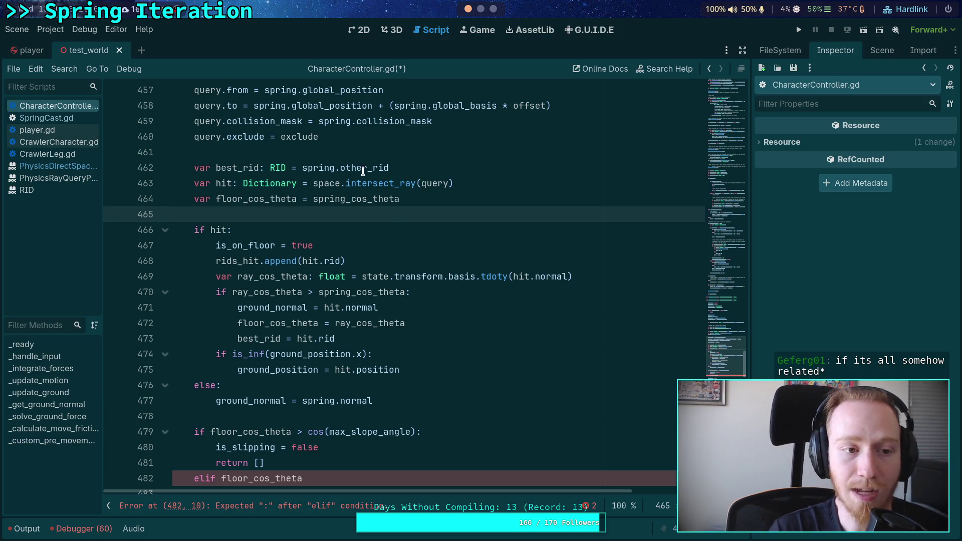
scroll(368, 234, up, 4)
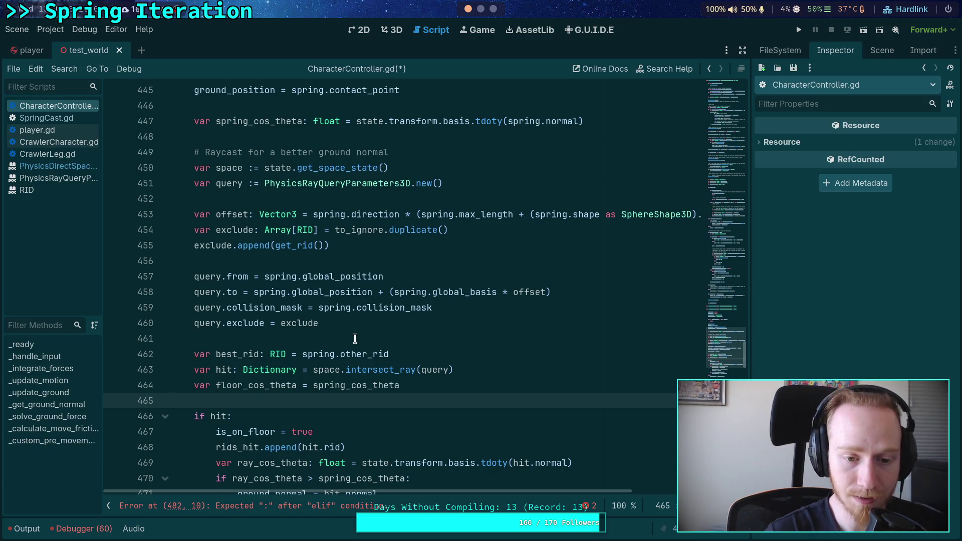
scroll(355, 336, up, 5)
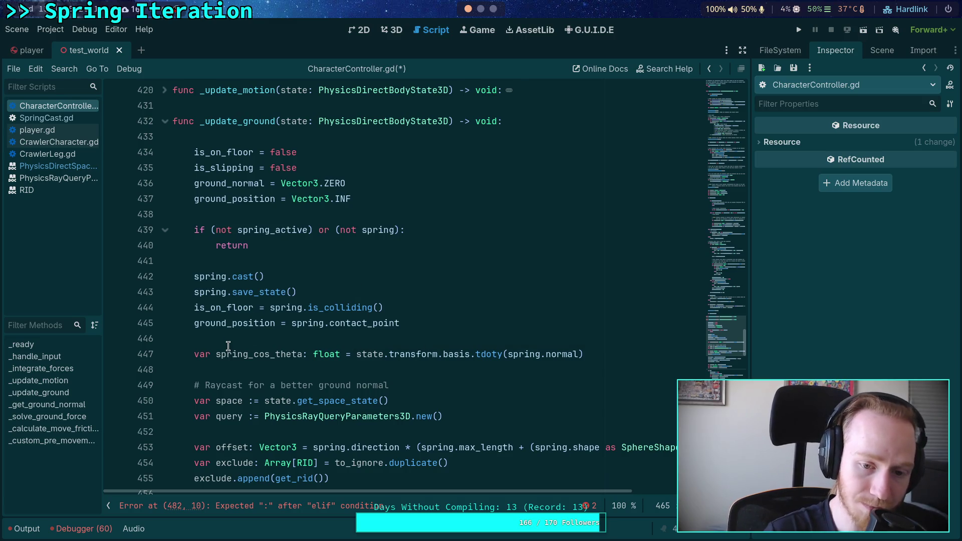
- Check the blank lines 448, 465, 478 and 483 of the ground update
click(232, 370)
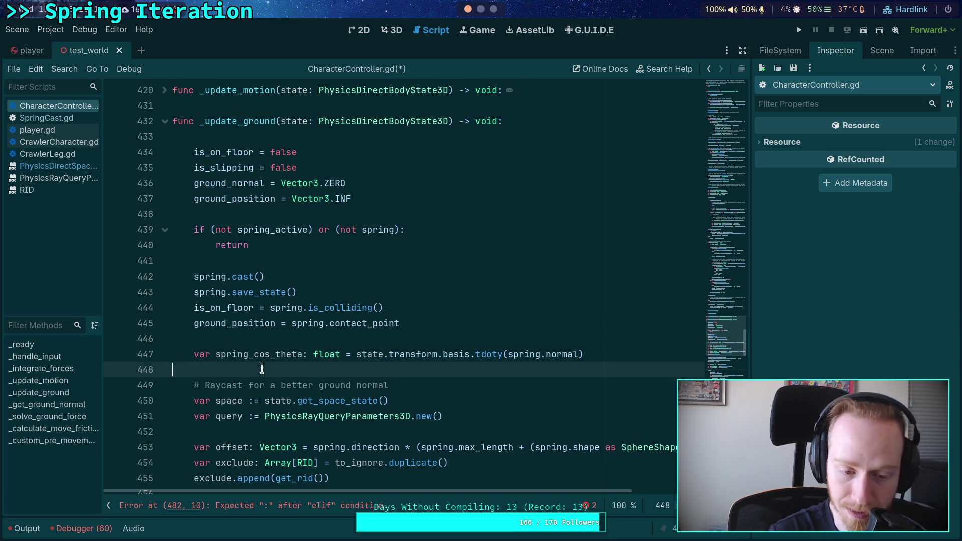
scroll(320, 351, down, 12)
click(334, 216)
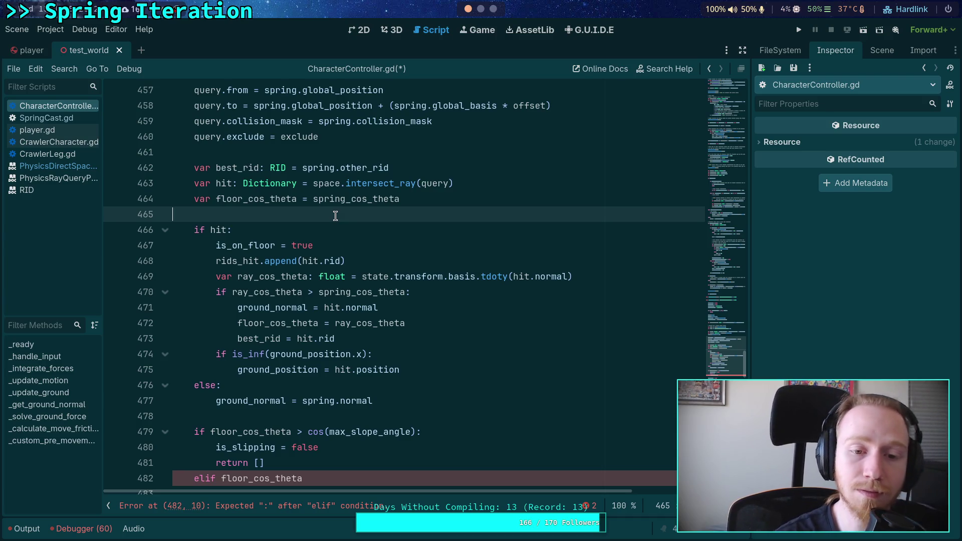
scroll(335, 216, down, 2)
click(351, 324)
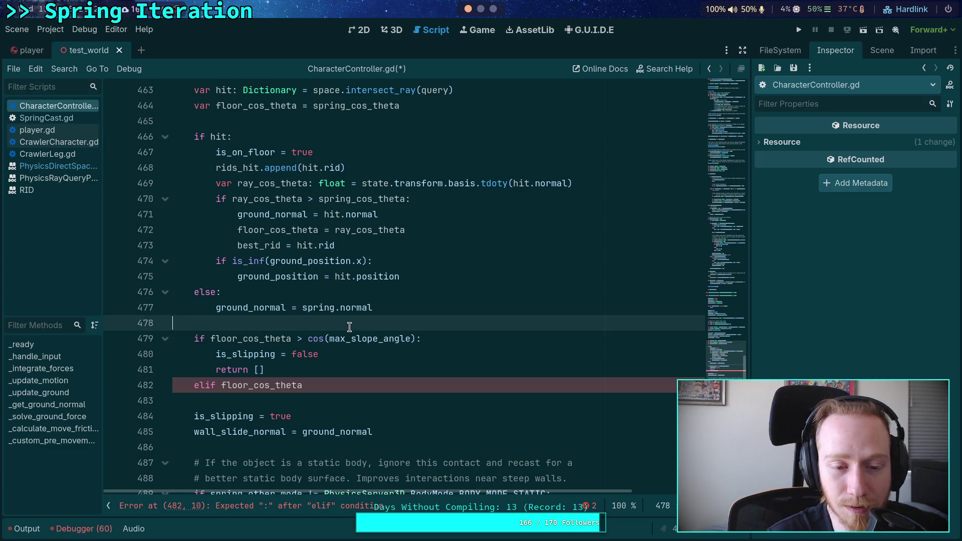
scroll(349, 326, down, 2)
click(389, 312)
scroll(370, 326, up, 2)
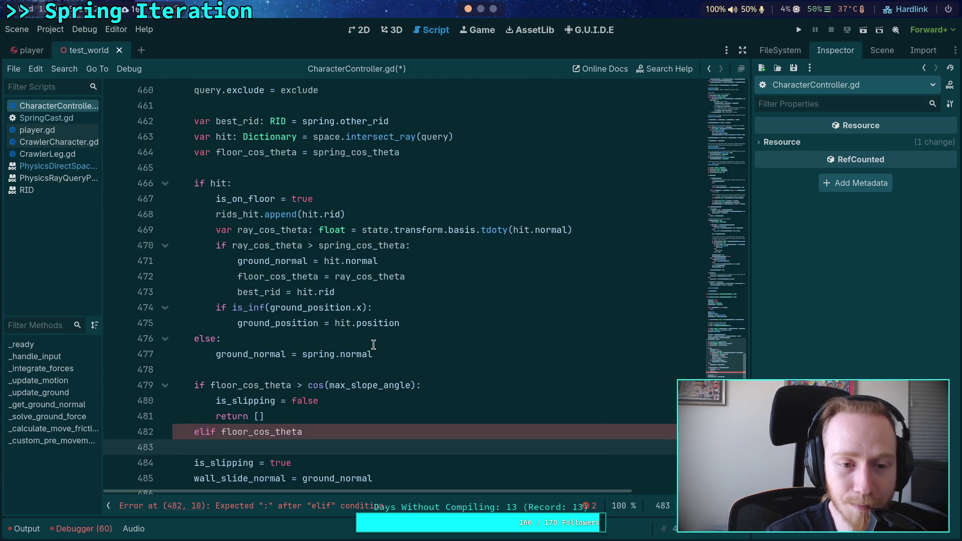
scroll(351, 331, up, 3)
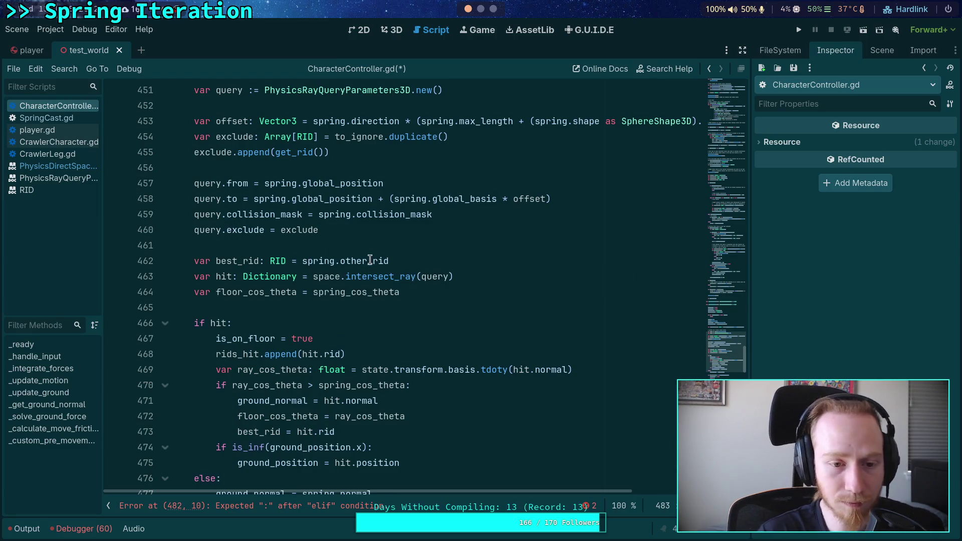
- Highlight every use of best_rid and review the surrounding code
double_click(241, 263)
scroll(430, 312, up, 5)
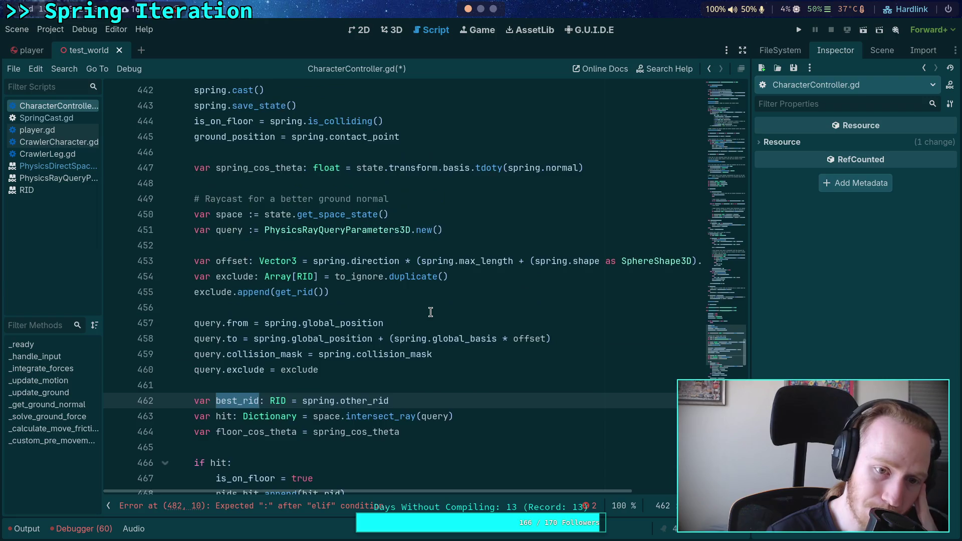
scroll(431, 312, down, 2)
scroll(430, 311, down, 4)
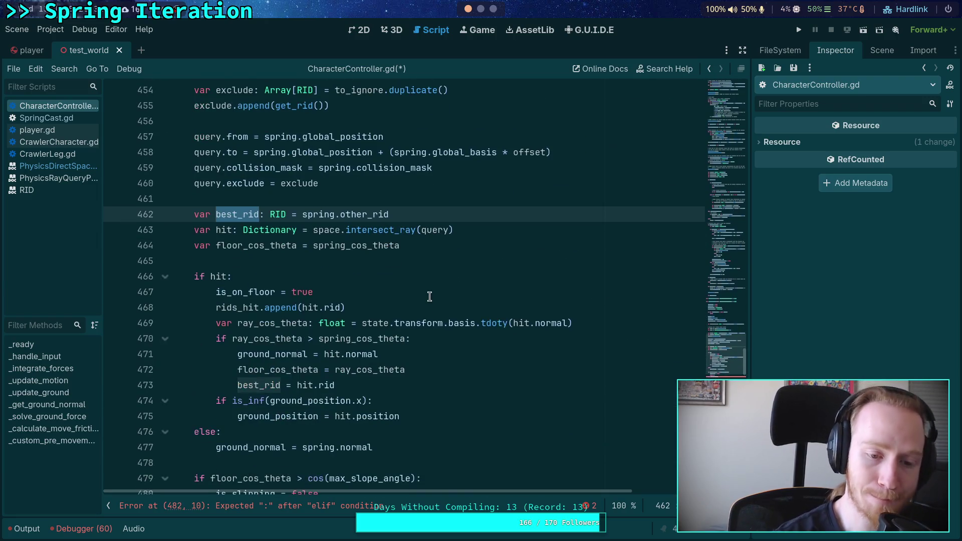
scroll(435, 297, down, 2)
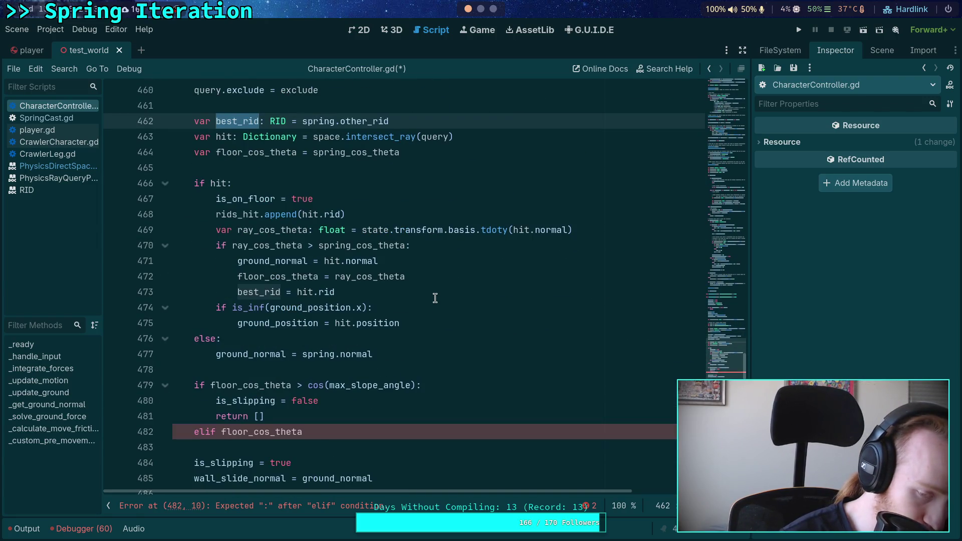
scroll(435, 297, up, 3)
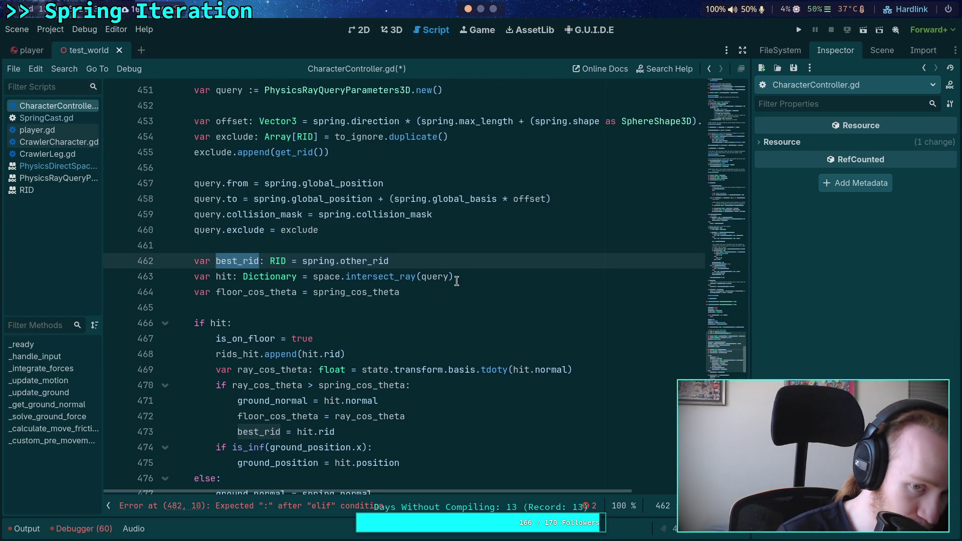
scroll(456, 281, up, 2)
scroll(418, 346, down, 7)
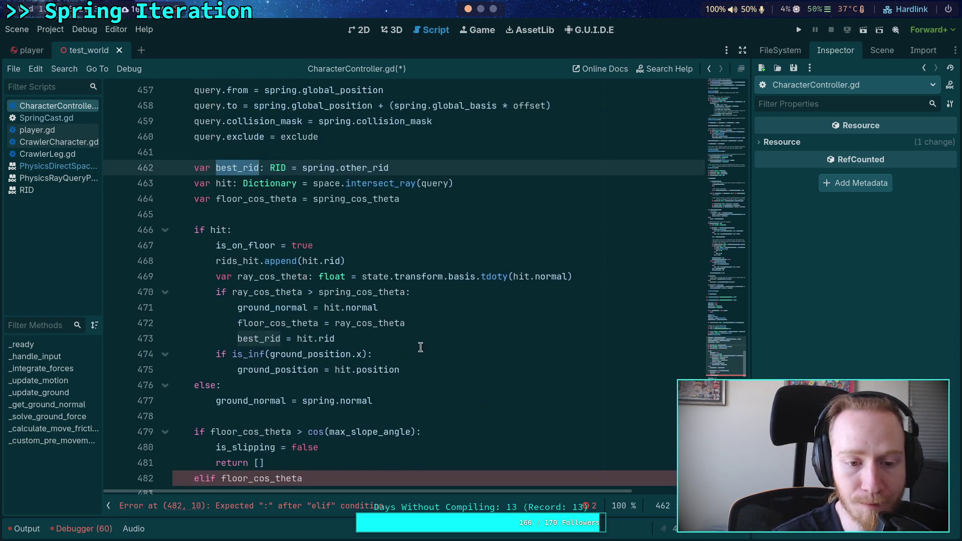
scroll(426, 373, up, 4)
scroll(427, 377, up, 1)
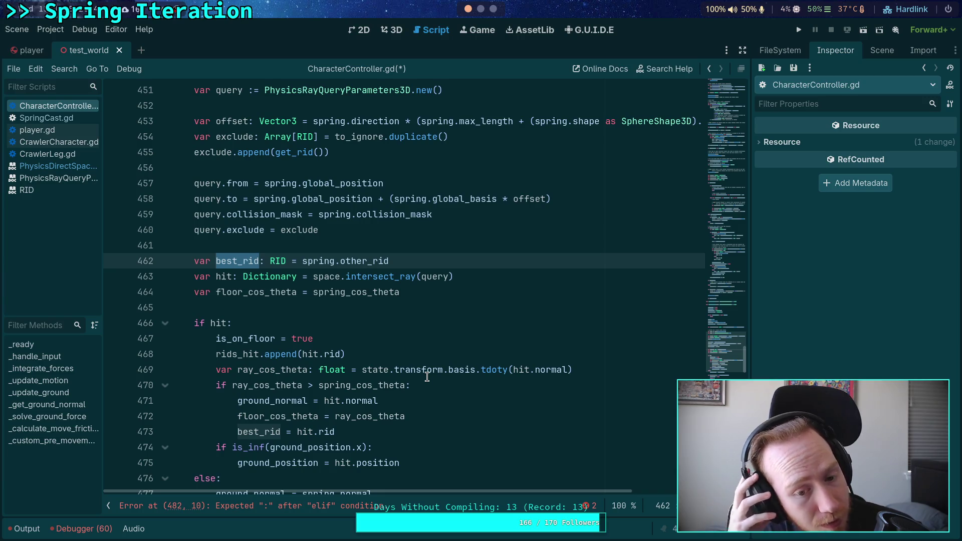
scroll(433, 319, down, 11)
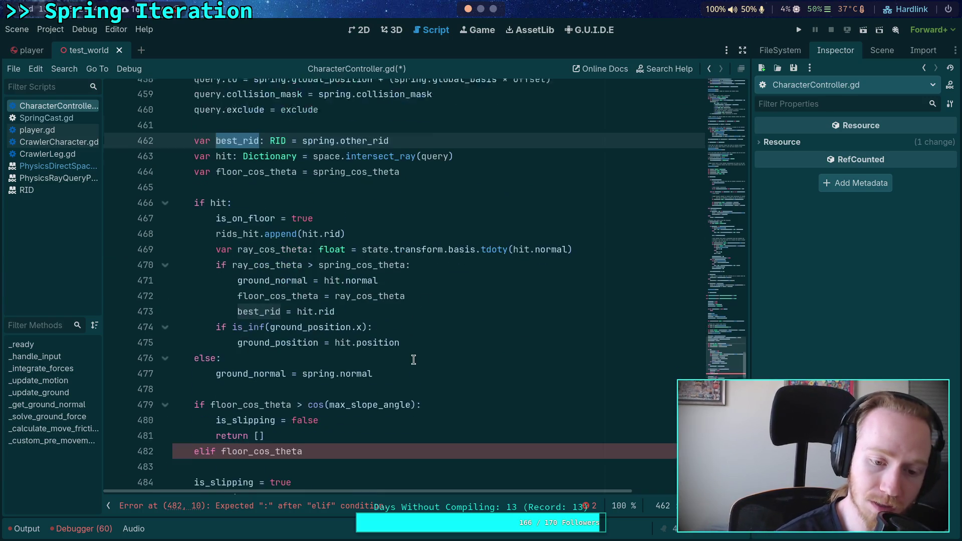
scroll(336, 380, up, 4)
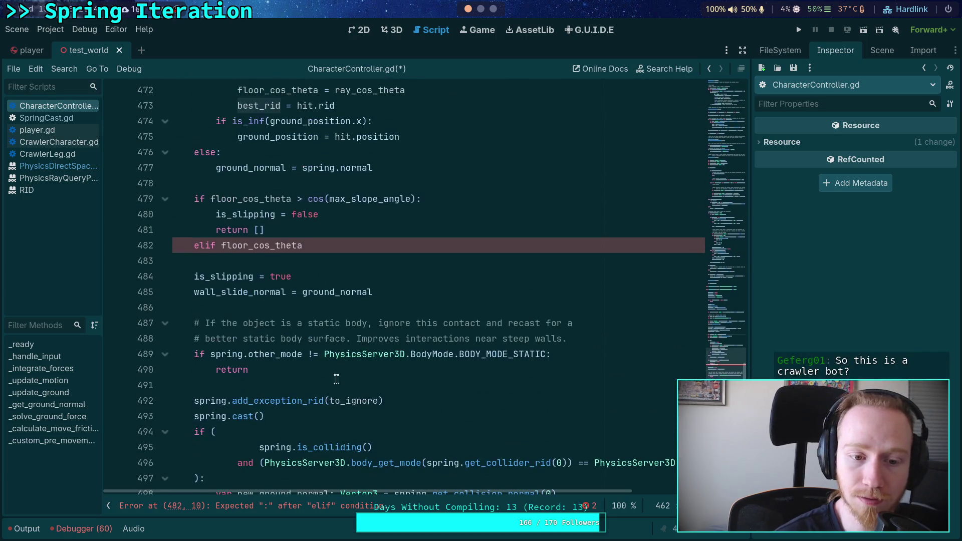
- Examine spring.other_mode in the static-body check and highlight its uses
drag(215, 355, 302, 355)
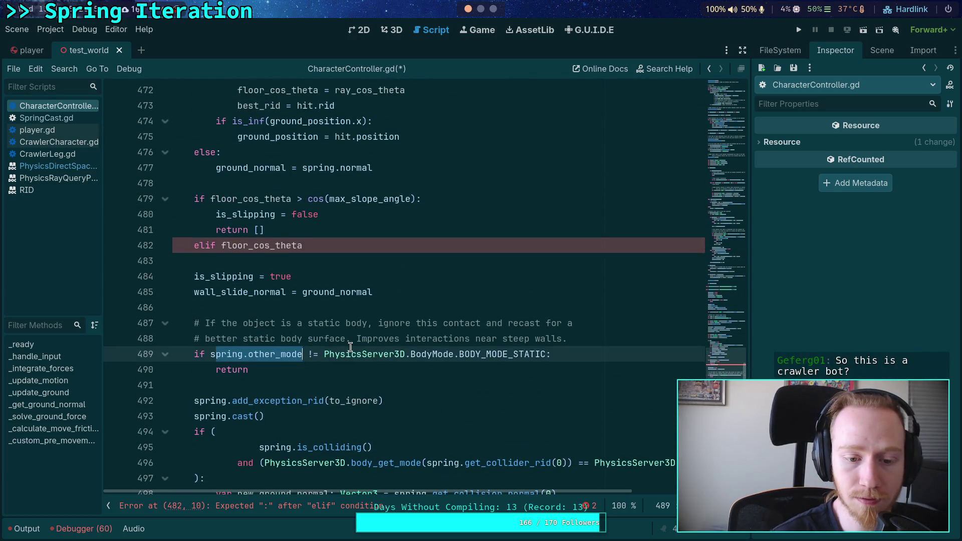
click(254, 323)
scroll(301, 331, up, 3)
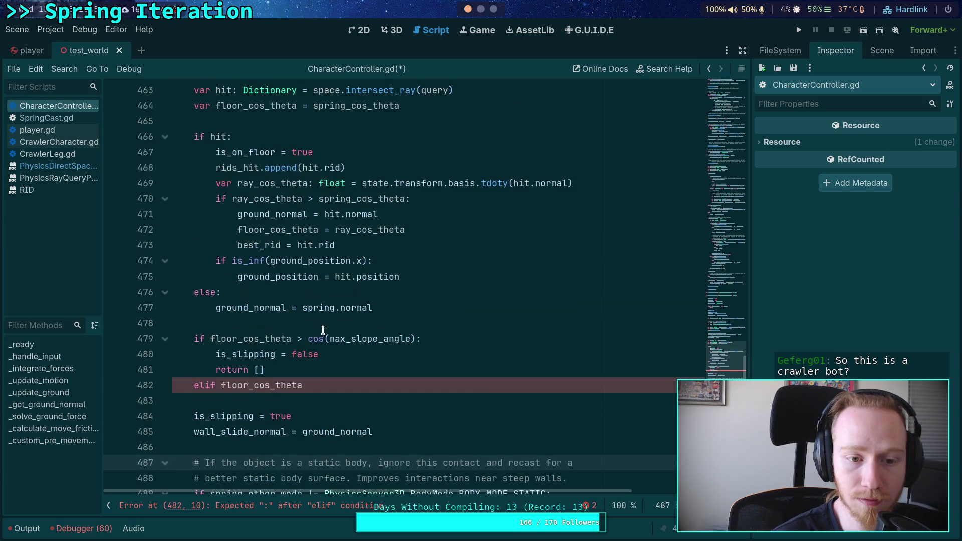
scroll(342, 339, down, 3)
double_click(275, 355)
scroll(321, 355, up, 3)
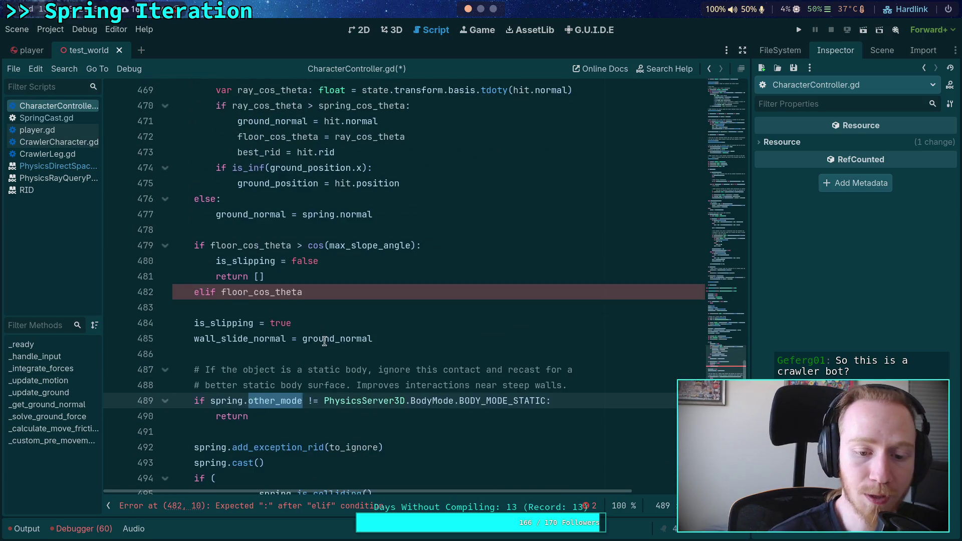
scroll(335, 356, up, 5)
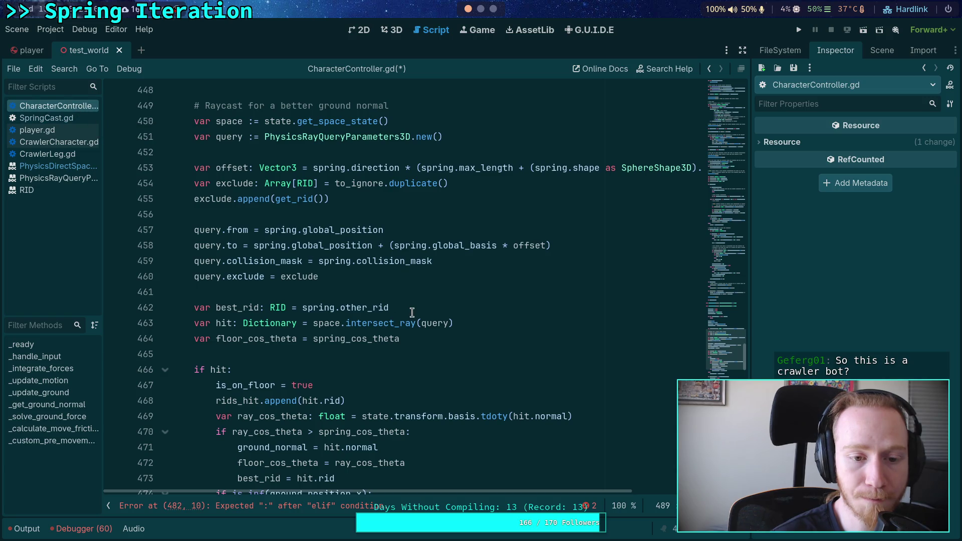
scroll(412, 313, up, 1)
scroll(412, 312, up, 4)
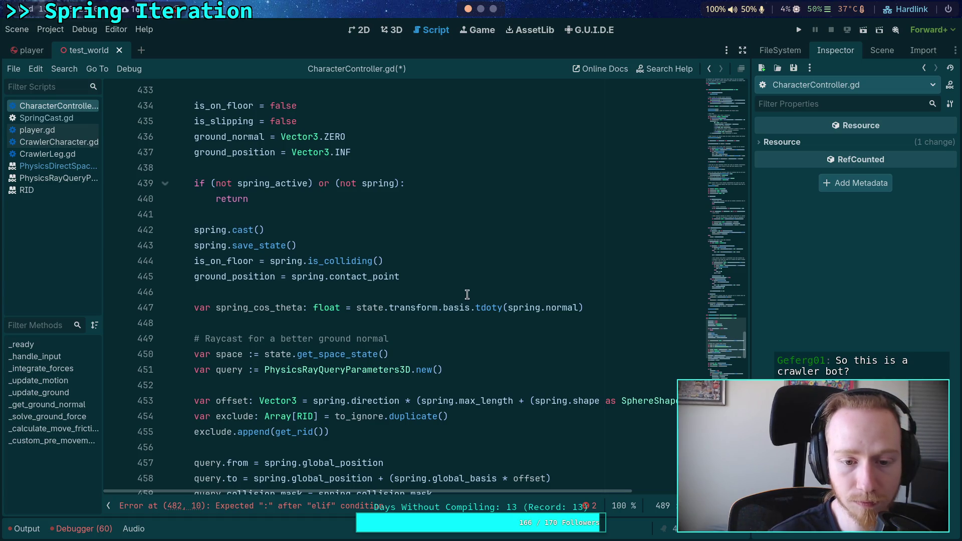
scroll(467, 295, down, 3)
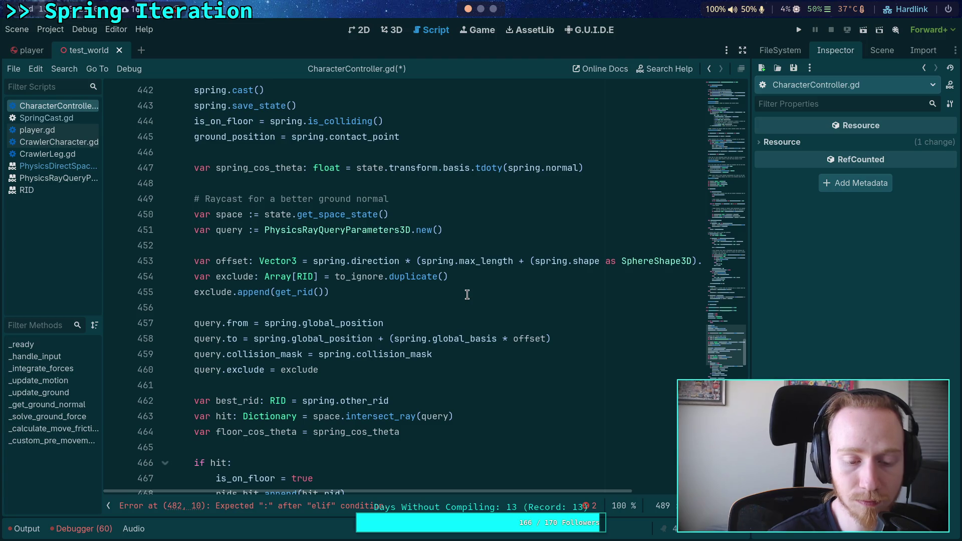
scroll(344, 266, up, 2)
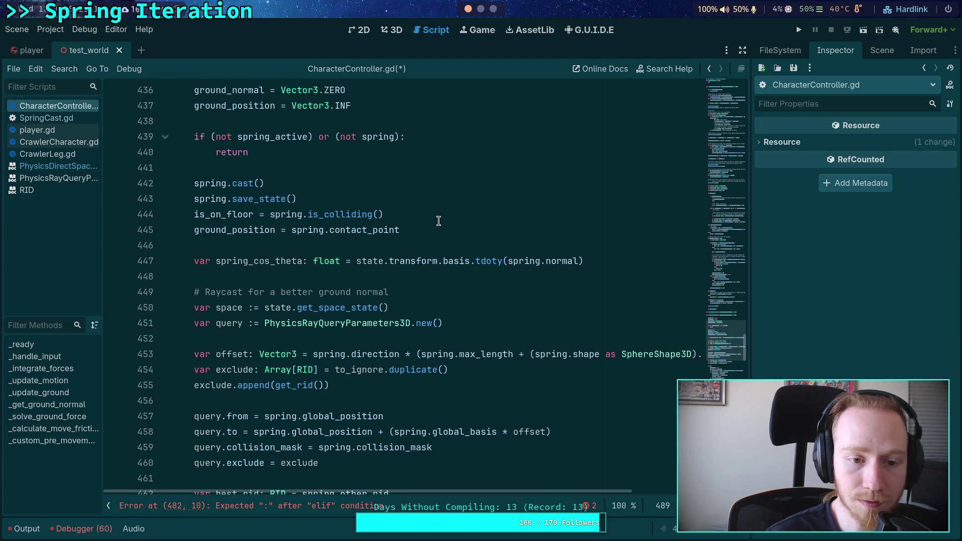
- Add a new line declaring 'var ground_mode: PhysicsServer3D.BodyMode' after the ground_position line
click(446, 244)
key(Return)
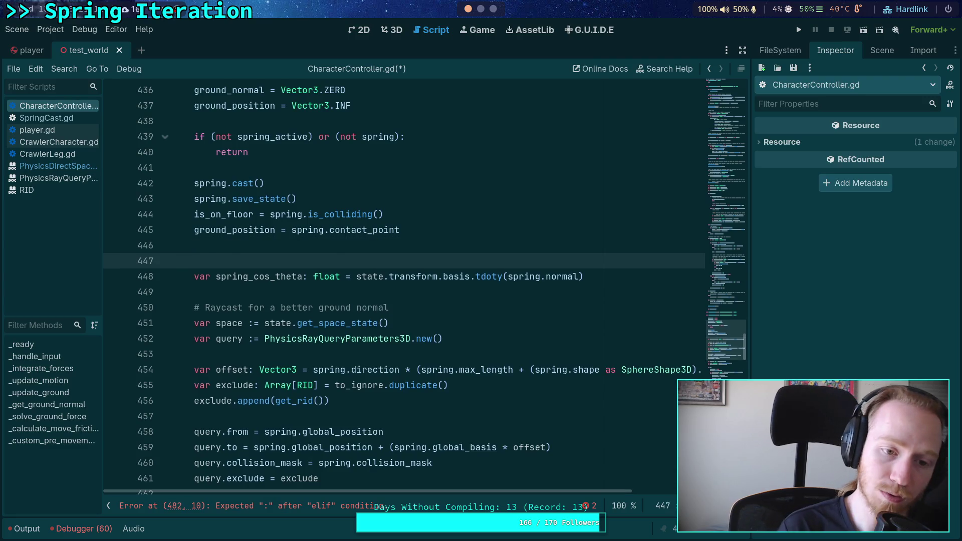
click(194, 245)
text(var ground_mo)
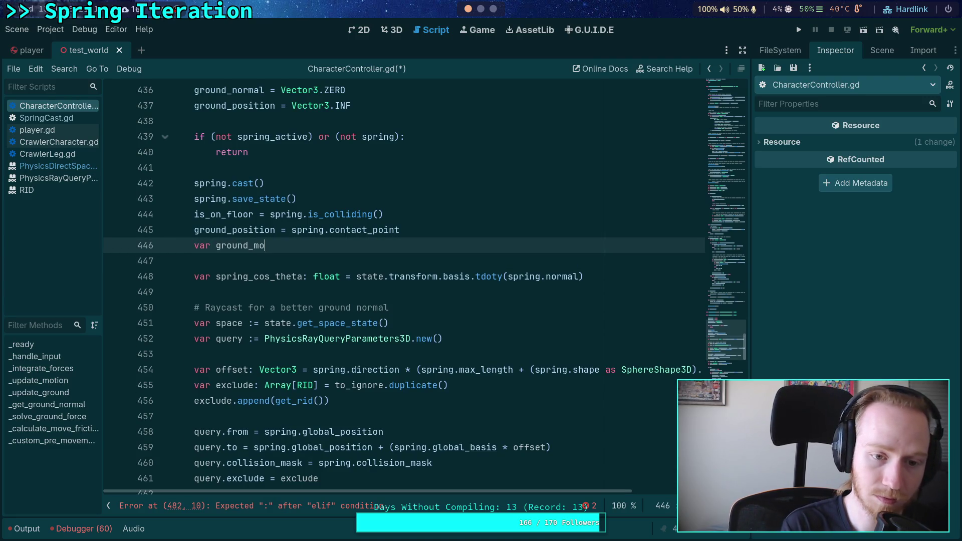
text(de: P)
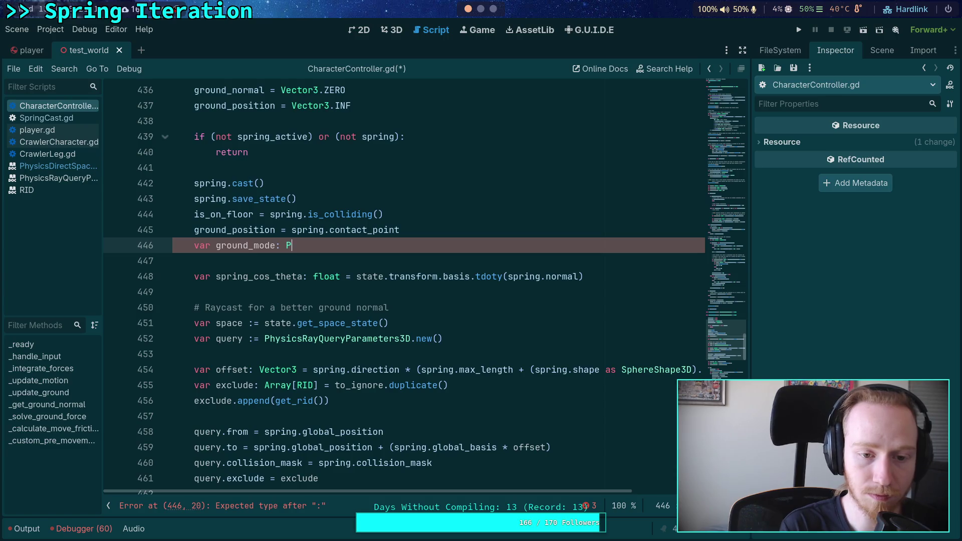
text(hysi)
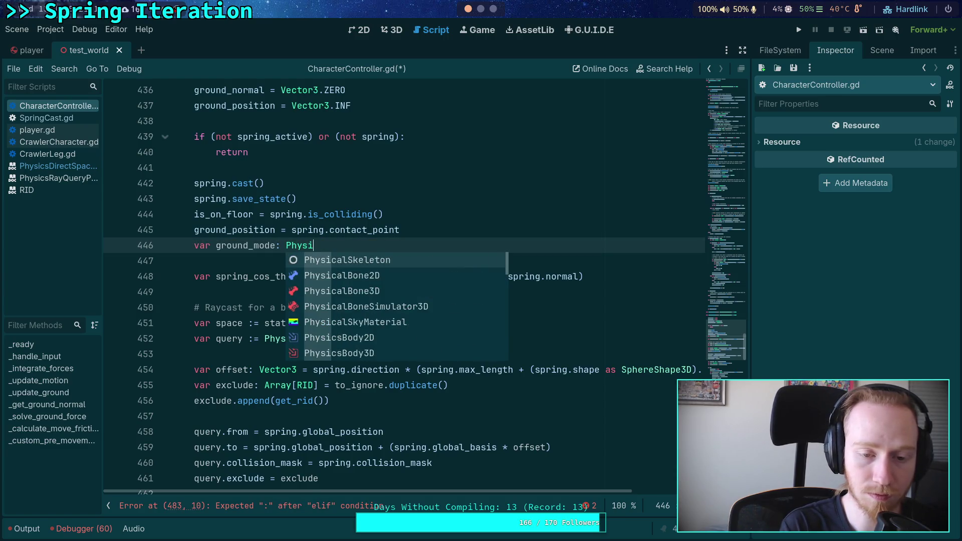
text(Se)
text(3D)
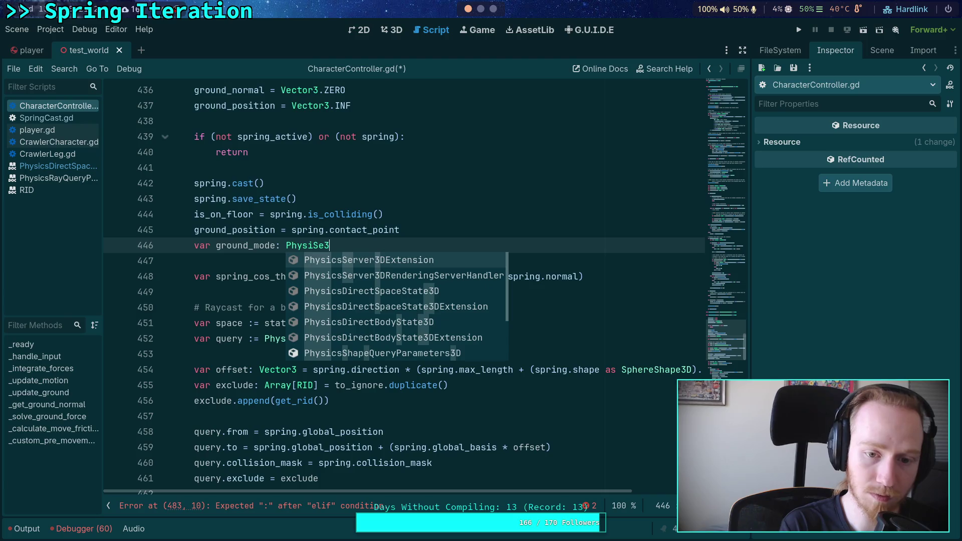
key(Return)
key(BackSpace)
key(BackSpace)
key(BackSpace)
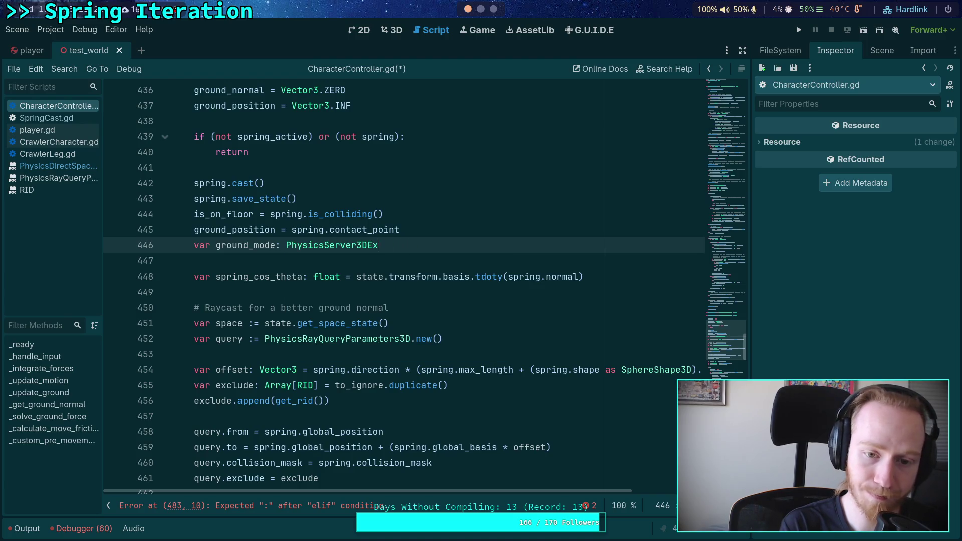
text(BWM)
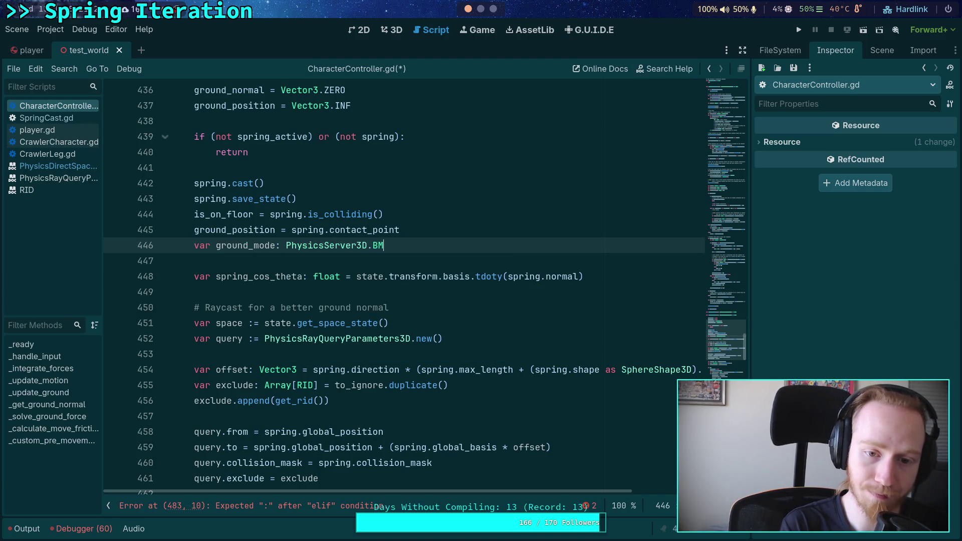
key(Return)
- Assign spring.other_mode to ground_mode, confirming the member name in SpringCast.gd
key(ctrl+space)
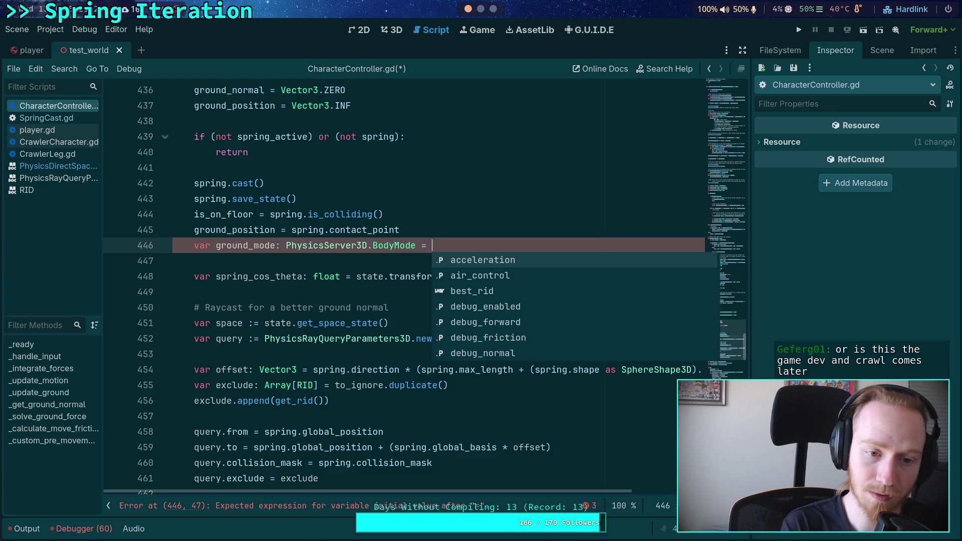
text(spring.)
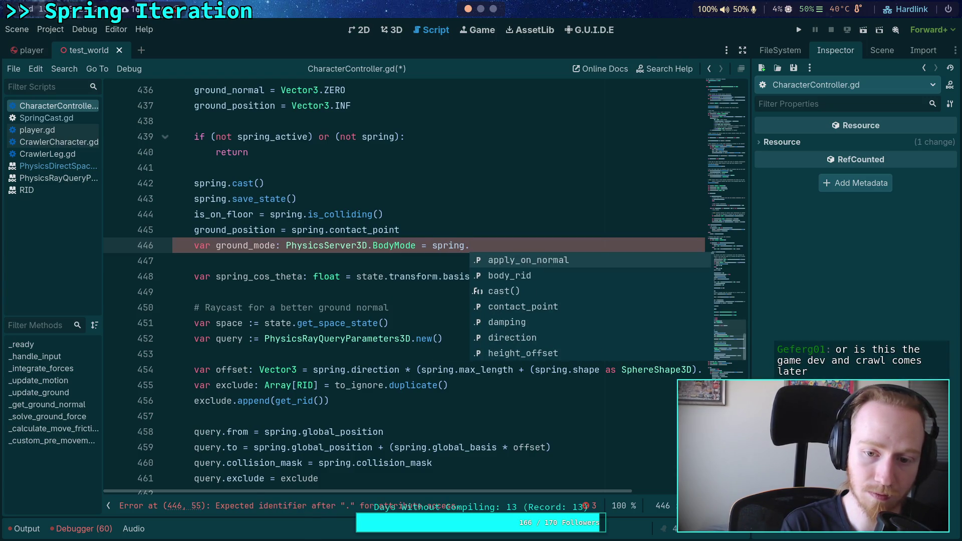
text(oth)
key(Return)
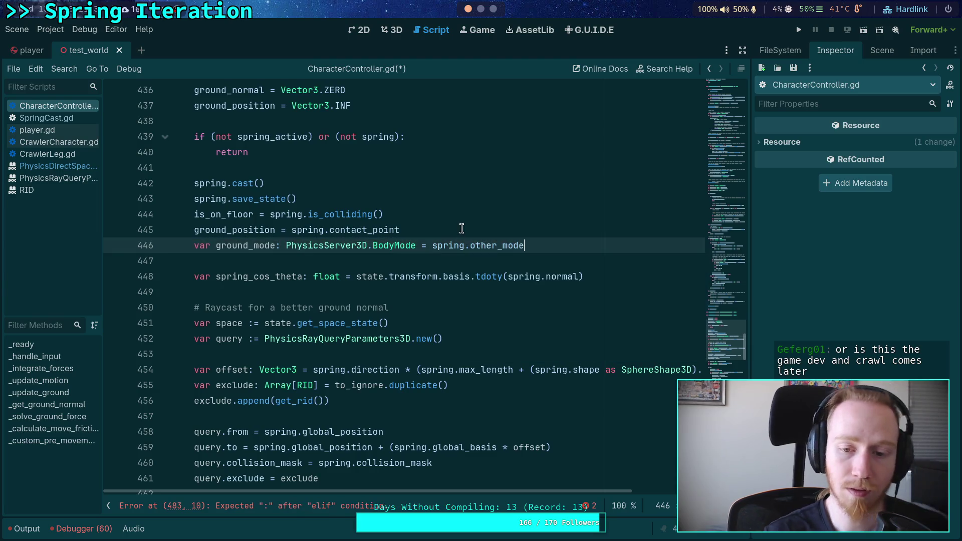
click(72, 121)
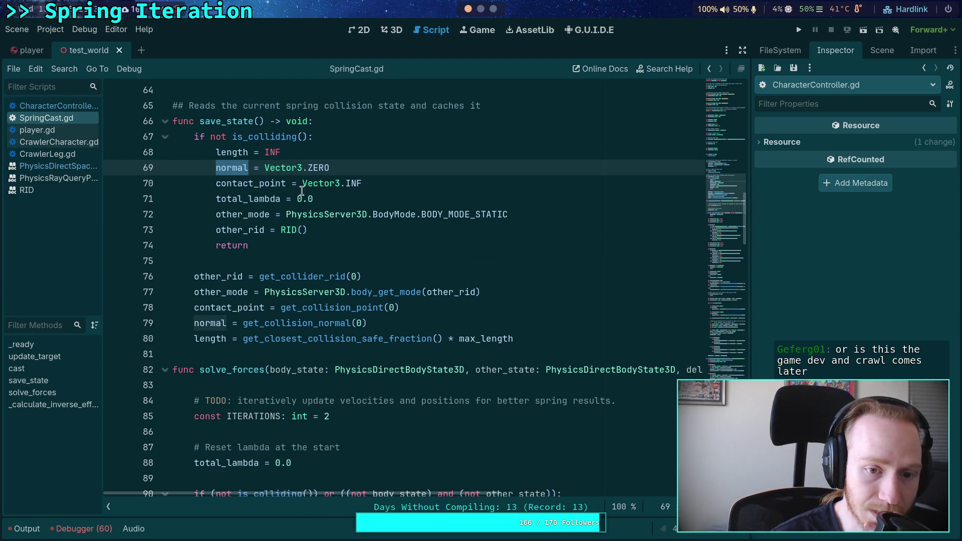
key(alt+Left)
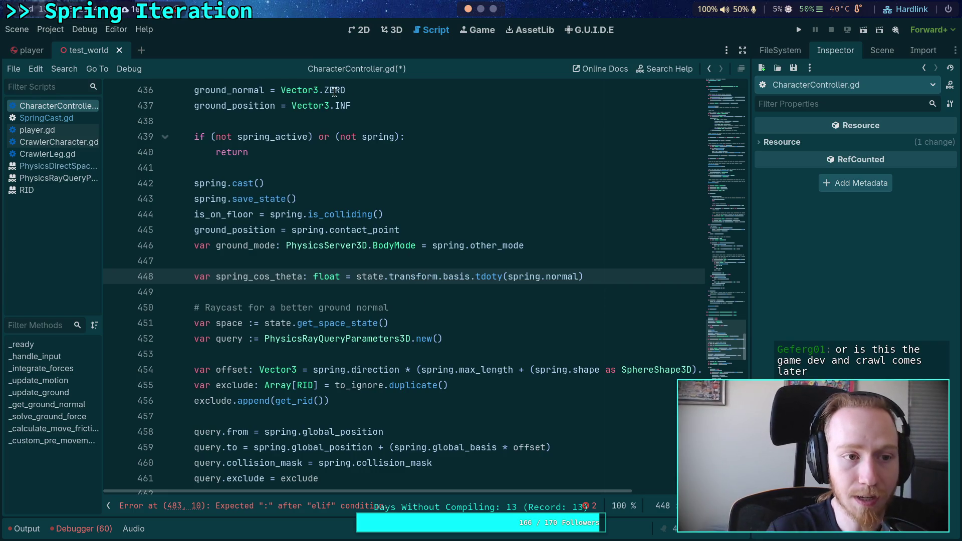
- Run the game from the 3D view and stop it after it fails
click(396, 29)
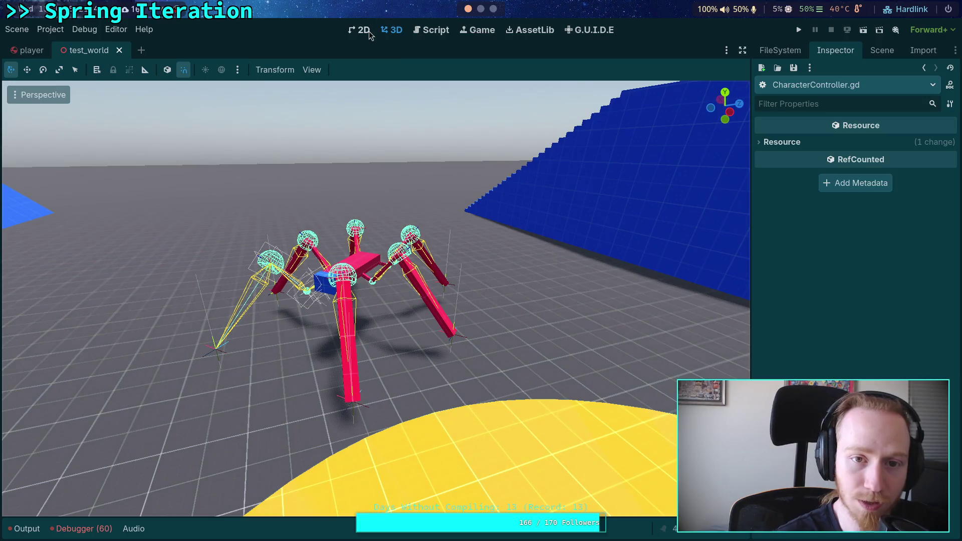
click(801, 30)
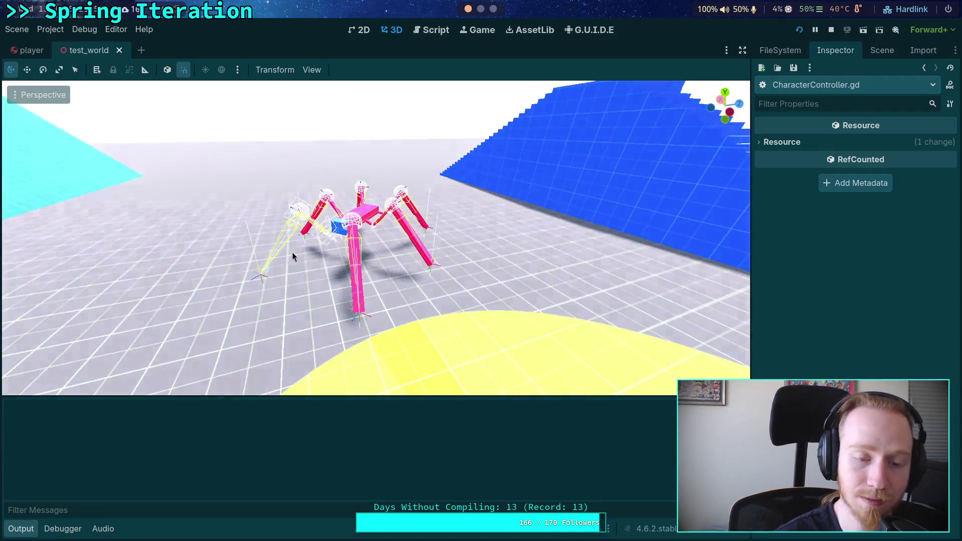
click(957, 30)
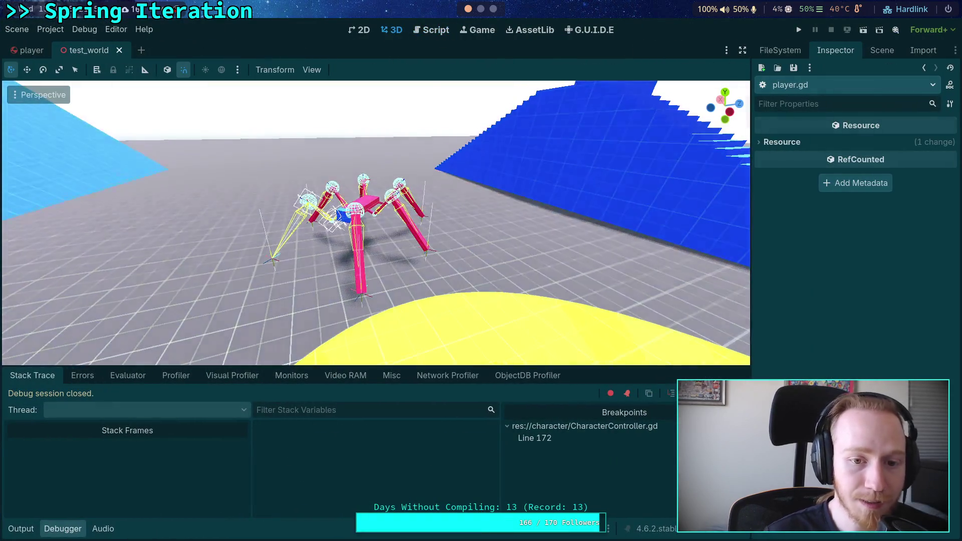
- Fly the 3D view around the spider rig and blue ramps, then return to player.gd
drag(376, 223, 506, 221)
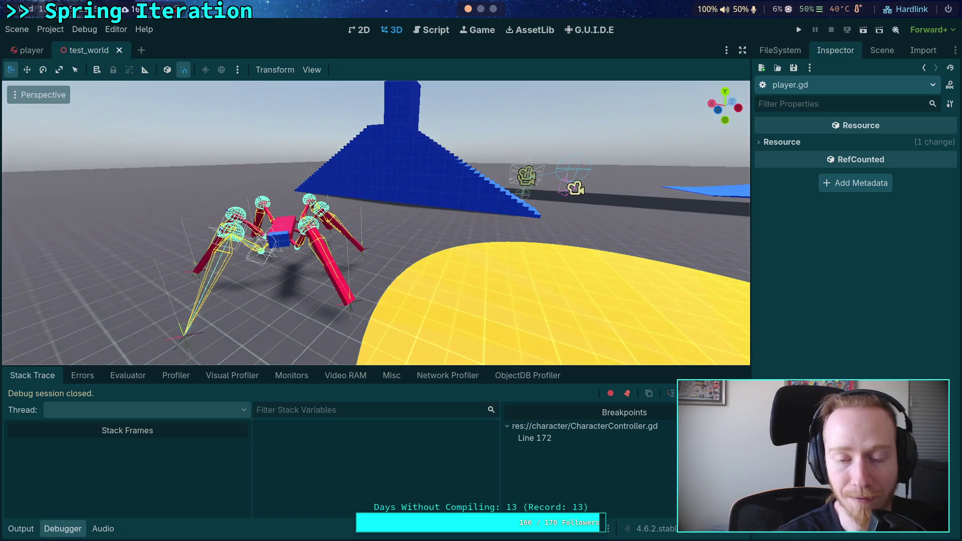
scroll(376, 223, up, 2)
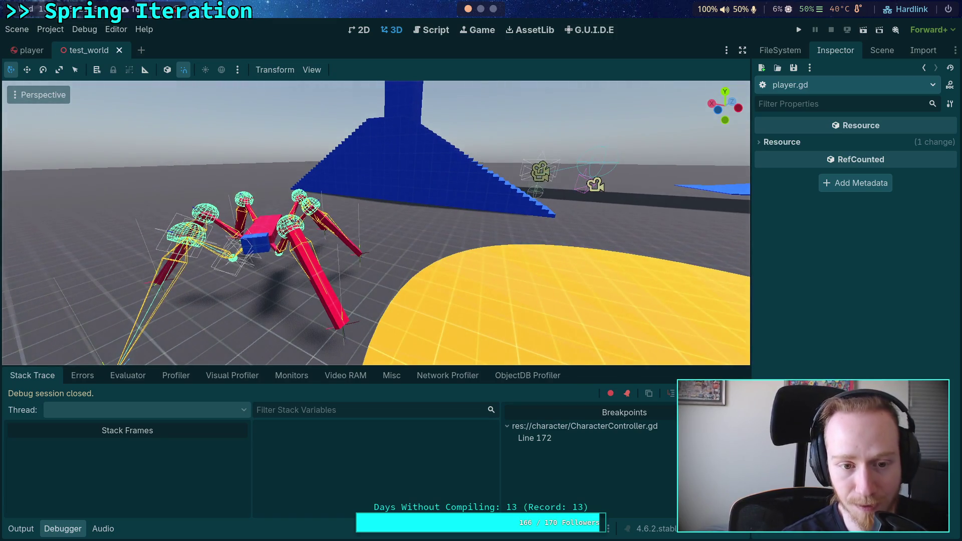
mouse_move(506, 221)
mouse_down()
mouse_move(517, 299)
mouse_move(517, 280)
mouse_move(461, 278)
mouse_up()
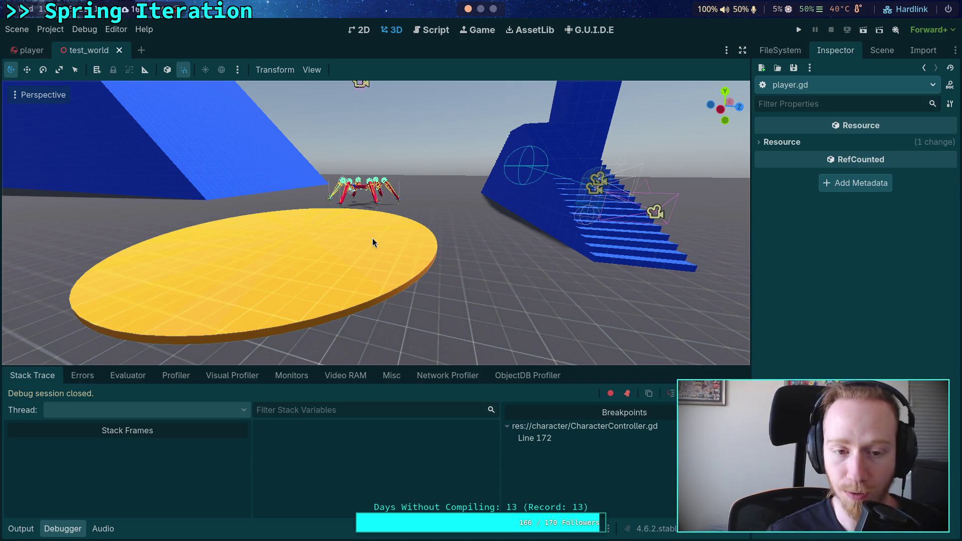
mouse_move(402, 236)
mouse_down()
mouse_move(491, 252)
mouse_move(486, 295)
mouse_up()
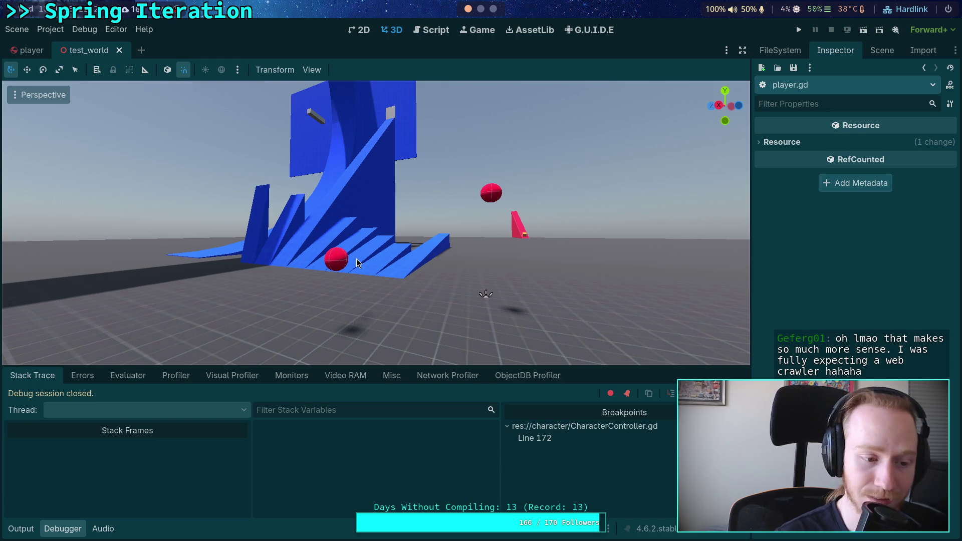
drag(356, 258, 336, 261)
drag(420, 244, 381, 248)
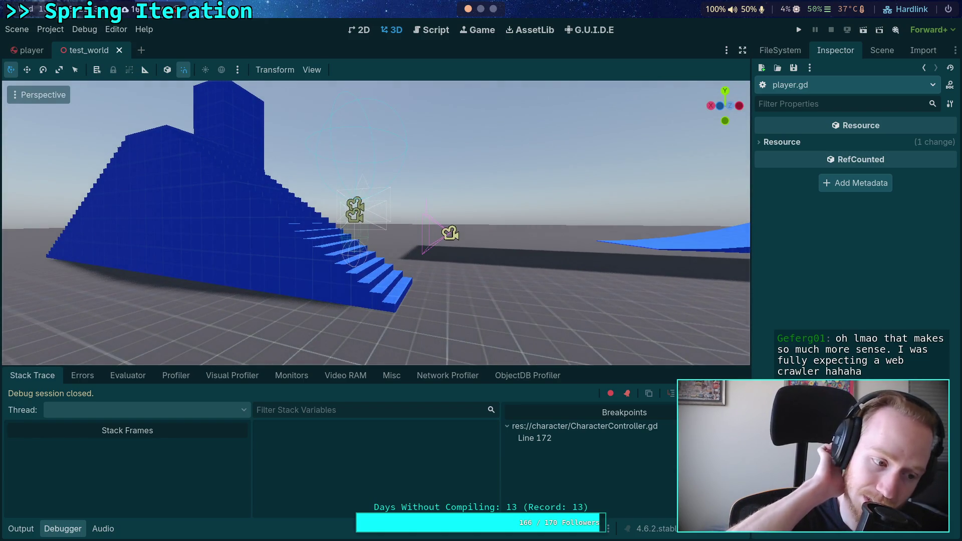
mouse_move(381, 248)
mouse_down()
mouse_move(310, 251)
mouse_move(381, 251)
mouse_move(346, 250)
mouse_up()
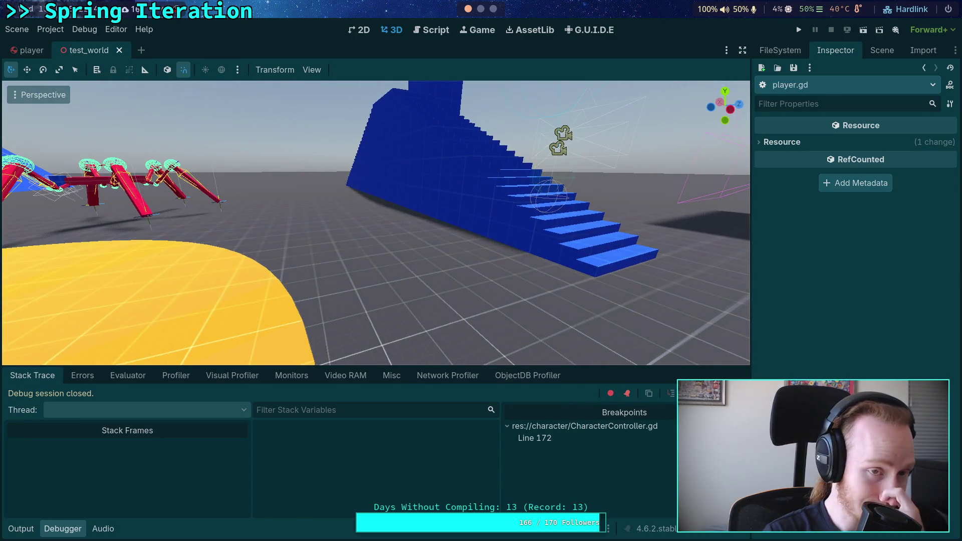
click(431, 34)
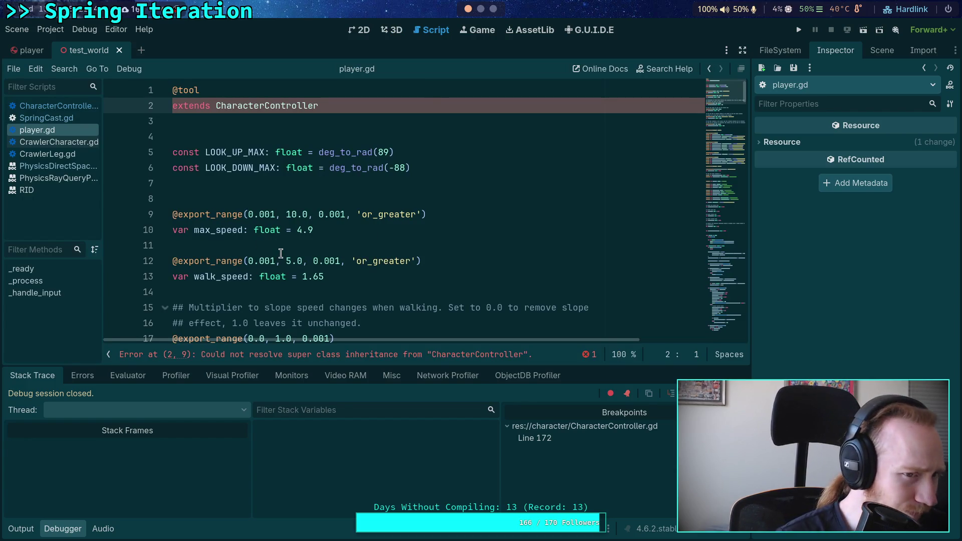
- Check the Output log, select the CharacterController superclass in player.gd, and move down toward line 210
click(21, 528)
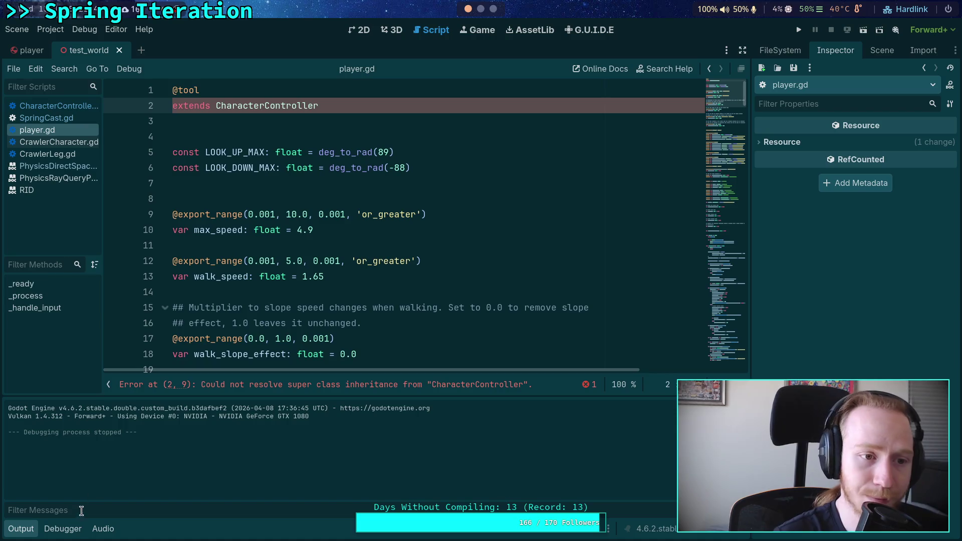
click(21, 529)
double_click(260, 106)
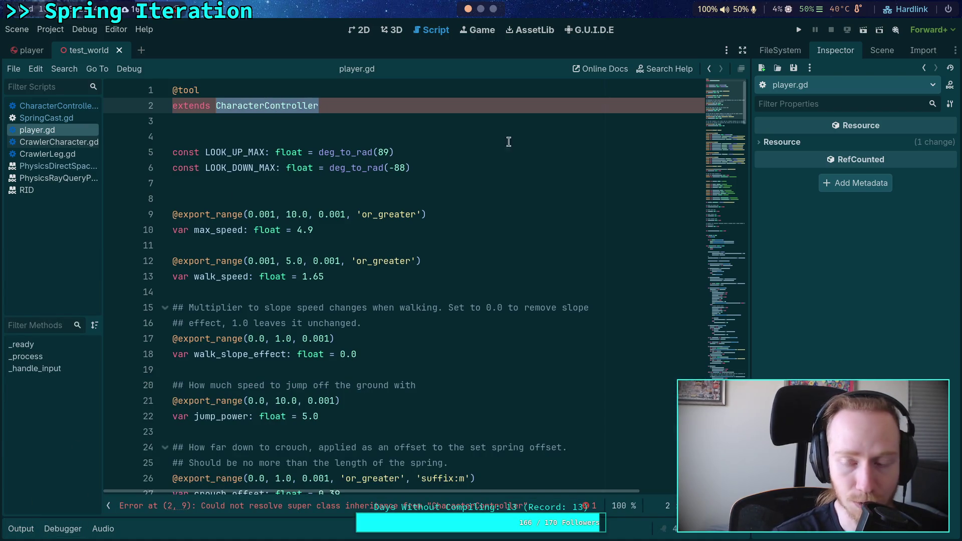
click(726, 373)
click(350, 168)
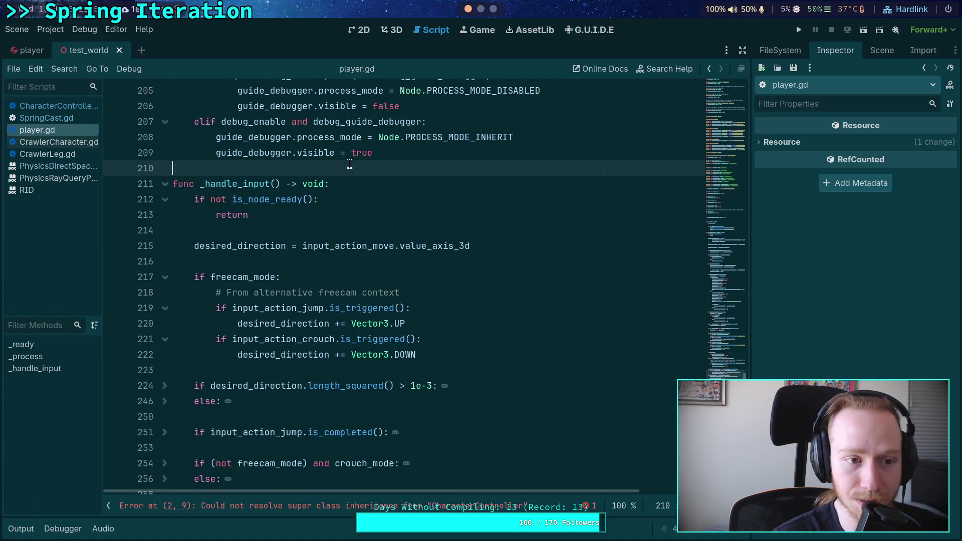
scroll(476, 209, down, 10)
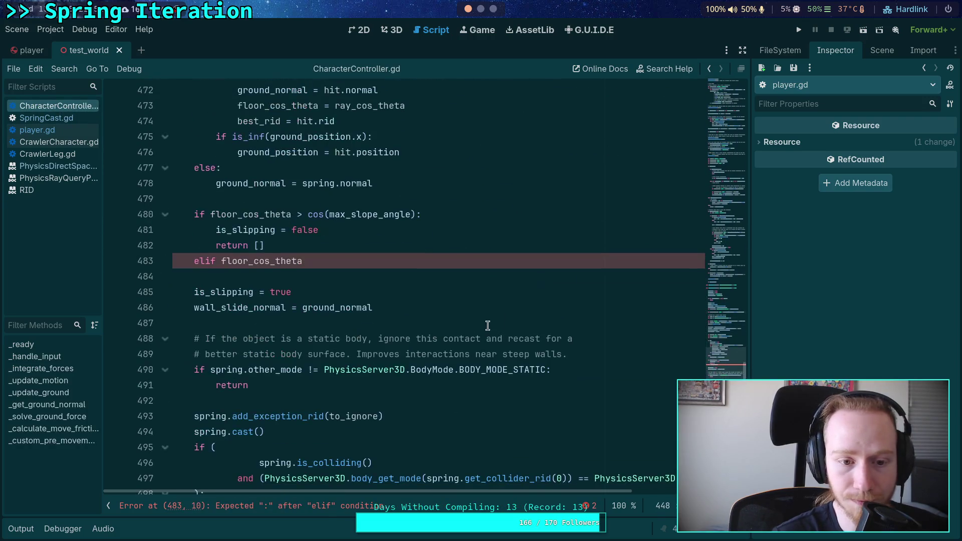
click(372, 262)
scroll(449, 300, up, 4)
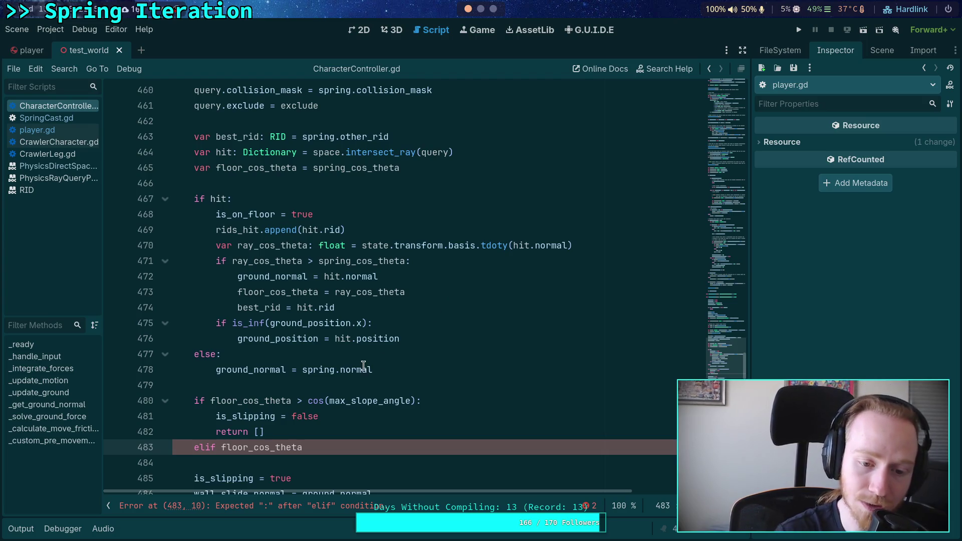
click(346, 387)
scroll(368, 369, up, 2)
scroll(376, 363, down, 4)
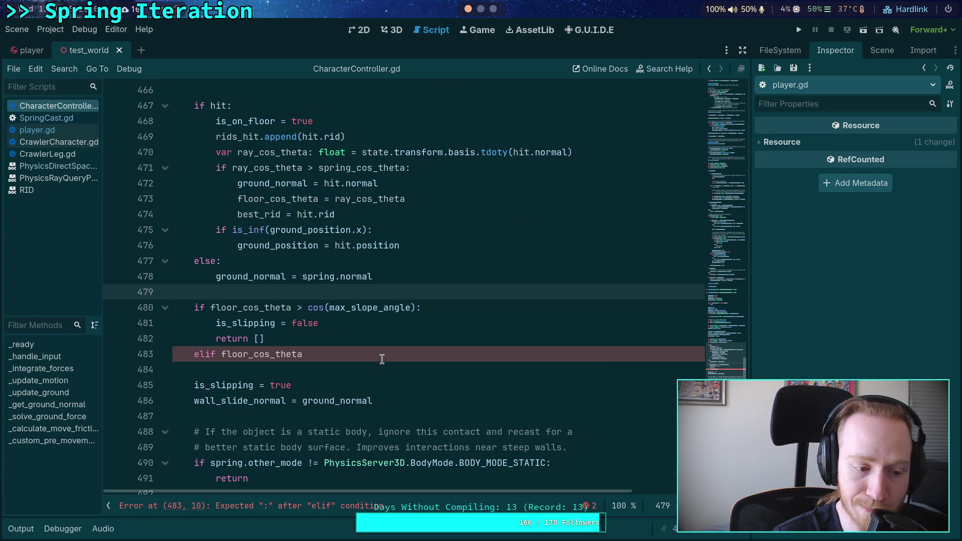
click(375, 355)
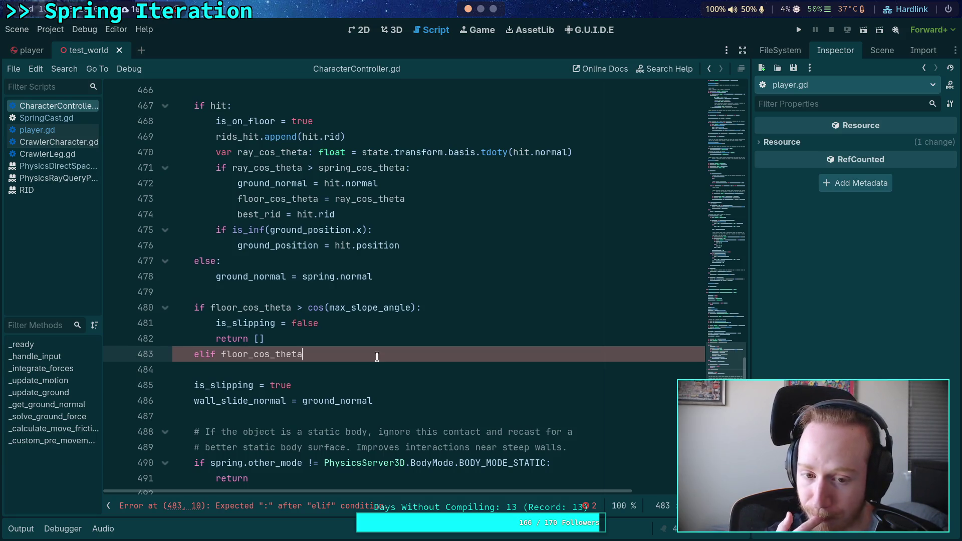
scroll(377, 356, up, 4)
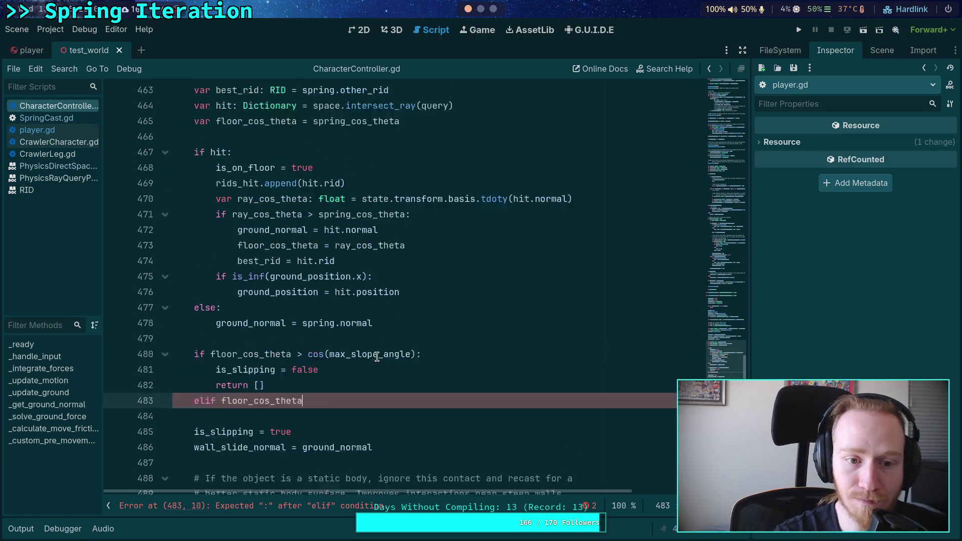
click(359, 397)
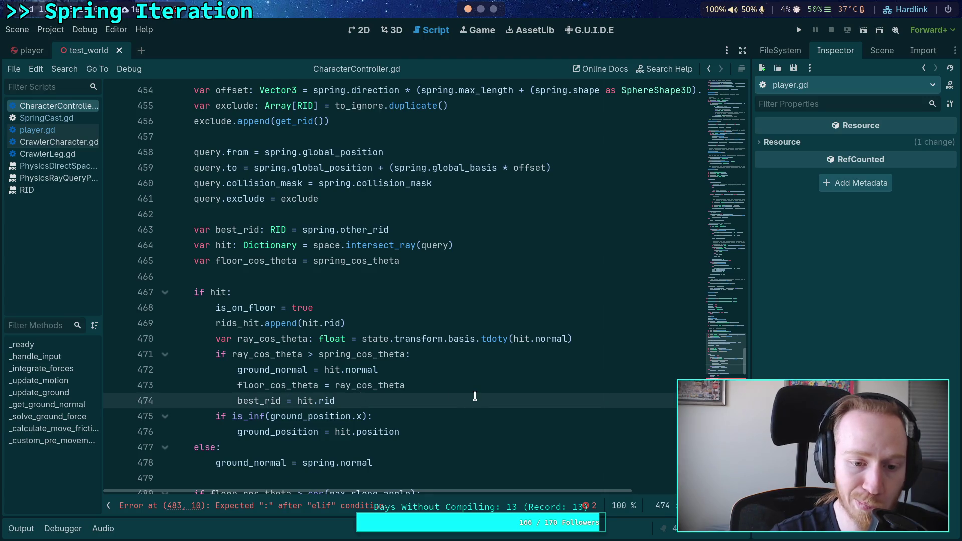
scroll(501, 404, up, 4)
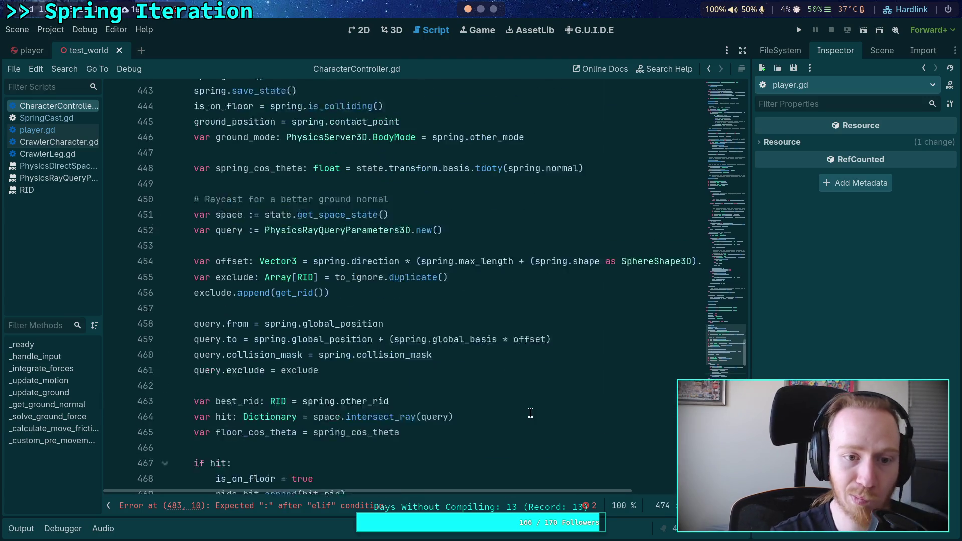
scroll(486, 376, down, 5)
scroll(485, 375, up, 5)
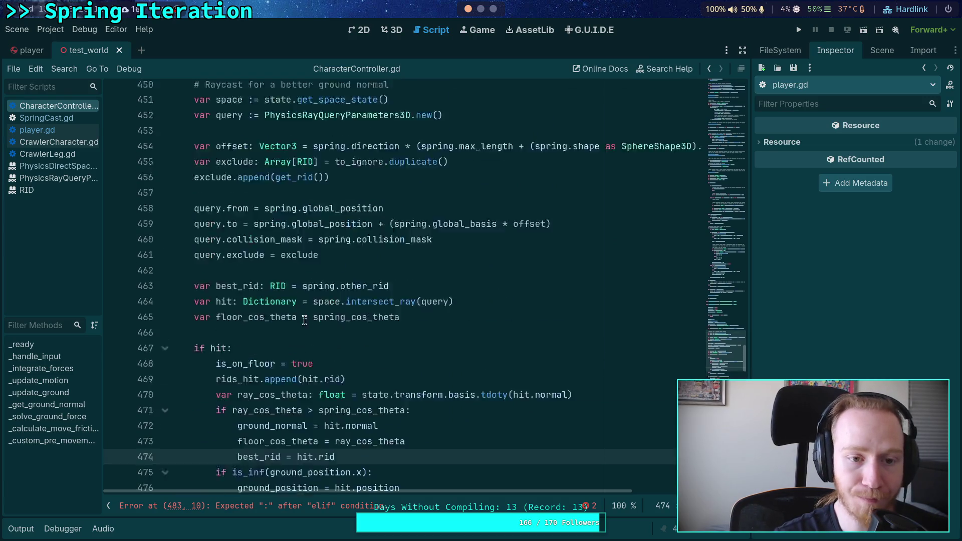
double_click(235, 415)
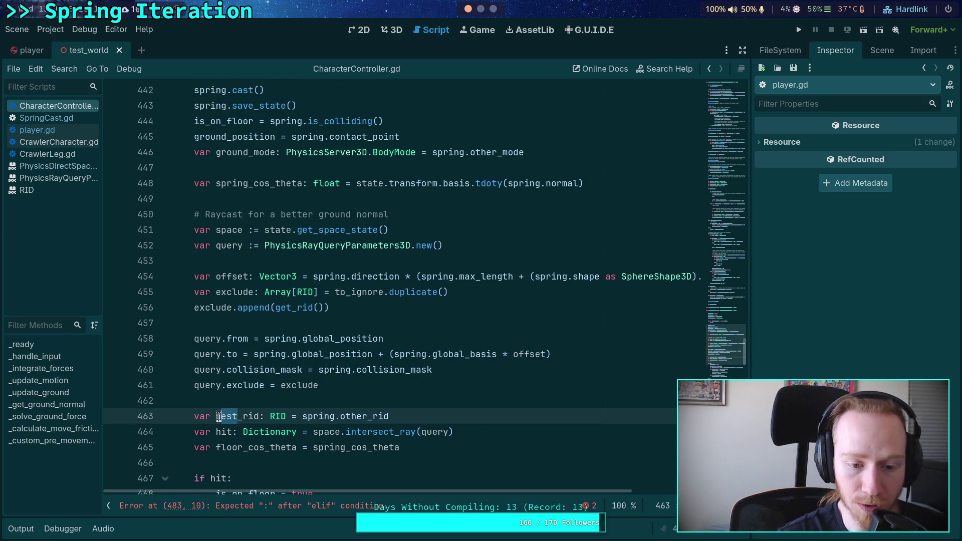
- Rename best_rid to ground_rid and move its declaration up beside ground_mode
text(ground)
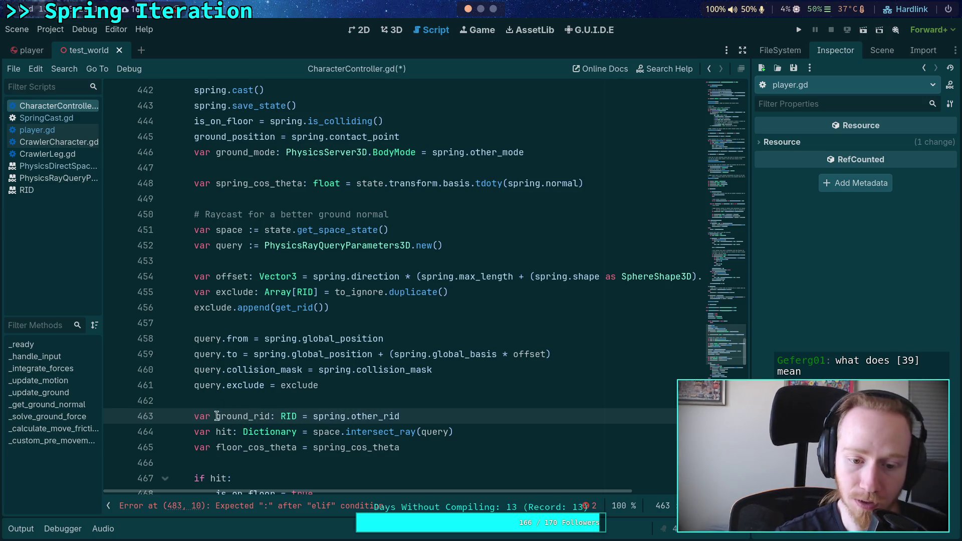
key(alt+Up)
key(alt+Up)
key(alt+Up)
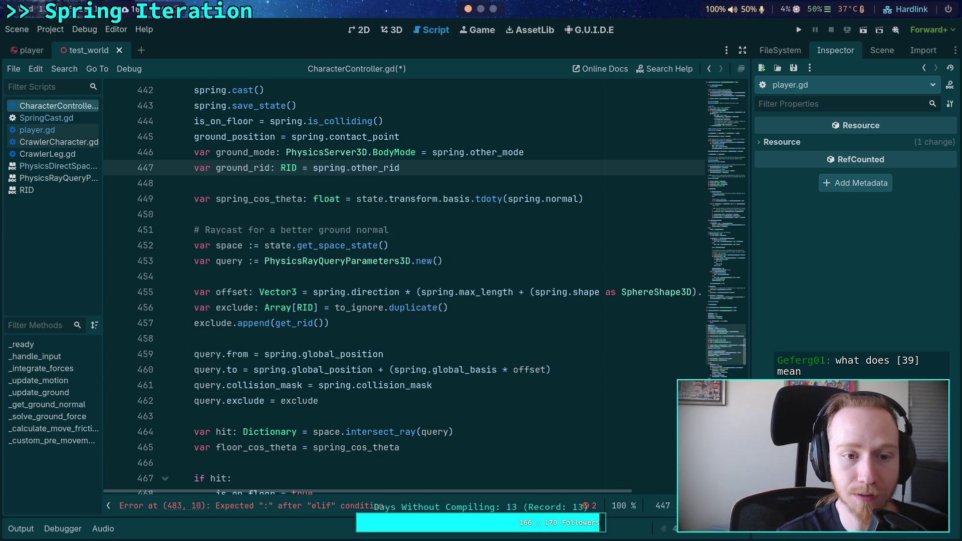
key(alt+Up)
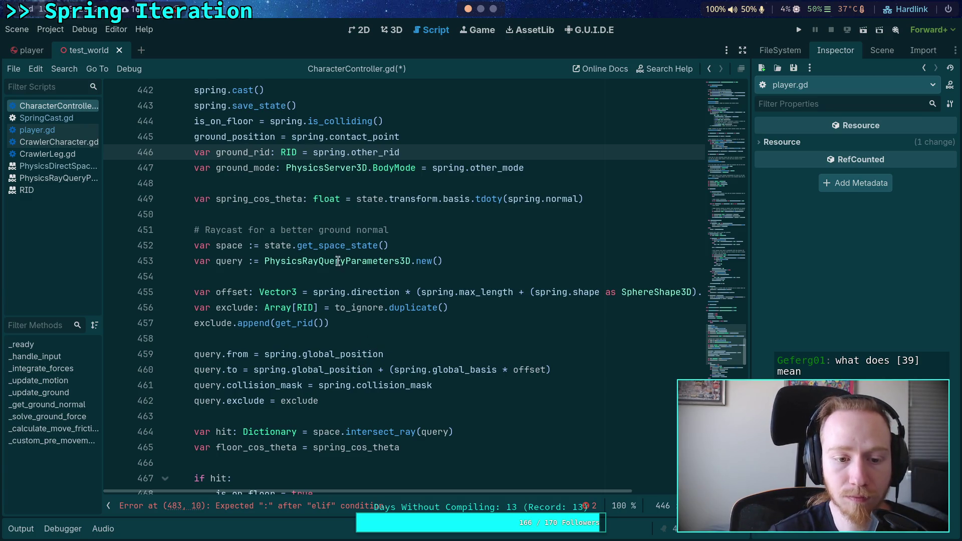
scroll(338, 261, down, 5)
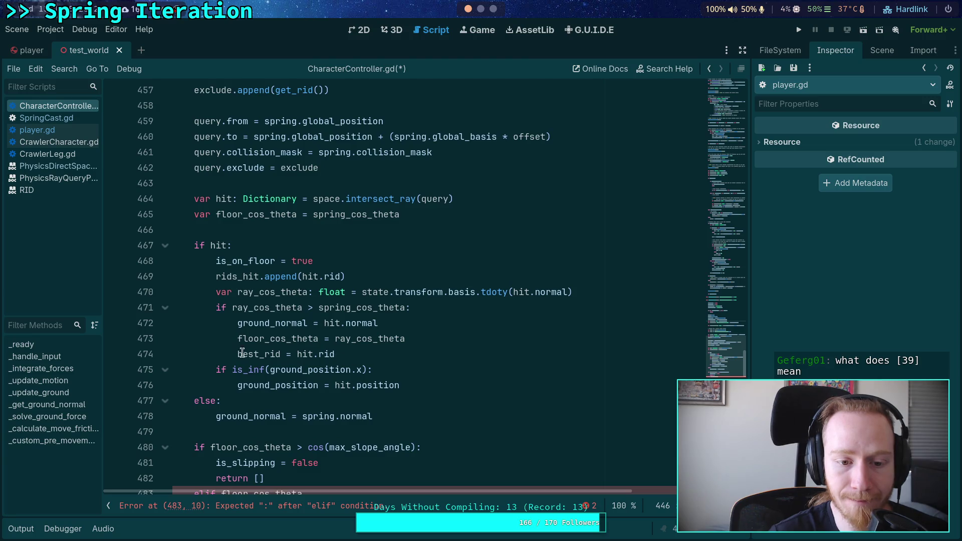
drag(238, 354, 259, 354)
text(ground)
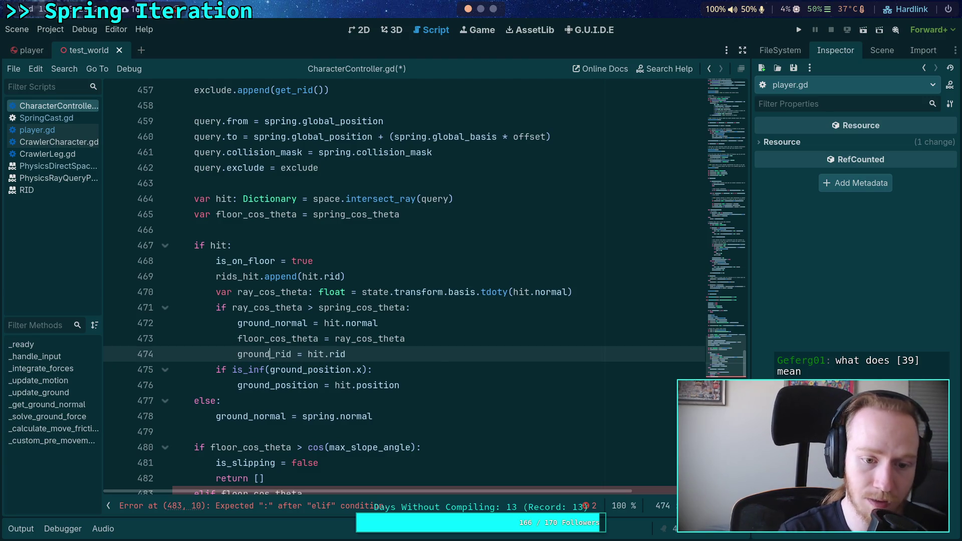
- Add ground_mode = PhysicsServer3D.body_get_mode(ground_rid) below ground_rid = hit.rid
key(End)
key(Return)
text(gro)
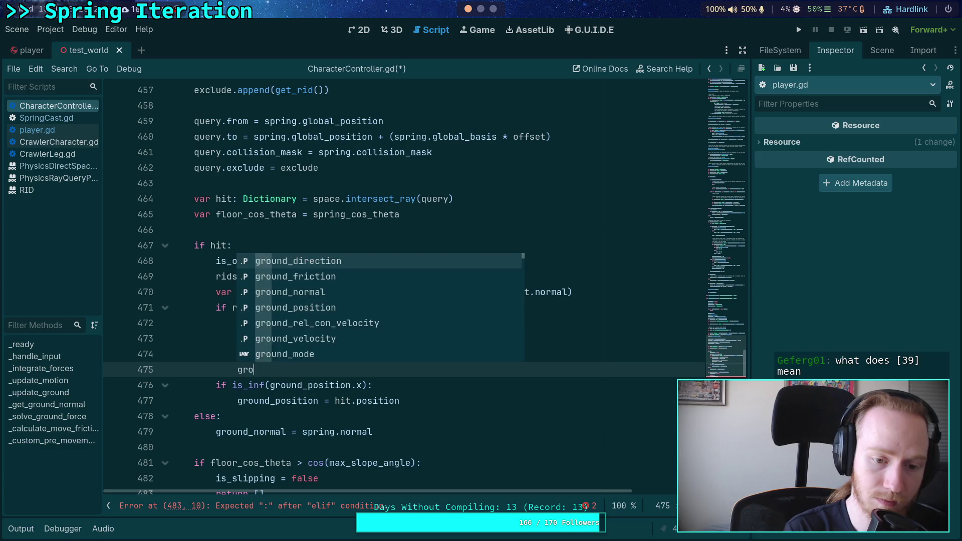
text(und_mode = )
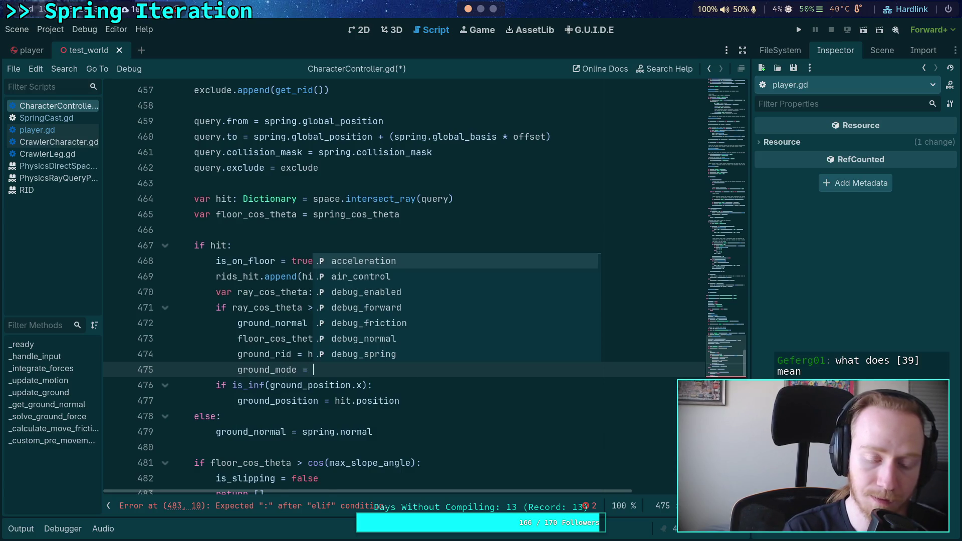
text(PhysicsSer)
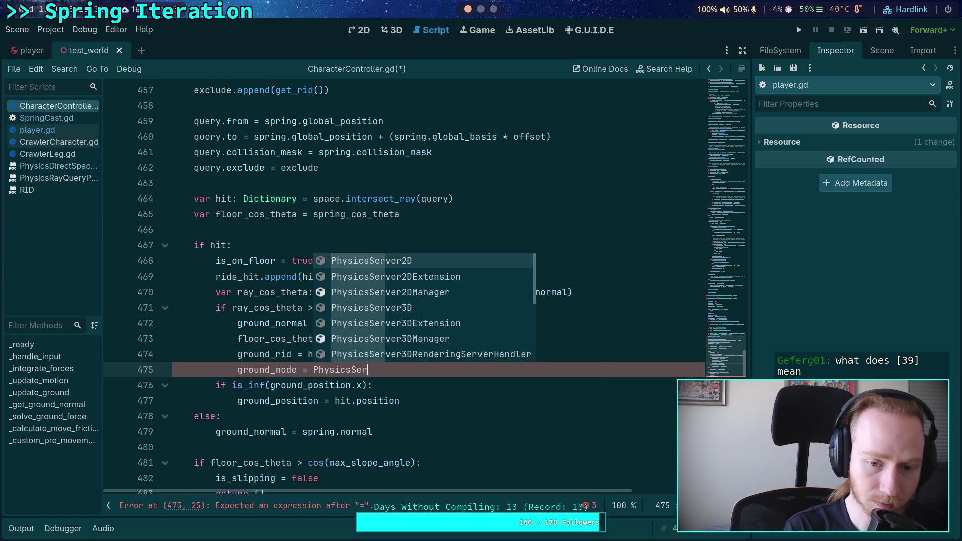
key(Down)
key(Down)
key(Down)
key(Return)
text(.bo)
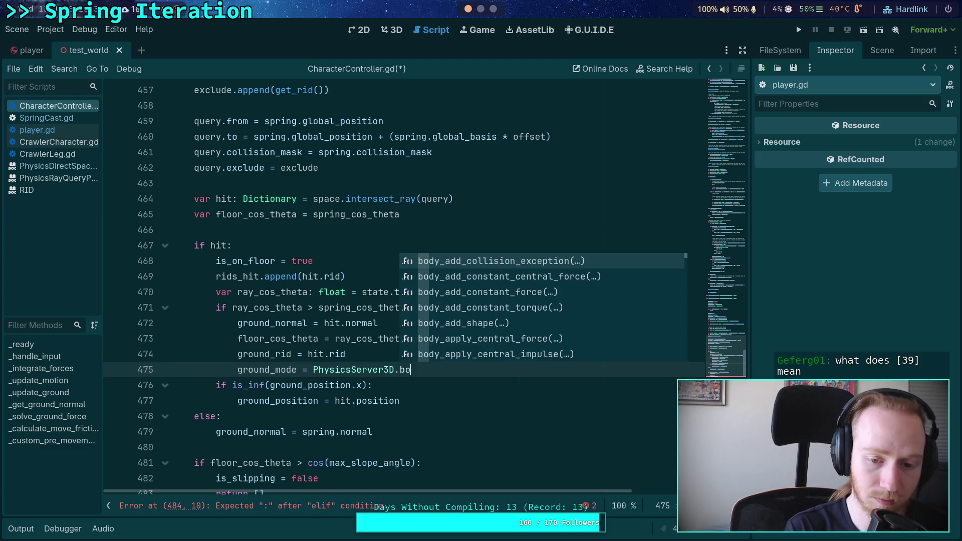
text(dy_mode)
key(Down)
key(Down)
key(Down)
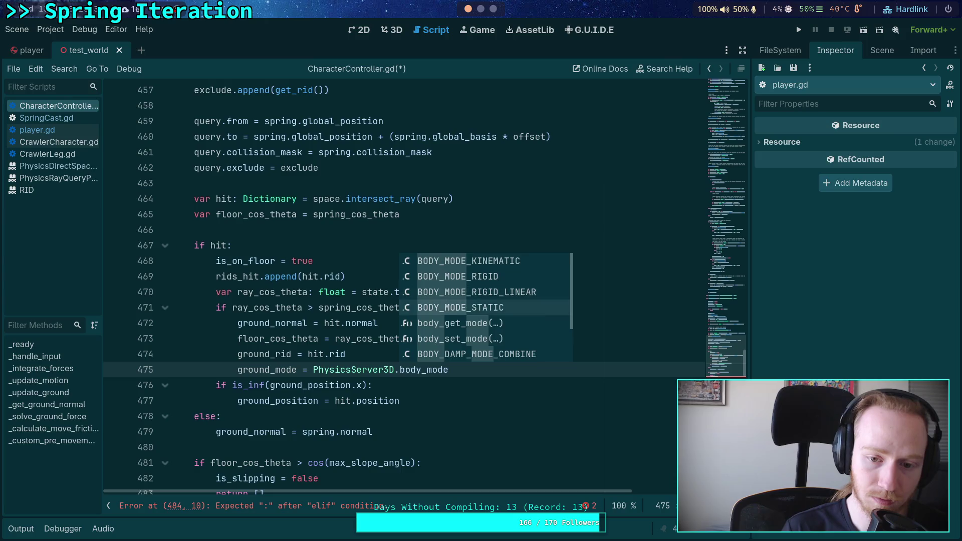
key(Down)
key(Return)
text(ound_rid)
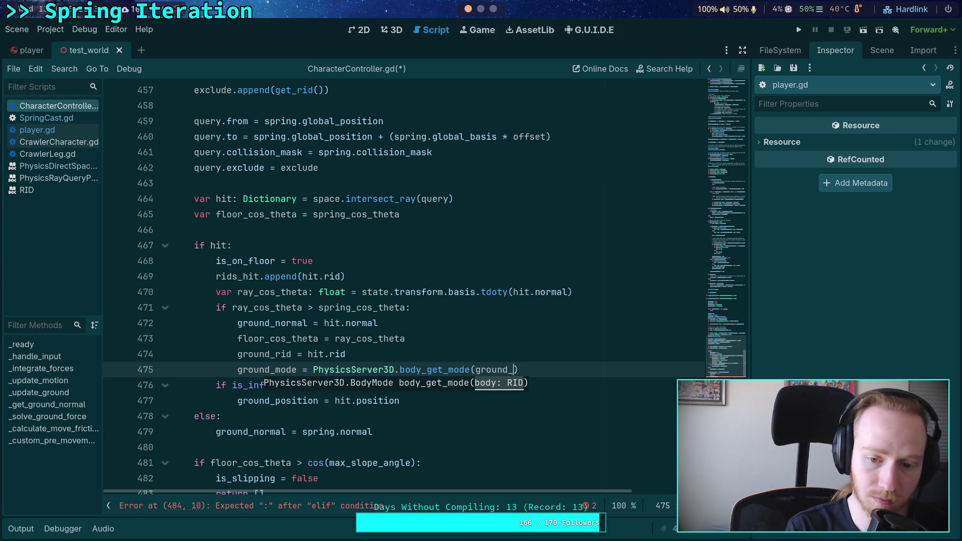
key(Return)
scroll(325, 335, down, 3)
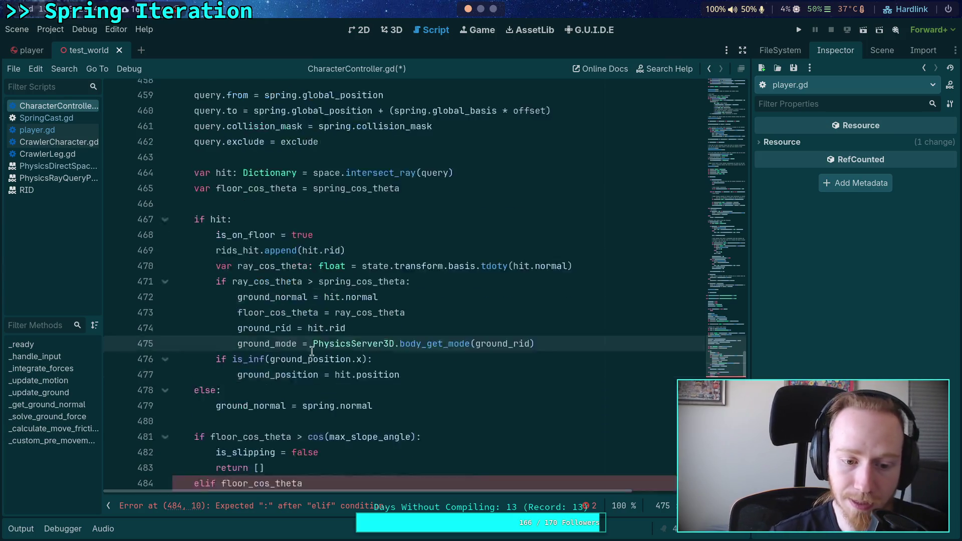
click(345, 370)
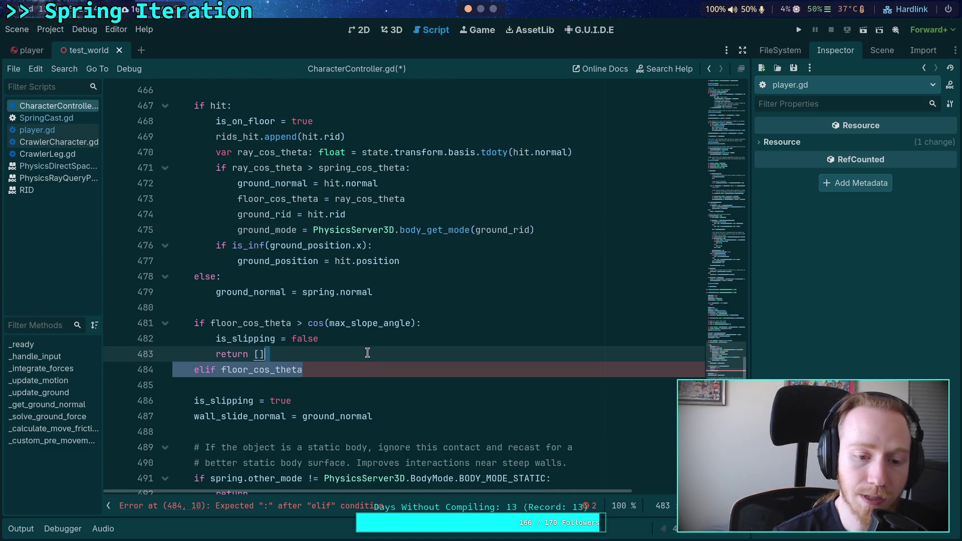
- Delete the unfinished elif line, the return [] statement and rids_hit.append(hit.rid)
key(BackSpace)
key(shift+Home)
key(BackSpace)
key(BackSpace)
key(BackSpace)
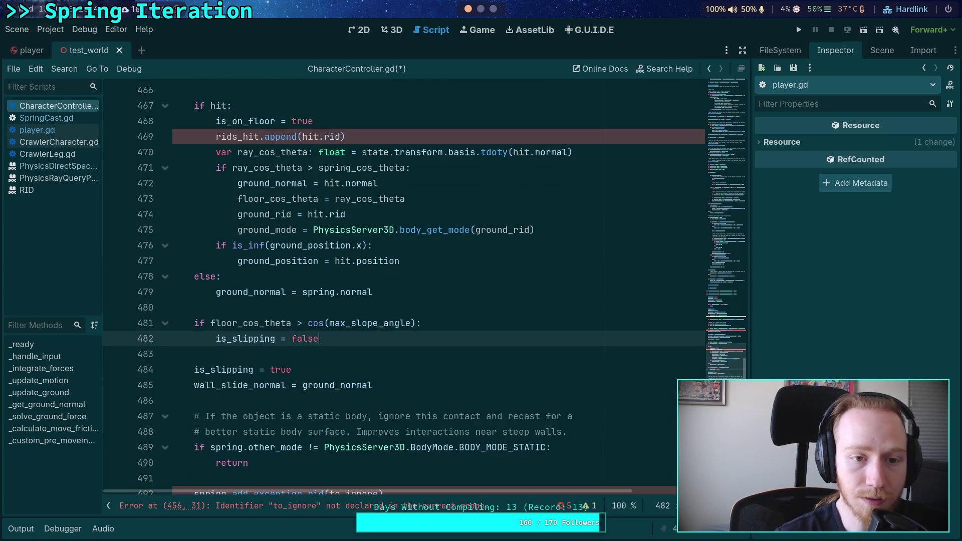
scroll(381, 234, up, 2)
triple_click(382, 234)
key(BackSpace)
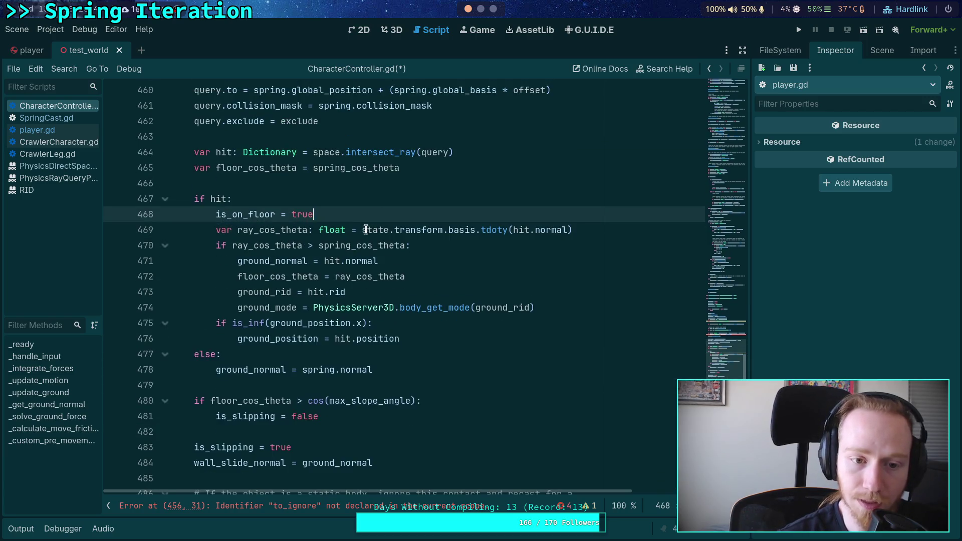
- Look over the is_on_floor usage and revised slope check, then go to the 3D view
double_click(245, 214)
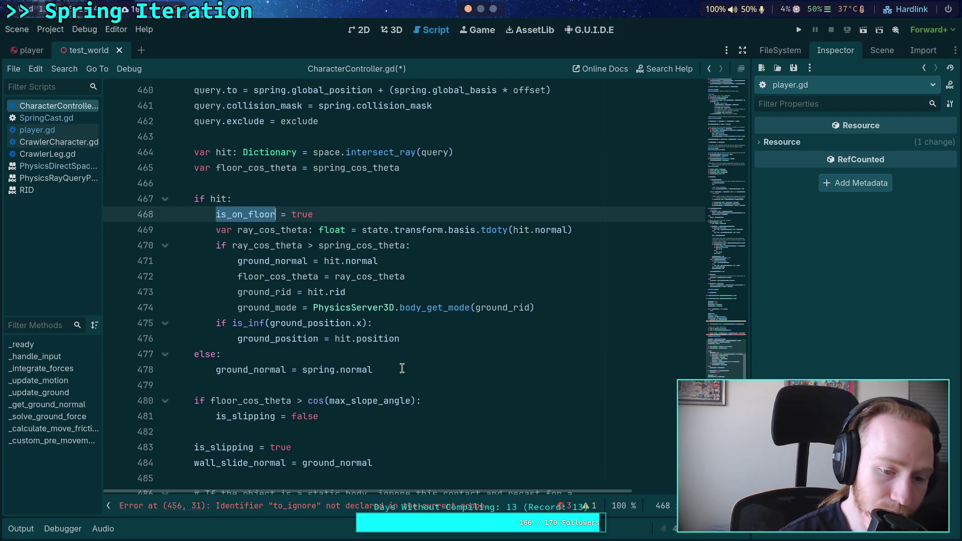
scroll(401, 365, down, 1)
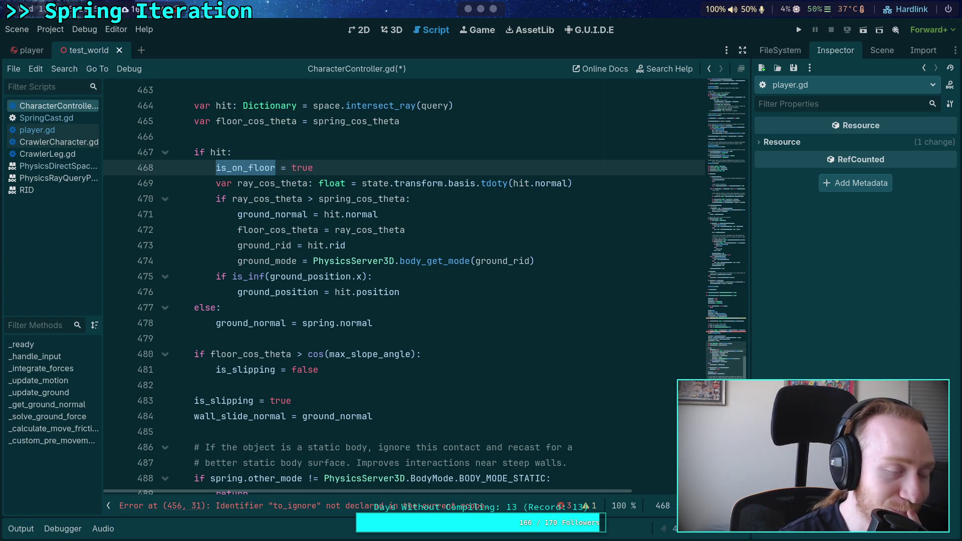
click(386, 391)
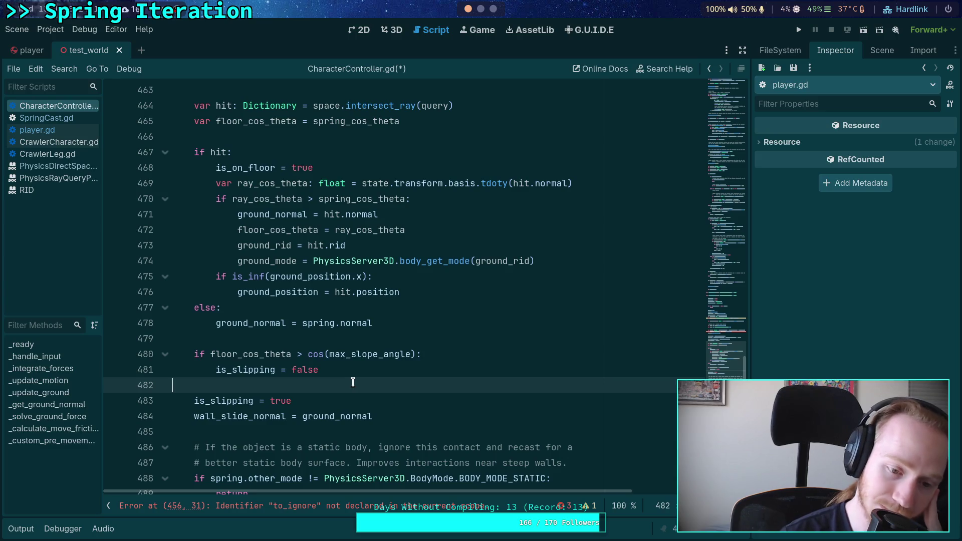
scroll(353, 383, up, 3)
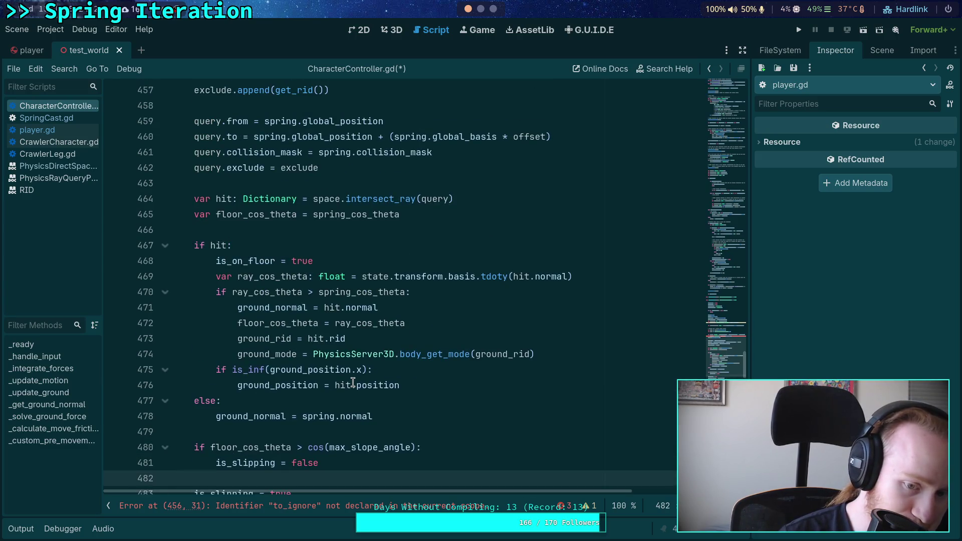
scroll(353, 382, down, 1)
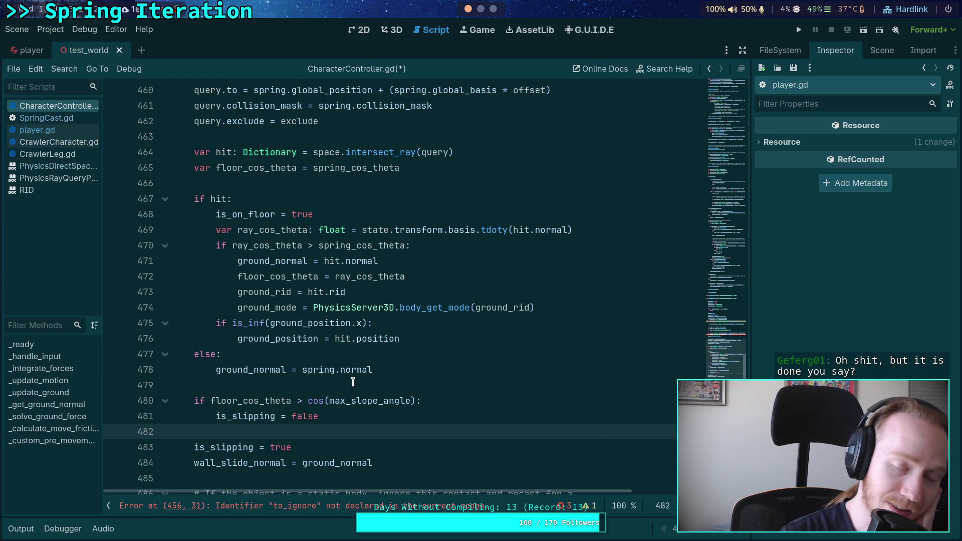
click(393, 34)
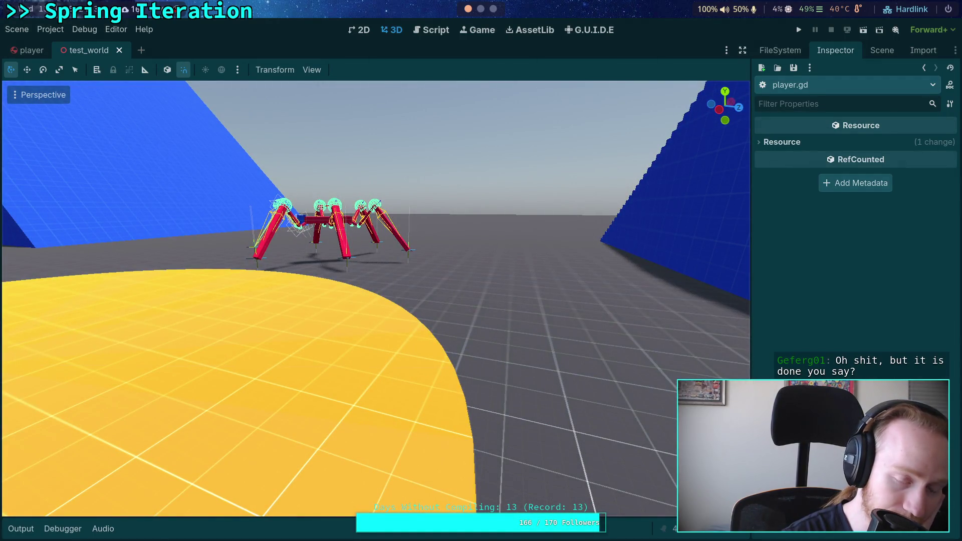
- Orbit and fly the camera around the spider rig, blue stairs and disc, then return to the script
drag(330, 306, 288, 302)
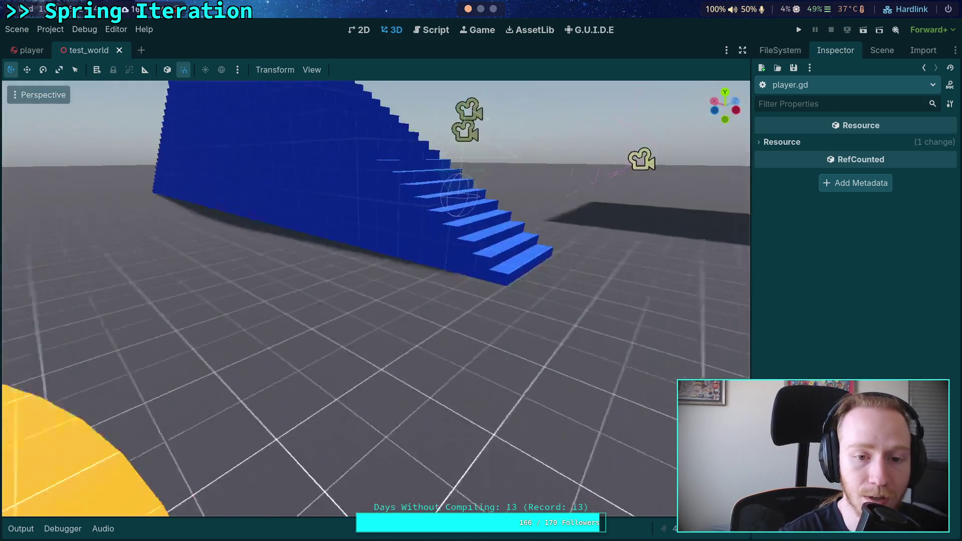
mouse_move(377, 318)
mouse_down()
mouse_move(400, 233)
mouse_move(321, 195)
mouse_move(196, 278)
mouse_move(160, 270)
mouse_move(168, 231)
mouse_up()
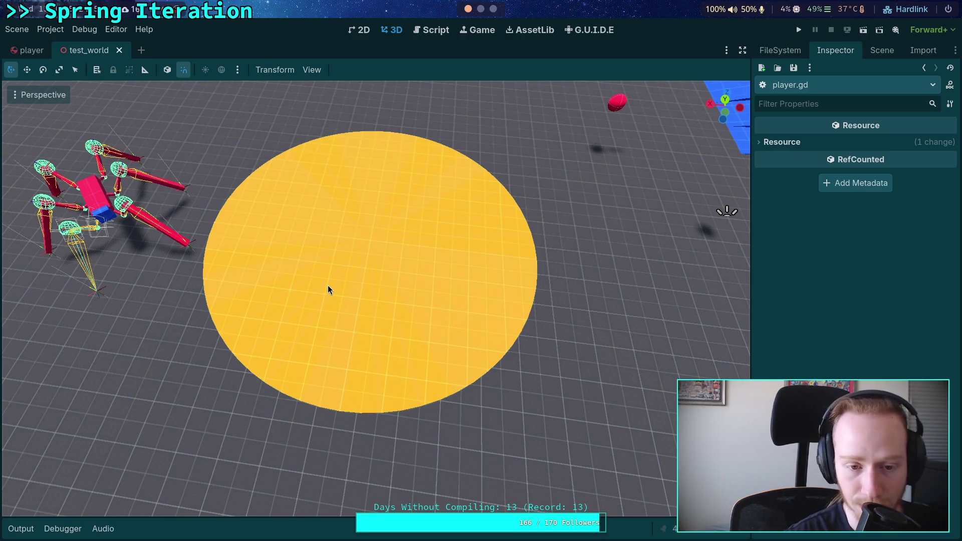
mouse_move(328, 285)
mouse_down()
mouse_move(273, 238)
mouse_move(371, 244)
mouse_up()
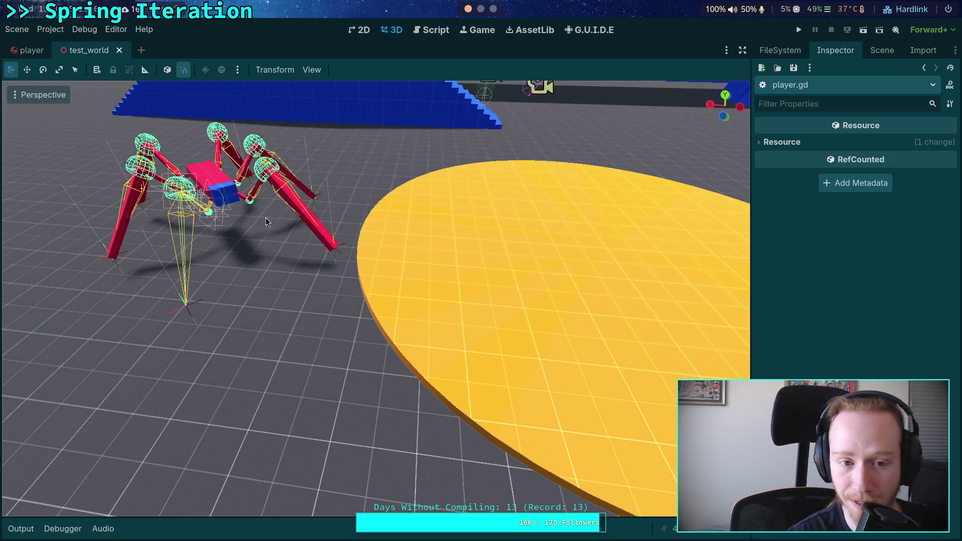
drag(408, 294, 354, 281)
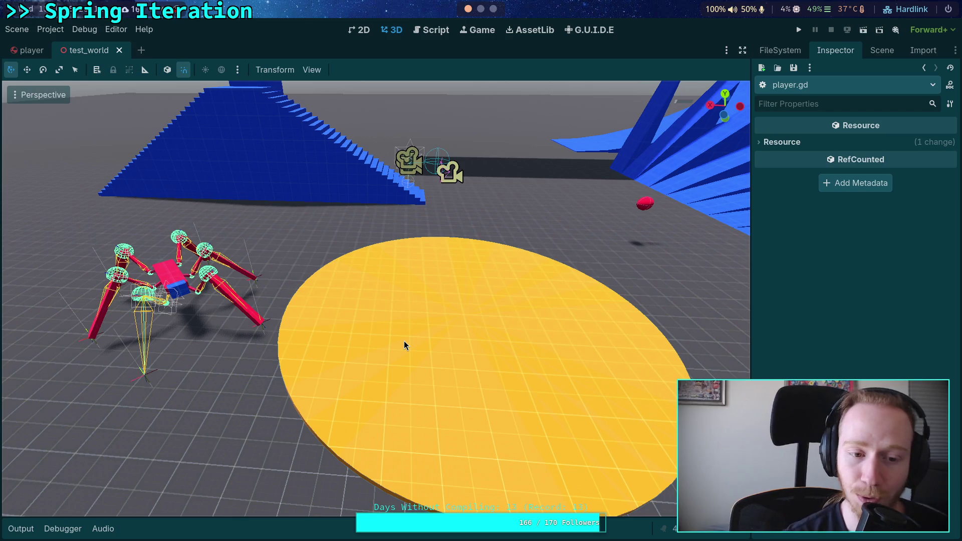
right_click(404, 341)
key(w)
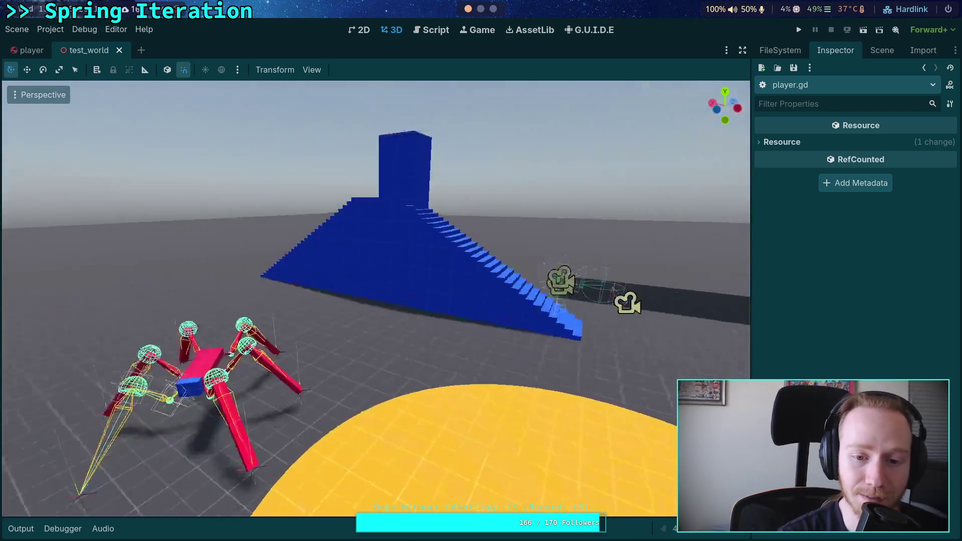
key(s)
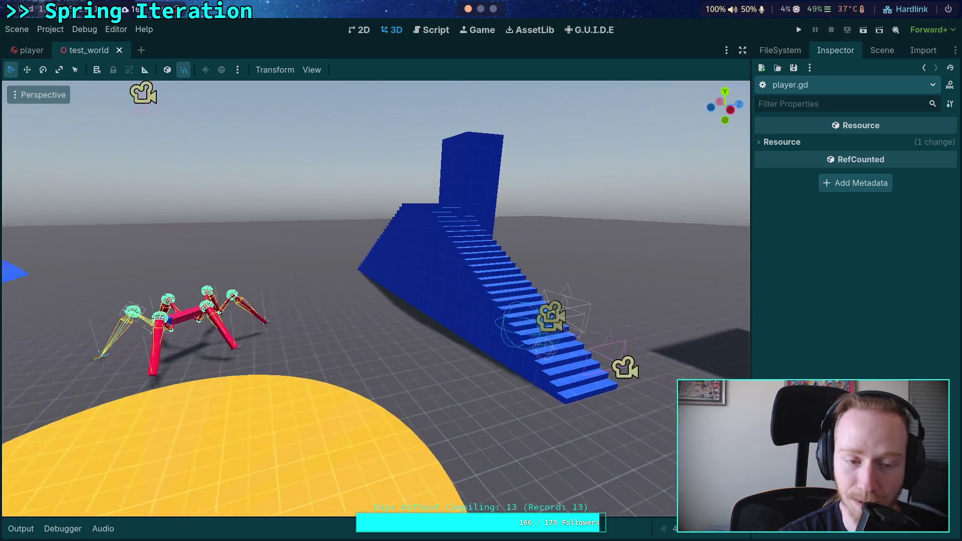
key(w)
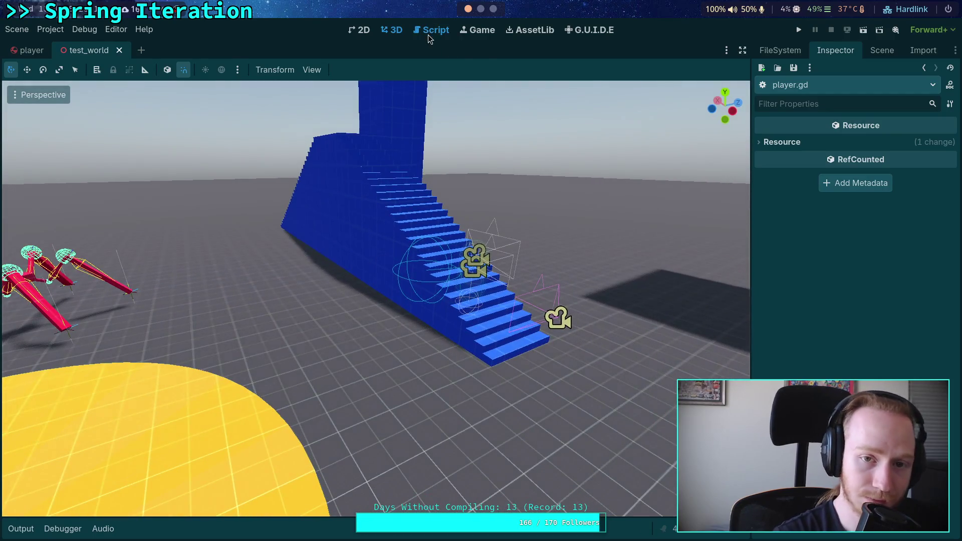
click(430, 31)
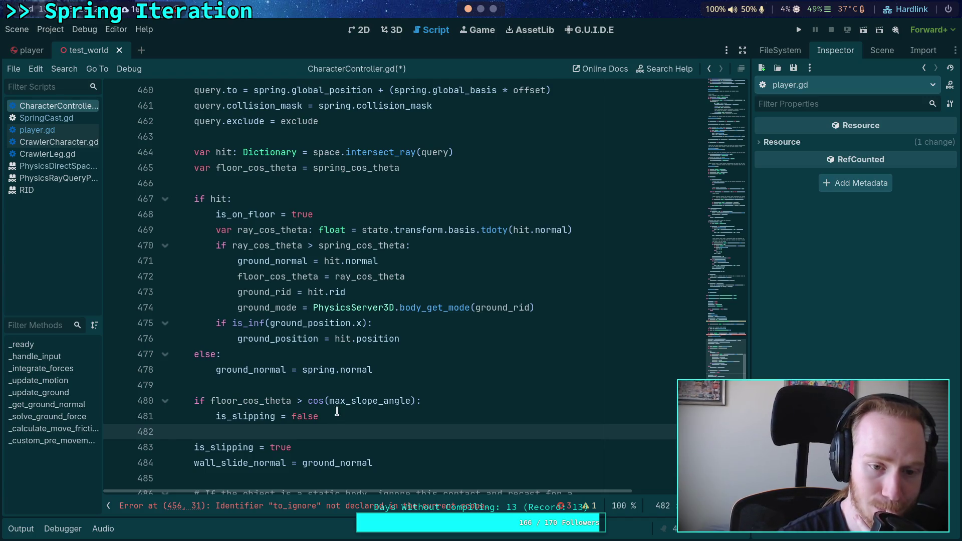
- Delete the line declaring the separate exclude array
scroll(339, 409, up, 2)
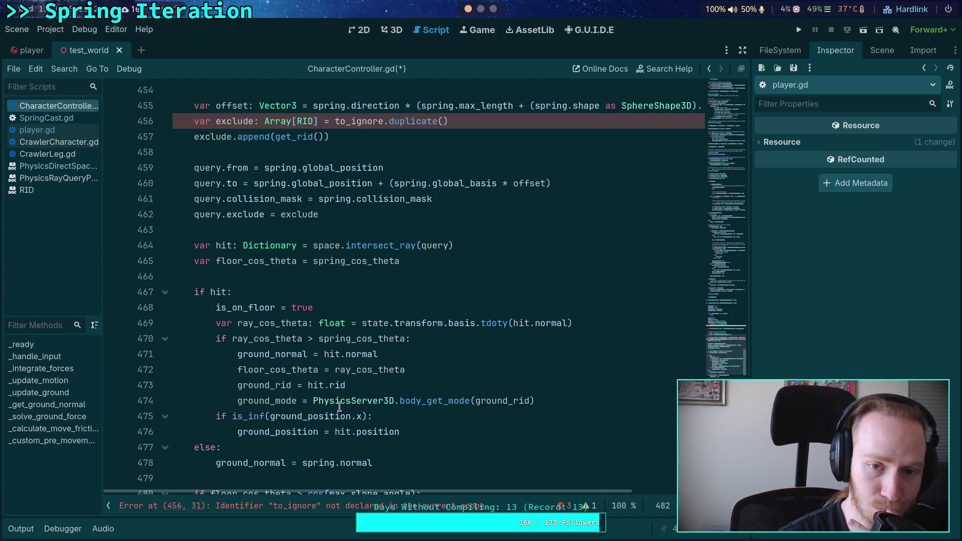
scroll(340, 407, up, 2)
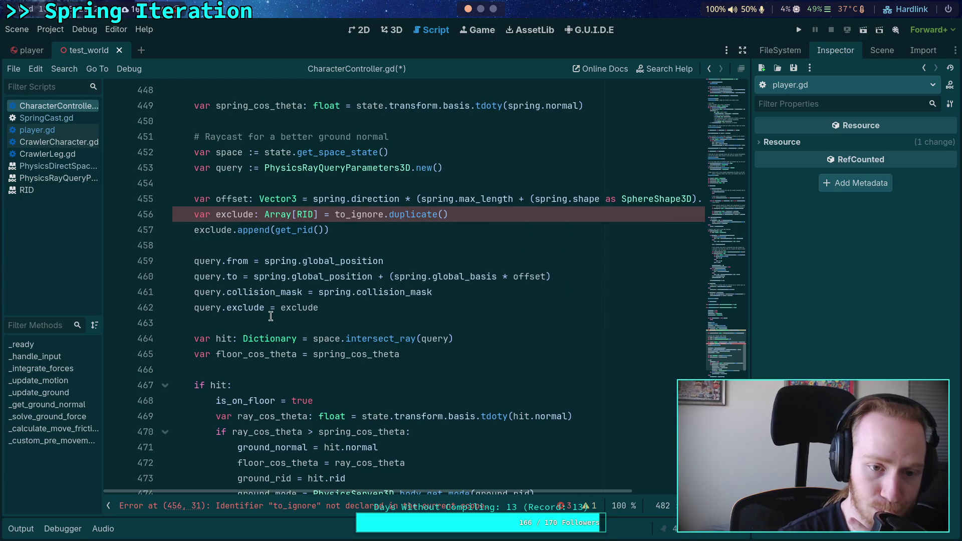
scroll(271, 316, down, 4)
scroll(271, 316, up, 4)
drag(500, 215, 109, 221)
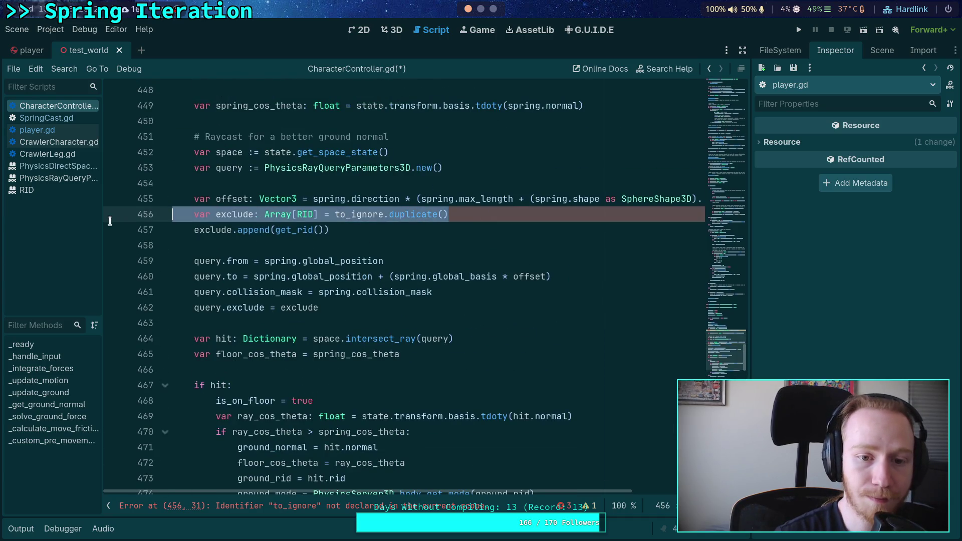
scroll(290, 261, up, 2)
scroll(375, 362, up, 2)
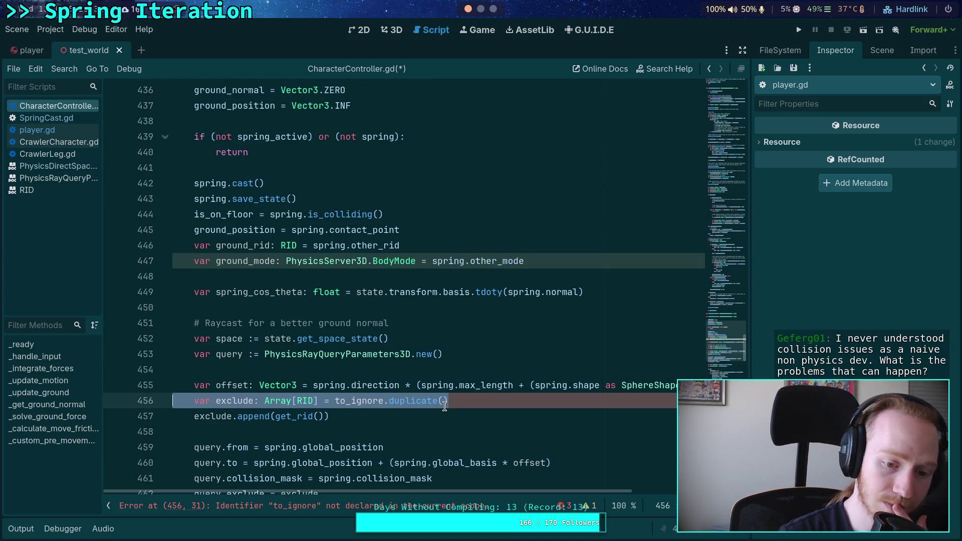
key(BackSpace)
key(BackSpace)
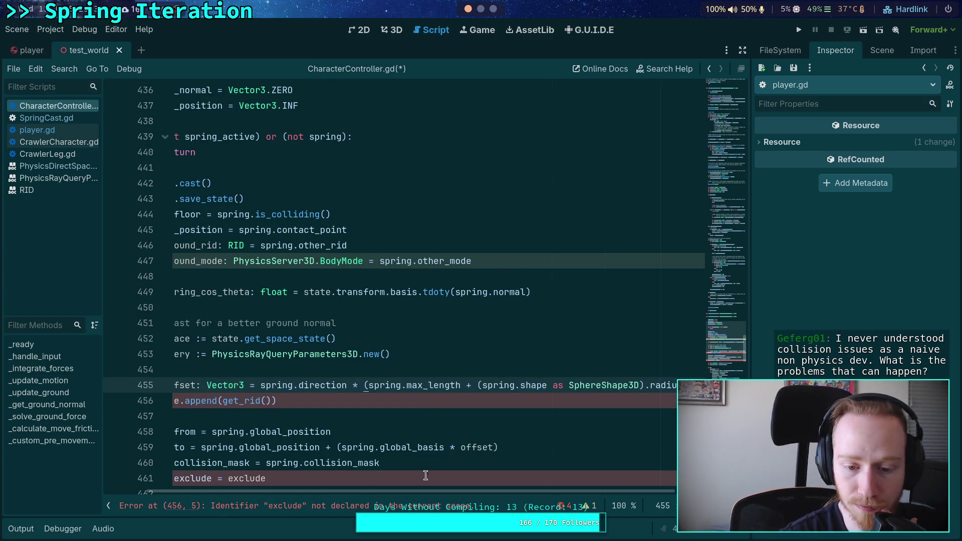
- Change the query's exclude assignment to [get_rid()]
scroll(429, 491, left, 2)
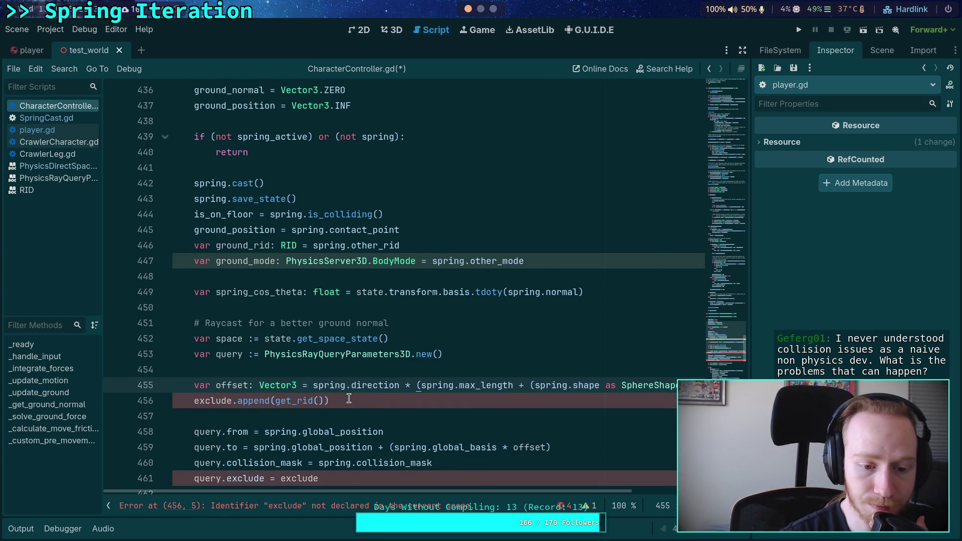
scroll(341, 320, down, 2)
double_click(299, 385)
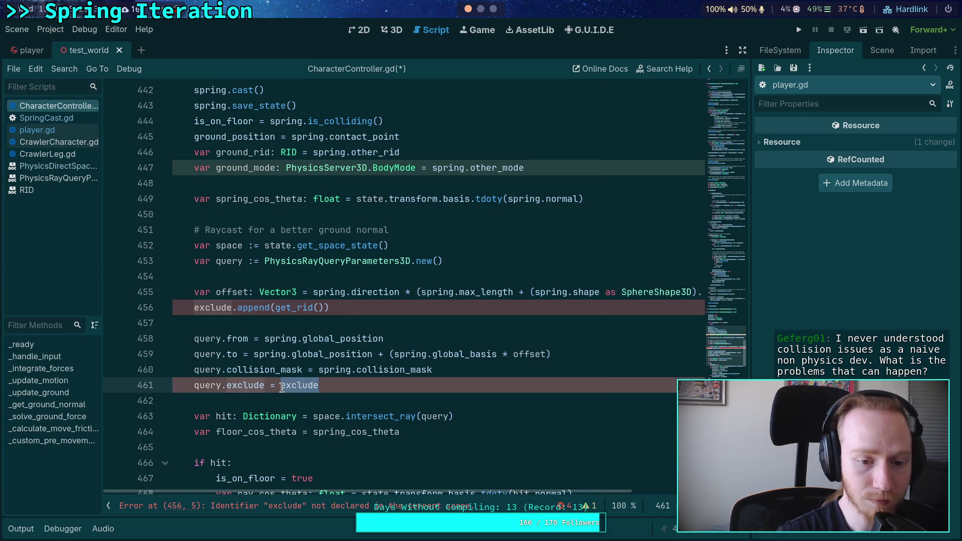
key(BackSpace)
text([get_rid)
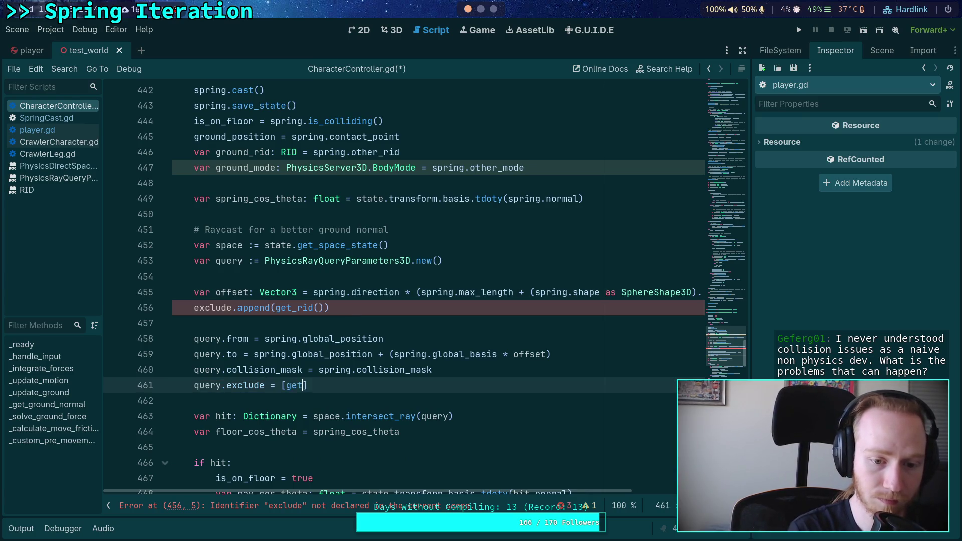
key(Return)
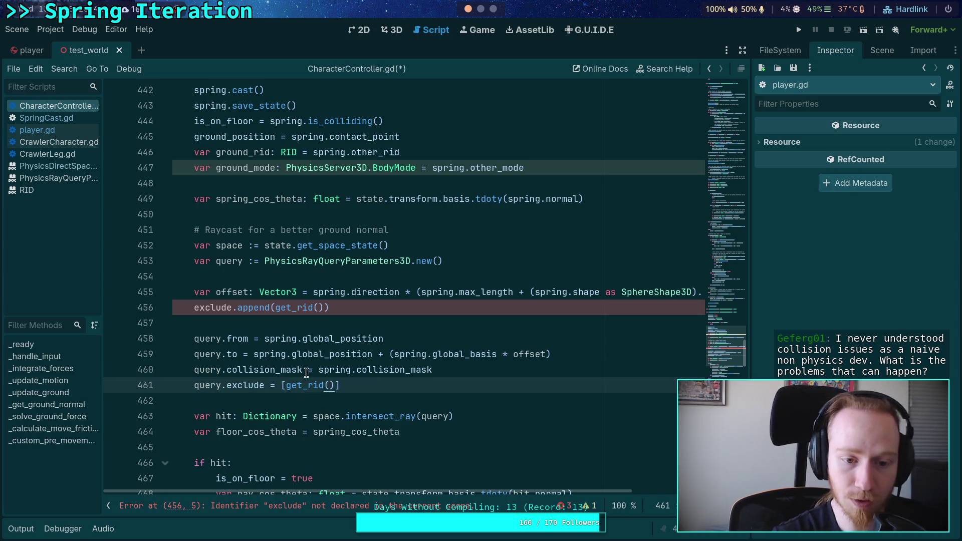
- Remove the leftover exclude.append line and the blank line it left behind
click(324, 303)
drag(329, 307, 172, 292)
key(BackSpace)
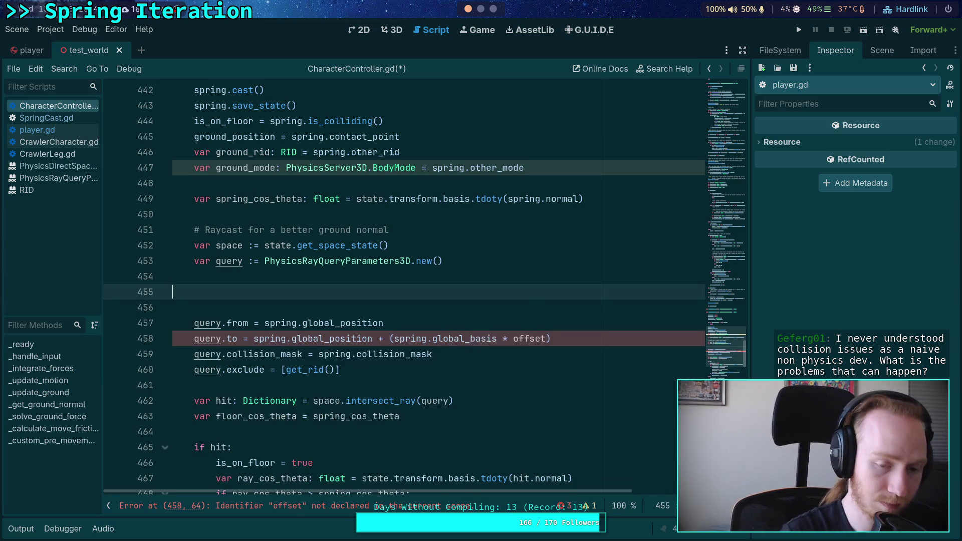
key(ctrl+z)
key(ctrl+z)
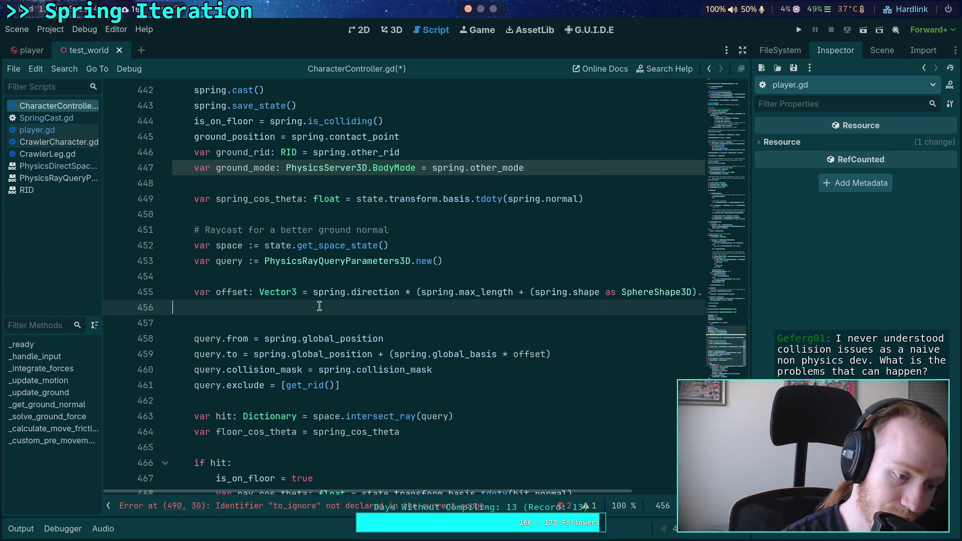
key(BackSpace)
click(424, 364)
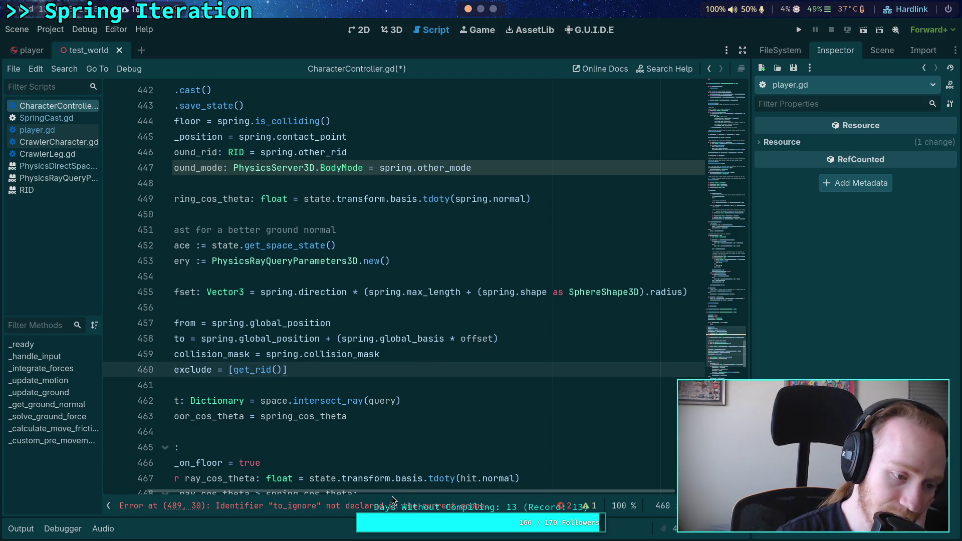
drag(402, 489, 358, 489)
click(256, 431)
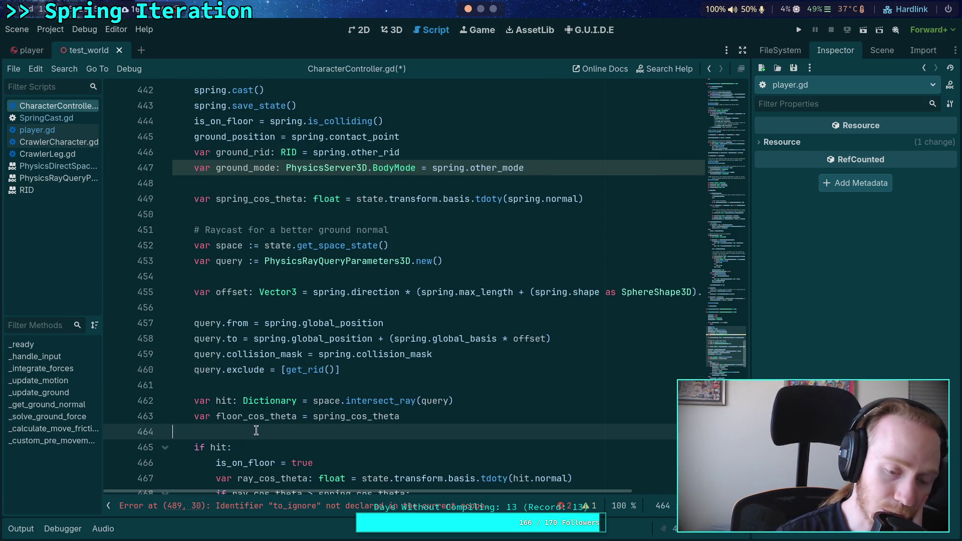
click(289, 386)
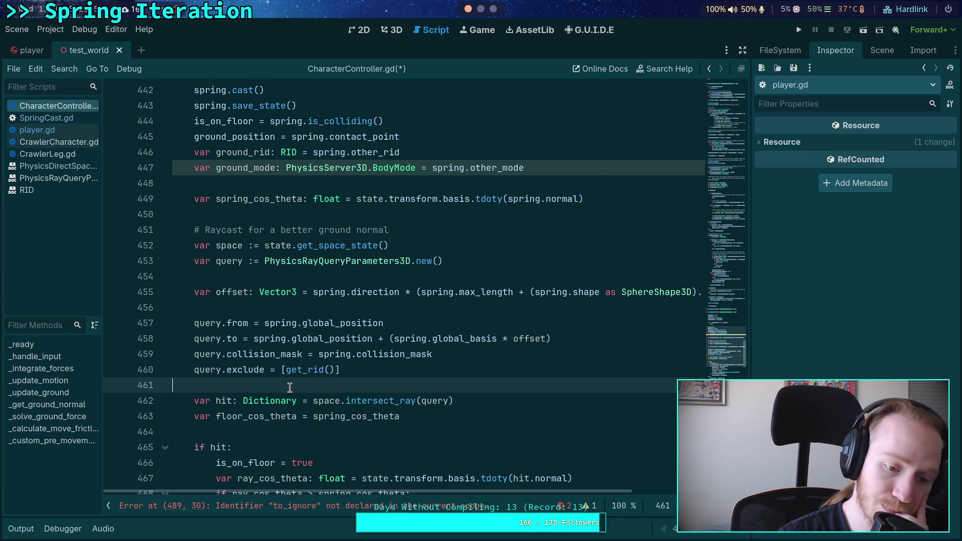
mouse_move(296, 396)
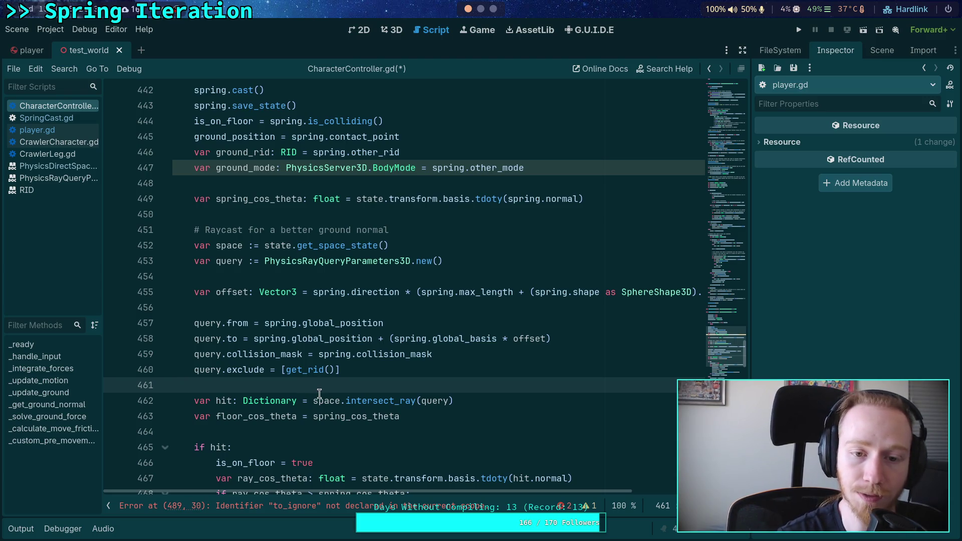
scroll(317, 400, down, 2)
click(290, 339)
scroll(288, 338, down, 3)
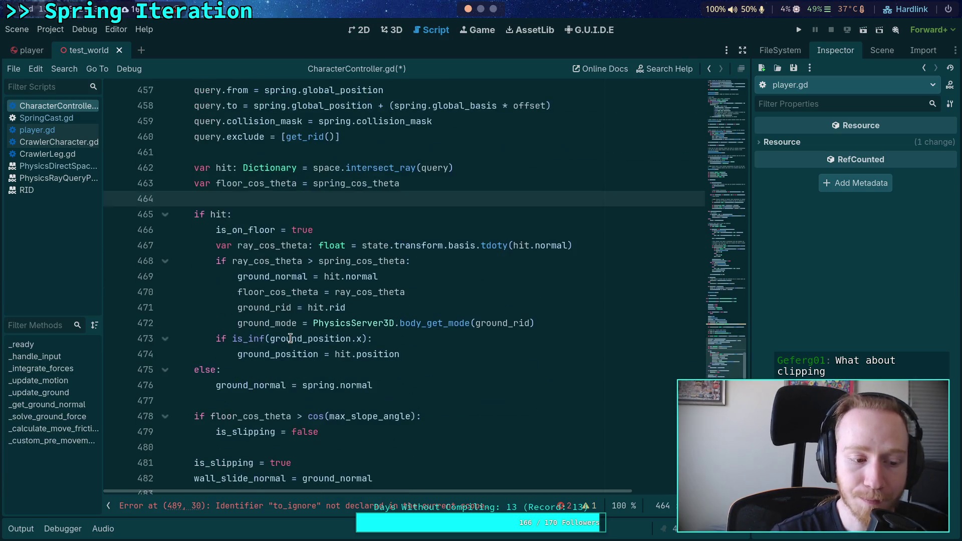
click(244, 399)
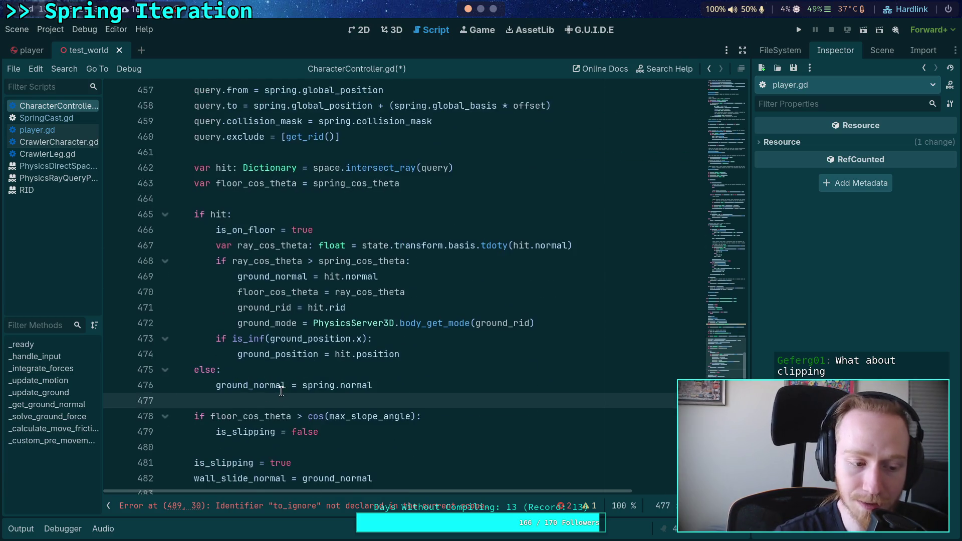
scroll(268, 385, up, 2)
click(289, 296)
scroll(289, 307, down, 1)
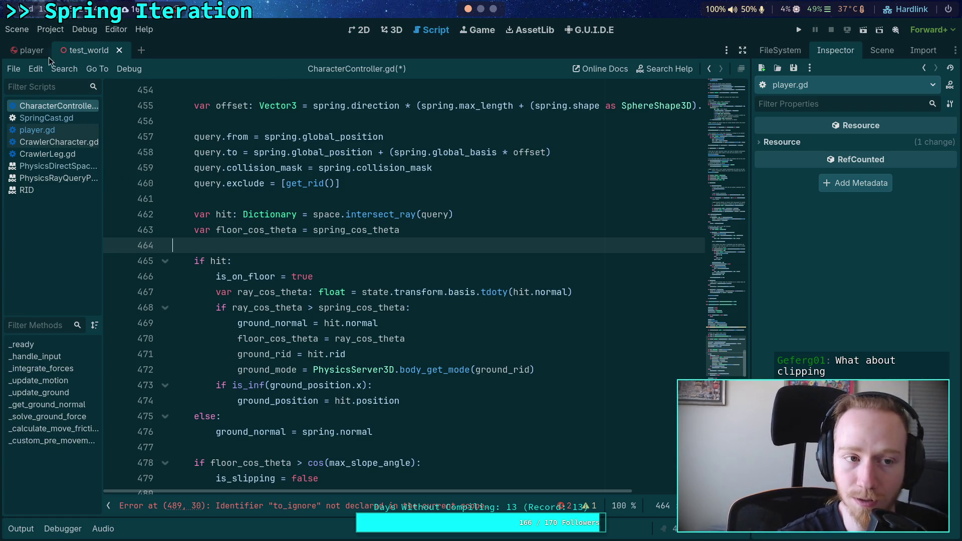
- Show the player scene and read the Continuous CD tooltip under the Inspector's Solver section
click(32, 50)
scroll(822, 328, down, 10)
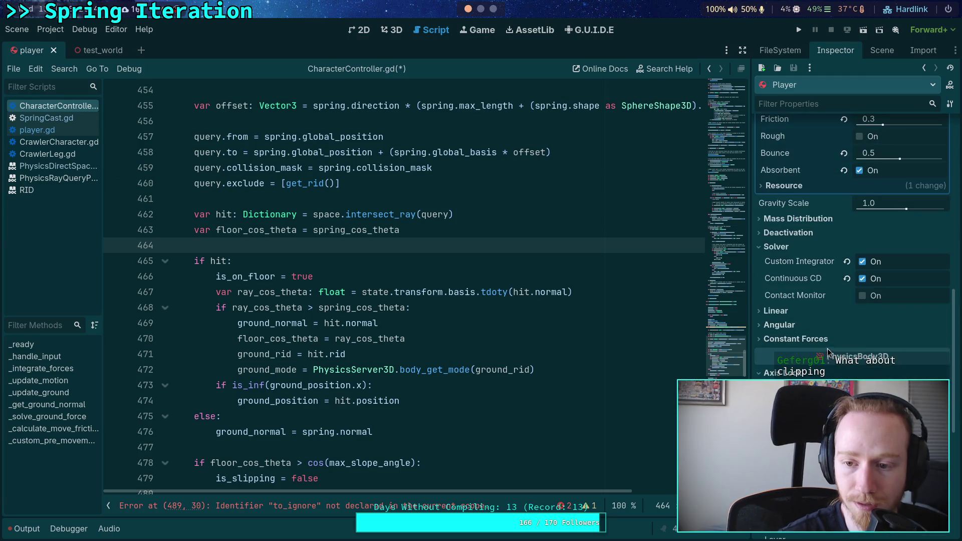
mouse_move(778, 281)
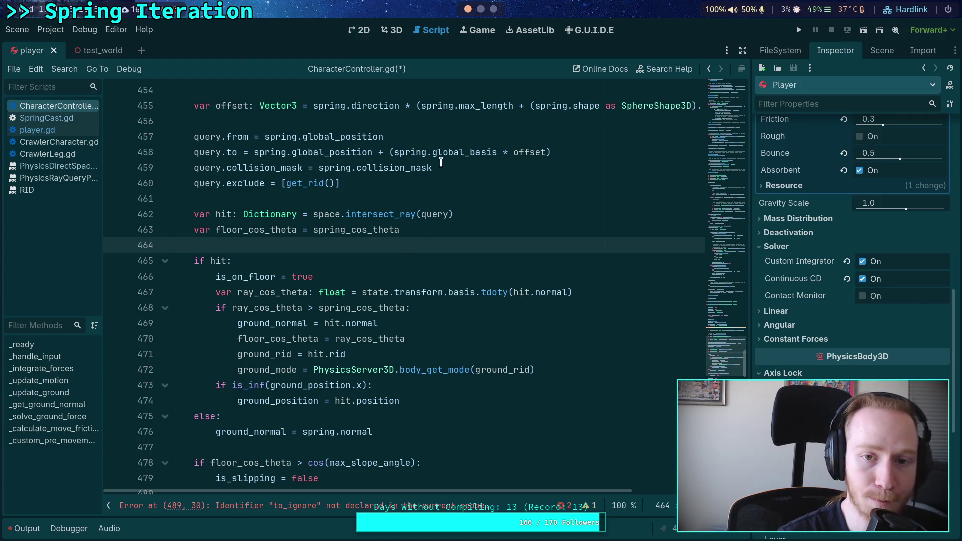
scroll(489, 283, up, 1)
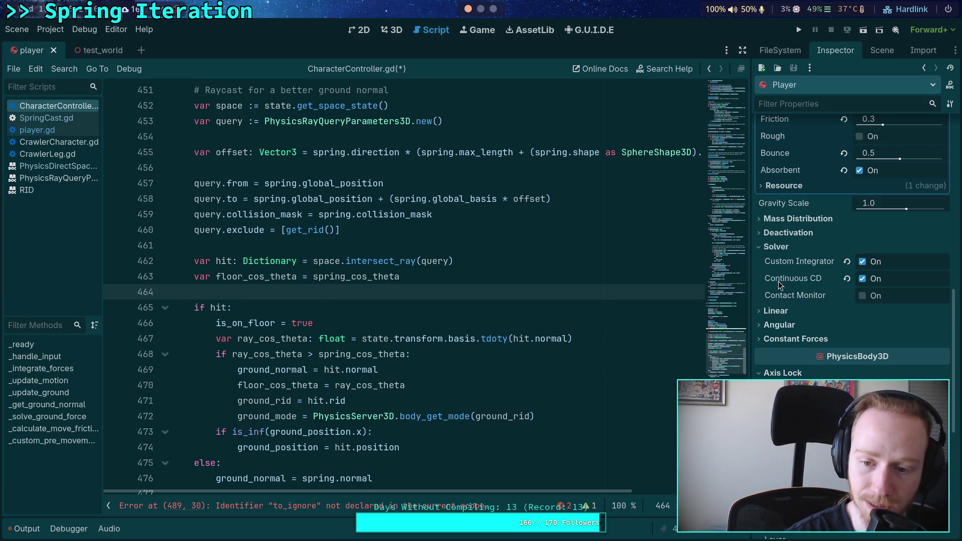
mouse_move(780, 286)
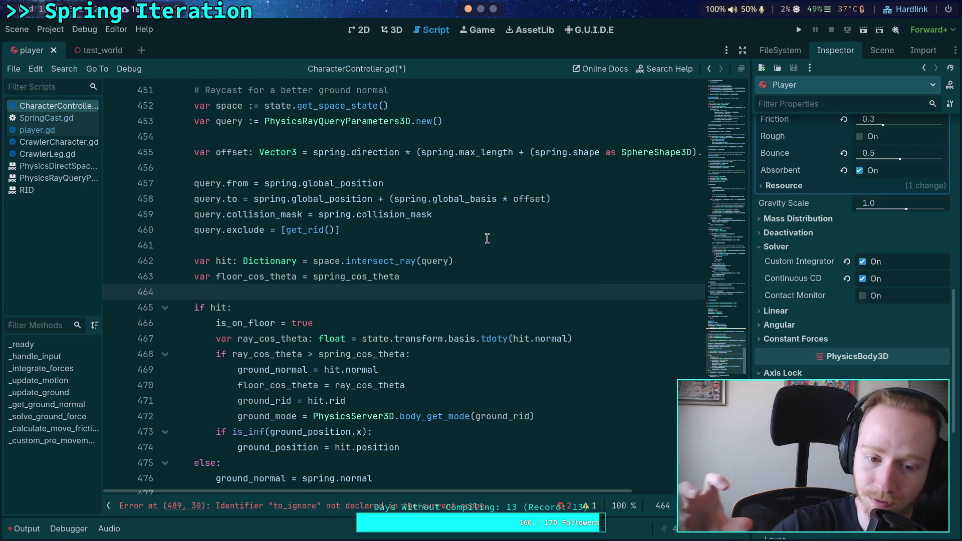
- Review the ground update code around the else branch in CharacterController.gd
scroll(401, 311, down, 2)
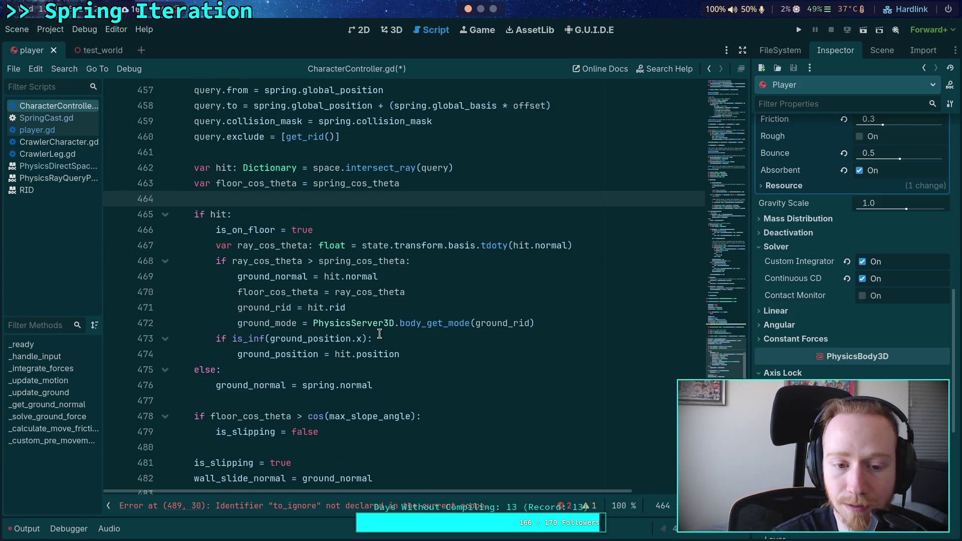
click(352, 401)
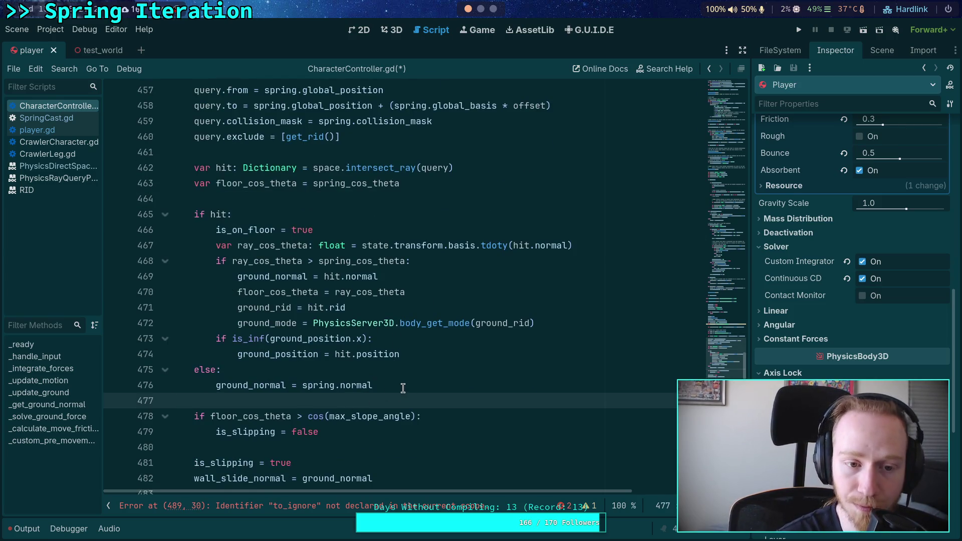
scroll(404, 387, down, 1)
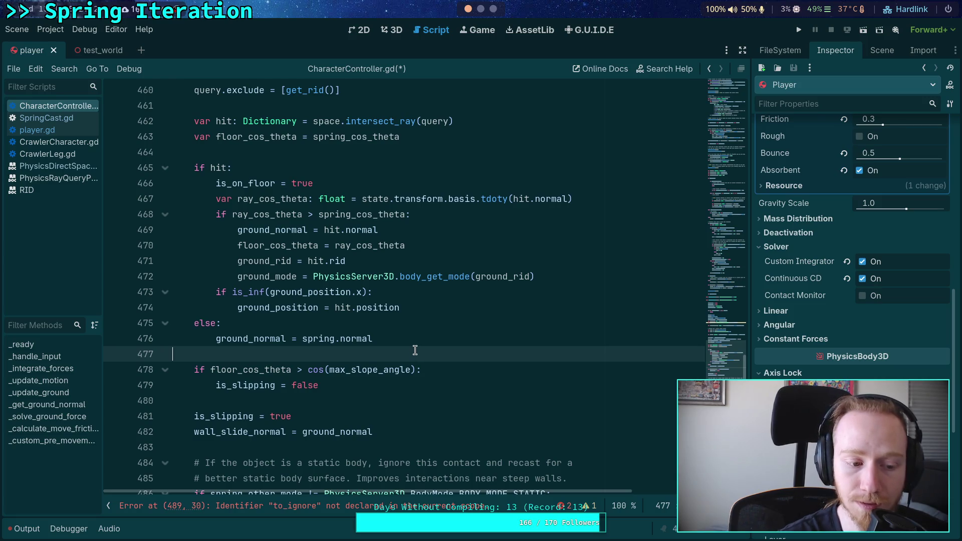
scroll(415, 354, up, 2)
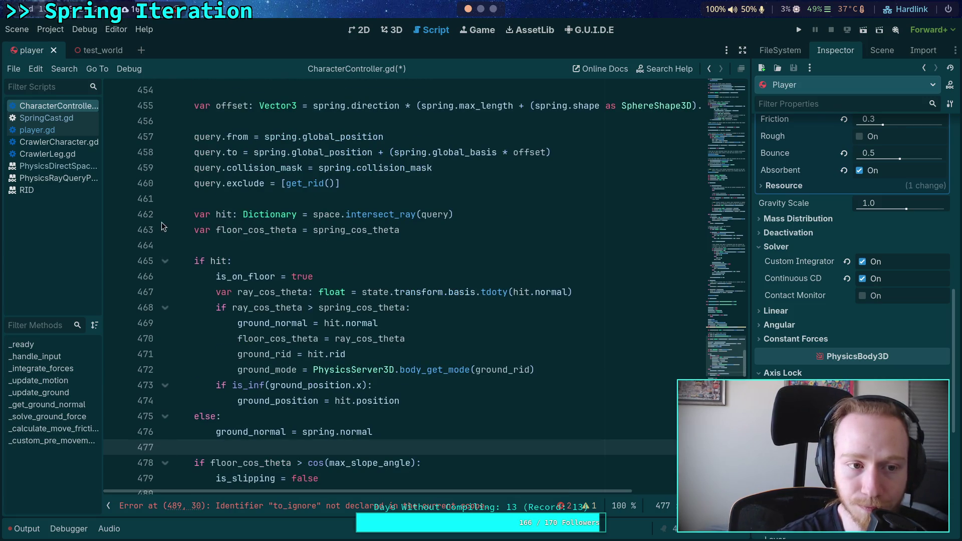
- Switch back to the test_world scene and scroll the script to the hit-handling block
click(75, 50)
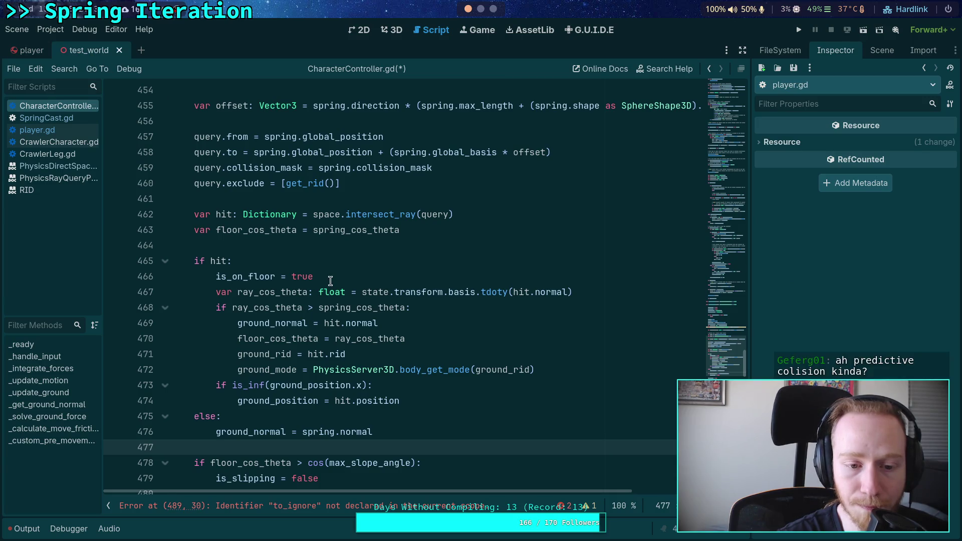
scroll(331, 281, down, 2)
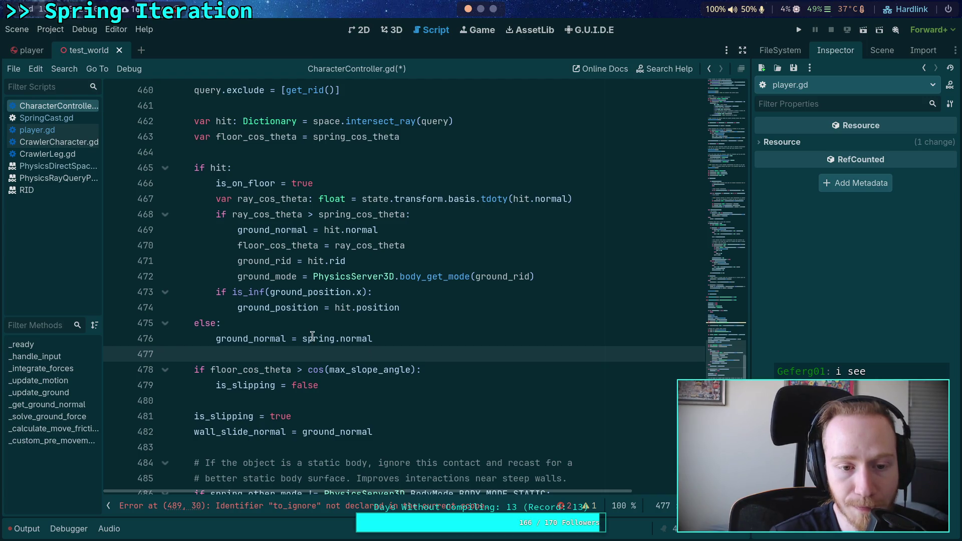
- Move the floor_cos_theta declaration up to sit right below spring_cos_theta
scroll(304, 335, up, 3)
scroll(270, 320, up, 2)
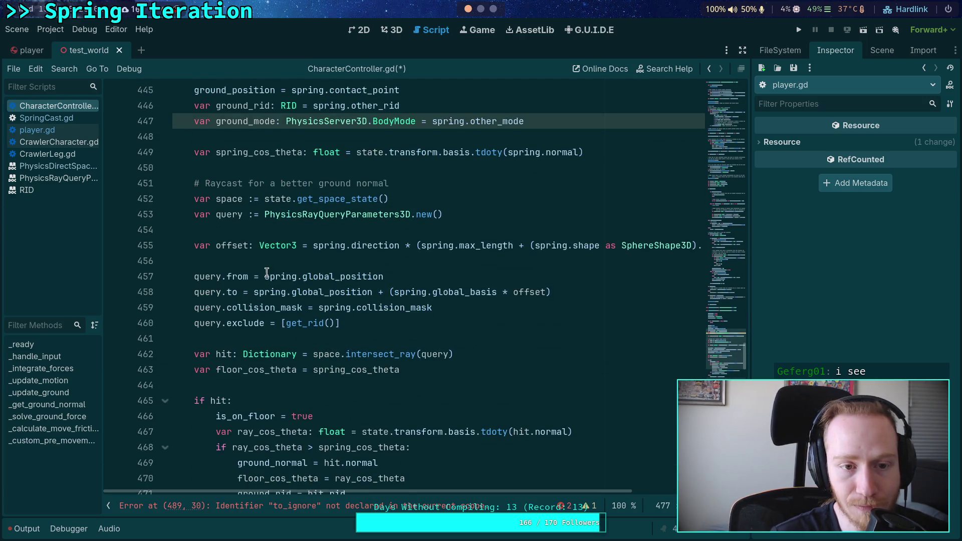
scroll(267, 272, up, 1)
double_click(264, 169)
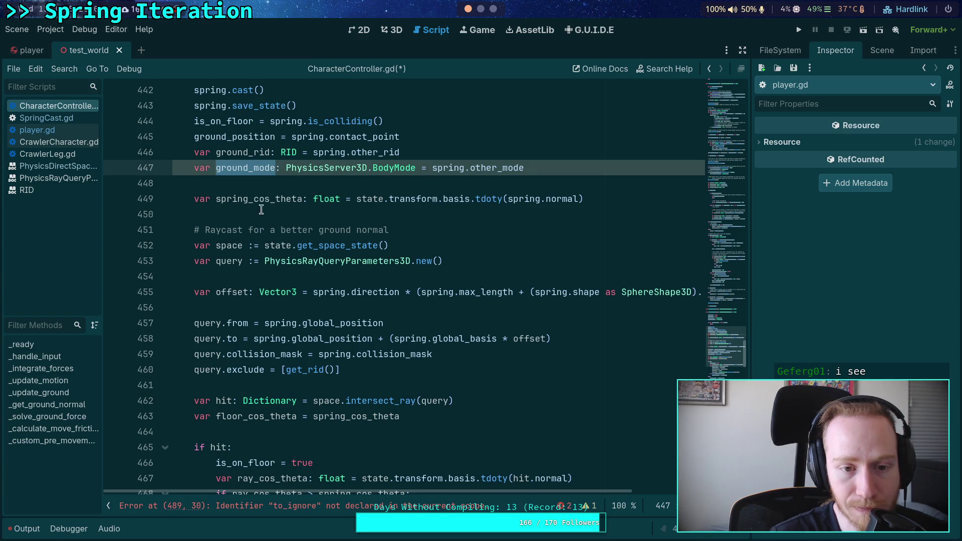
double_click(281, 201)
scroll(301, 320, down, 4)
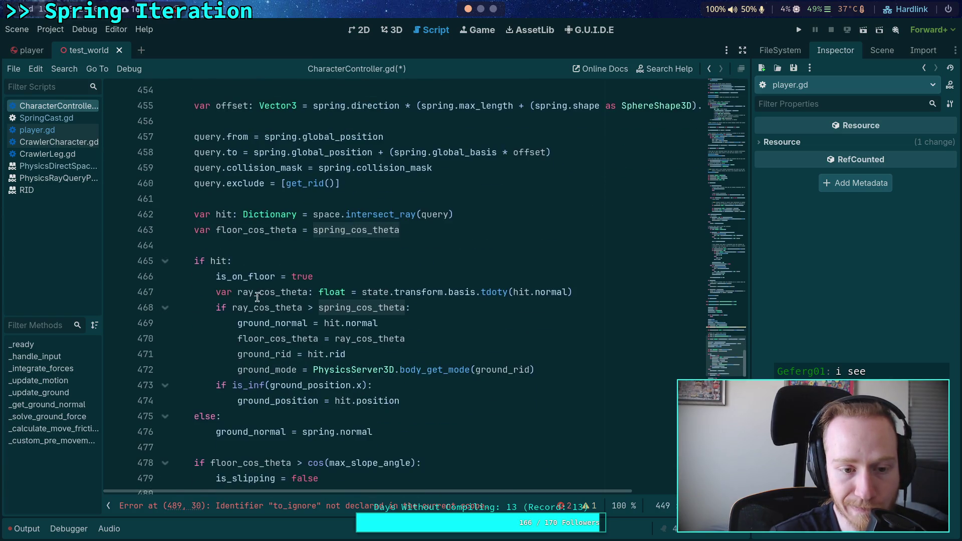
scroll(235, 306, up, 3)
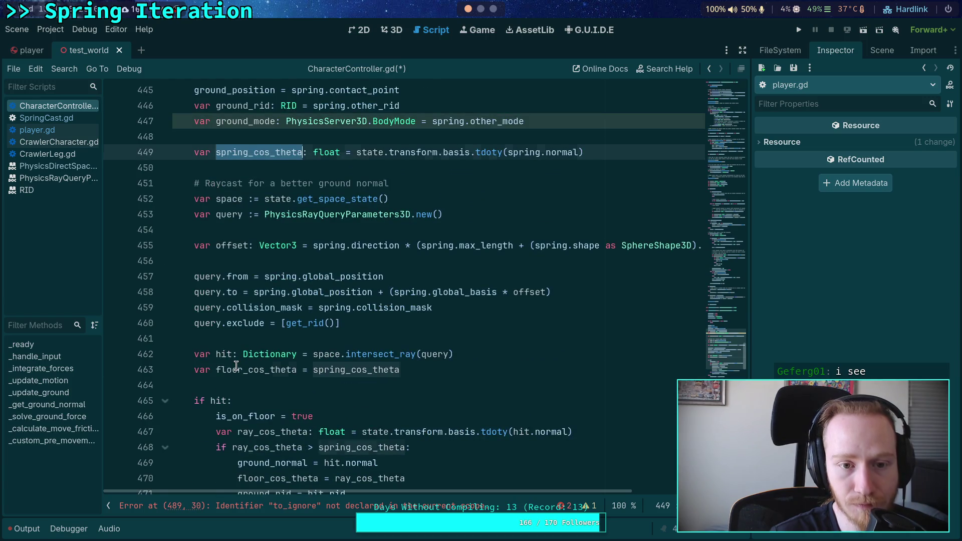
click(236, 366)
key(alt+Up)
key(alt+Up)
key(alt+Up)
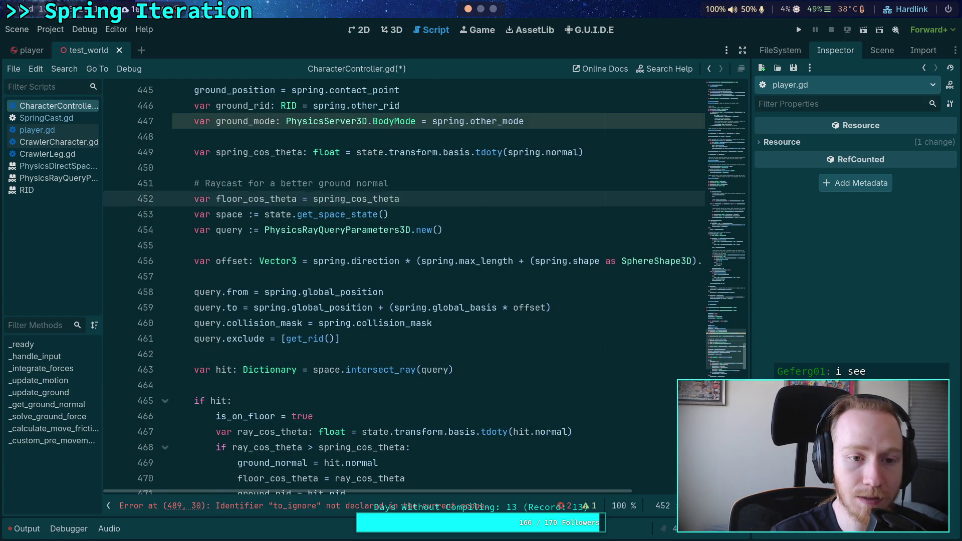
key(alt+Up)
key(alt+Up)
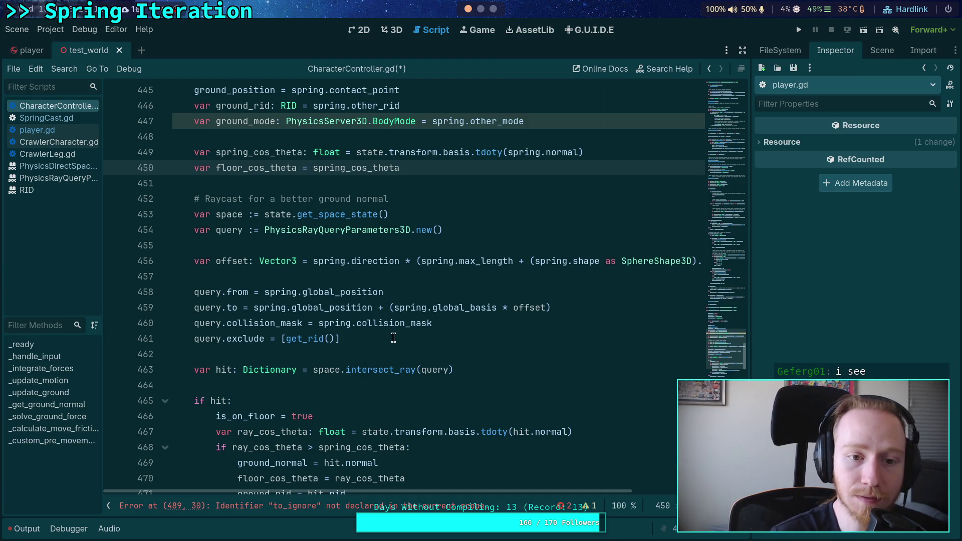
- Check the uses of ray_cos_theta, spring_cos_theta, ground_normal, floor_cos_theta, ground_rid and ground_mode
scroll(255, 200, down, 3)
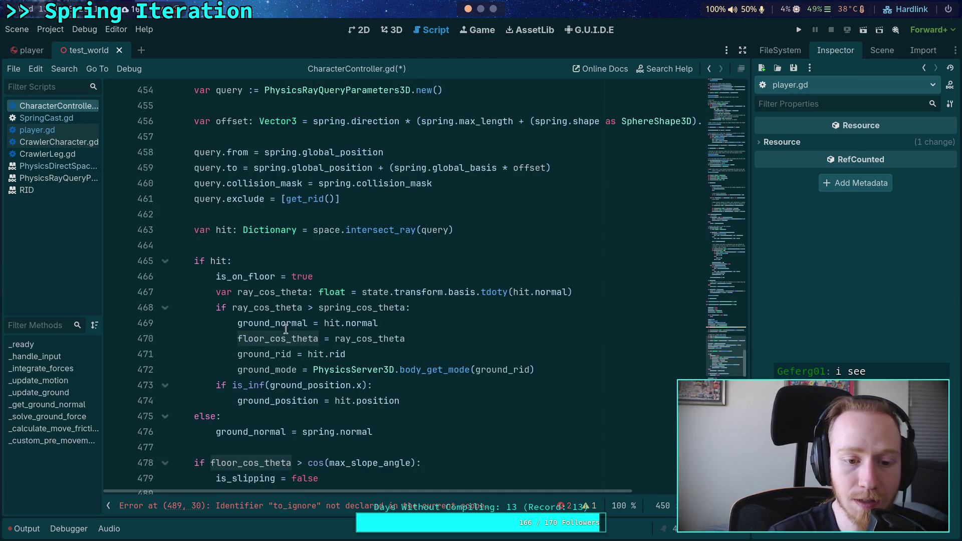
double_click(279, 308)
scroll(406, 354, up, 1)
scroll(406, 354, up, 1)
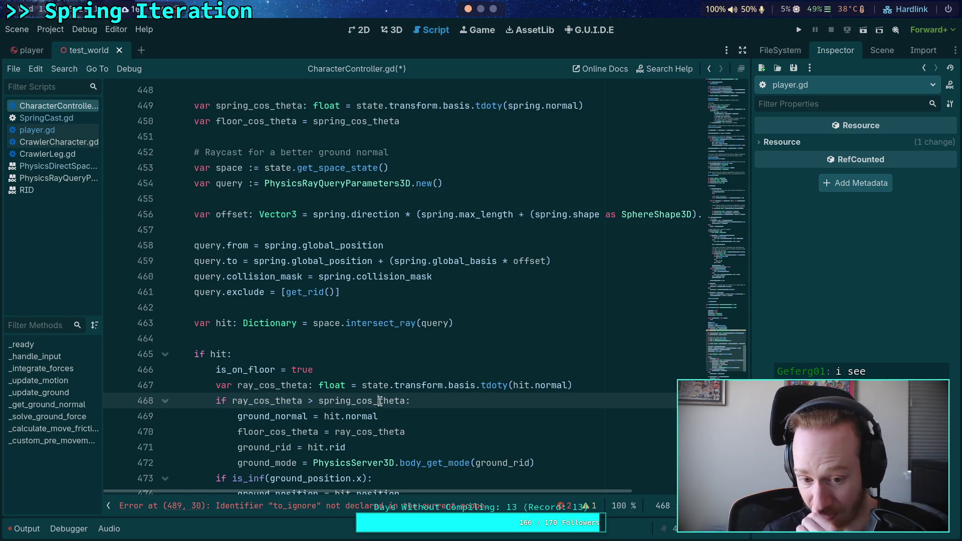
double_click(374, 401)
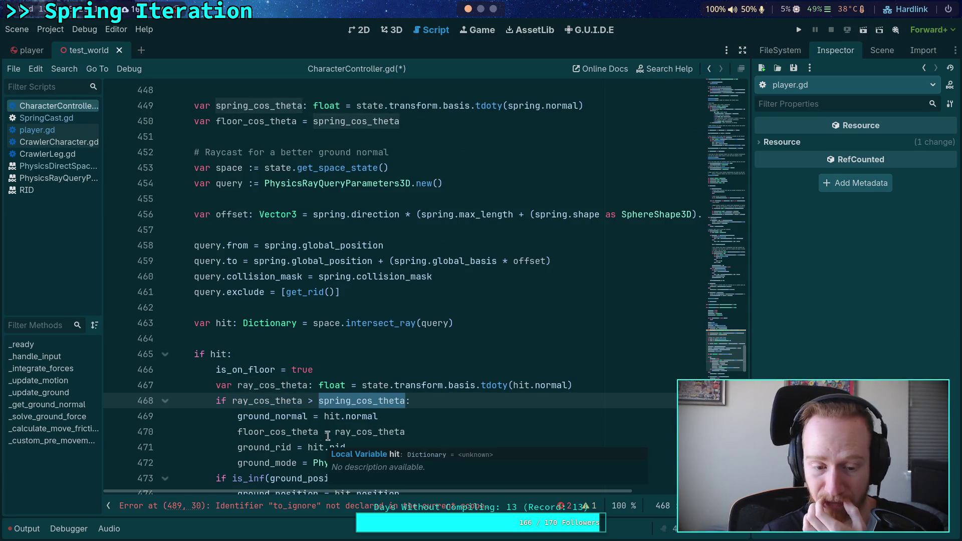
double_click(253, 417)
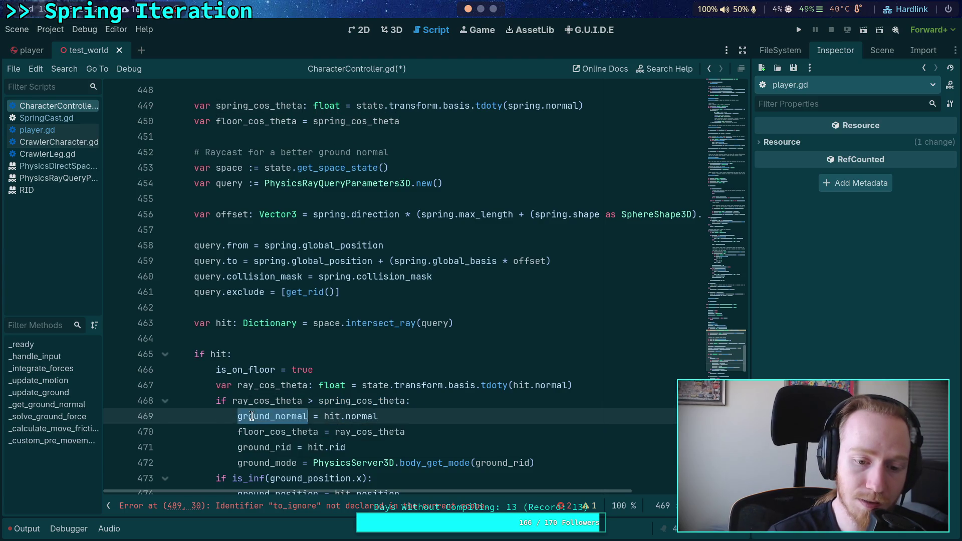
double_click(277, 432)
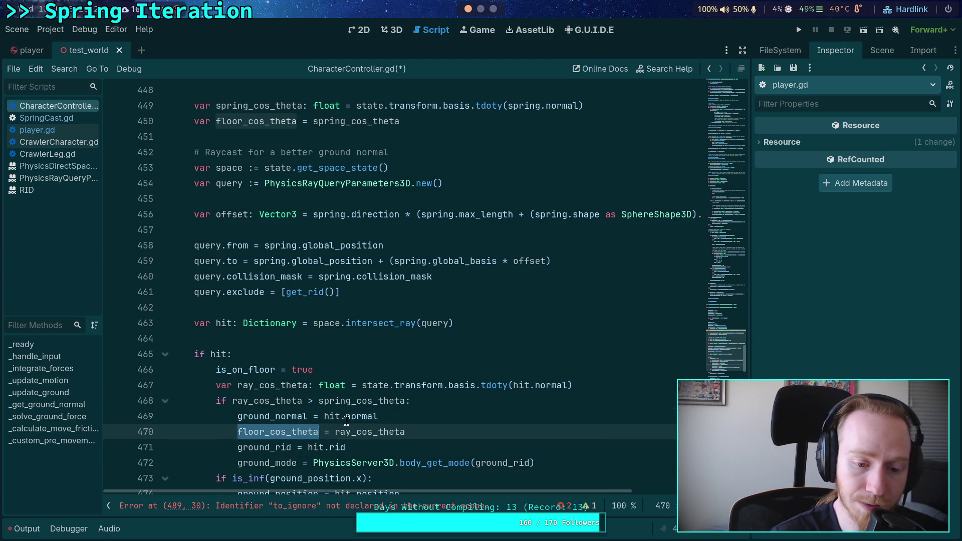
scroll(242, 446, down, 1)
double_click(252, 404)
double_click(289, 420)
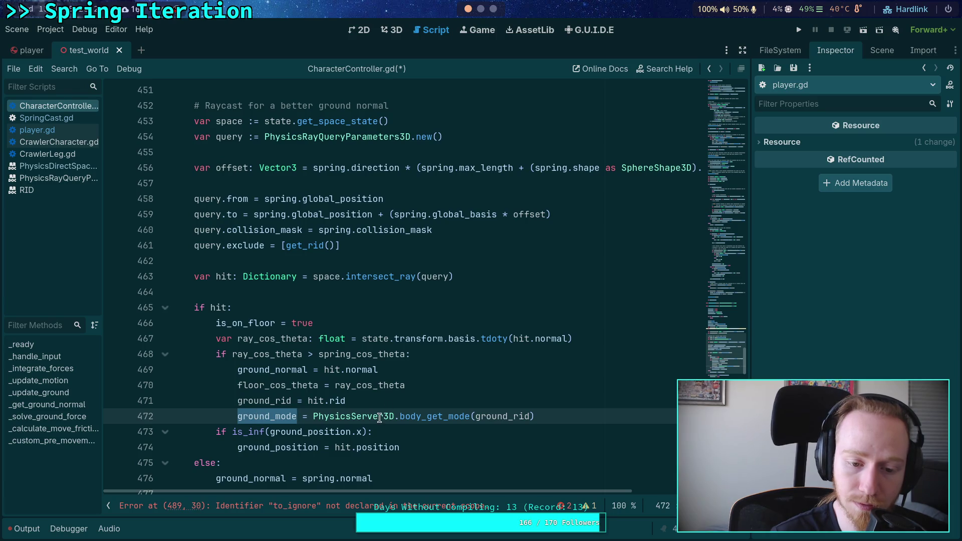
scroll(305, 375, down, 2)
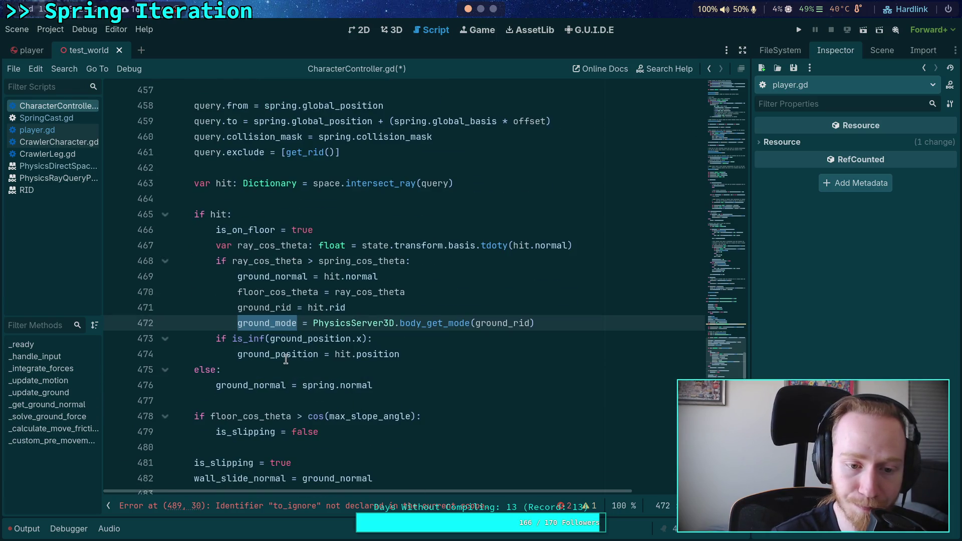
scroll(229, 353, down, 1)
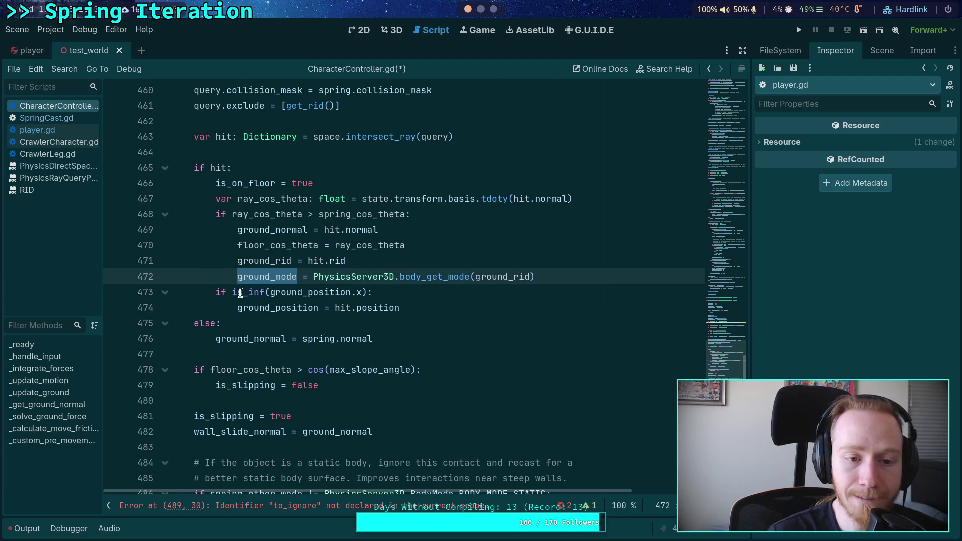
- Inspect the is_inf(ground_position.x) check, hit.position and the else branch's ground_normal
drag(232, 293, 367, 292)
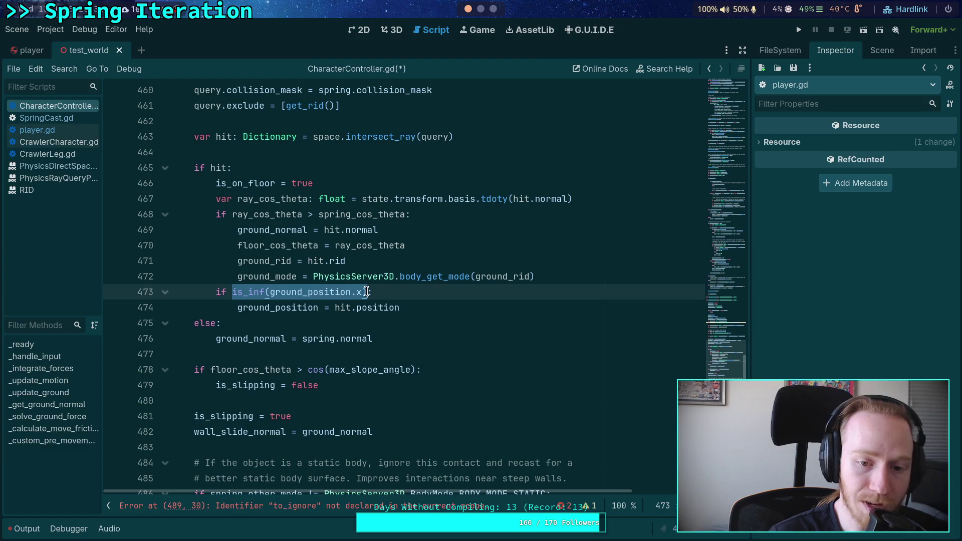
click(269, 303)
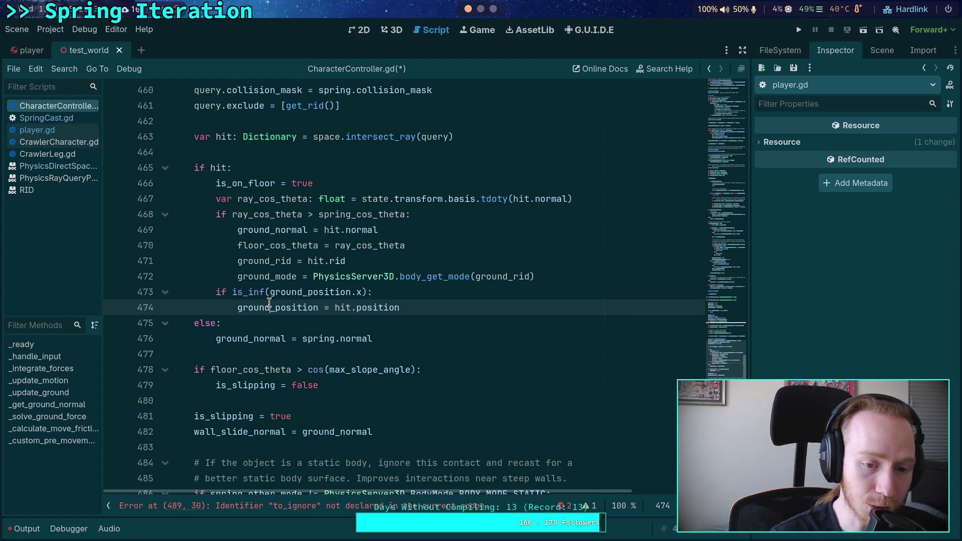
double_click(366, 307)
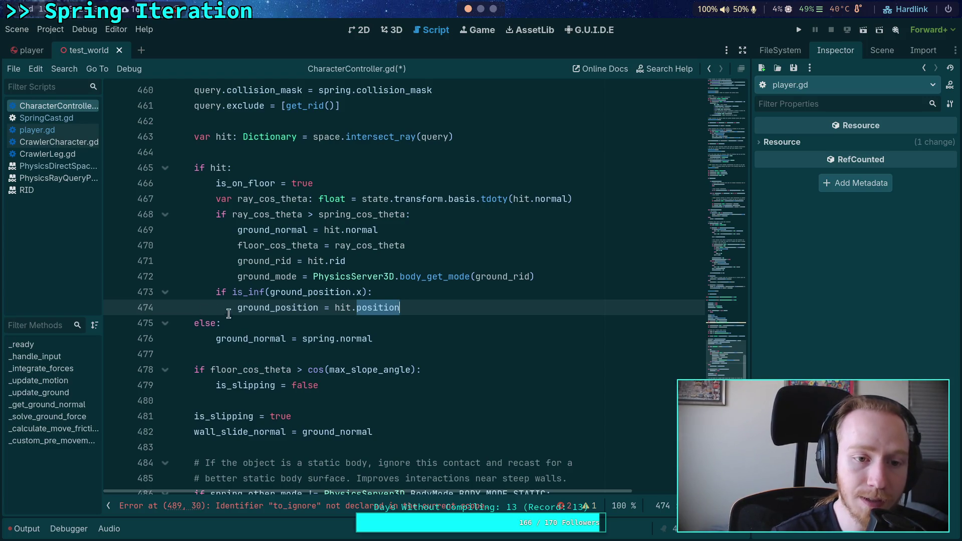
double_click(243, 337)
scroll(266, 296, up, 5)
scroll(266, 295, up, 4)
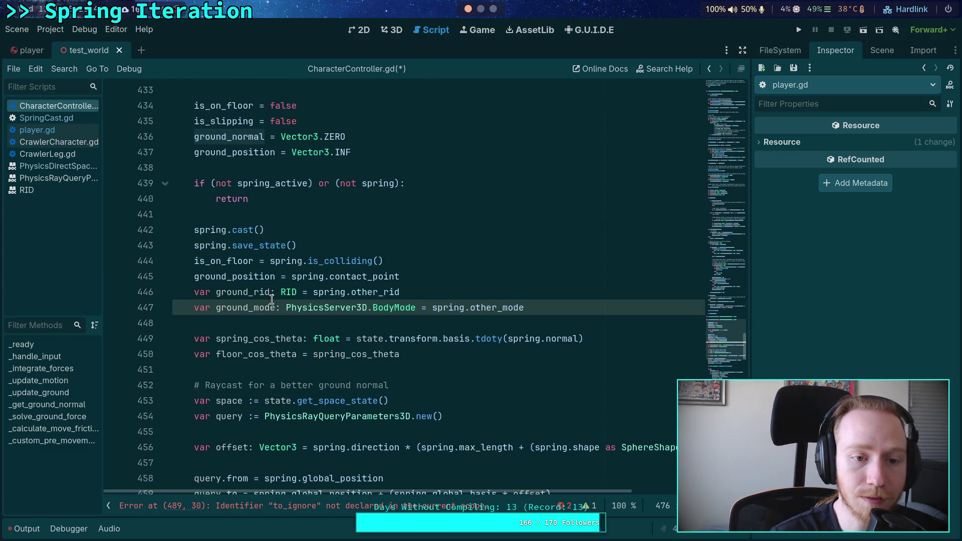
scroll(270, 299, up, 2)
scroll(271, 299, down, 2)
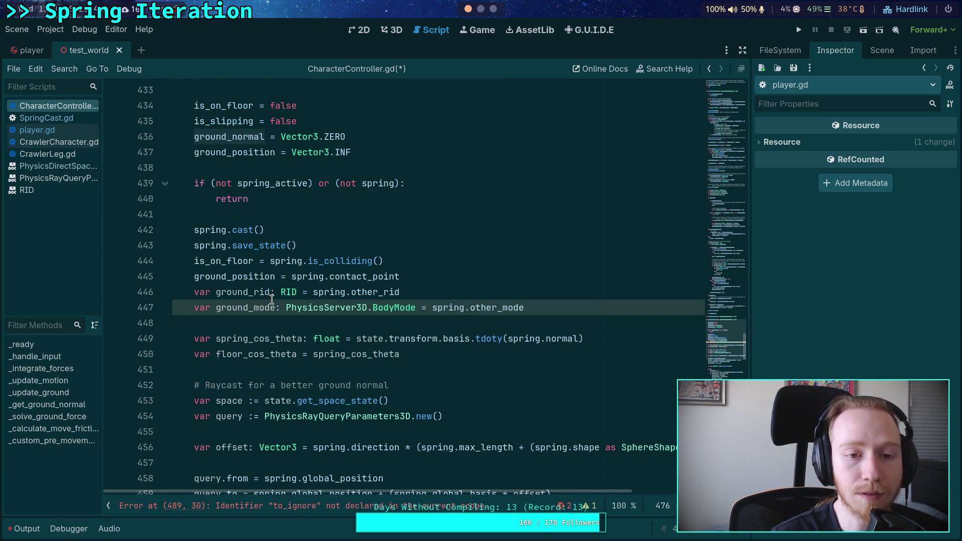
scroll(272, 300, down, 8)
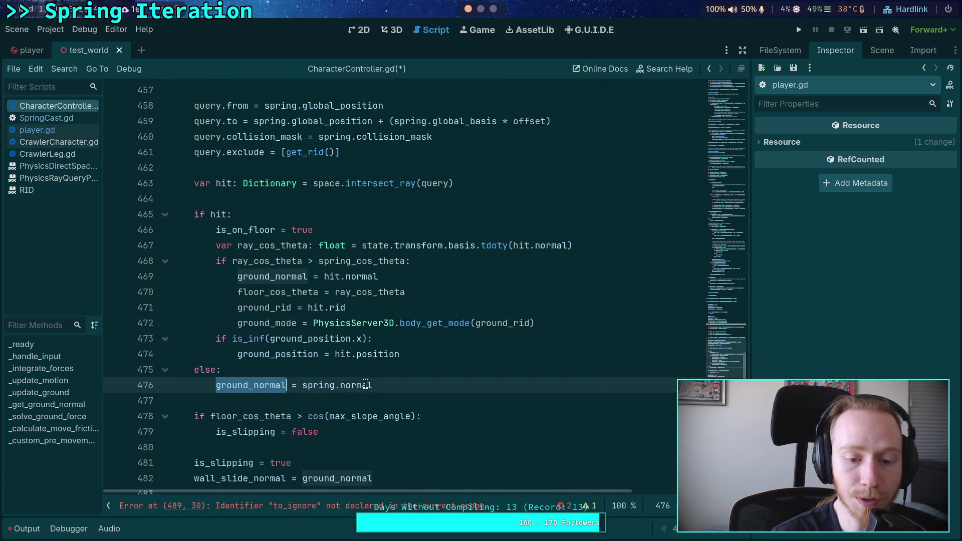
- Add ground_normal = spring.normal right after the contact_point assignment
key(ctrl+z)
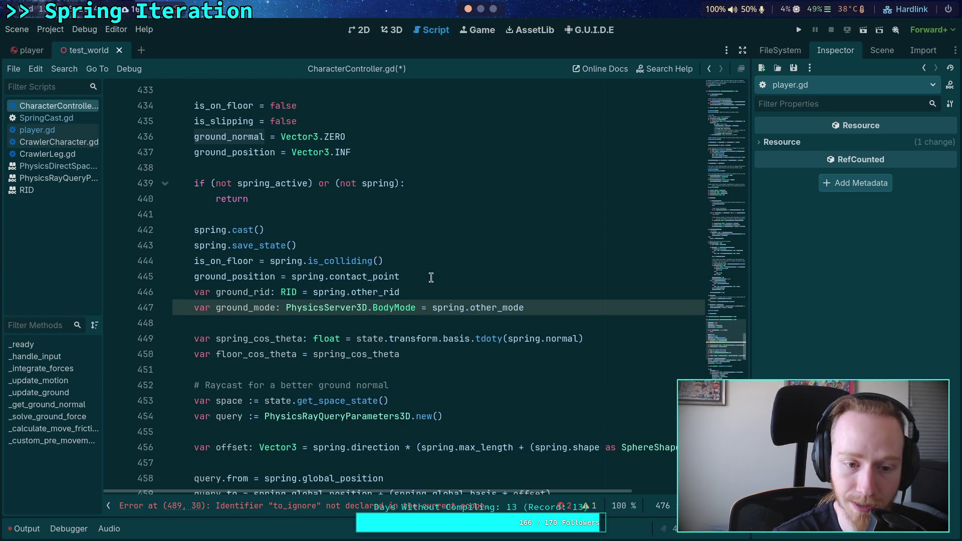
click(444, 281)
key(Return)
text(grou)
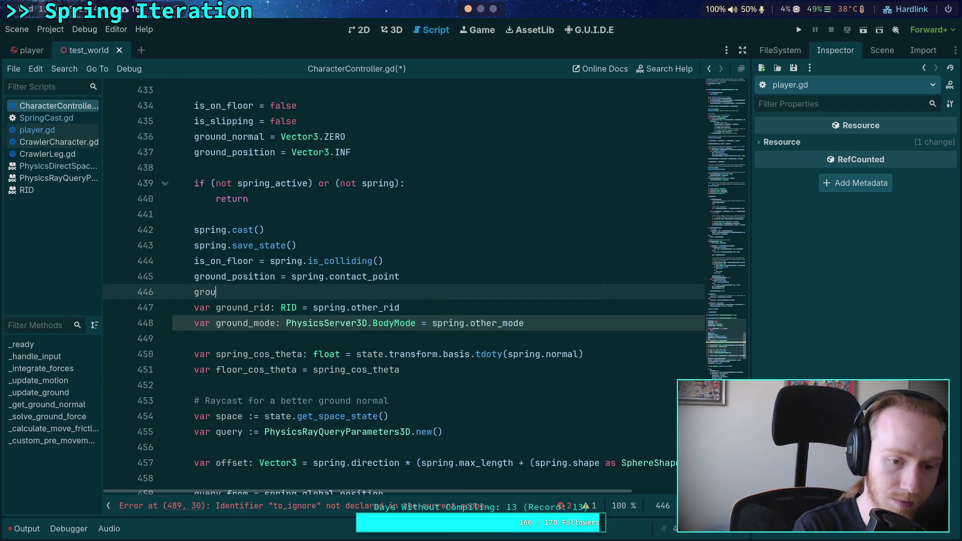
text(nd_normal = )
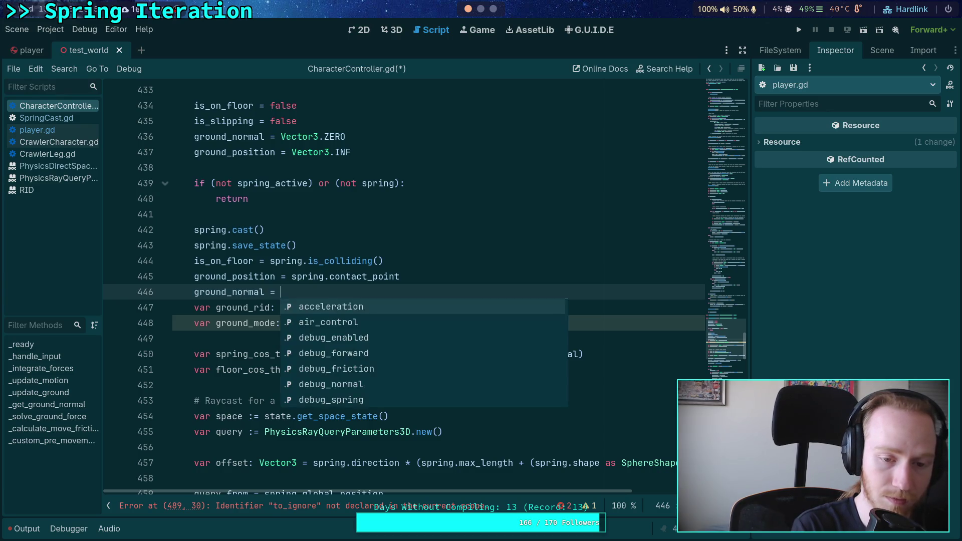
text(spri)
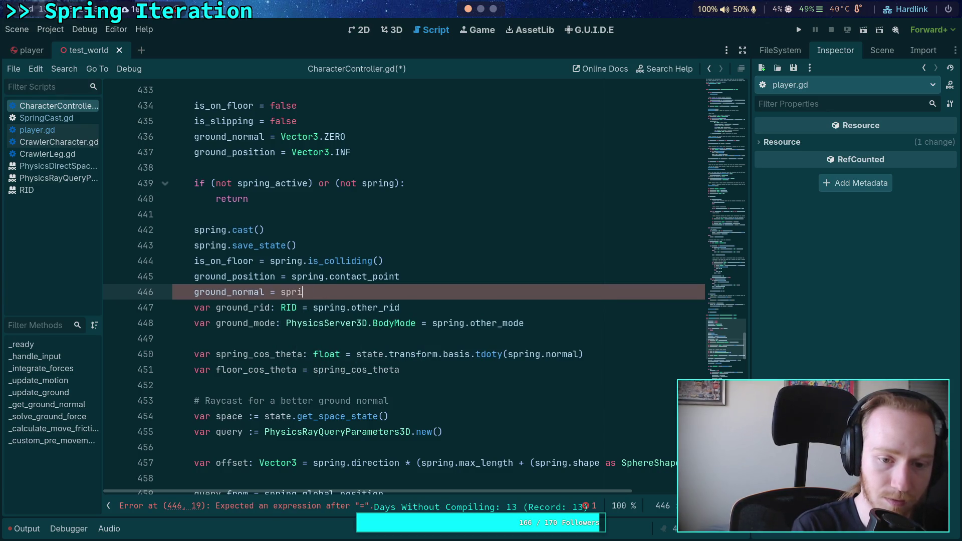
text(gn..normal)
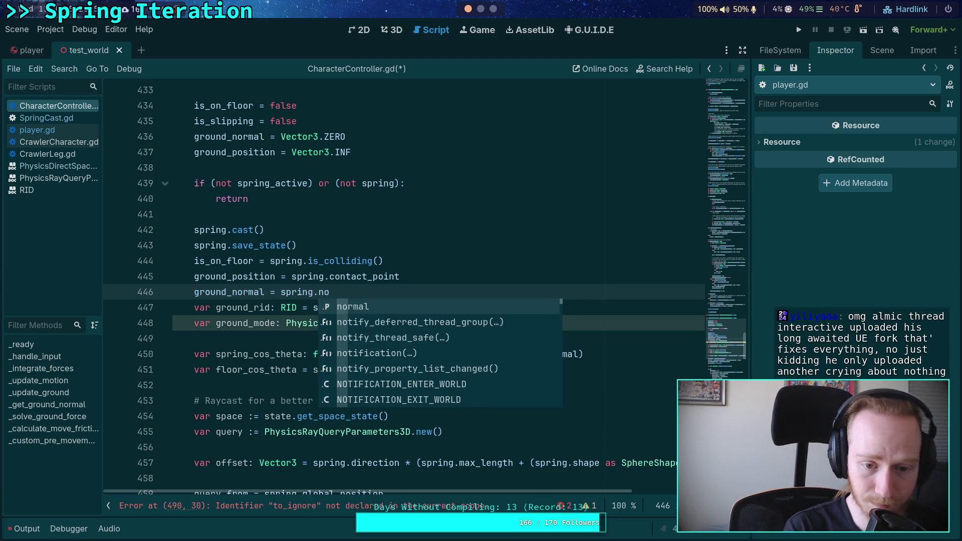
double_click(230, 292)
scroll(384, 341, down, 1)
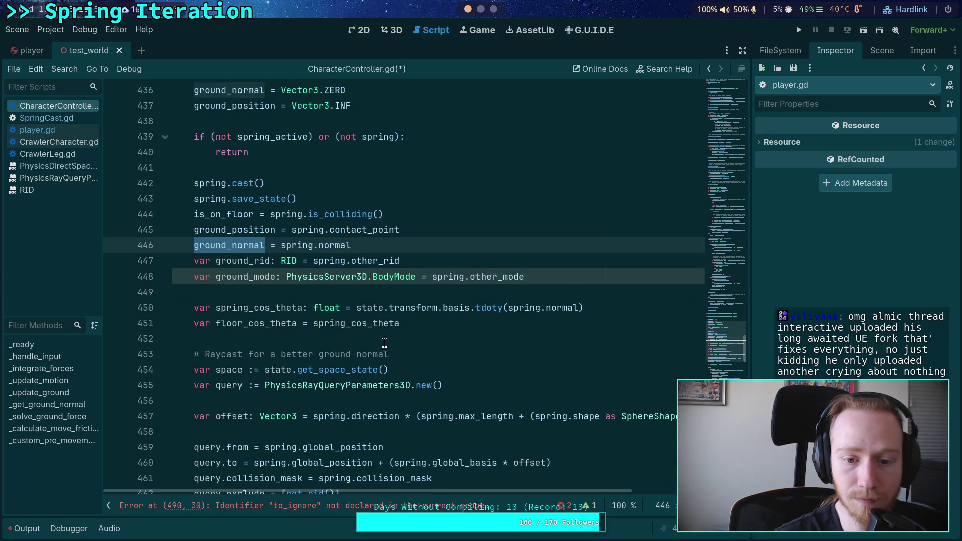
drag(509, 308, 578, 308)
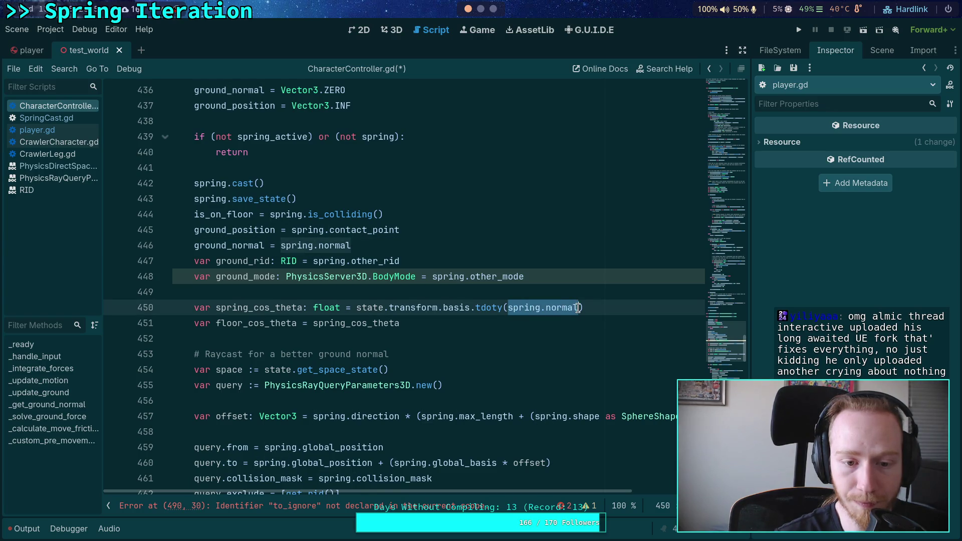
click(449, 358)
- Scroll through the remaining hit-handling code, checking the blank lines 478–484
scroll(441, 355, down, 7)
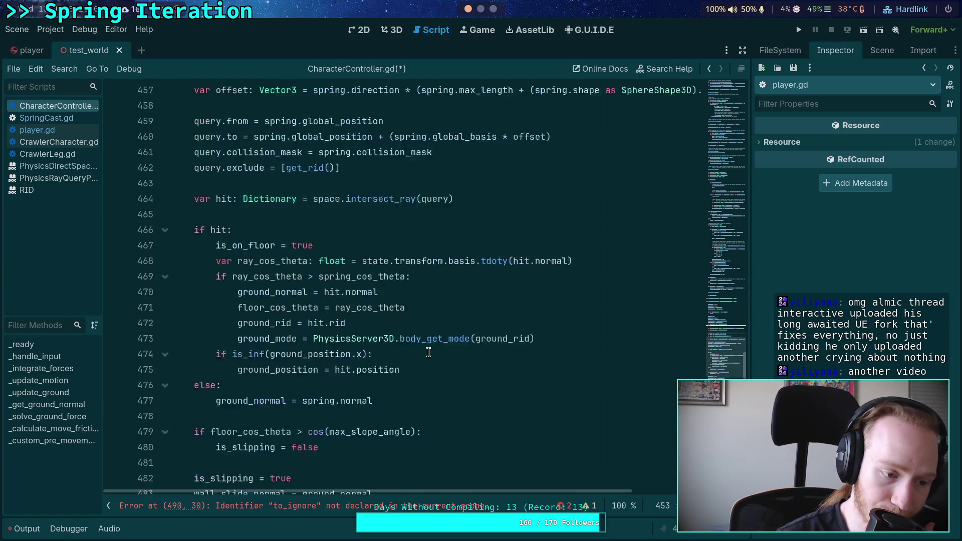
scroll(429, 352, down, 2)
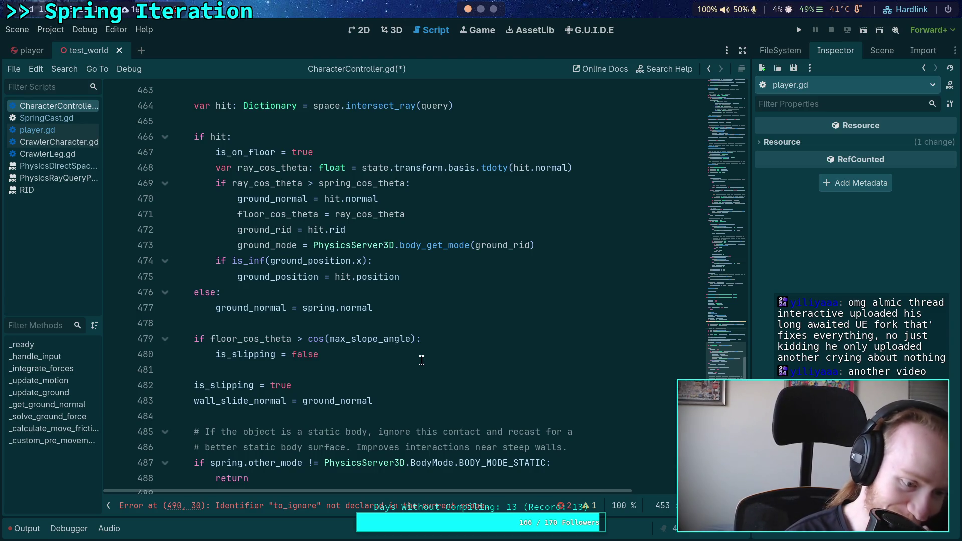
click(366, 326)
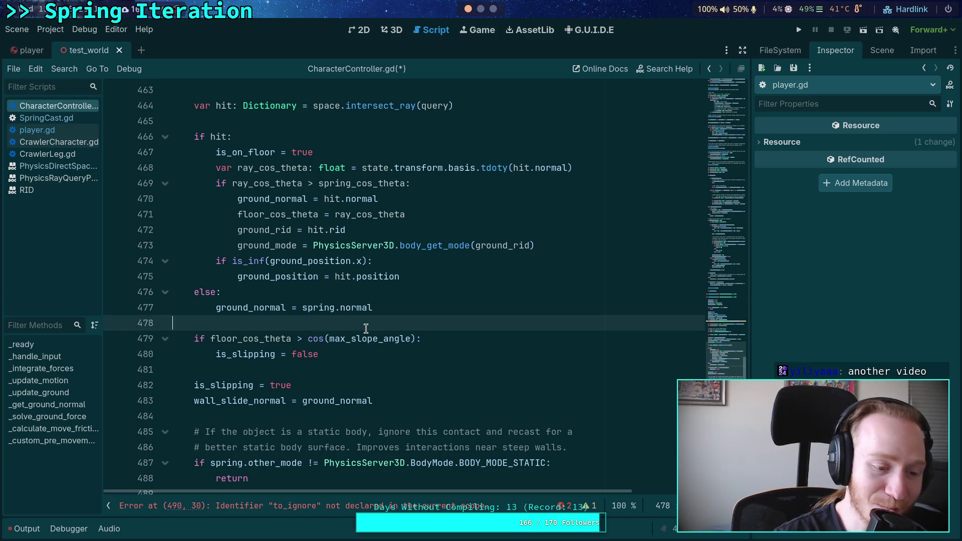
scroll(341, 315, down, 2)
click(238, 273)
scroll(306, 398, down, 3)
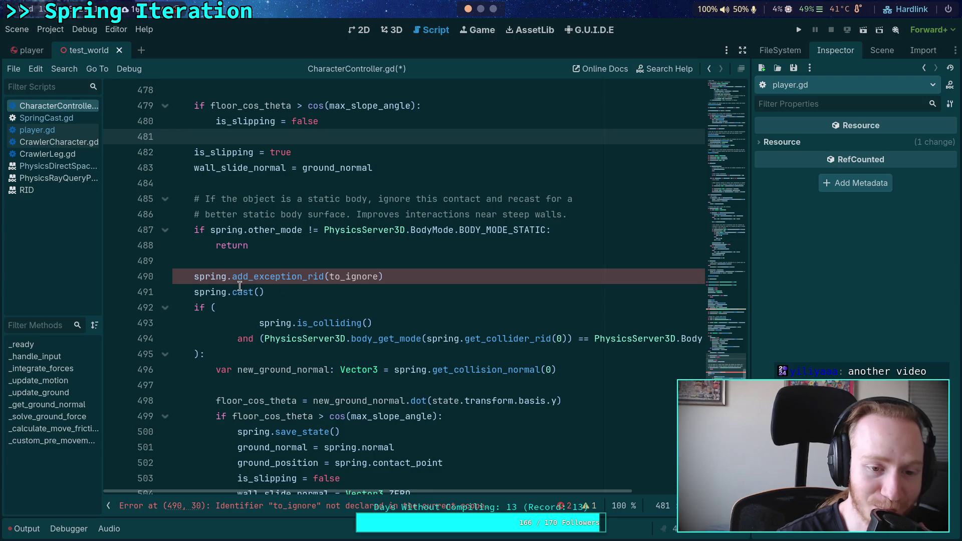
scroll(306, 296, up, 3)
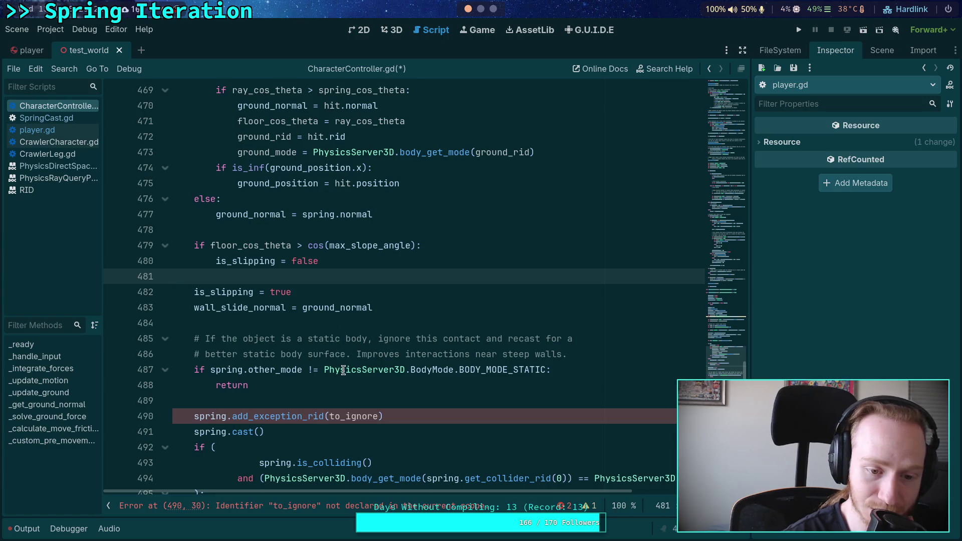
click(315, 321)
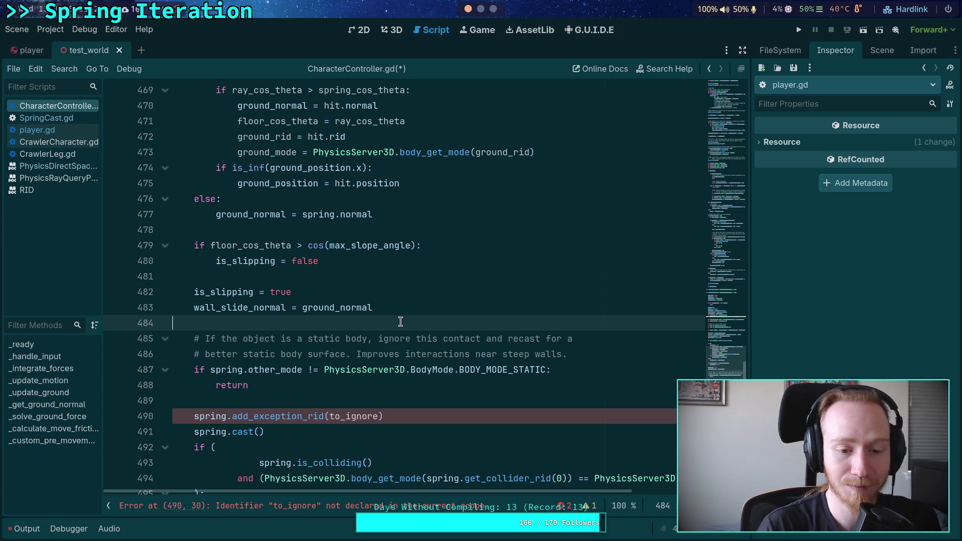
- Review the function from line 449 to 489, checking ground_position on line 475
scroll(291, 375, up, 7)
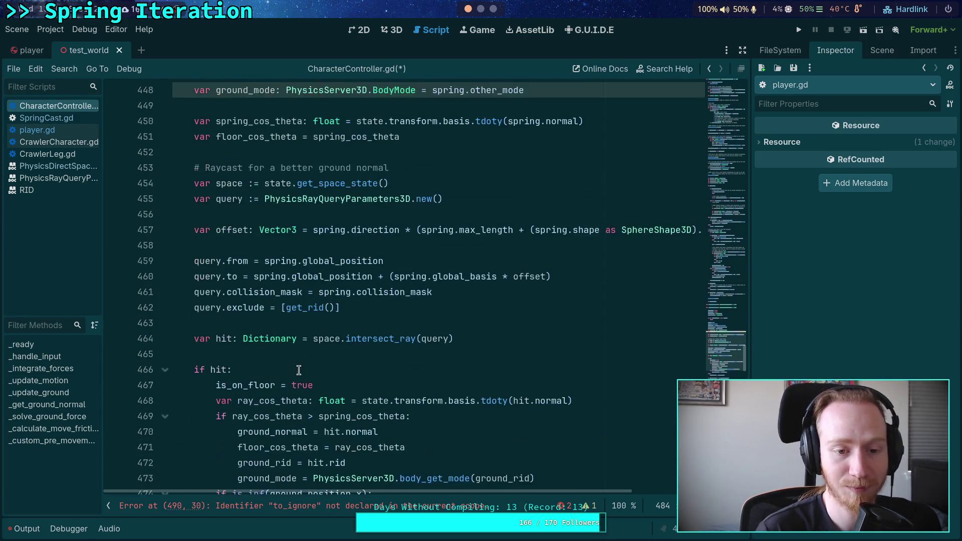
scroll(298, 369, up, 4)
click(288, 291)
scroll(345, 356, down, 3)
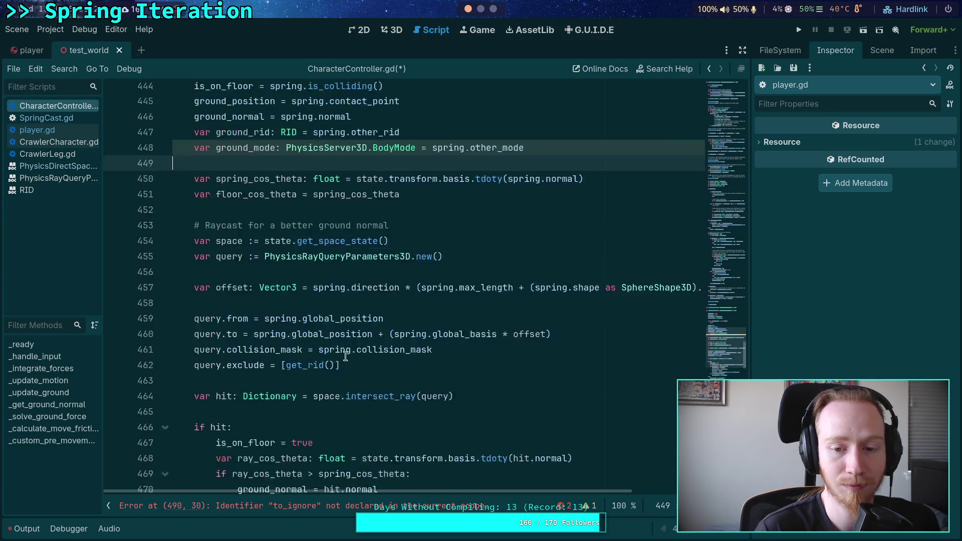
scroll(346, 356, down, 9)
click(262, 353)
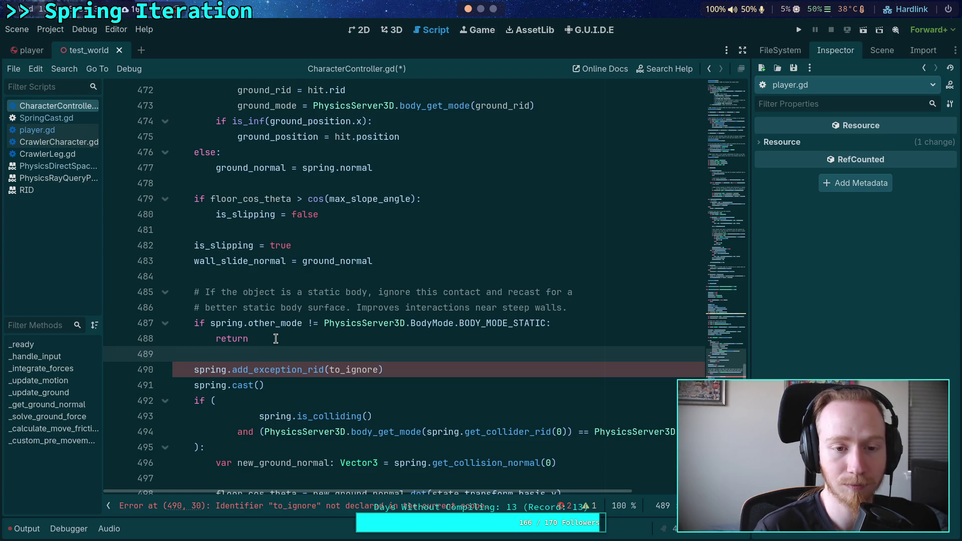
scroll(276, 339, up, 4)
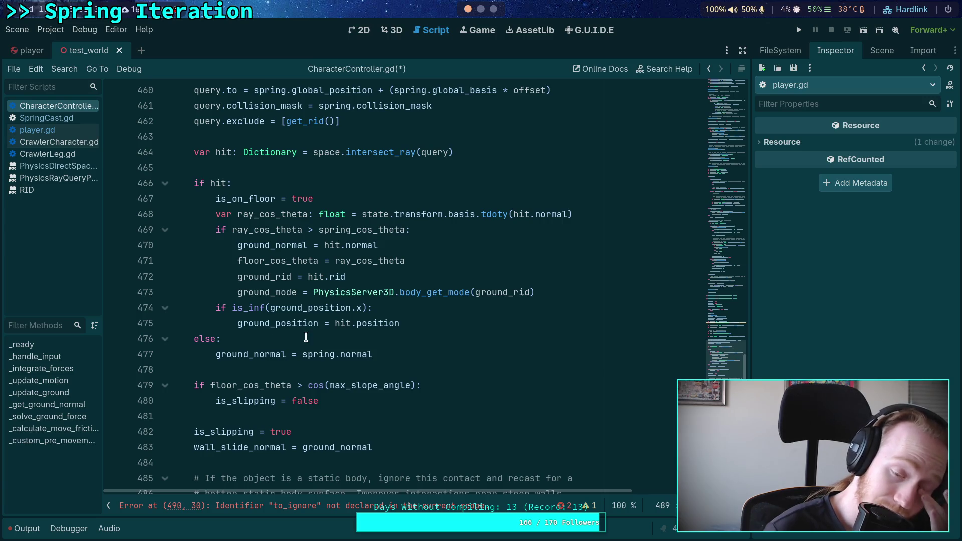
double_click(281, 324)
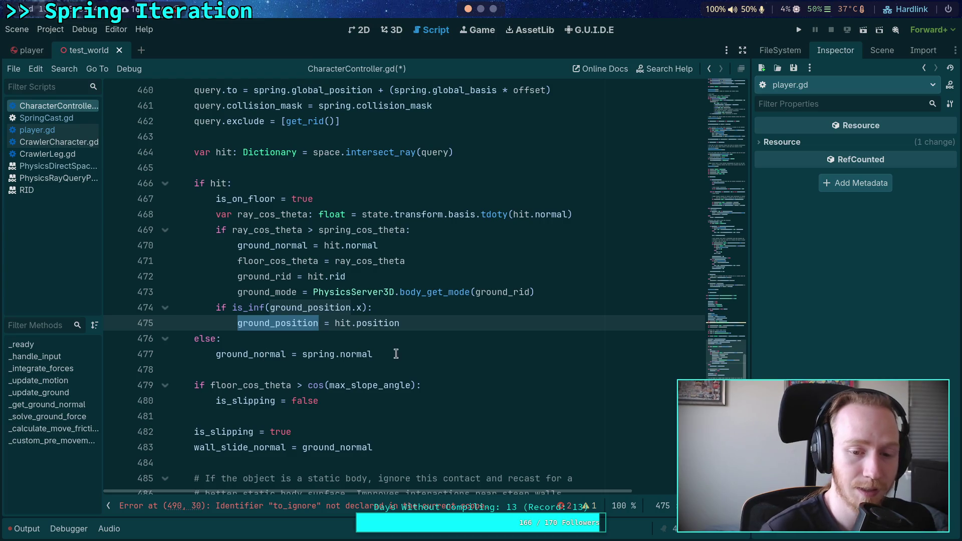
- Delete the else: ground_normal = spring.normal lines 476–477 and recheck the declarations
drag(396, 354, 78, 339)
key(BackSpace)
key(BackSpace)
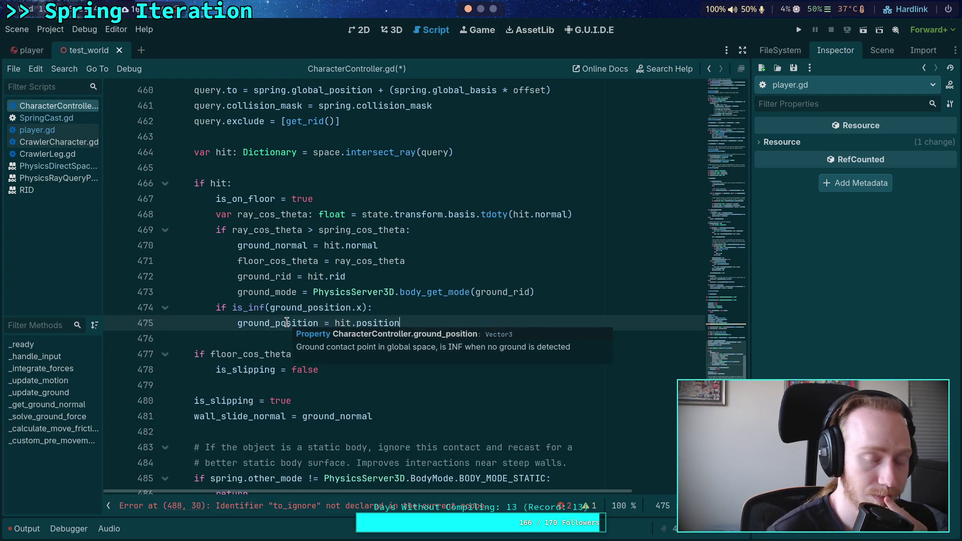
mouse_move(369, 346)
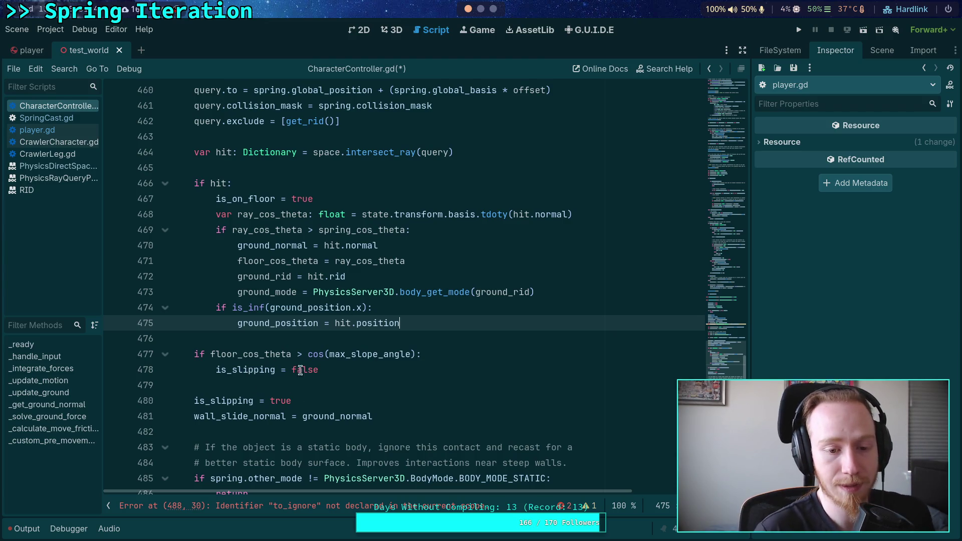
key(Page_Up)
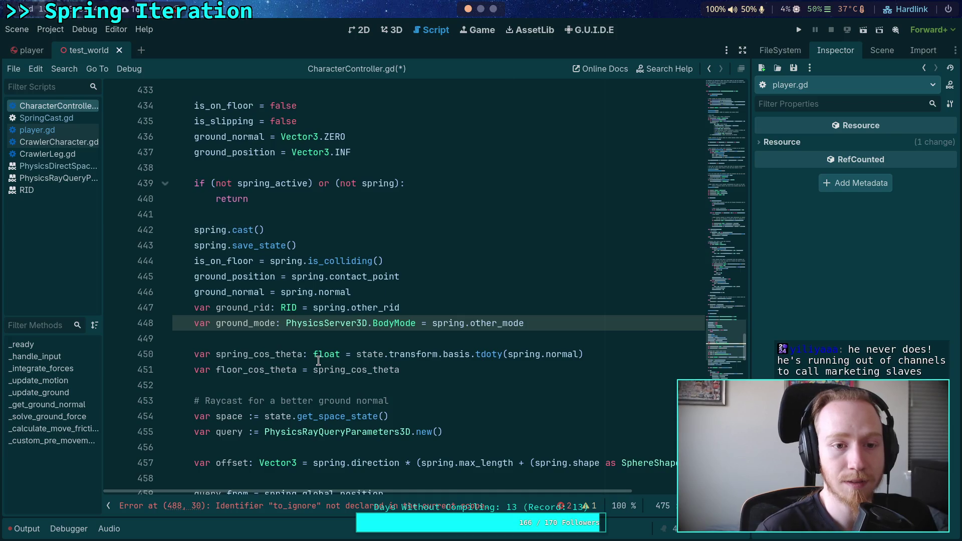
key(Page_Down)
key(Page_Down)
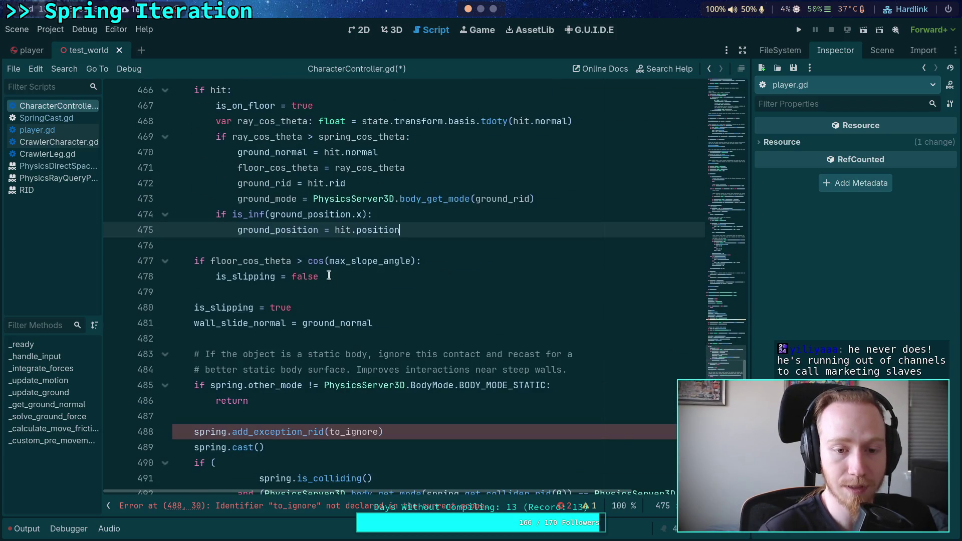
- Replace 'is_slipping = false' on line 478 with 'return' in the walkable-slope check
click(329, 276)
key(shift+Home)
scroll(509, 364, up, 2)
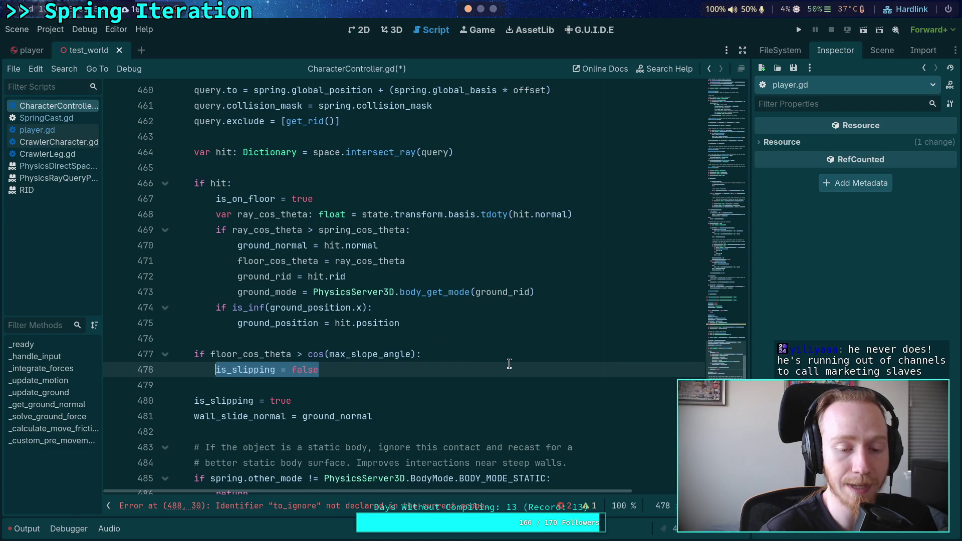
text(return)
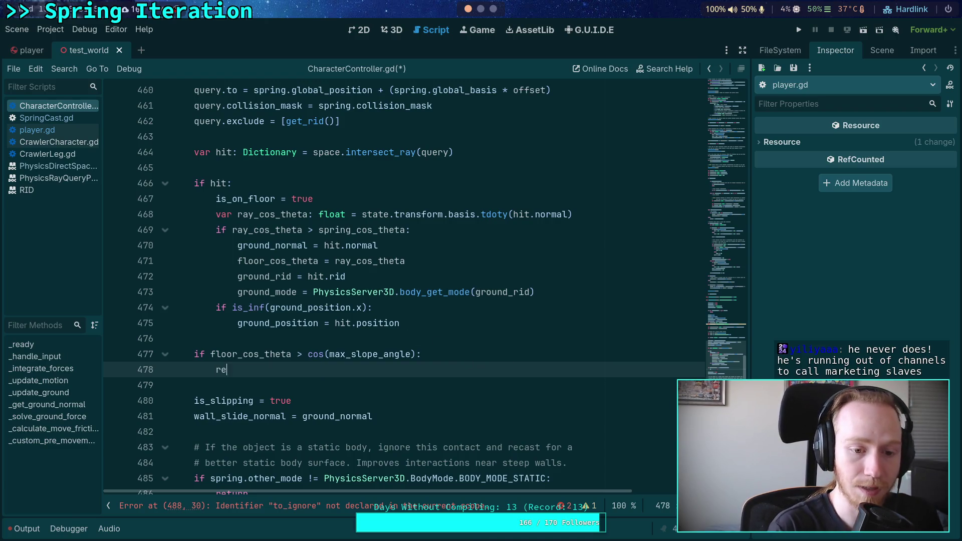
- Check how is_slipping, wall_slide_normal and ground_normal are used below the new return
click(298, 384)
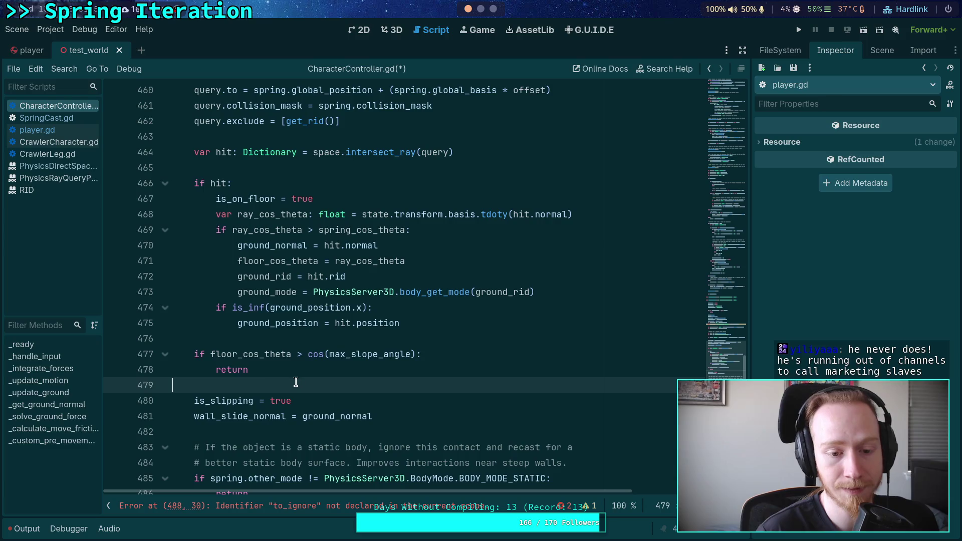
scroll(274, 384, down, 1)
double_click(219, 354)
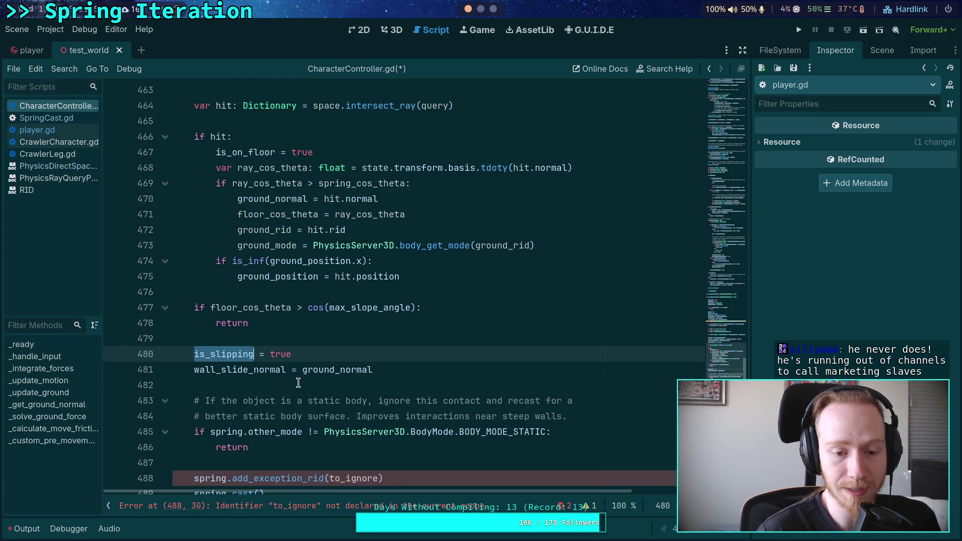
double_click(238, 370)
scroll(334, 366, down, 2)
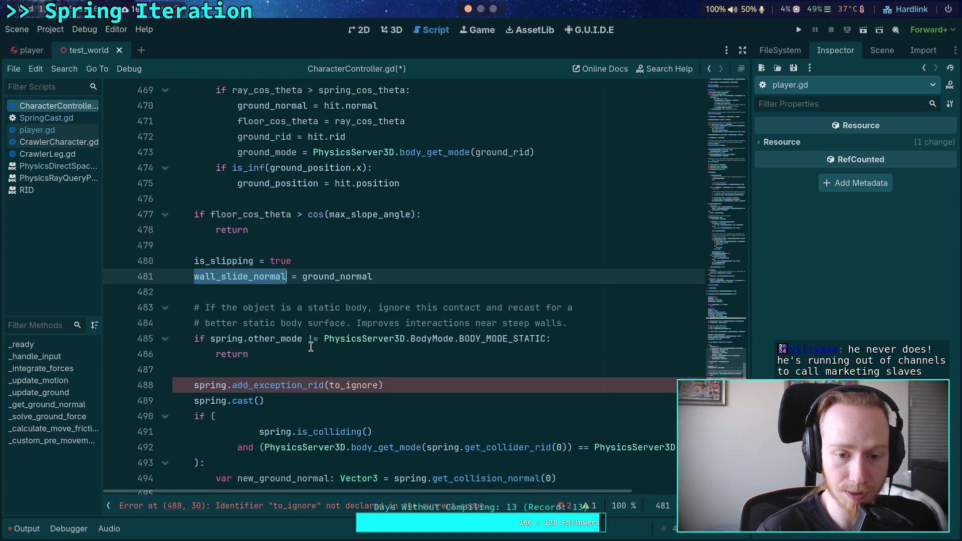
double_click(317, 277)
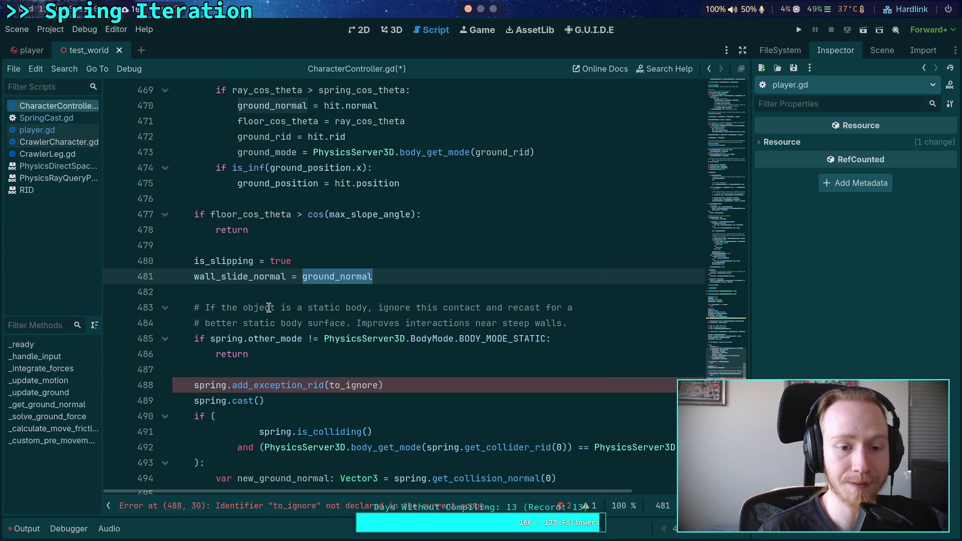
click(272, 296)
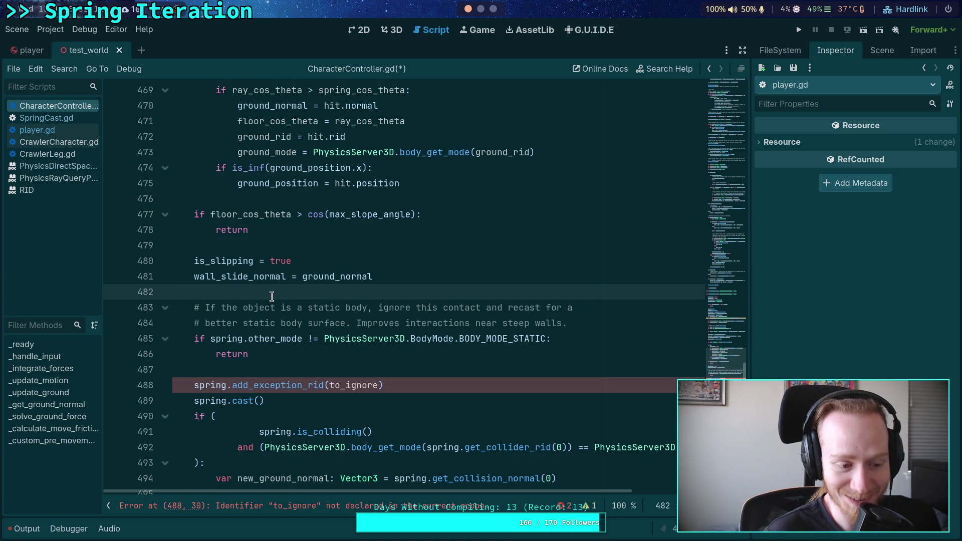
mouse_move(303, 339)
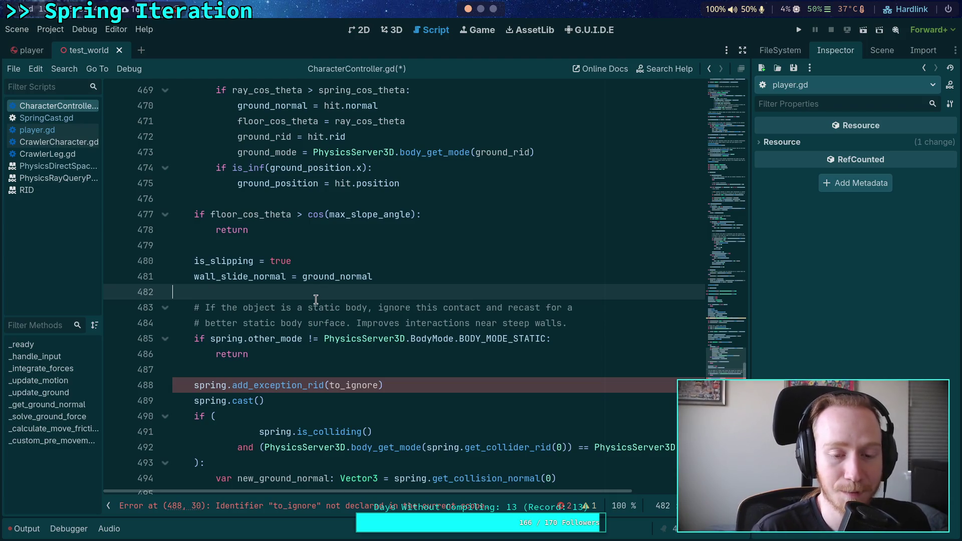
scroll(315, 299, down, 1)
click(268, 322)
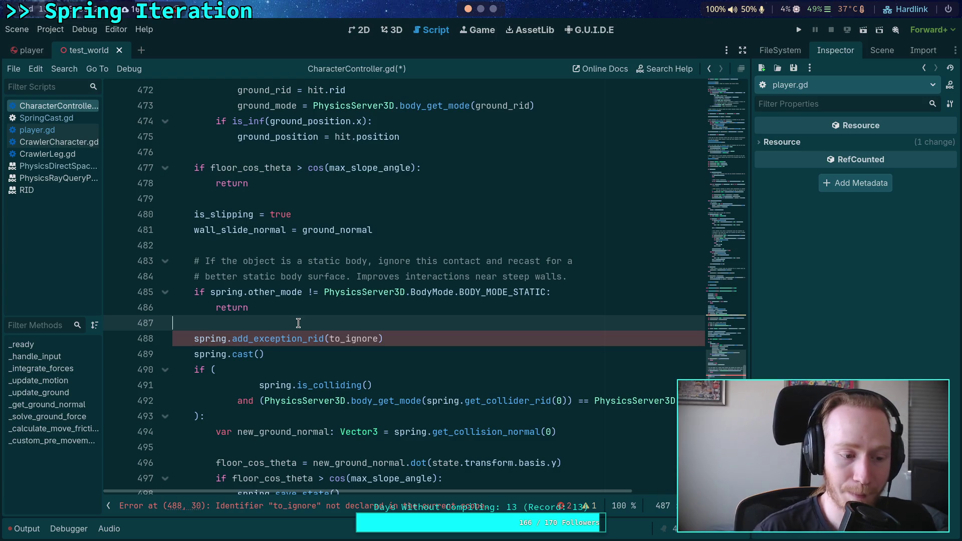
mouse_move(321, 337)
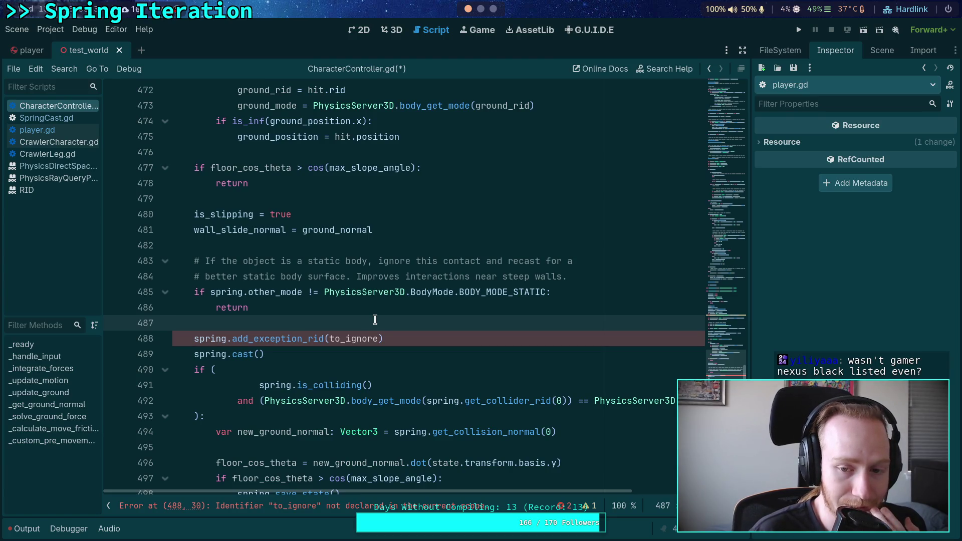
- Change the static-body condition to compare ground_mode instead of spring.other_mode
key(shift+Up)
key(shift+Up)
key(shift+Up)
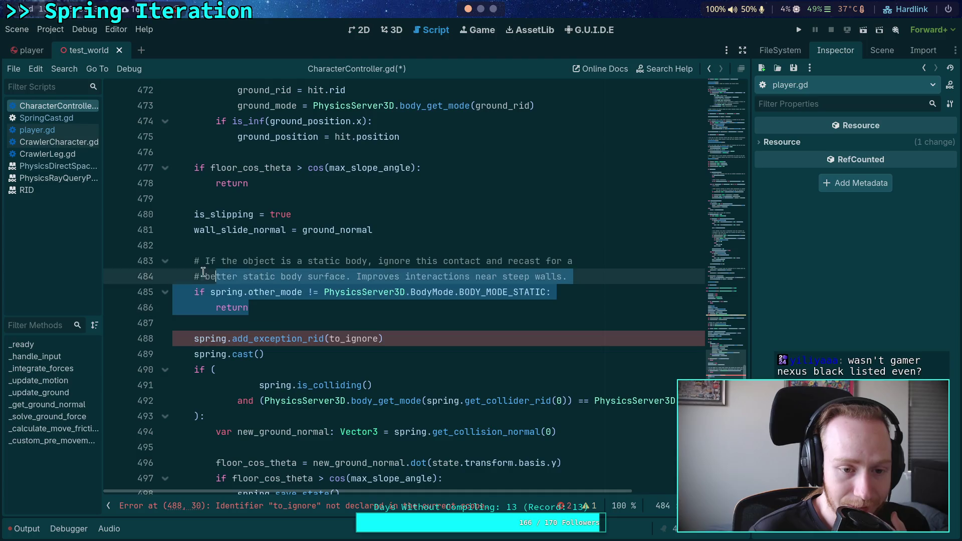
click(271, 306)
click(317, 305)
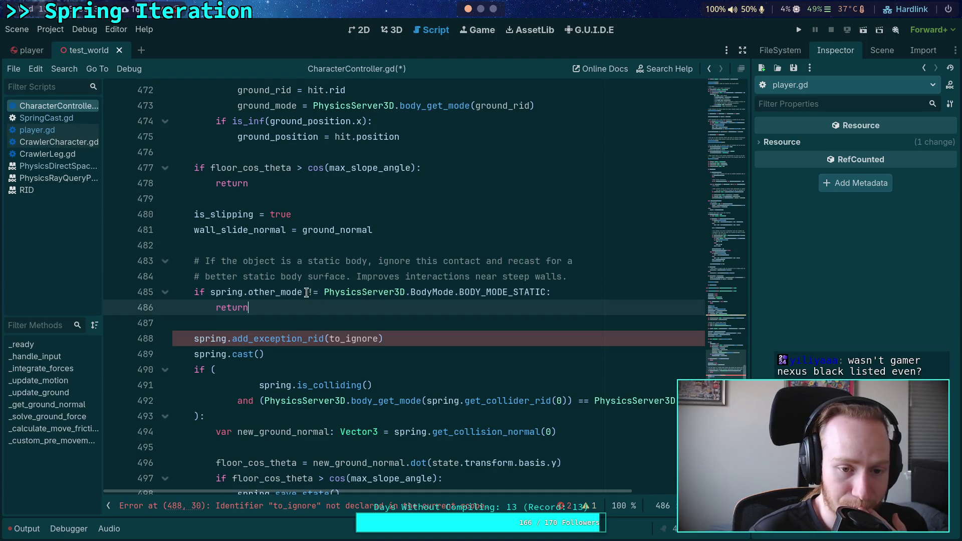
drag(211, 292, 299, 286)
text(ground_mode)
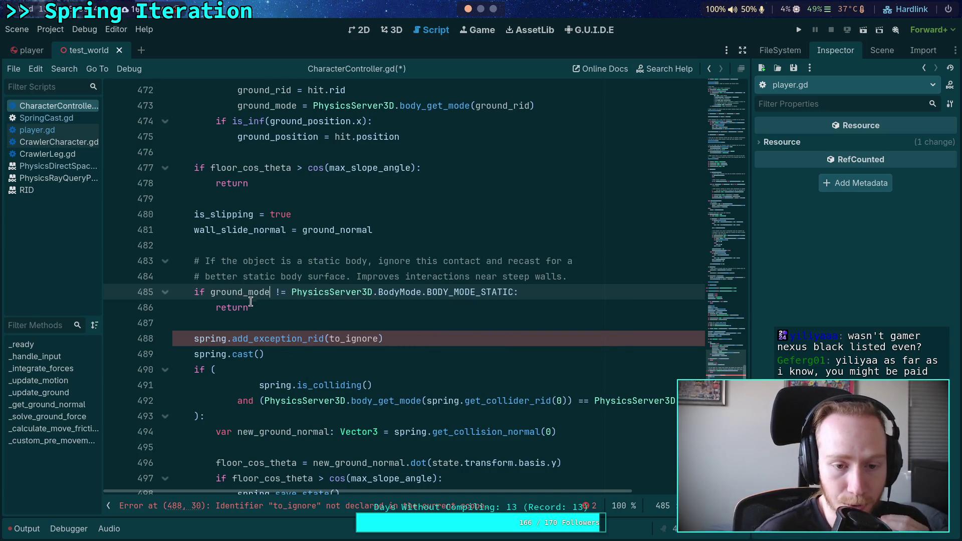
- Add an unfinished 'var to_ignore:' declaration above spring.add_exception_rid(to_ignore)
click(284, 318)
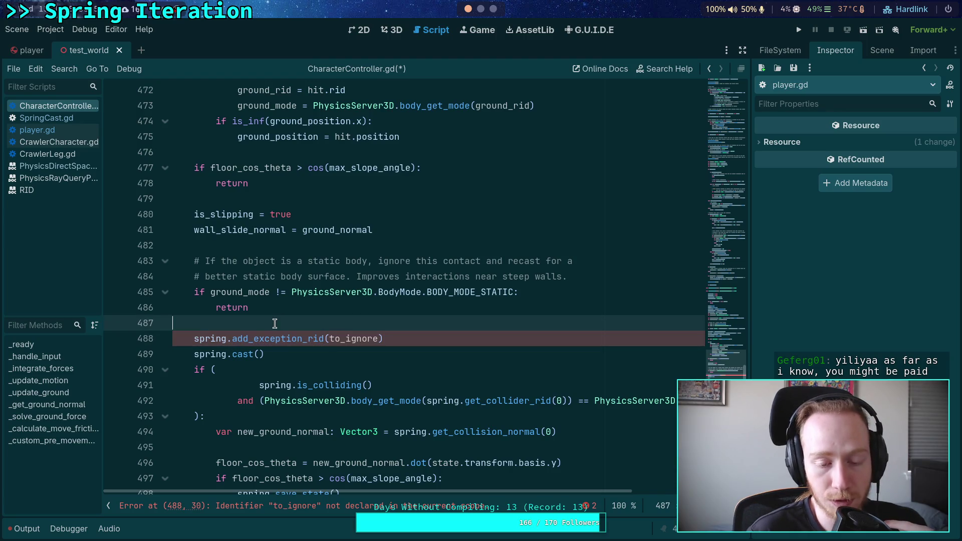
scroll(250, 323, up, 5)
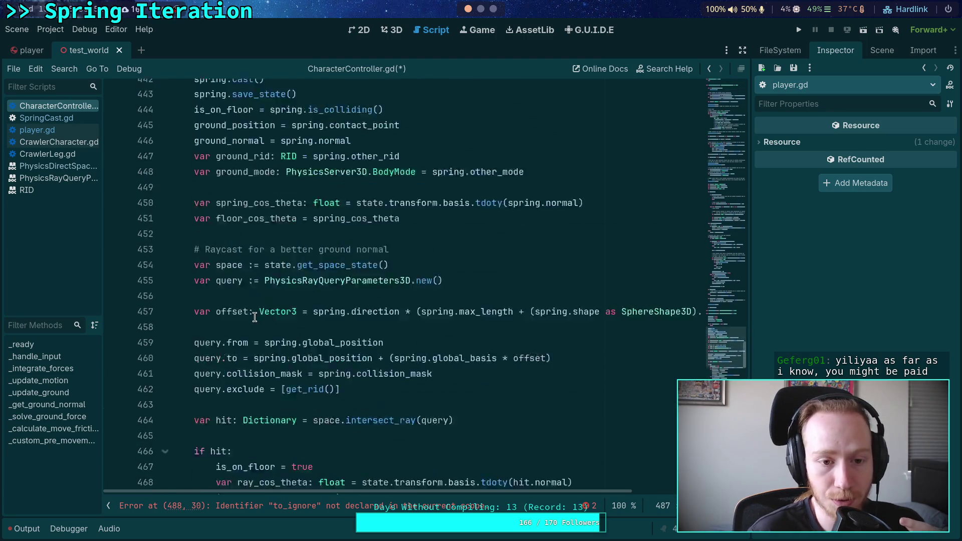
scroll(264, 311, down, 5)
double_click(360, 341)
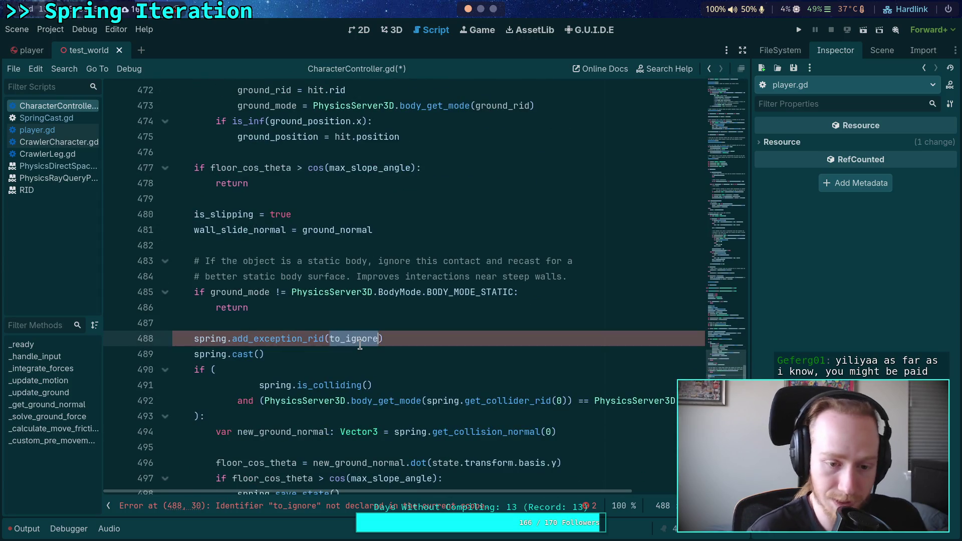
click(360, 324)
key(Return)
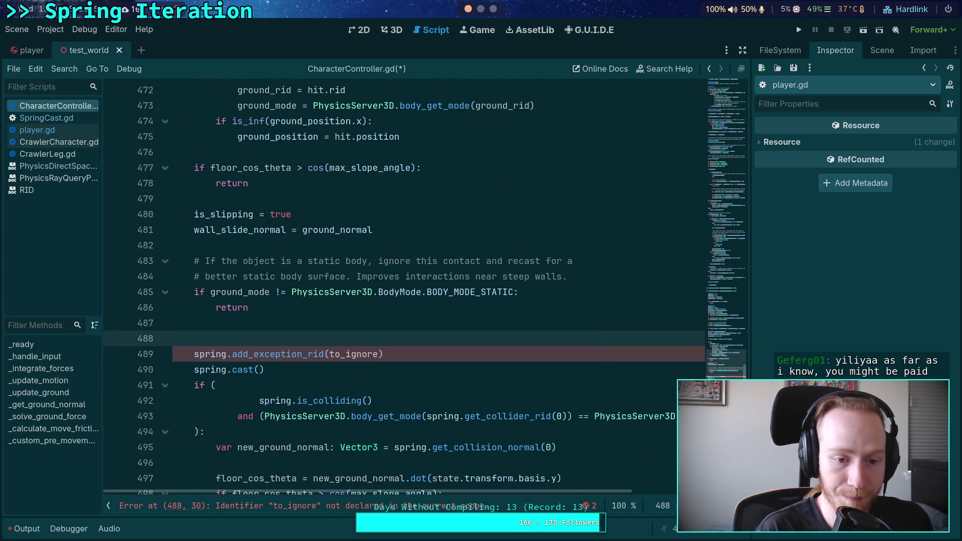
text(var )
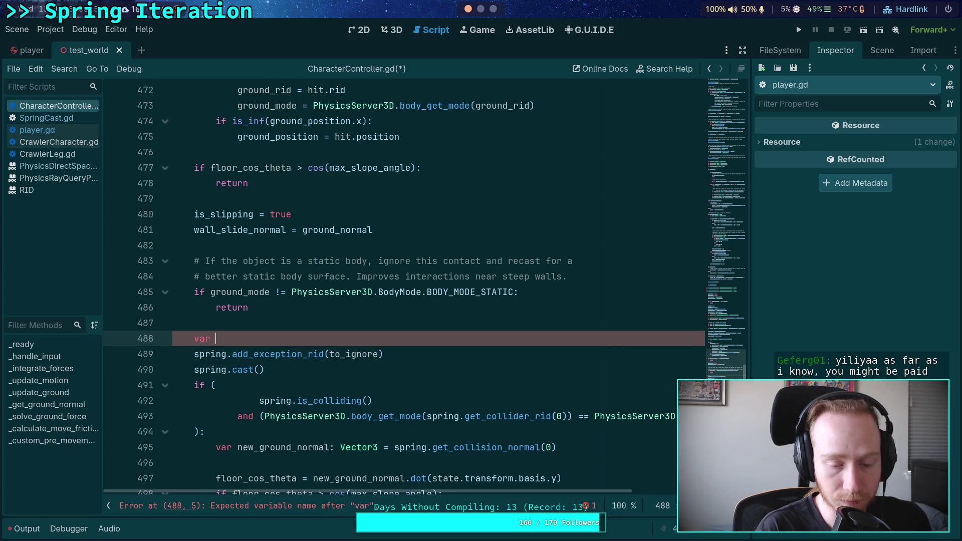
text(to_)
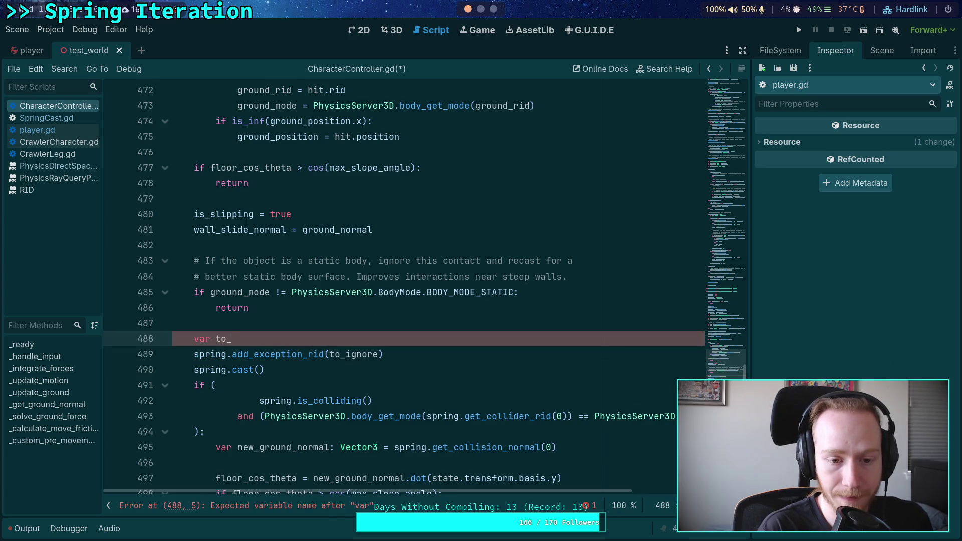
text(ignore: A)
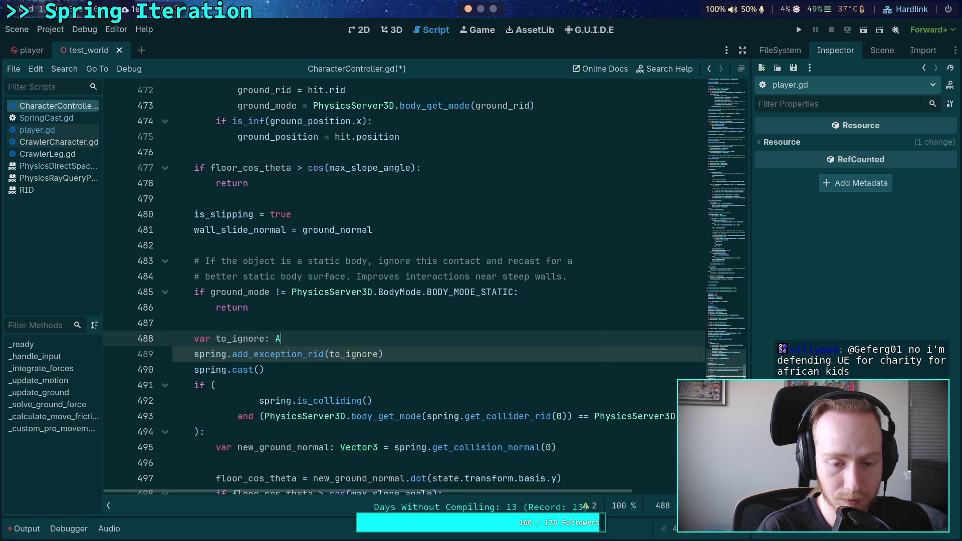
text(rray[RID])
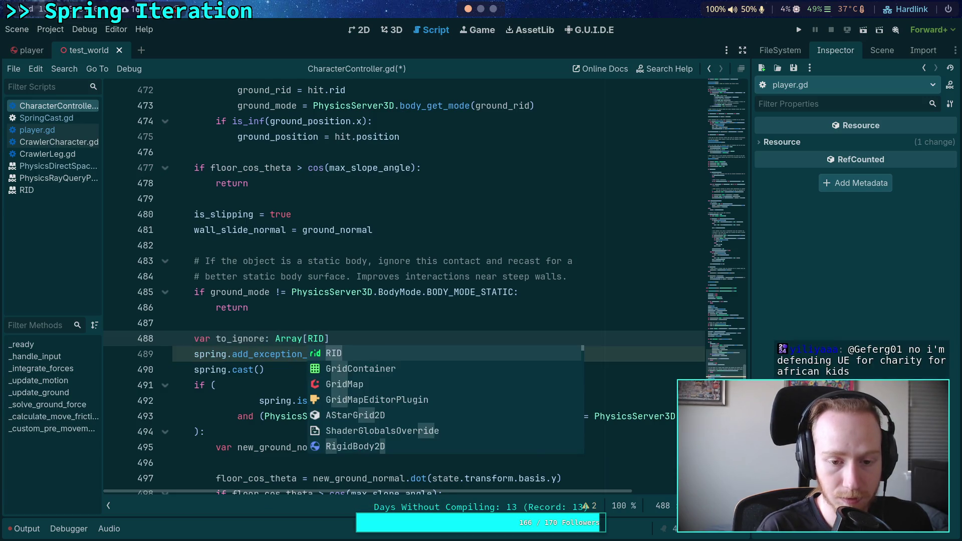
text( = )
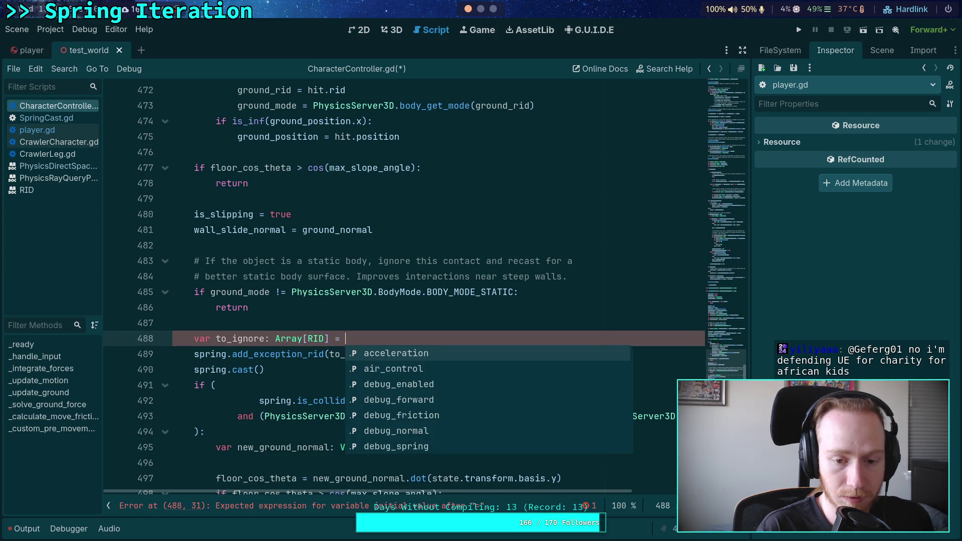
text([])
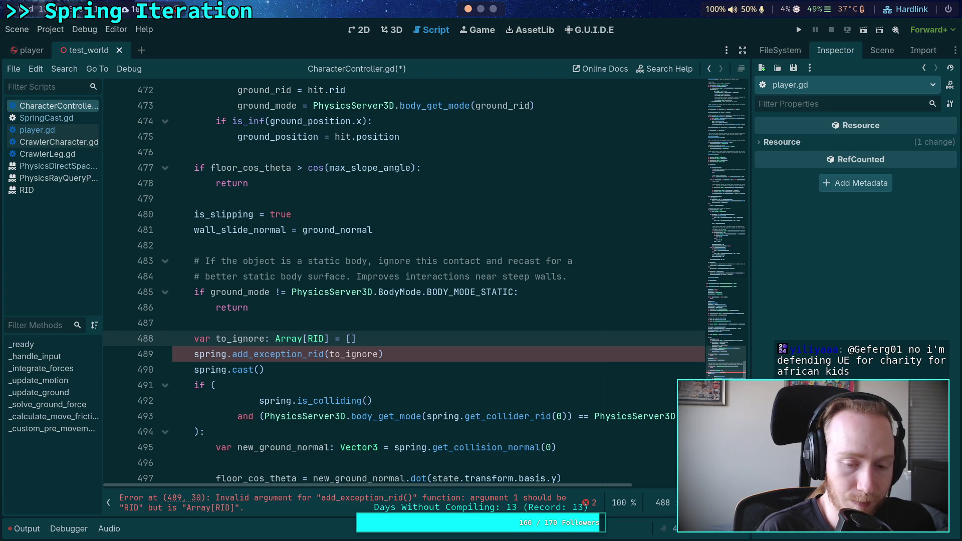
key(BackSpace)
key(BackSpace)
key(BackSpace)
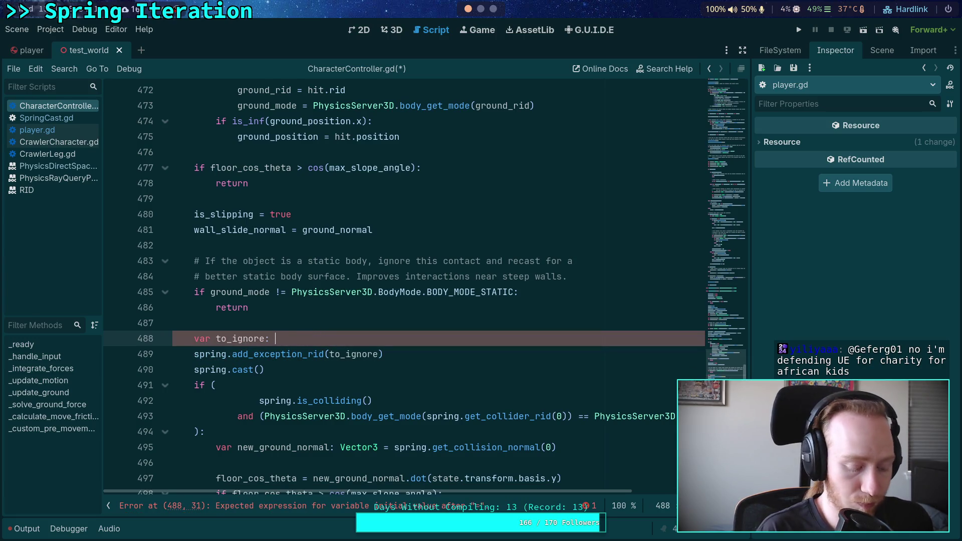